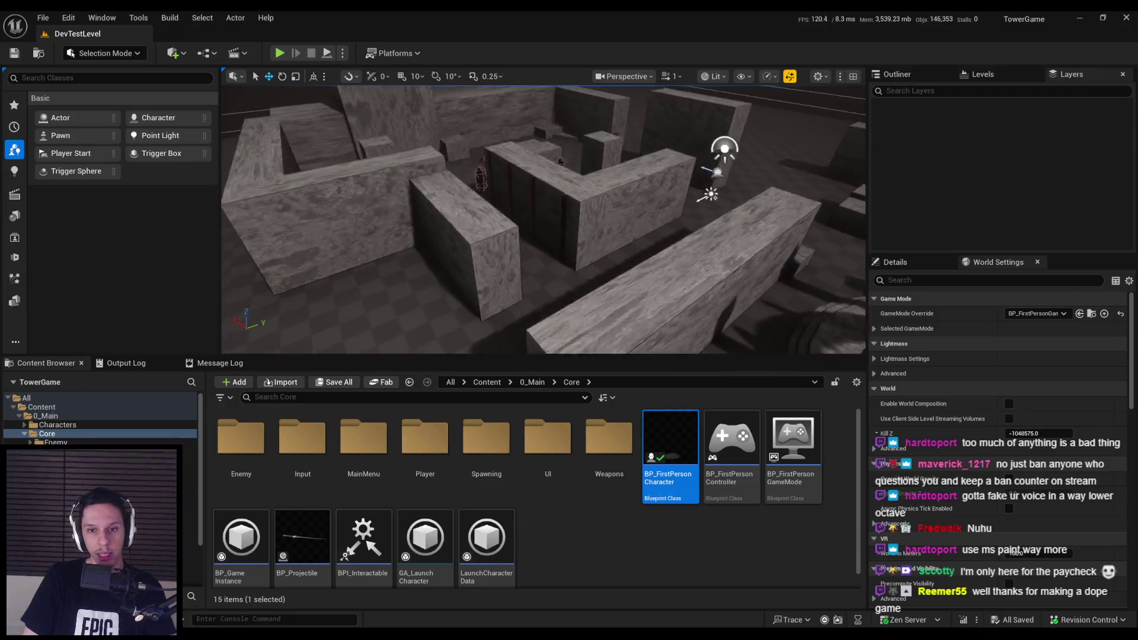
Fly the viewport camera around the DevTestLevel maze walls, then switch to the GODTOWER Notion page.
{"action": "left_click_drag", "start_coordinate": [561, 267], "coordinate": [562, 267]}
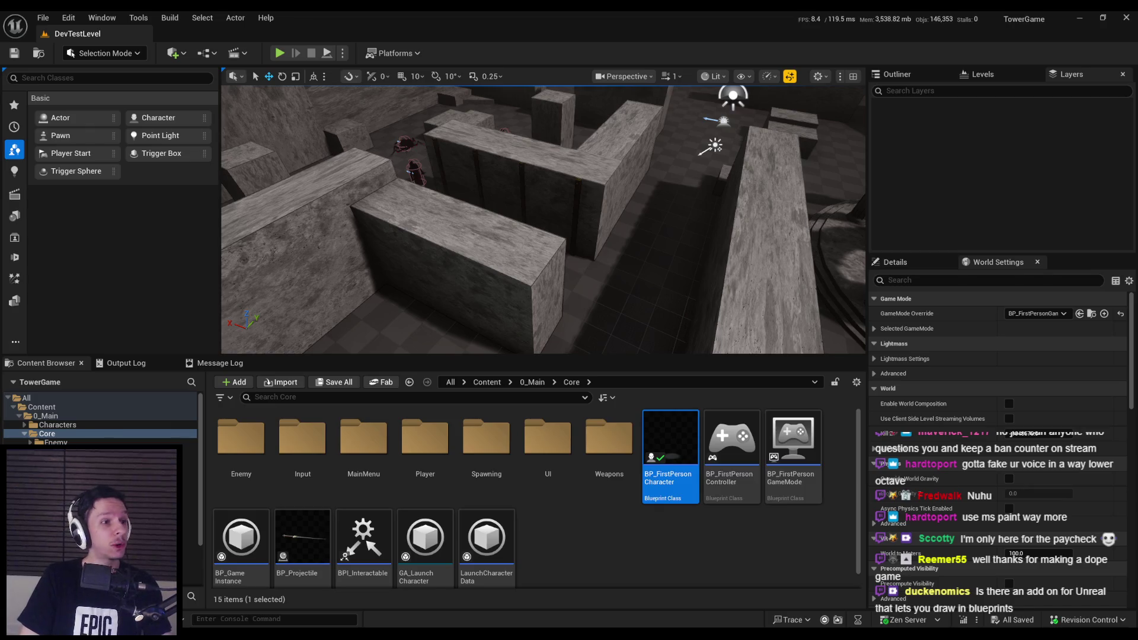
{"action": "mouse_move", "coordinate": [538, 201]}
{"action": "left_mouse_down"}
{"action": "mouse_move", "coordinate": [533, 157]}
{"action": "mouse_move", "coordinate": [673, 122]}
{"action": "left_mouse_up"}
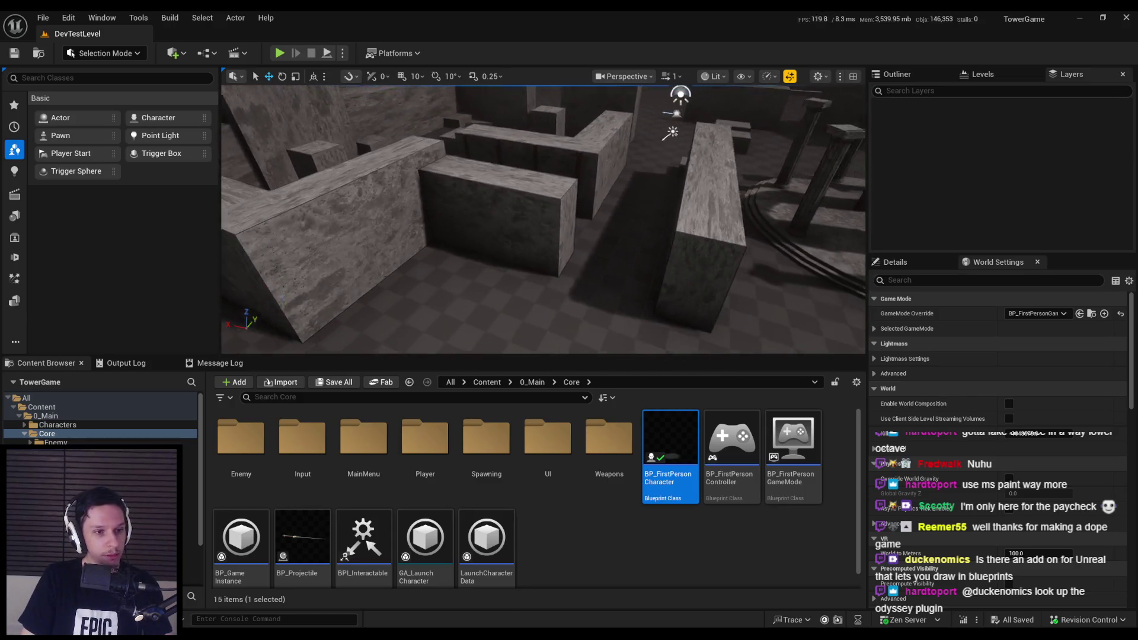
{"action": "left_click_drag", "start_coordinate": [528, 252], "coordinate": [528, 251]}
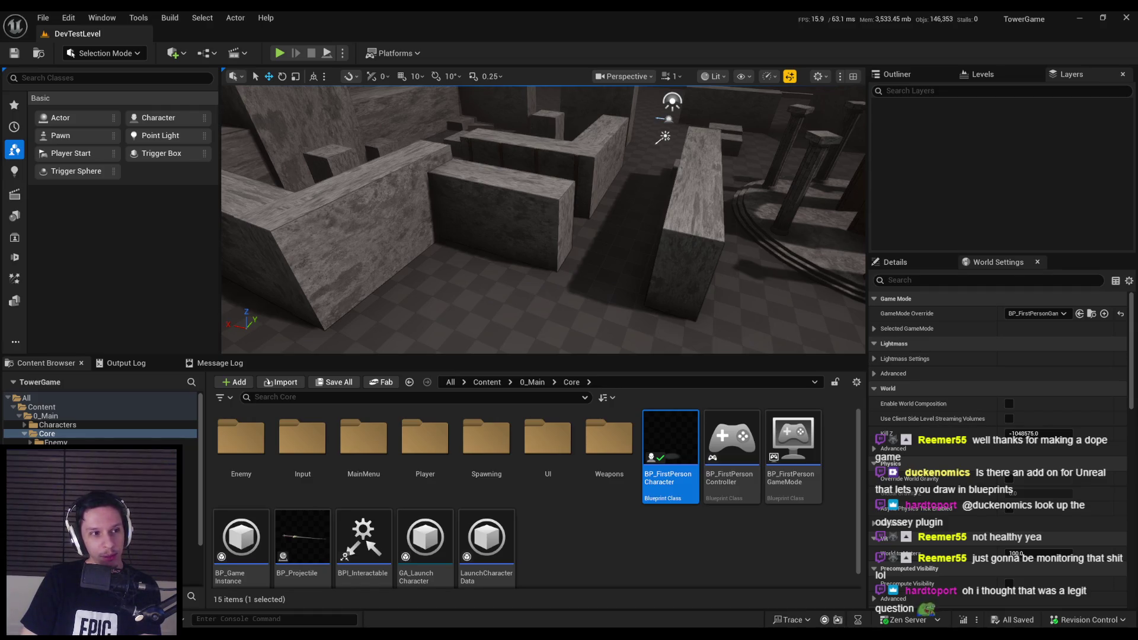
{"action": "left_click_drag", "start_coordinate": [442, 282], "coordinate": [429, 300]}
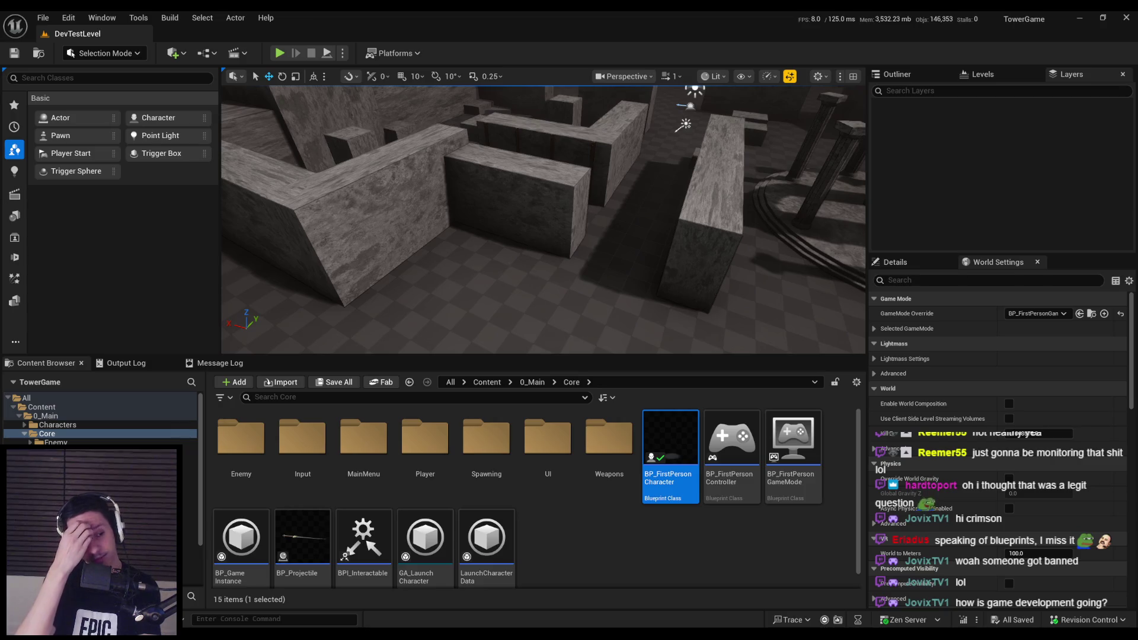
{"action": "key", "text": "alt+Tab"}
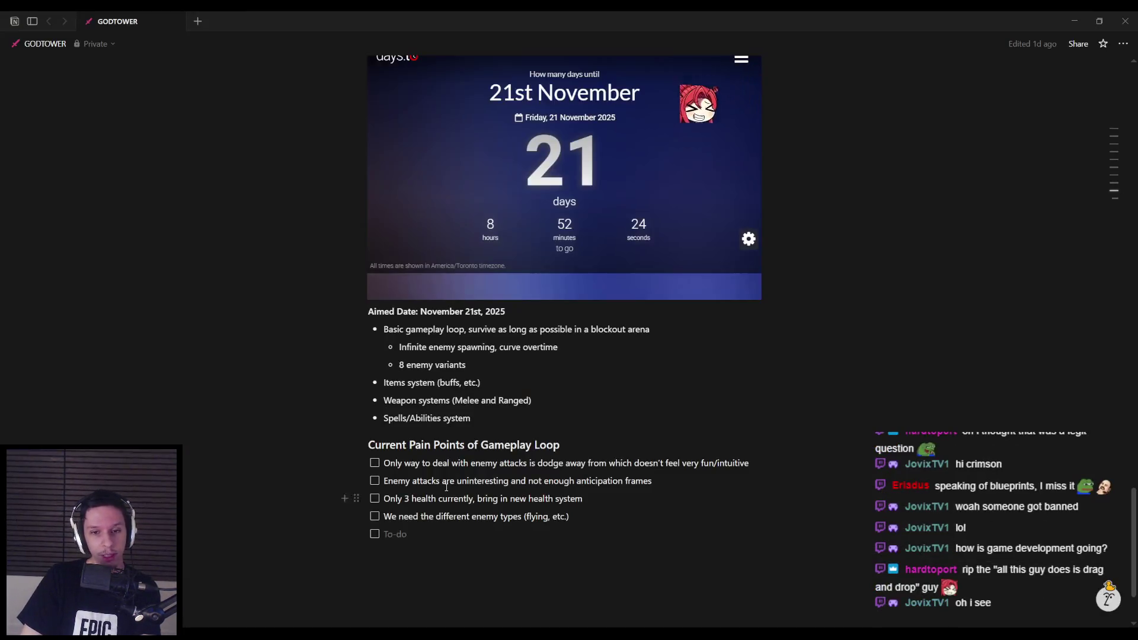
{"action": "scroll", "coordinate": [436, 456], "scroll_direction": "up", "scroll_amount": 10}
{"action": "scroll", "coordinate": [414, 442], "scroll_direction": "down", "scroll_amount": 2}
{"action": "scroll", "coordinate": [410, 442], "scroll_direction": "down", "scroll_amount": 1}
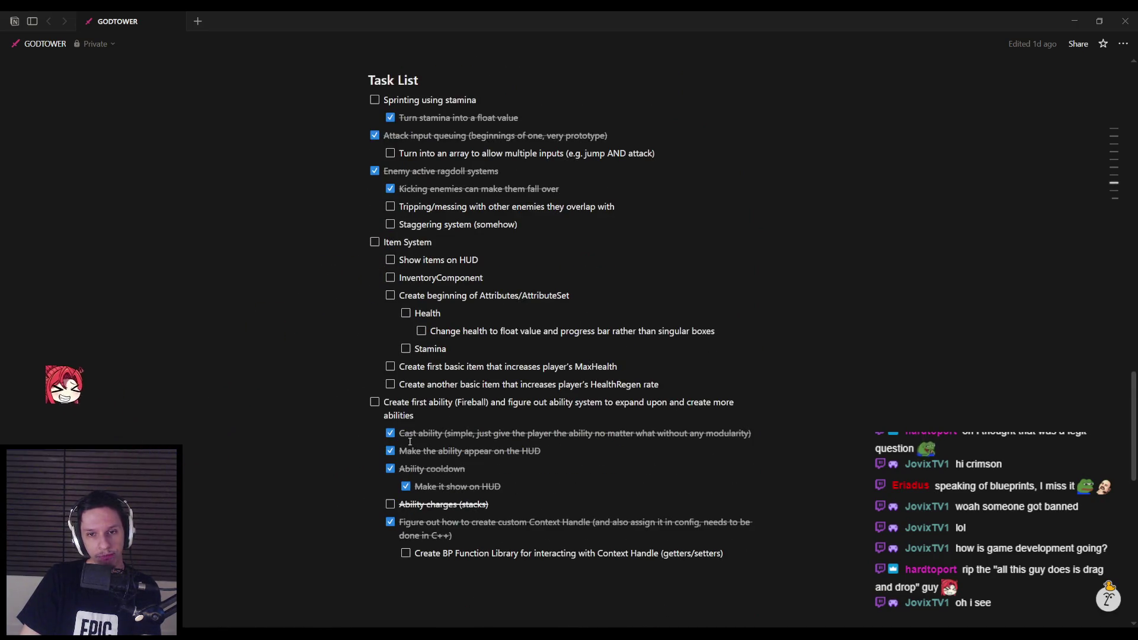
{"action": "scroll", "coordinate": [409, 441], "scroll_direction": "down", "scroll_amount": 7}
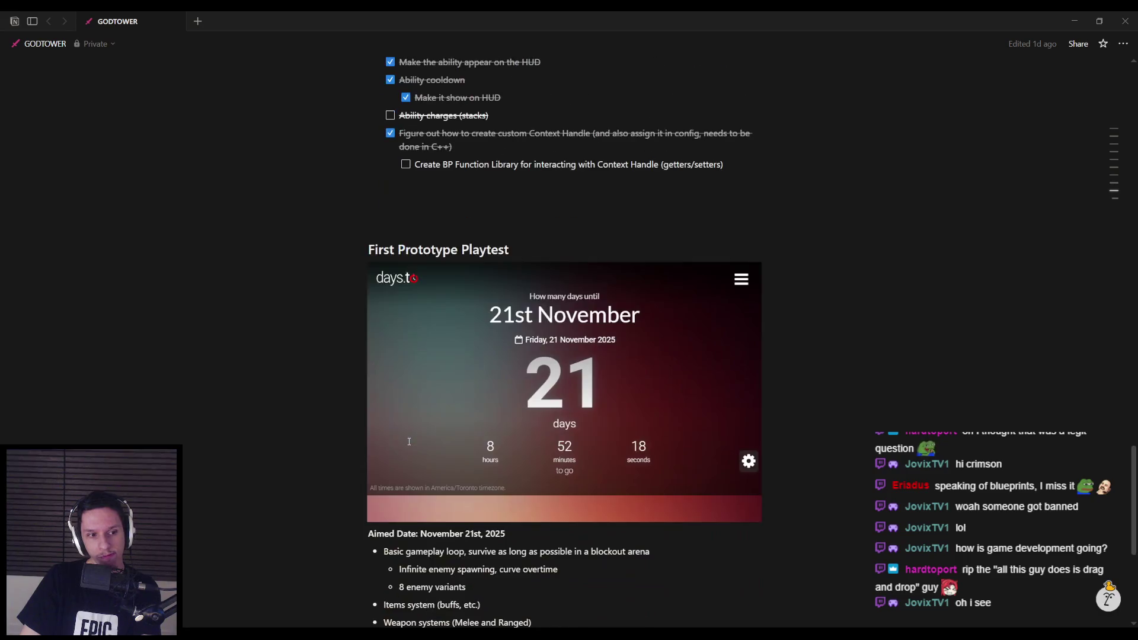
{"action": "scroll", "coordinate": [407, 442], "scroll_direction": "down", "scroll_amount": 4}
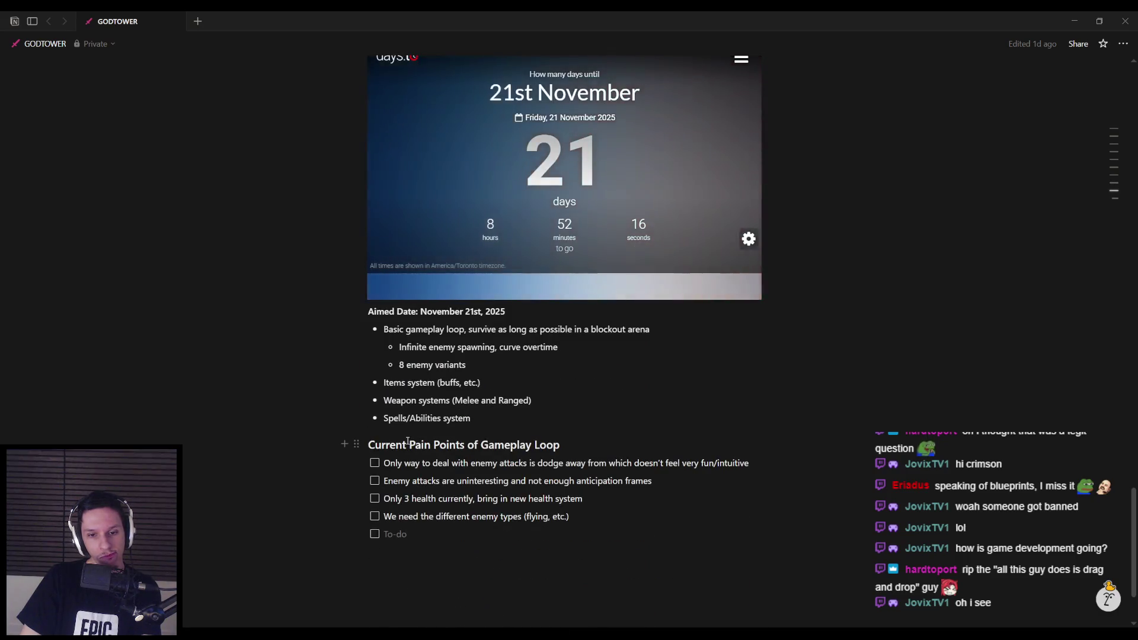
{"action": "scroll", "coordinate": [407, 441], "scroll_direction": "down", "scroll_amount": 1}
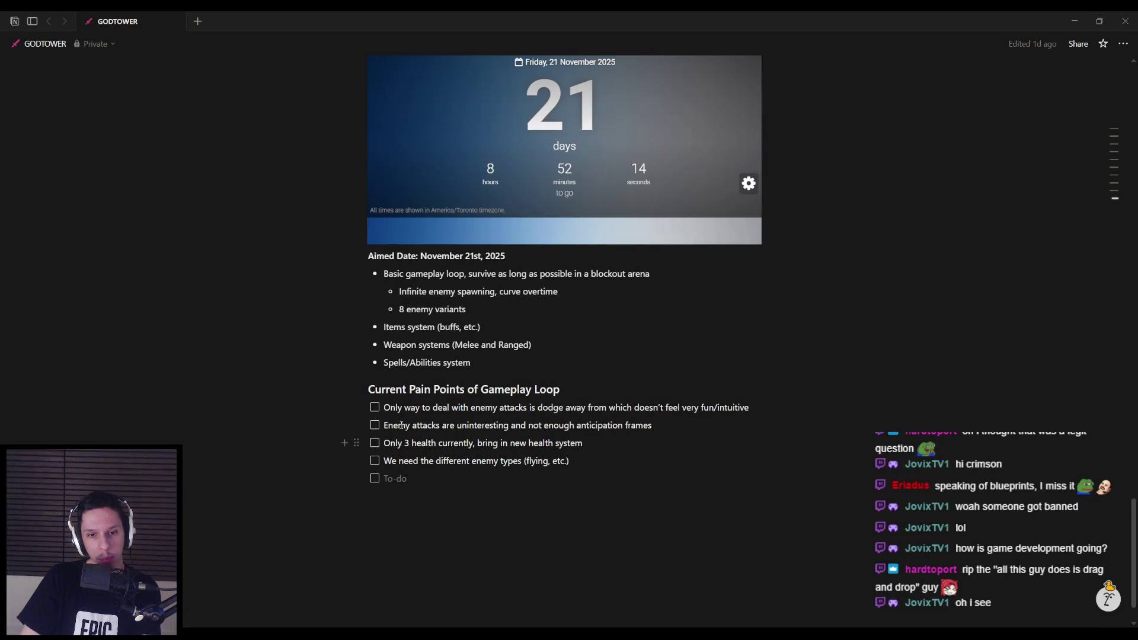
{"action": "left_click_drag", "start_coordinate": [386, 409], "coordinate": [769, 407]}
{"action": "left_click", "coordinate": [714, 425]}
{"action": "mouse_move", "coordinate": [572, 463]}
{"action": "left_mouse_down"}
{"action": "mouse_move", "coordinate": [376, 409]}
{"action": "mouse_move", "coordinate": [409, 408]}
{"action": "mouse_move", "coordinate": [382, 426]}
{"action": "mouse_move", "coordinate": [384, 407]}
{"action": "mouse_move", "coordinate": [564, 408]}
{"action": "mouse_move", "coordinate": [385, 408]}
{"action": "left_mouse_up"}
{"action": "left_click", "coordinate": [387, 409]}
{"action": "scroll", "coordinate": [387, 407], "scroll_direction": "down", "scroll_amount": 1}
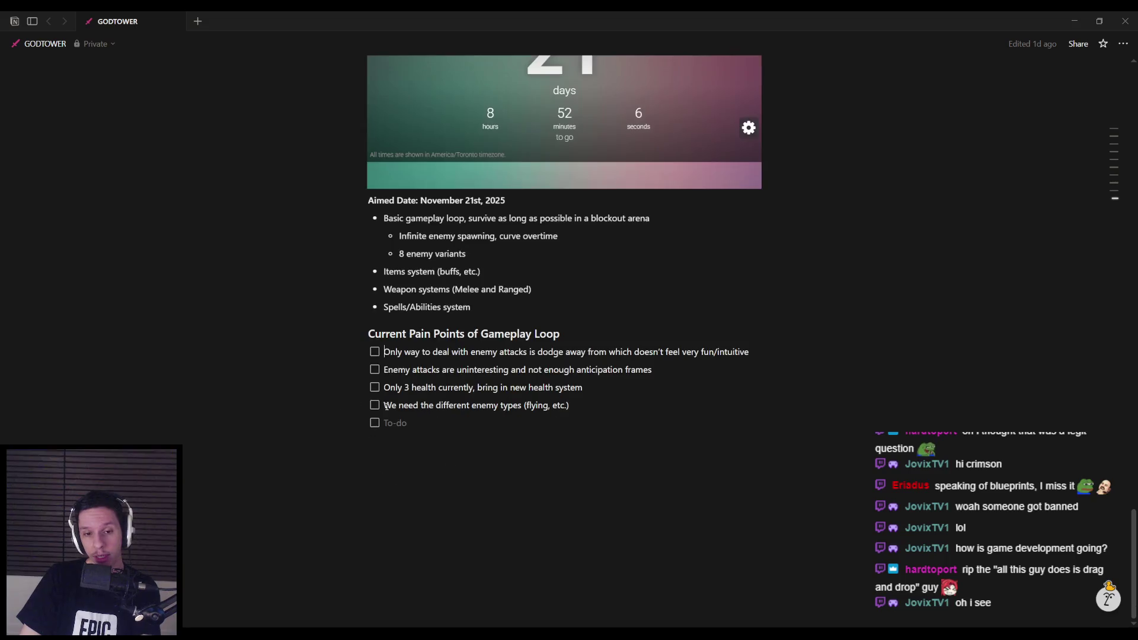
{"action": "mouse_move", "coordinate": [385, 352]}
{"action": "left_mouse_down"}
{"action": "mouse_move", "coordinate": [482, 352]}
{"action": "mouse_move", "coordinate": [516, 369]}
{"action": "mouse_move", "coordinate": [564, 345]}
{"action": "mouse_move", "coordinate": [751, 352]}
{"action": "left_mouse_up"}
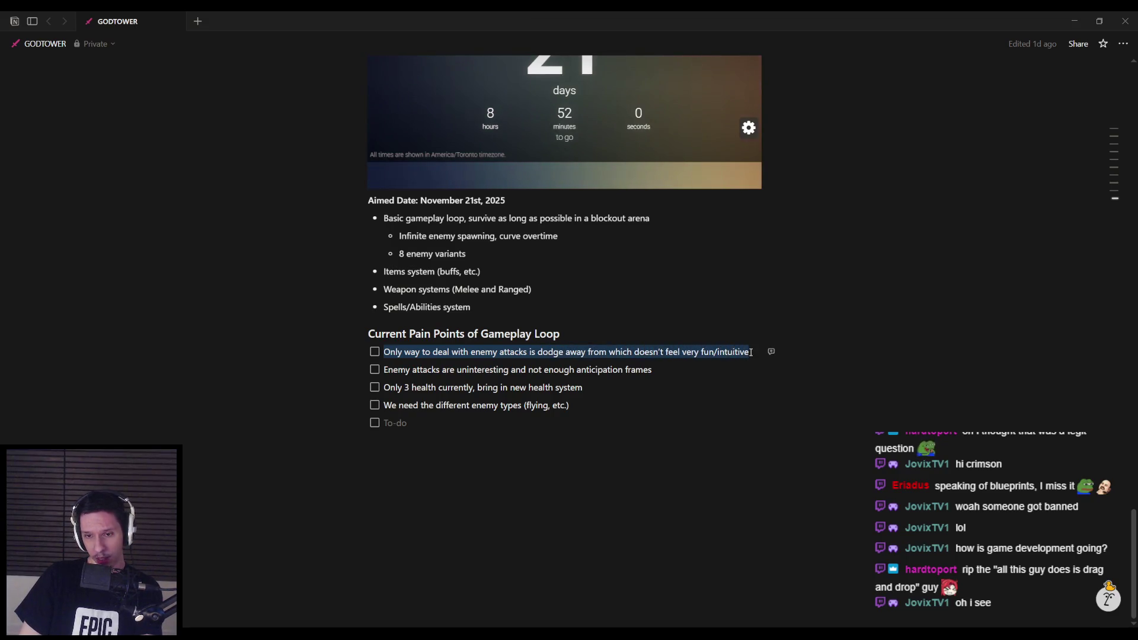
{"action": "left_click", "coordinate": [749, 353]}
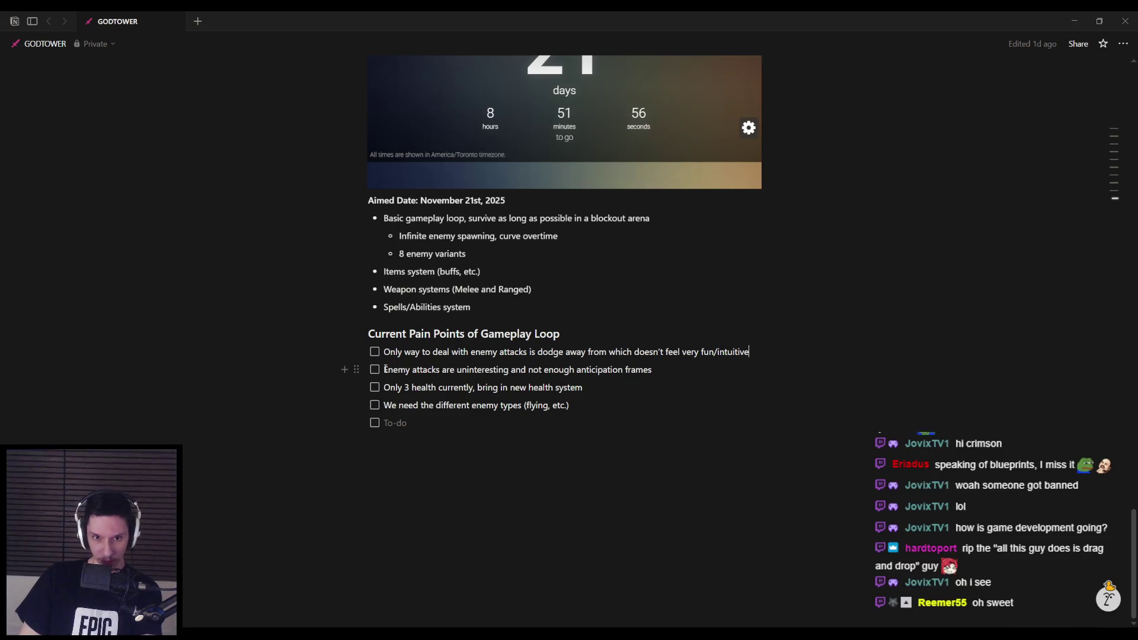
{"action": "left_click_drag", "start_coordinate": [384, 352], "coordinate": [750, 354]}
{"action": "left_click", "coordinate": [771, 351]}
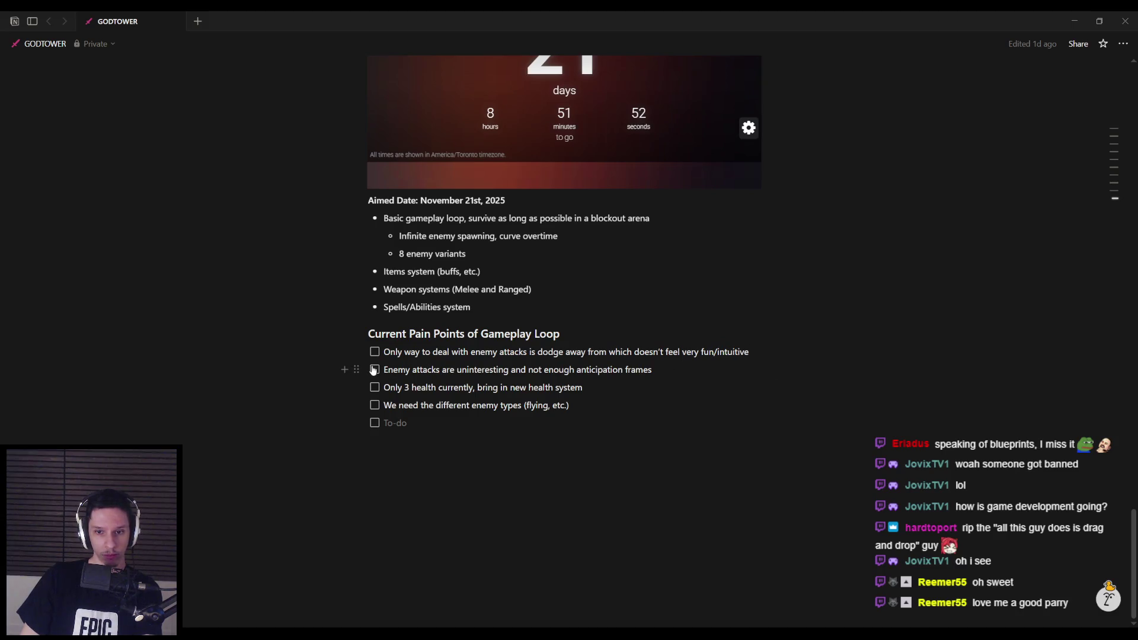
{"action": "mouse_move", "coordinate": [383, 368]}
{"action": "left_mouse_down"}
{"action": "mouse_move", "coordinate": [666, 369]}
{"action": "mouse_move", "coordinate": [355, 369]}
{"action": "mouse_move", "coordinate": [660, 366]}
{"action": "left_mouse_up"}
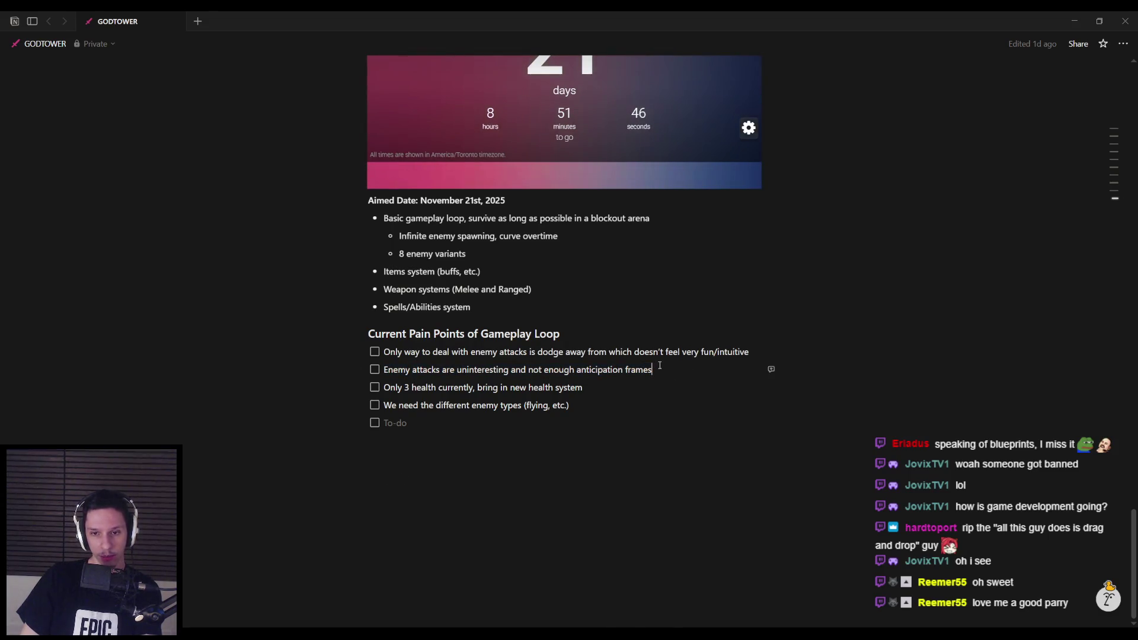
{"action": "mouse_move", "coordinate": [384, 387]}
{"action": "left_mouse_down"}
{"action": "mouse_move", "coordinate": [623, 386]}
{"action": "mouse_move", "coordinate": [385, 388]}
{"action": "left_mouse_up"}
{"action": "left_click", "coordinate": [607, 389]}
{"action": "mouse_move", "coordinate": [592, 385]}
{"action": "left_mouse_down"}
{"action": "mouse_move", "coordinate": [405, 393]}
{"action": "mouse_move", "coordinate": [415, 390]}
{"action": "left_mouse_up"}
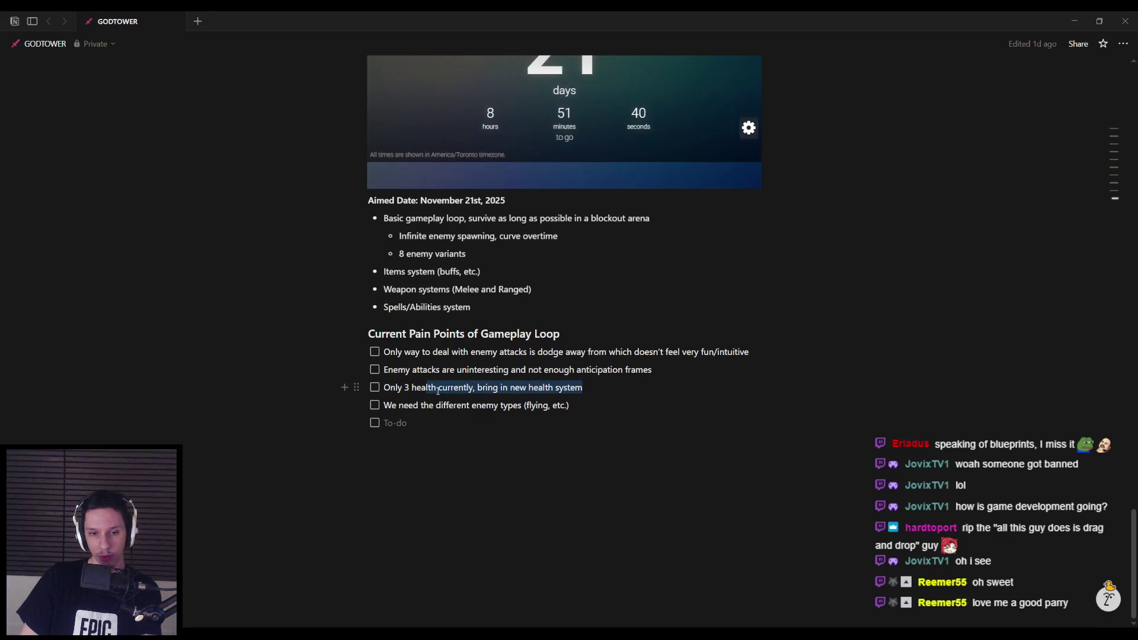
{"action": "left_click", "coordinate": [596, 392]}
{"action": "left_click_drag", "start_coordinate": [589, 390], "coordinate": [554, 389]}
{"action": "left_click", "coordinate": [600, 386]}
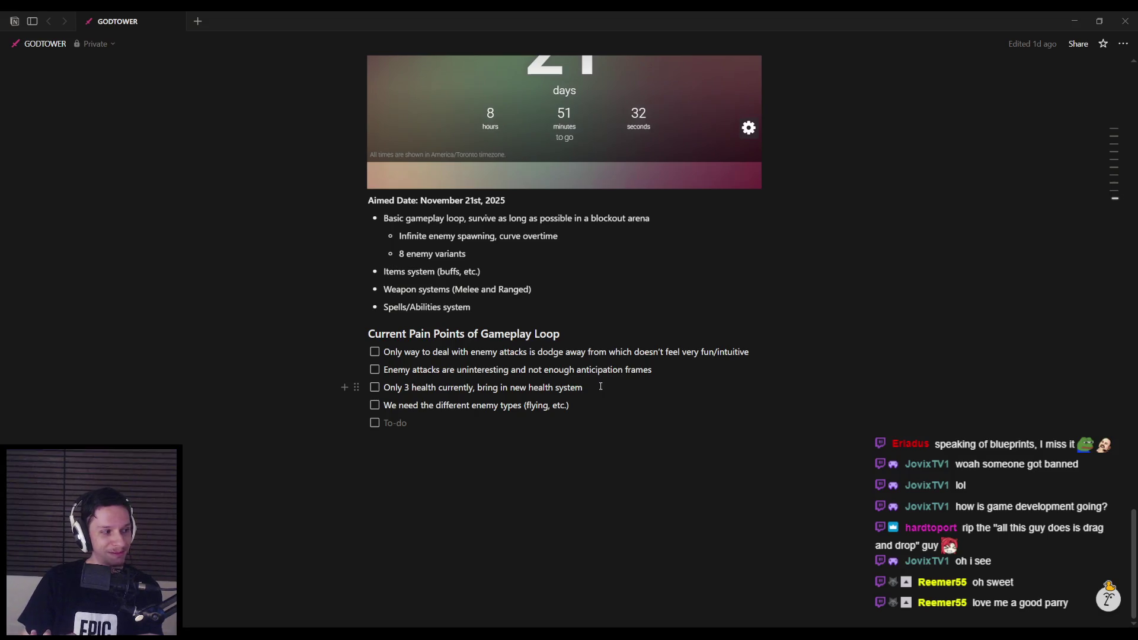
{"action": "key", "text": "alt+Tab"}
Open BP_FirstPersonCharacter from the Content Browser and pan its CalculateSwingDirection graph.
{"action": "left_click", "coordinate": [551, 537]}
{"action": "scroll", "coordinate": [542, 520], "scroll_direction": "down", "scroll_amount": 1}
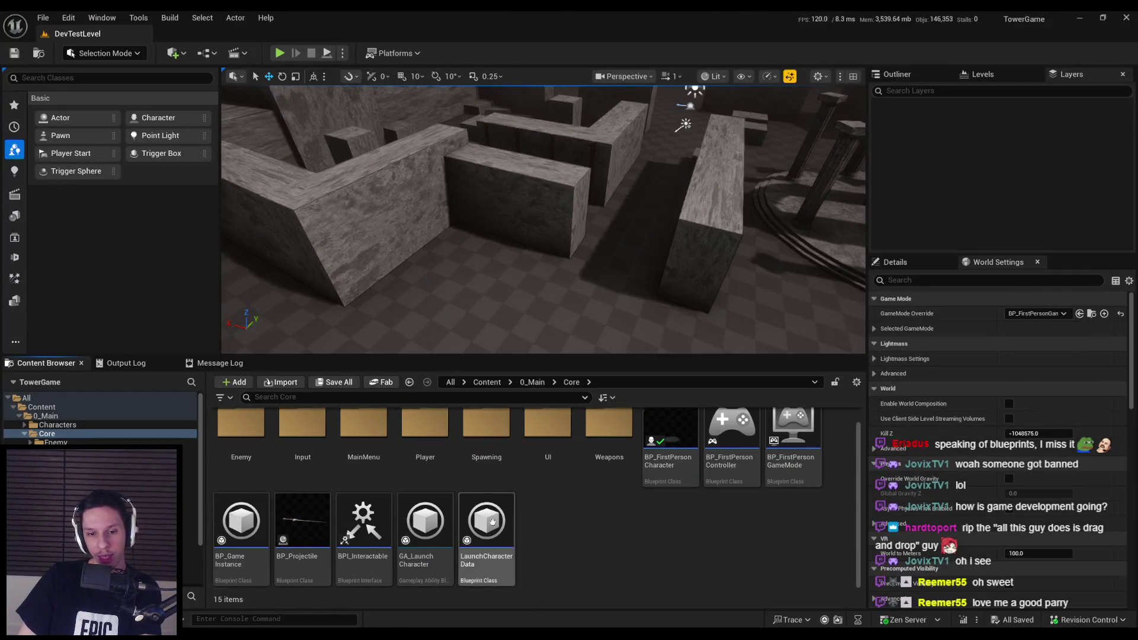
{"action": "double_click", "coordinate": [670, 438]}
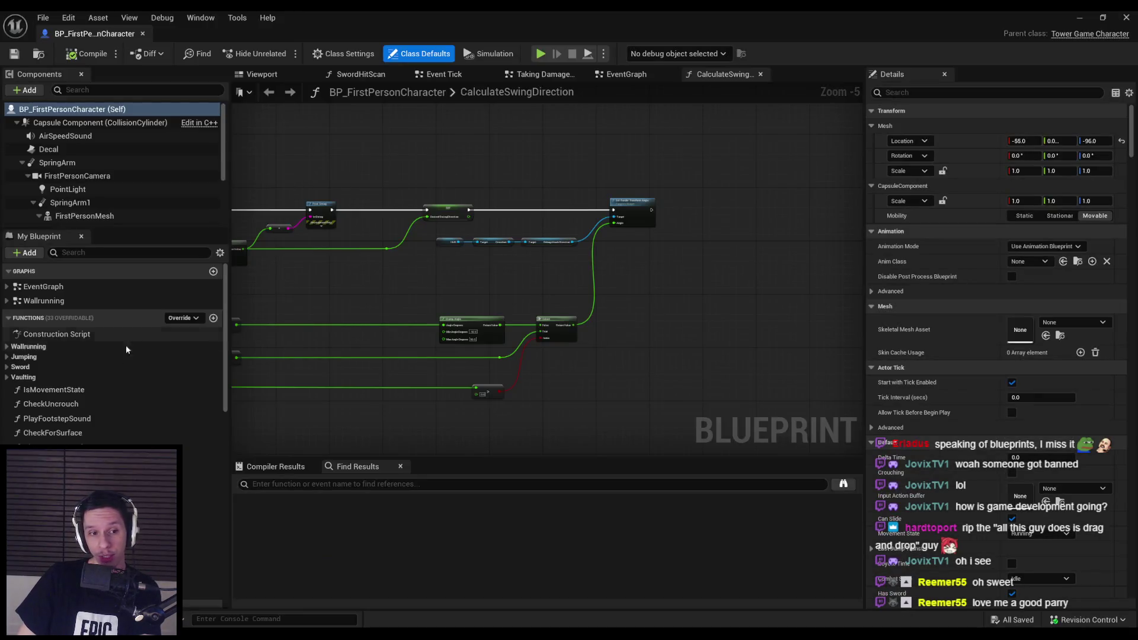
{"action": "mouse_move", "coordinate": [226, 344]}
{"action": "left_mouse_down"}
{"action": "mouse_move", "coordinate": [227, 522]}
{"action": "mouse_move", "coordinate": [228, 321]}
{"action": "mouse_move", "coordinate": [246, 561]}
{"action": "left_mouse_up"}
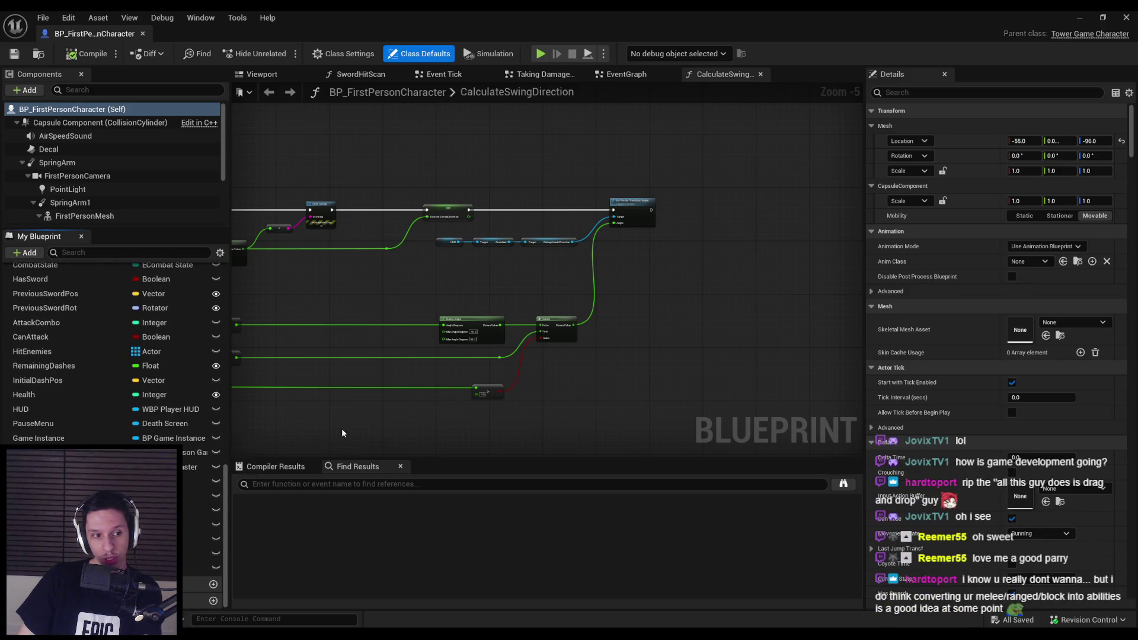
{"action": "left_click_drag", "start_coordinate": [342, 428], "coordinate": [548, 383]}
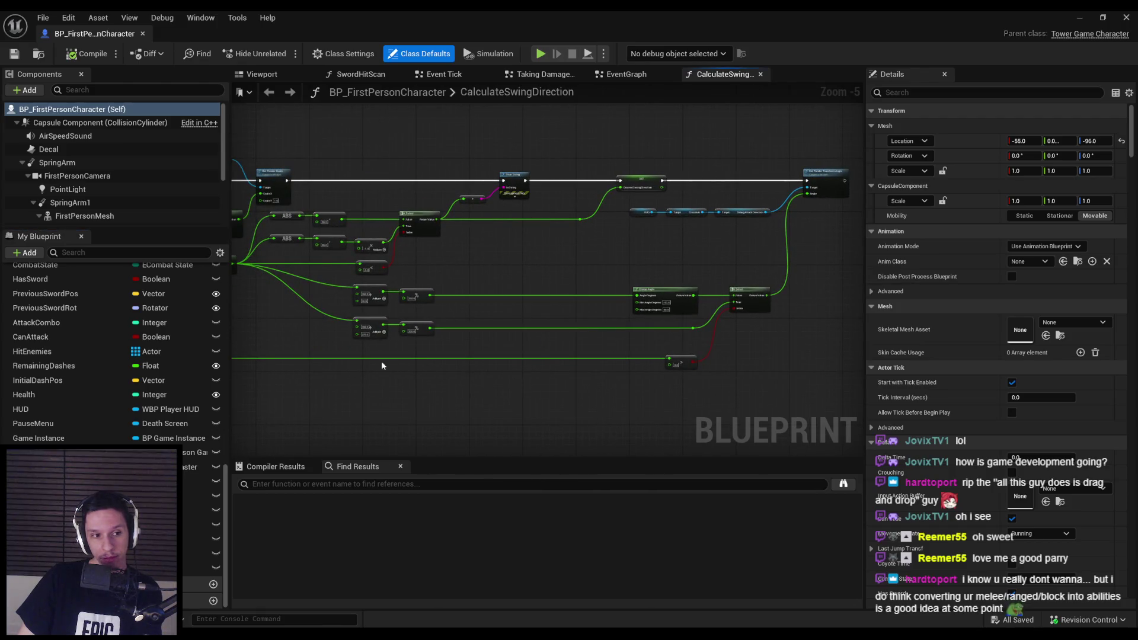
Inspect the Clamp Angle and Select nodes, then close the character blueprint editor.
{"action": "scroll", "coordinate": [382, 361], "scroll_direction": "up", "scroll_amount": 1}
{"action": "scroll", "coordinate": [371, 362], "scroll_direction": "down", "scroll_amount": 2}
{"action": "scroll", "coordinate": [485, 338], "scroll_direction": "up", "scroll_amount": 3}
{"action": "scroll", "coordinate": [655, 344], "scroll_direction": "down", "scroll_amount": 3}
{"action": "left_click_drag", "start_coordinate": [656, 345], "coordinate": [320, 363]}
{"action": "scroll", "coordinate": [348, 371], "scroll_direction": "up", "scroll_amount": 2}
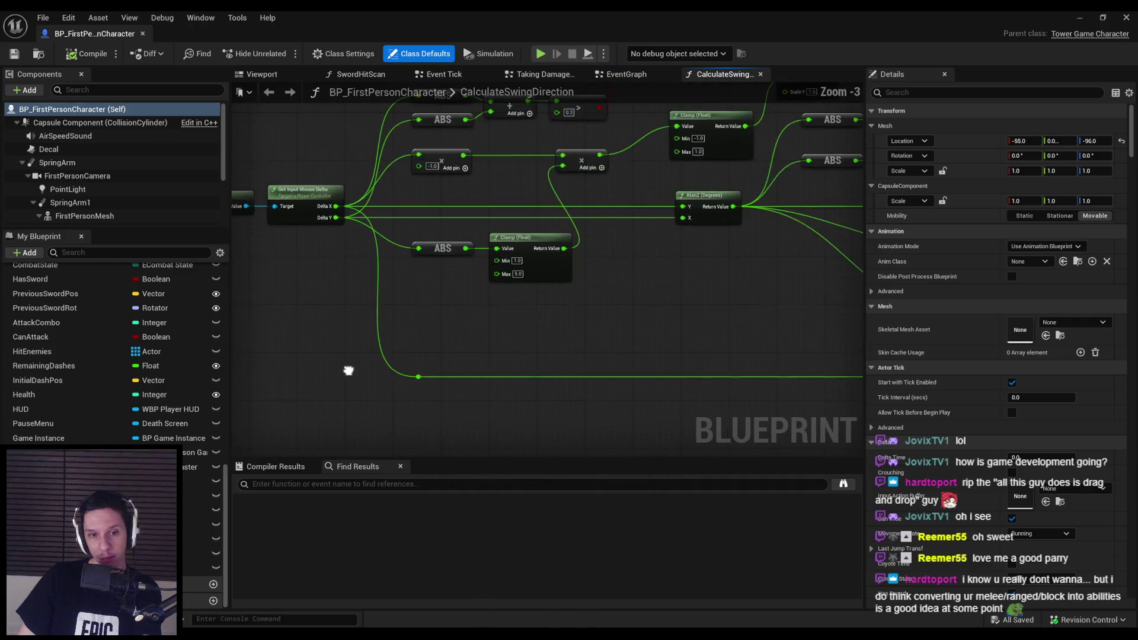
{"action": "scroll", "coordinate": [285, 396], "scroll_direction": "down", "scroll_amount": 2}
{"action": "scroll", "coordinate": [447, 383], "scroll_direction": "up", "scroll_amount": 3}
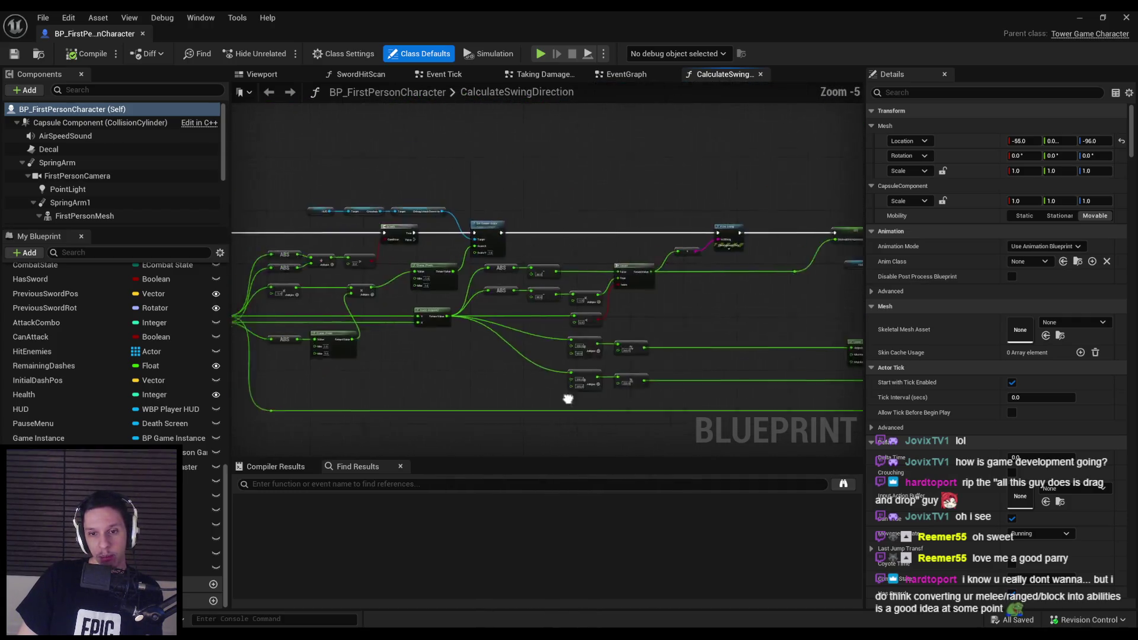
{"action": "mouse_move", "coordinate": [580, 384]}
{"action": "left_mouse_down"}
{"action": "mouse_move", "coordinate": [459, 368]}
{"action": "mouse_move", "coordinate": [394, 348]}
{"action": "mouse_move", "coordinate": [393, 331]}
{"action": "left_mouse_up"}
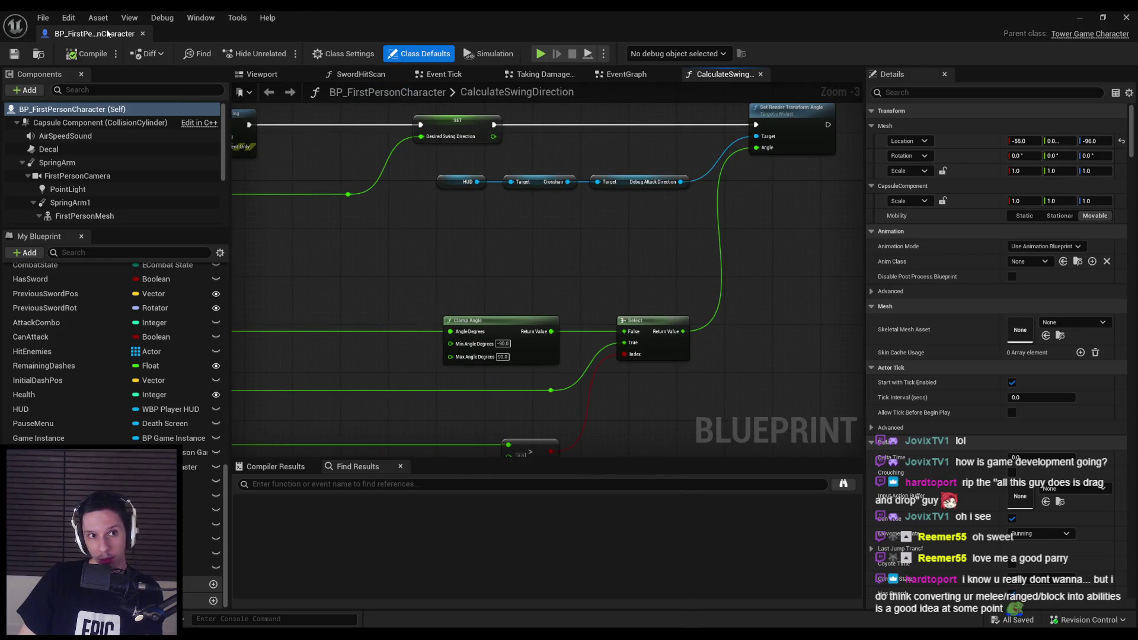
{"action": "left_click", "coordinate": [143, 33]}
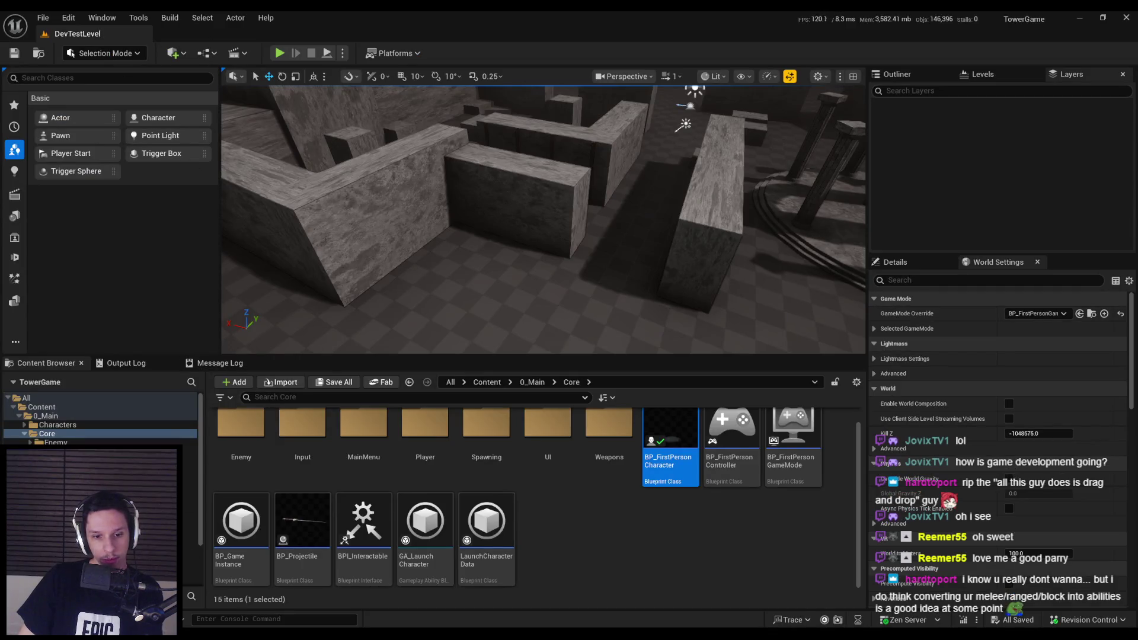
{"action": "key", "text": "alt+Tab"}
{"action": "key", "text": "alt+Tab"}
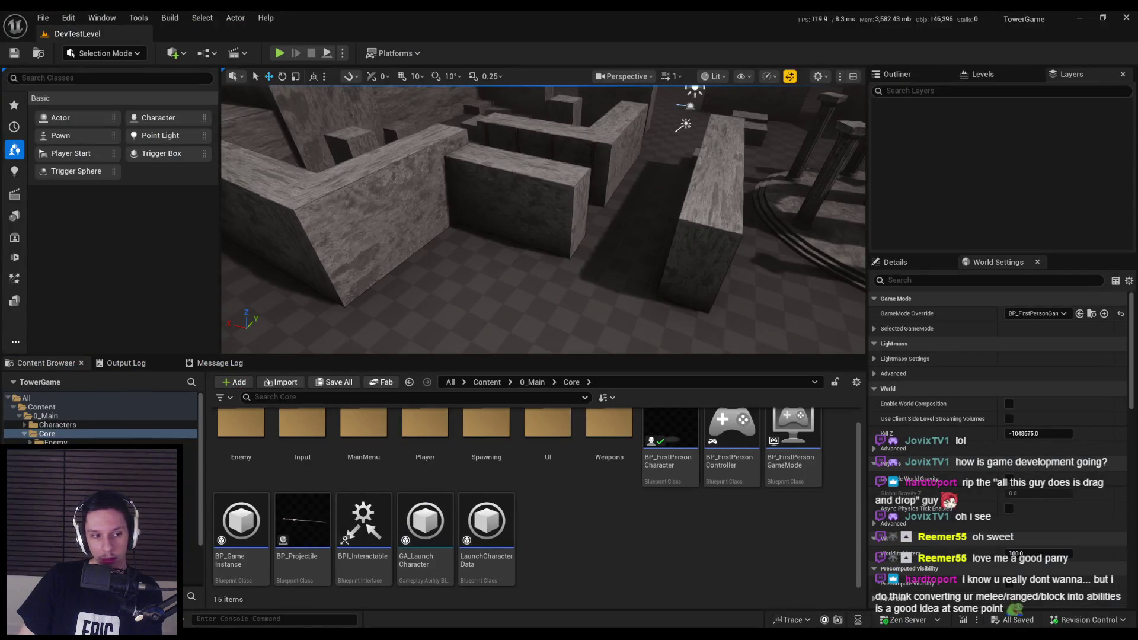
In Notion, highlight the enemy-types pain point on the GODTOWER page, then return to Unreal Editor.
{"action": "key", "text": "alt+Tab"}
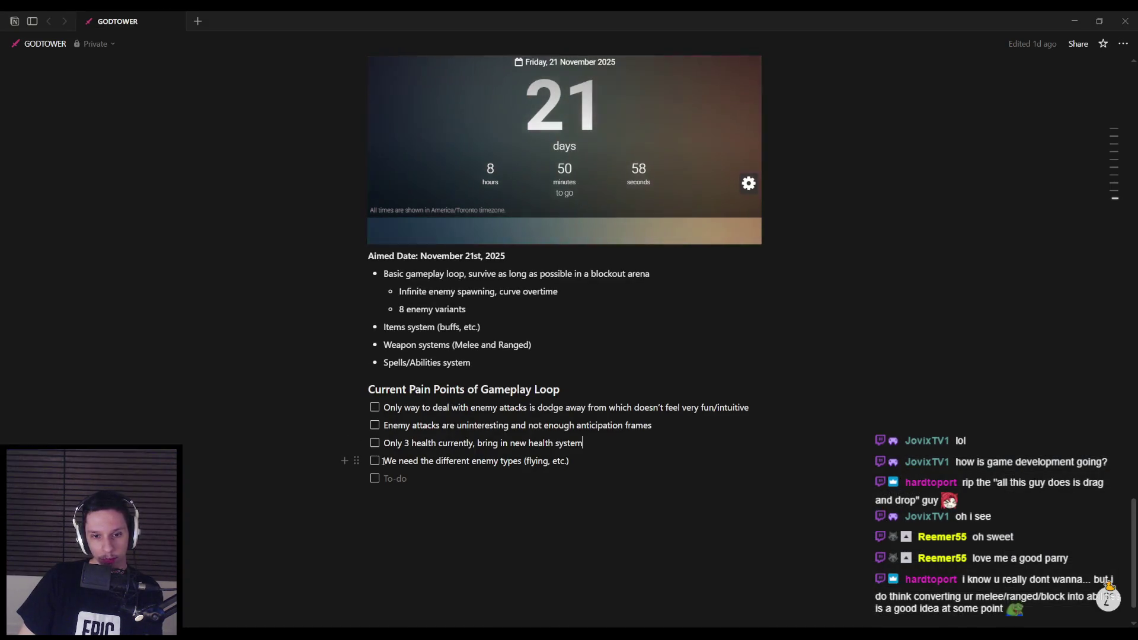
{"action": "left_click_drag", "start_coordinate": [384, 462], "coordinate": [570, 461]}
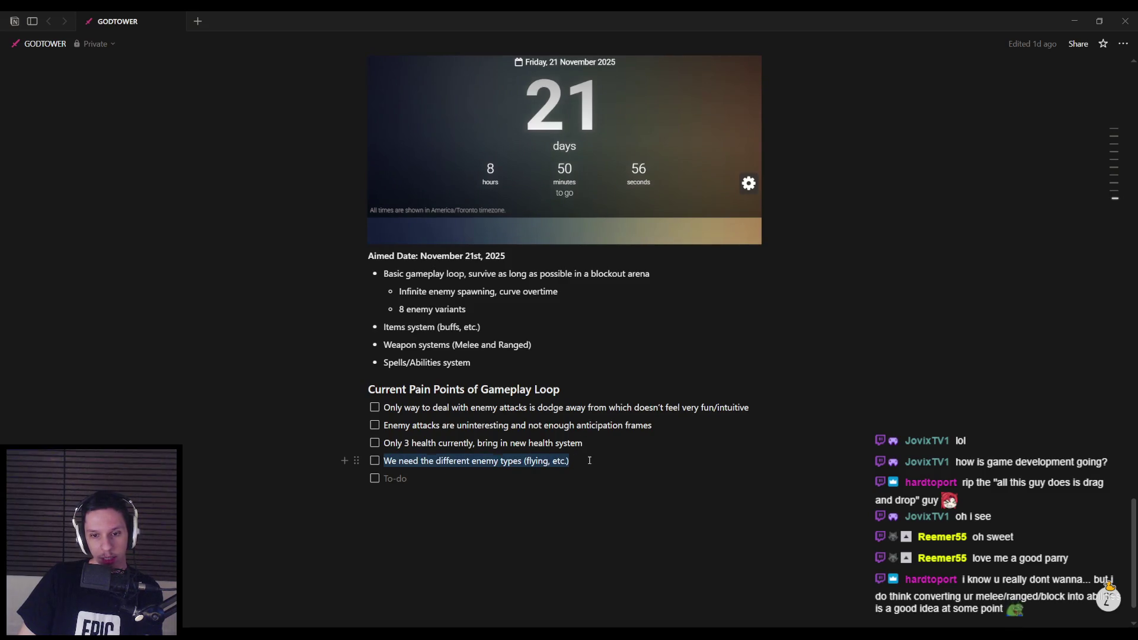
{"action": "left_click", "coordinate": [584, 460]}
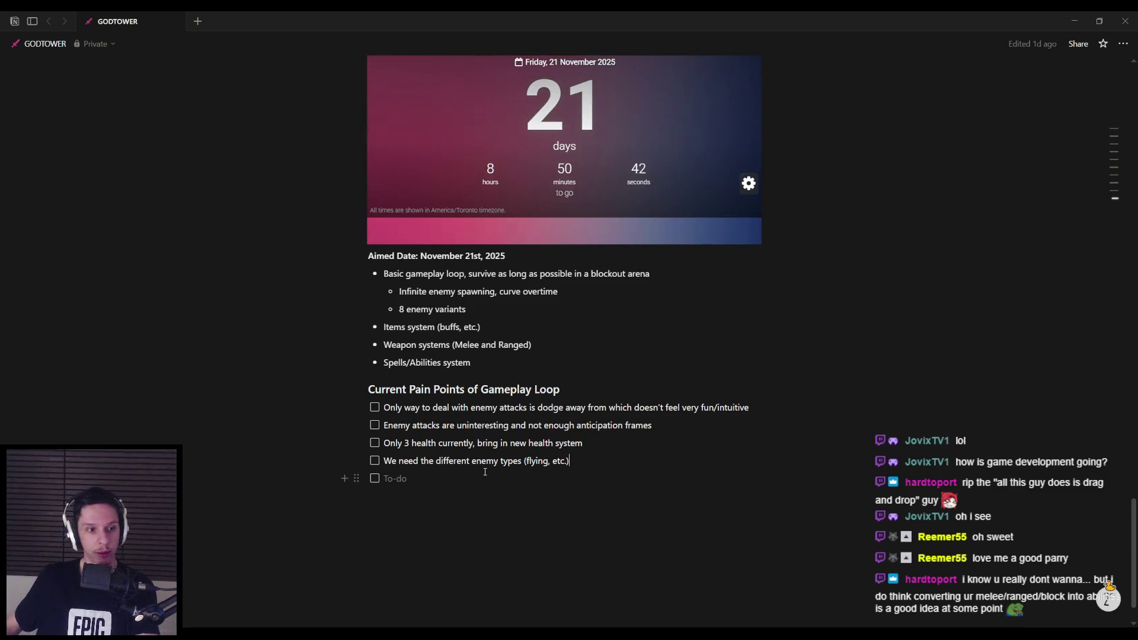
{"action": "key", "text": "alt+Tab"}
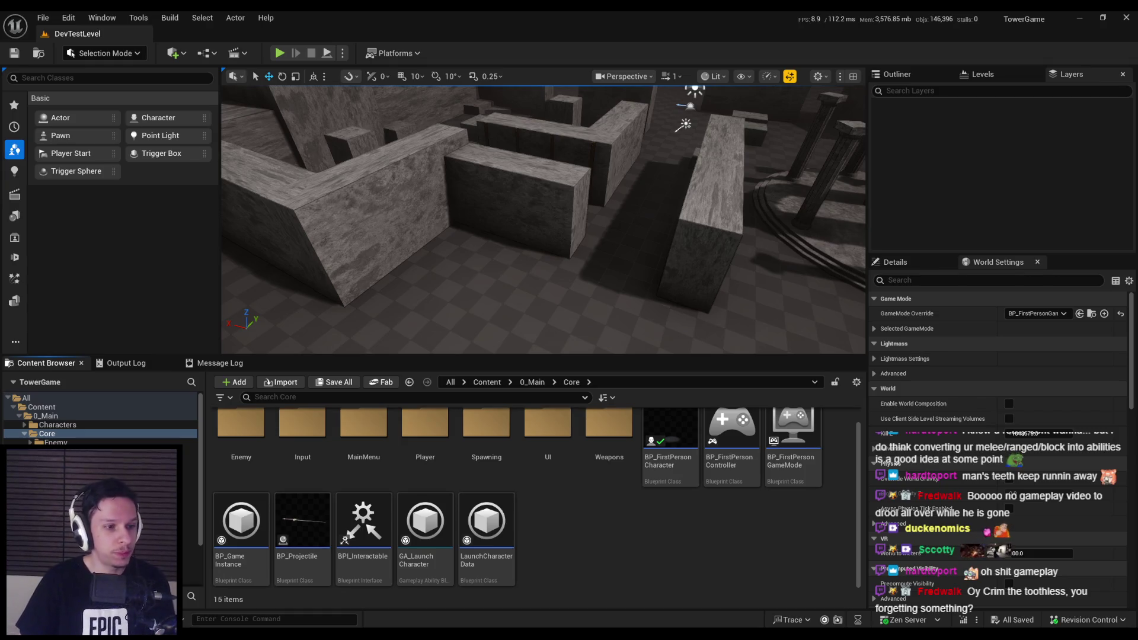
{"action": "mouse_move", "coordinate": [543, 213]}
{"action": "left_mouse_down"}
{"action": "mouse_move", "coordinate": [543, 142]}
{"action": "mouse_move", "coordinate": [498, 172]}
{"action": "left_mouse_up"}
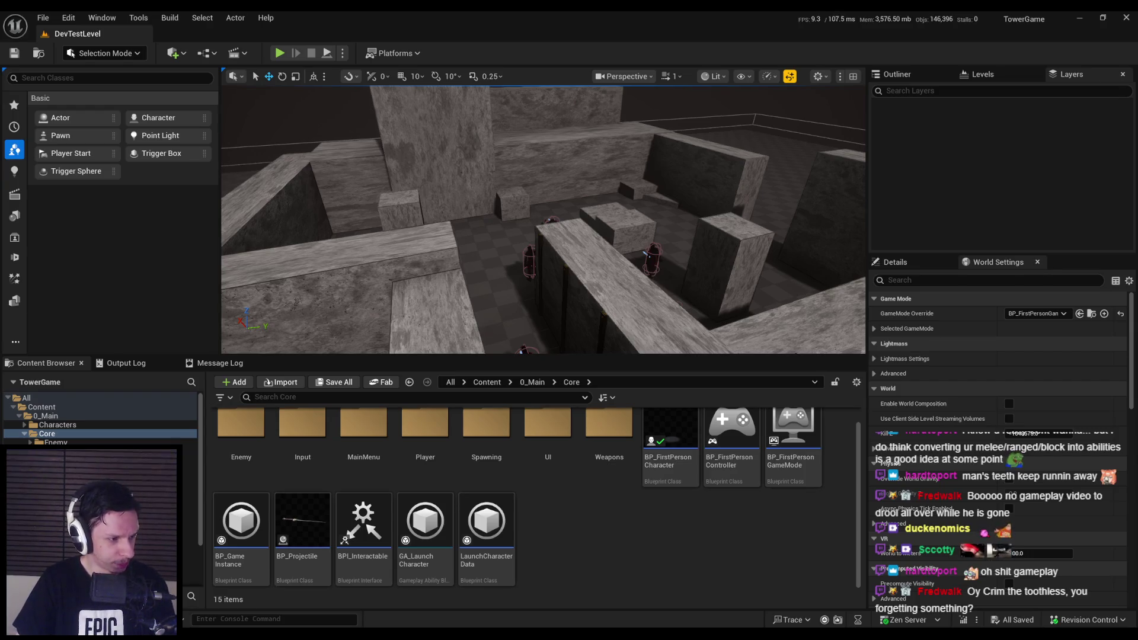
{"action": "mouse_move", "coordinate": [436, 251]}
{"action": "left_mouse_down"}
{"action": "mouse_move", "coordinate": [474, 261]}
{"action": "mouse_move", "coordinate": [438, 251]}
{"action": "mouse_move", "coordinate": [396, 269]}
{"action": "left_mouse_up"}
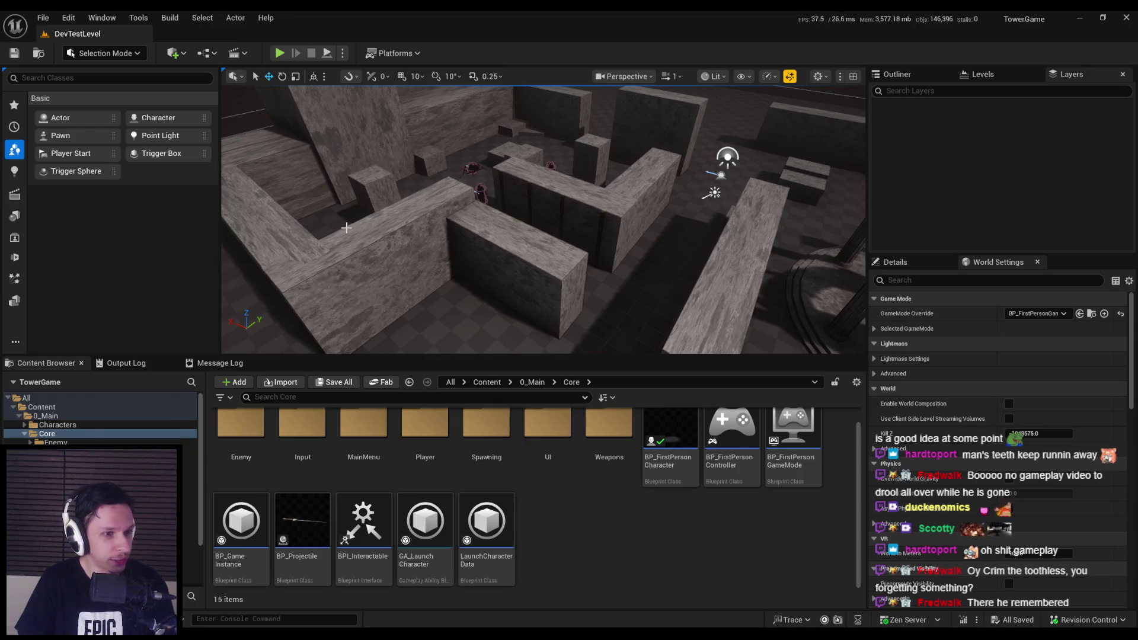
{"action": "left_click_drag", "start_coordinate": [352, 248], "coordinate": [352, 248]}
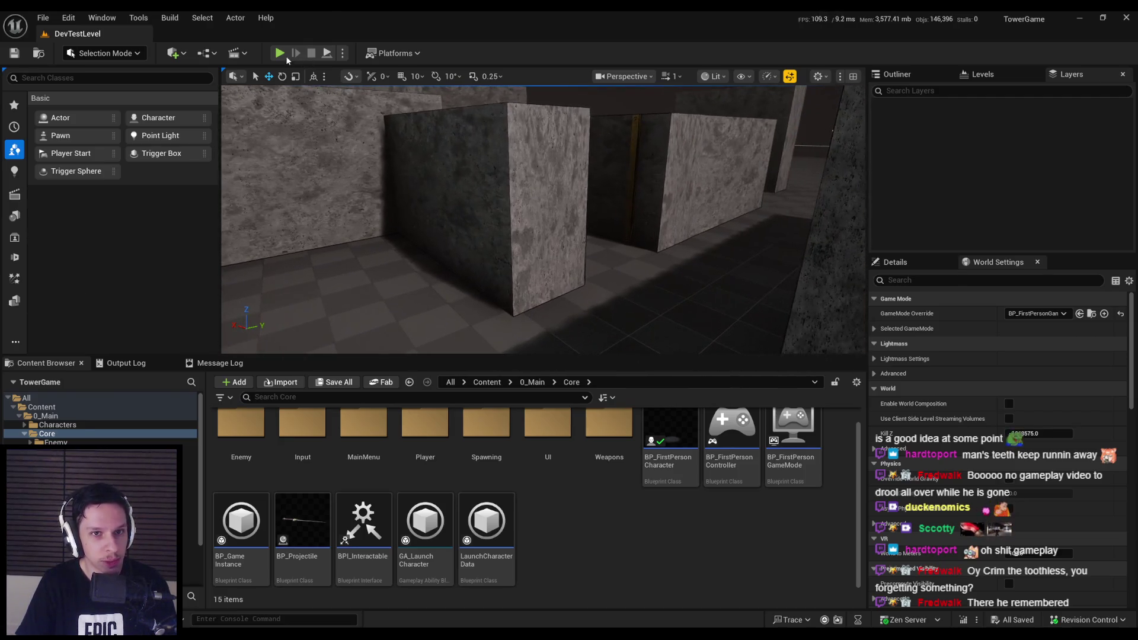
Start a fullscreen play session and cut down the approaching demons with sword swings.
{"action": "left_click", "coordinate": [281, 54]}
{"action": "key", "text": "F11"}
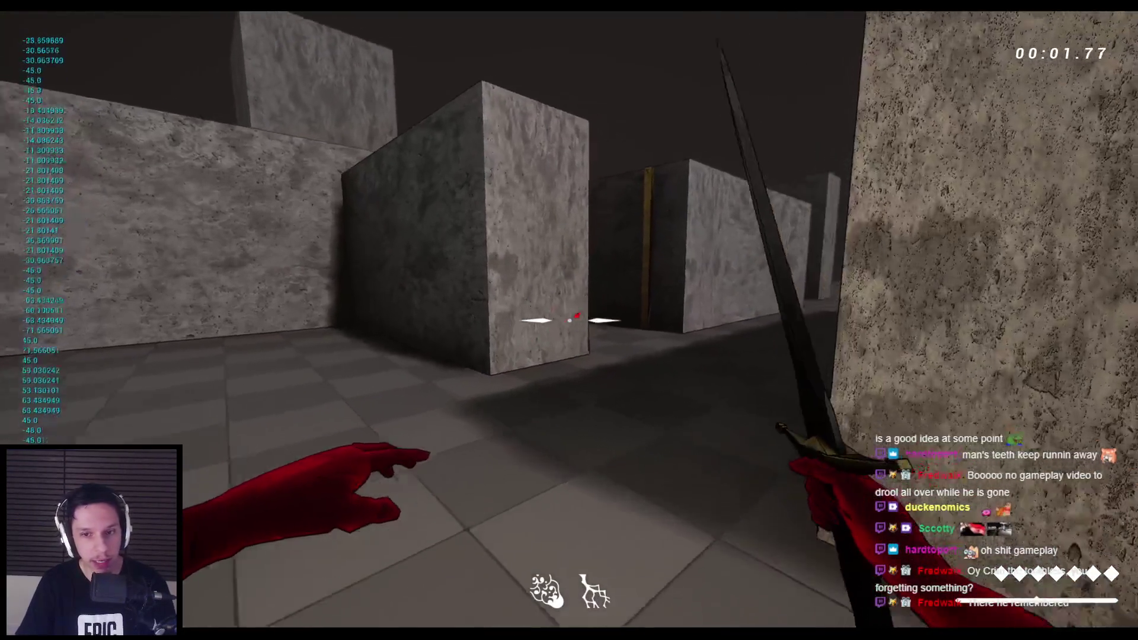
{"action": "key", "text": "w"}
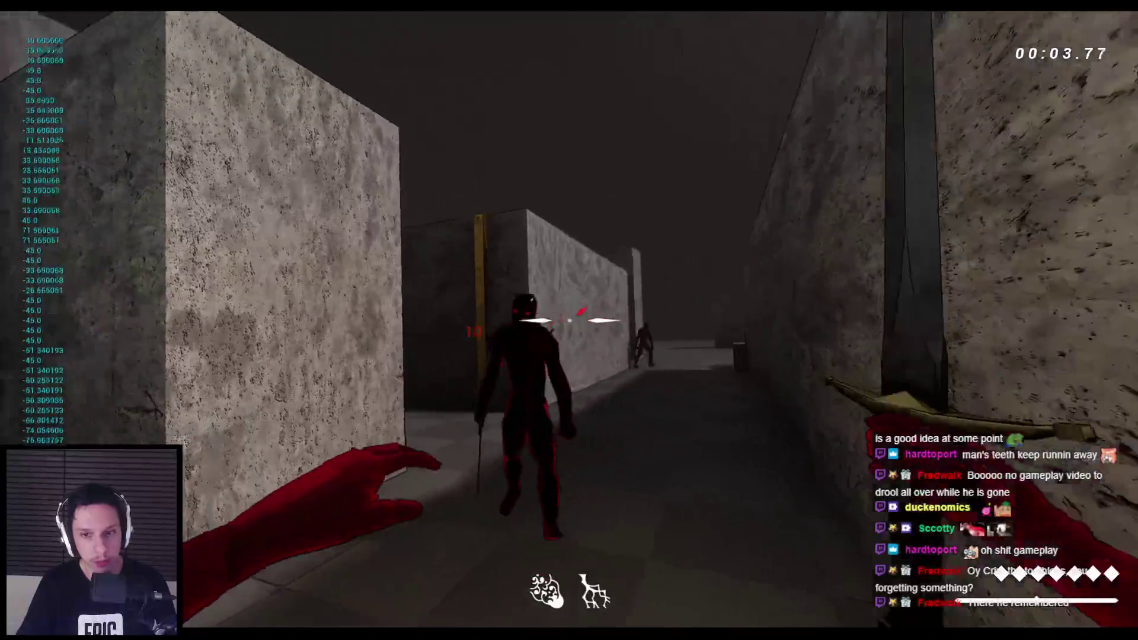
{"action": "left_click", "coordinate": [569, 320]}
{"action": "left_click", "coordinate": [569, 320]}
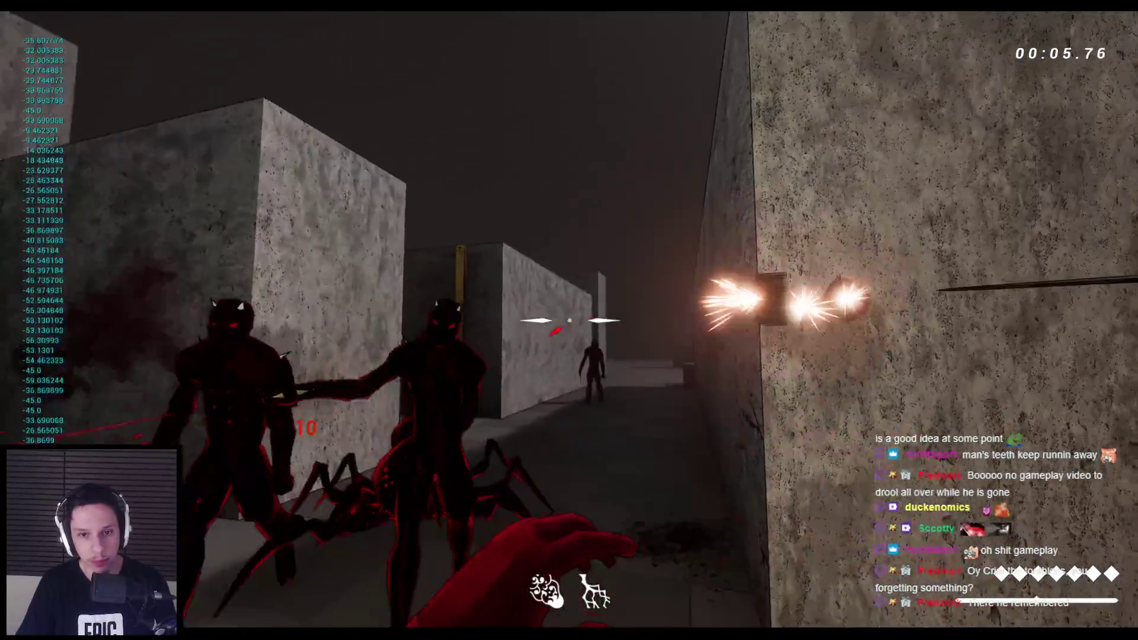
{"action": "left_click", "coordinate": [569, 320]}
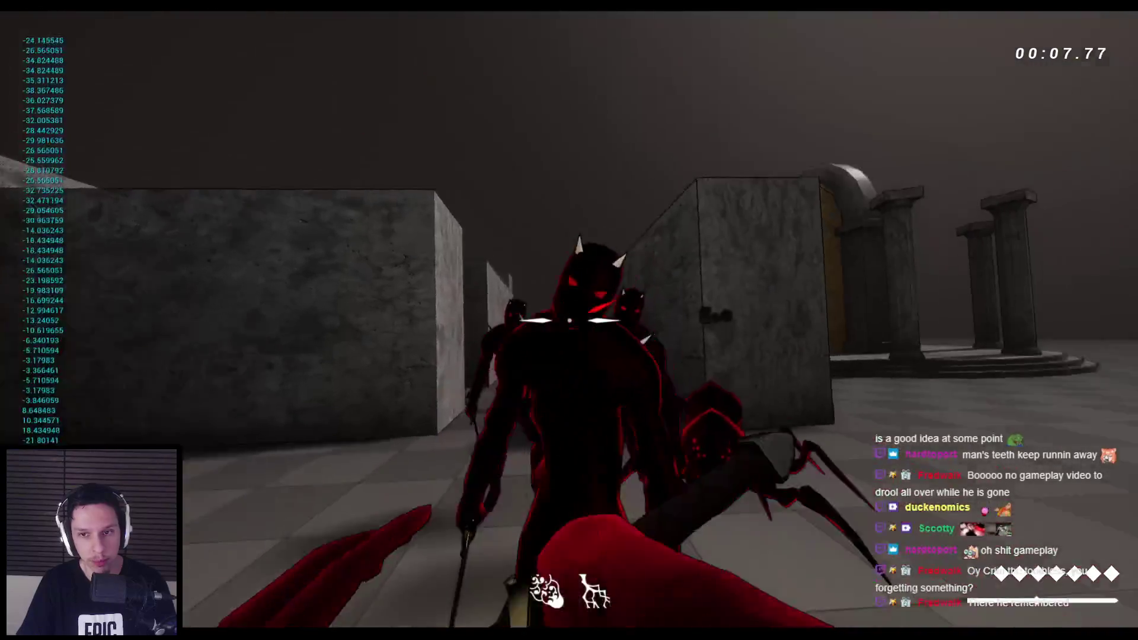
{"action": "left_click", "coordinate": [569, 320]}
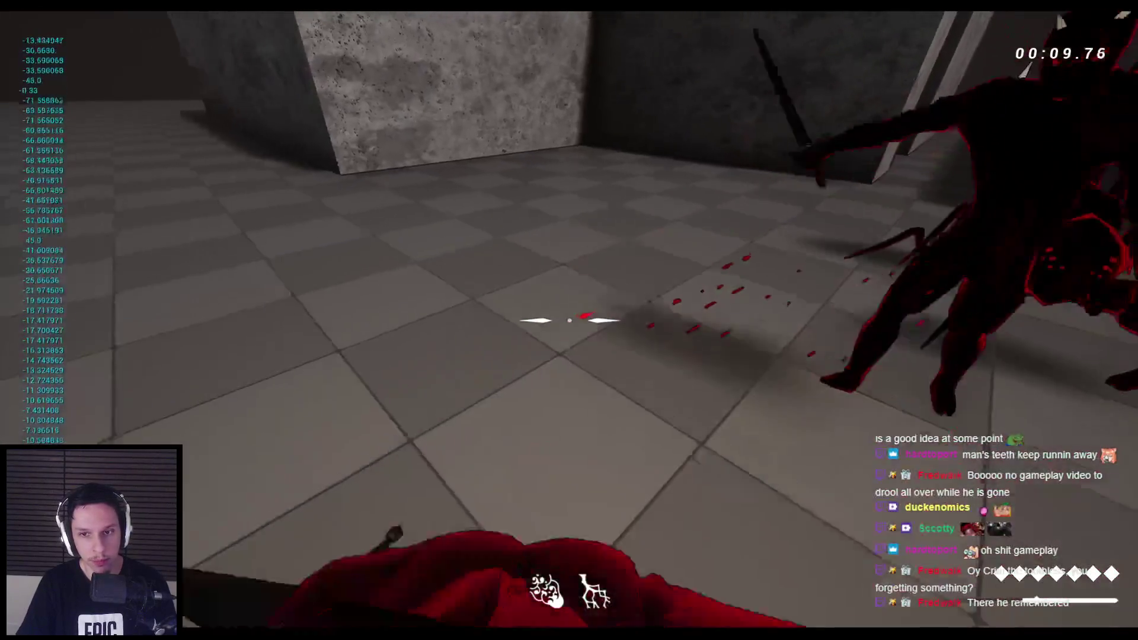
{"action": "left_click", "coordinate": [569, 320]}
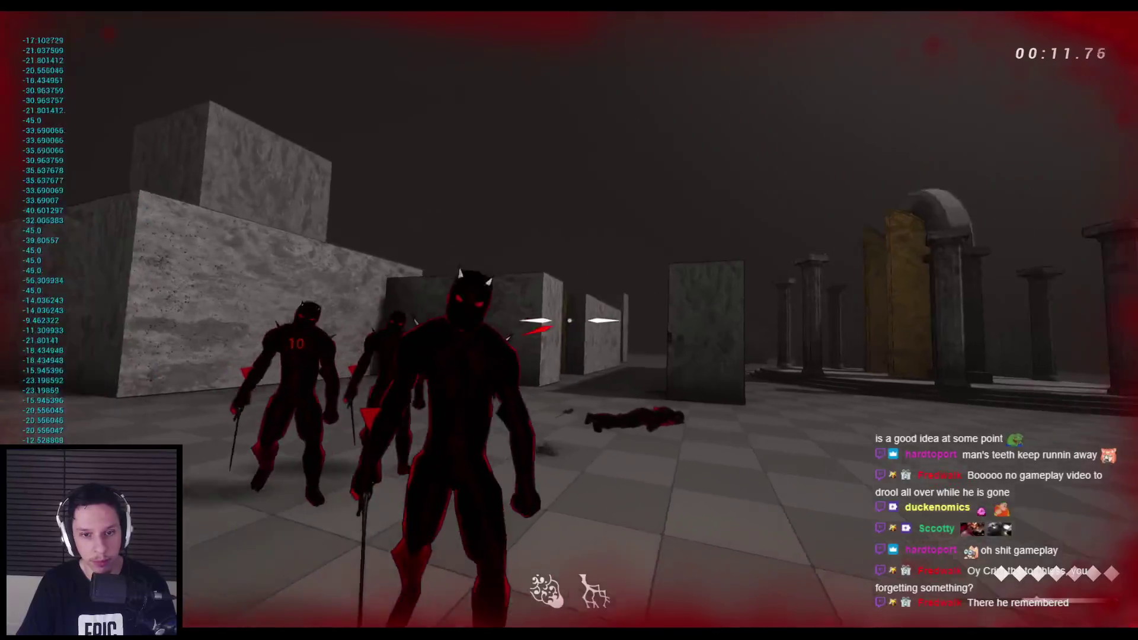
{"action": "left_click", "coordinate": [569, 320]}
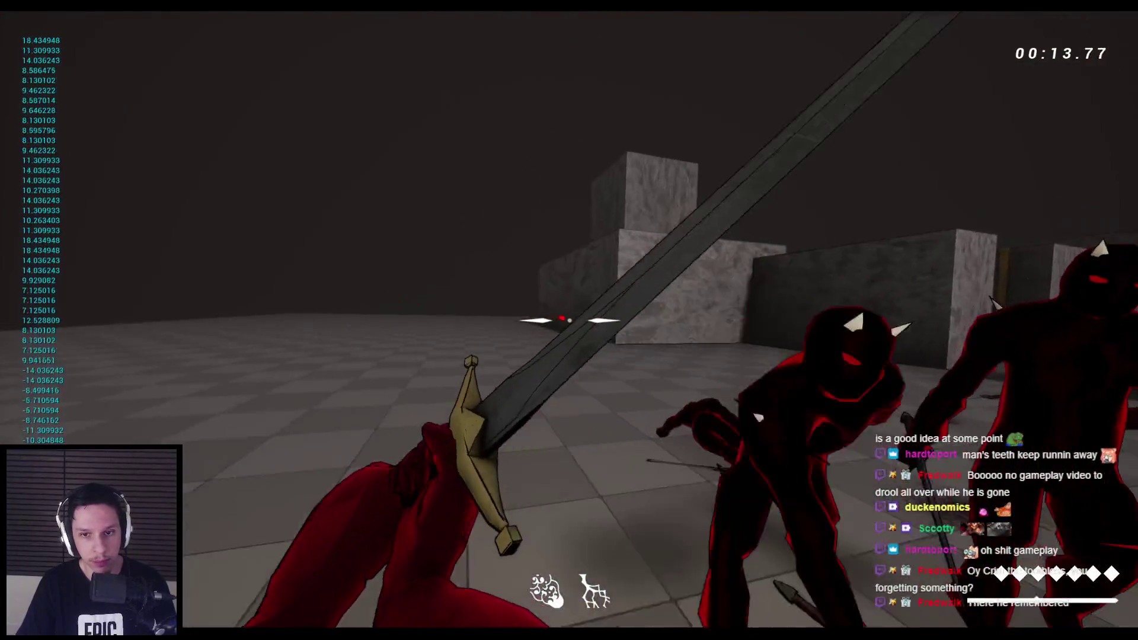
{"action": "left_click", "coordinate": [569, 320]}
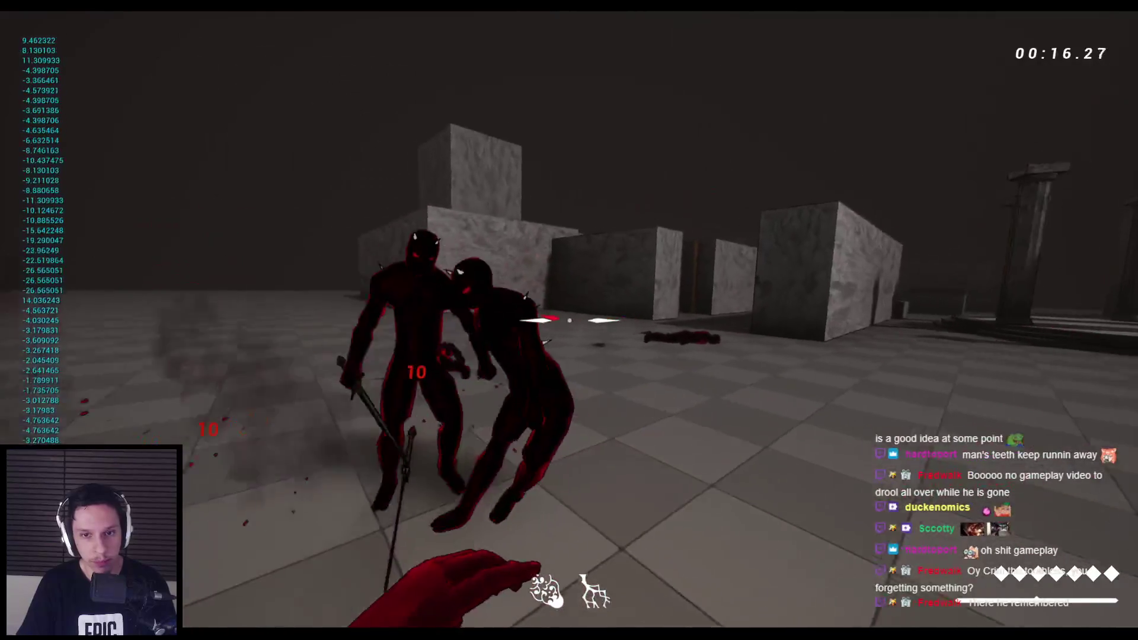
Attack the spiders, grabbing one with the free hand and flinging it away.
{"action": "left_click", "coordinate": [569, 320]}
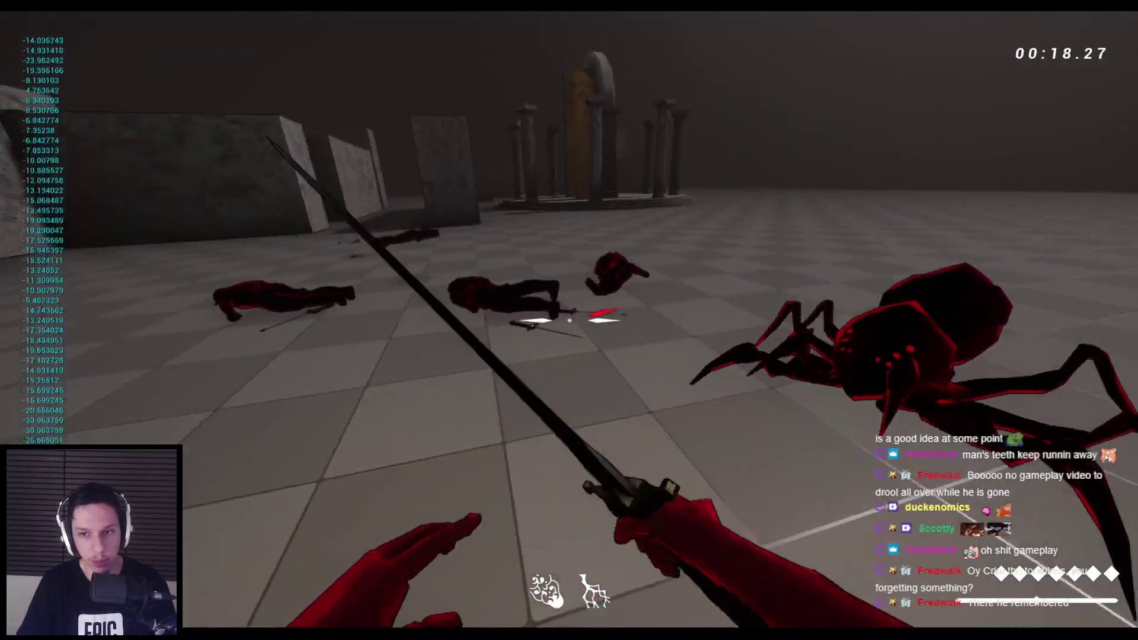
{"action": "left_click", "coordinate": [569, 320]}
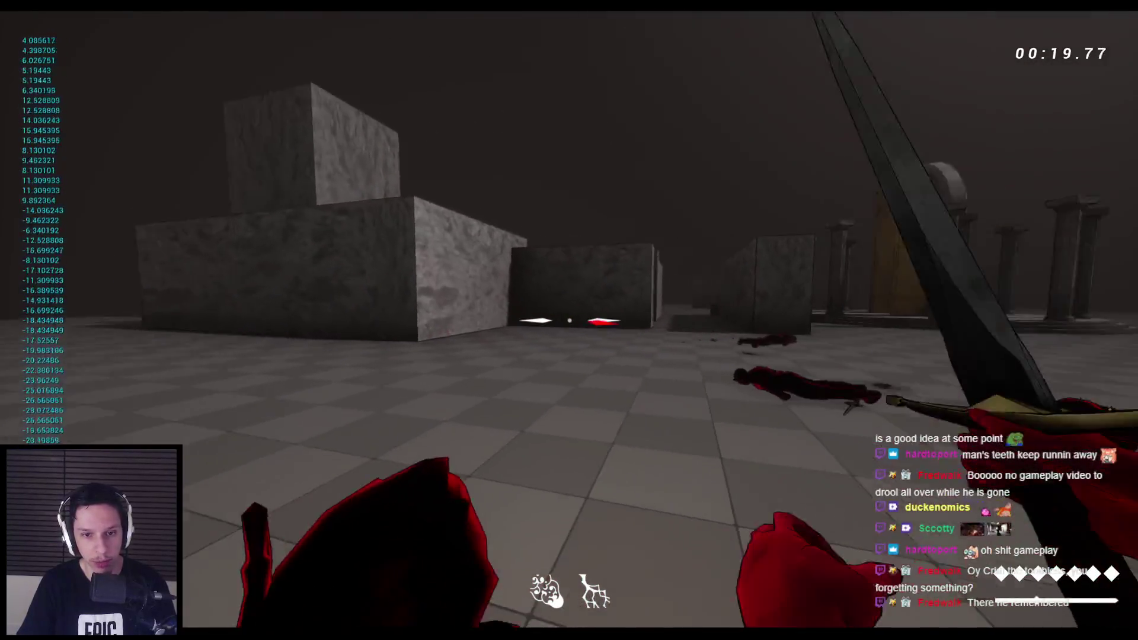
{"action": "left_click", "coordinate": [569, 320]}
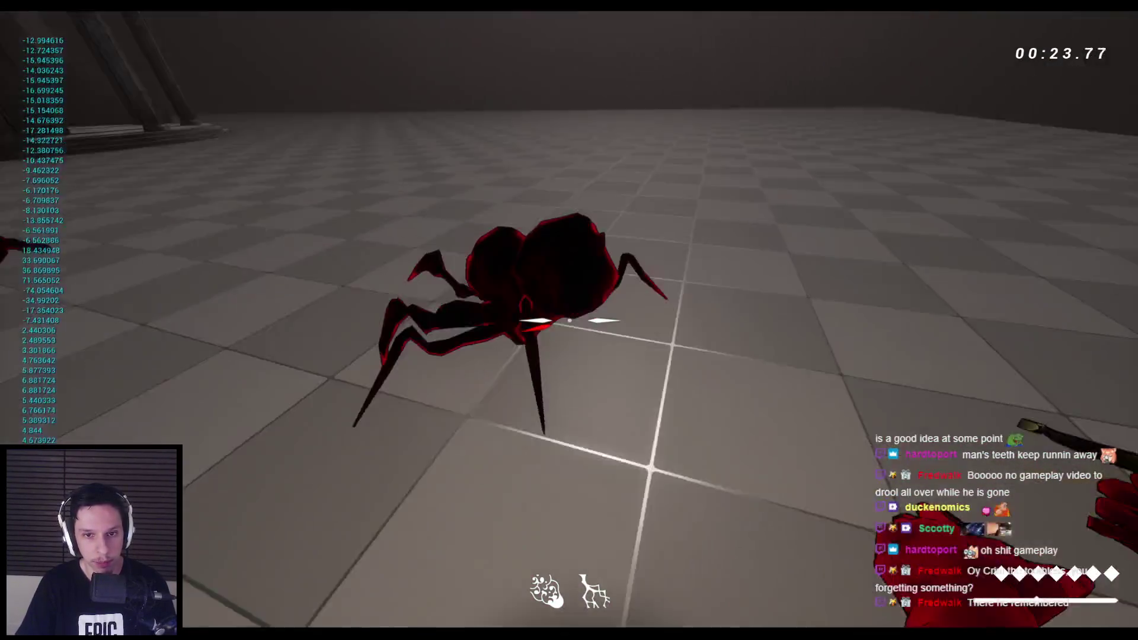
{"action": "left_click", "coordinate": [569, 320]}
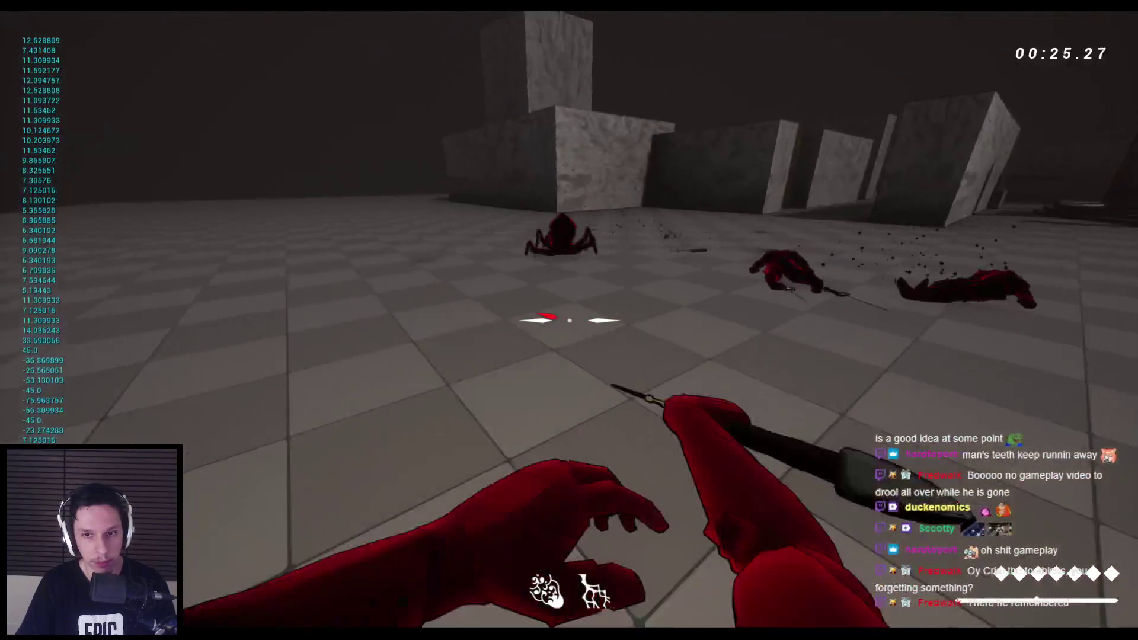
{"action": "right_click", "coordinate": [569, 320]}
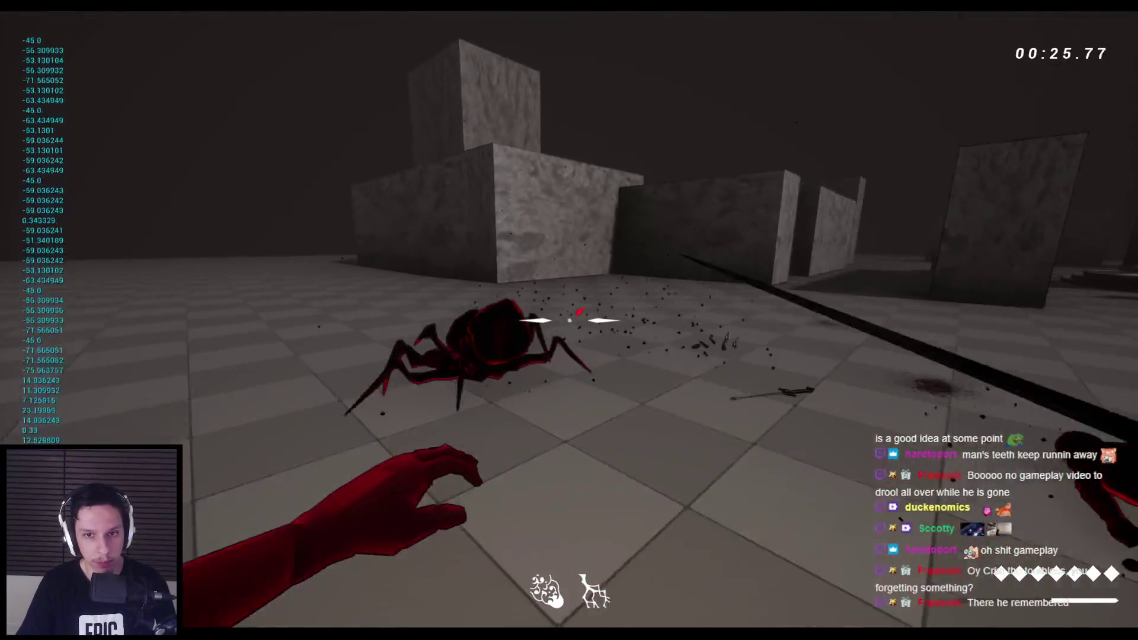
{"action": "left_click", "coordinate": [569, 320]}
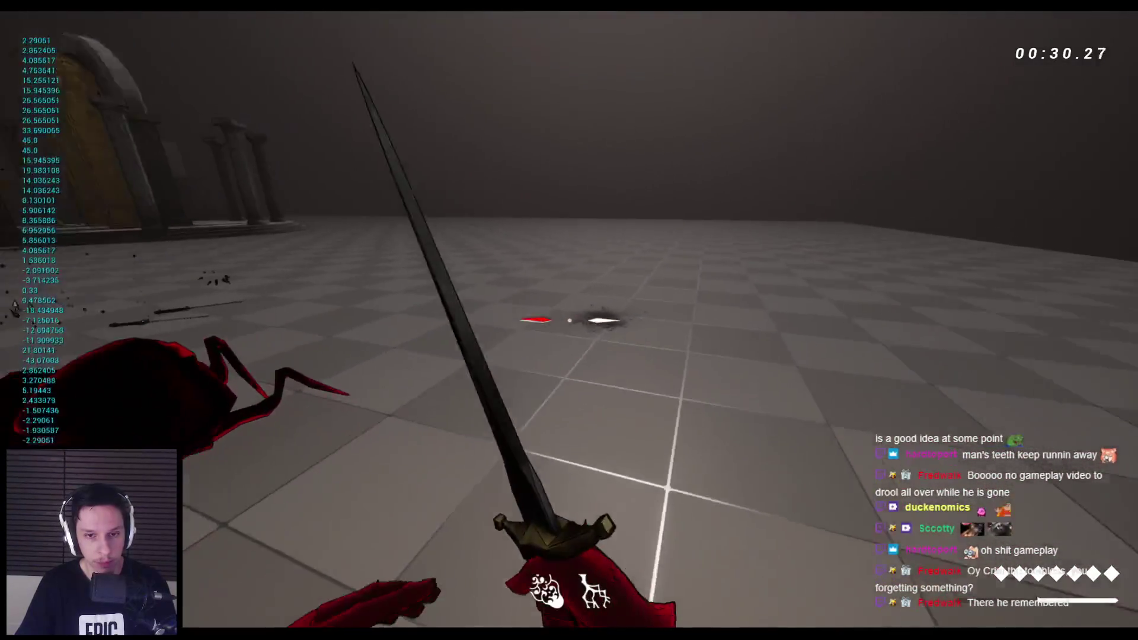
{"action": "left_click", "coordinate": [569, 320]}
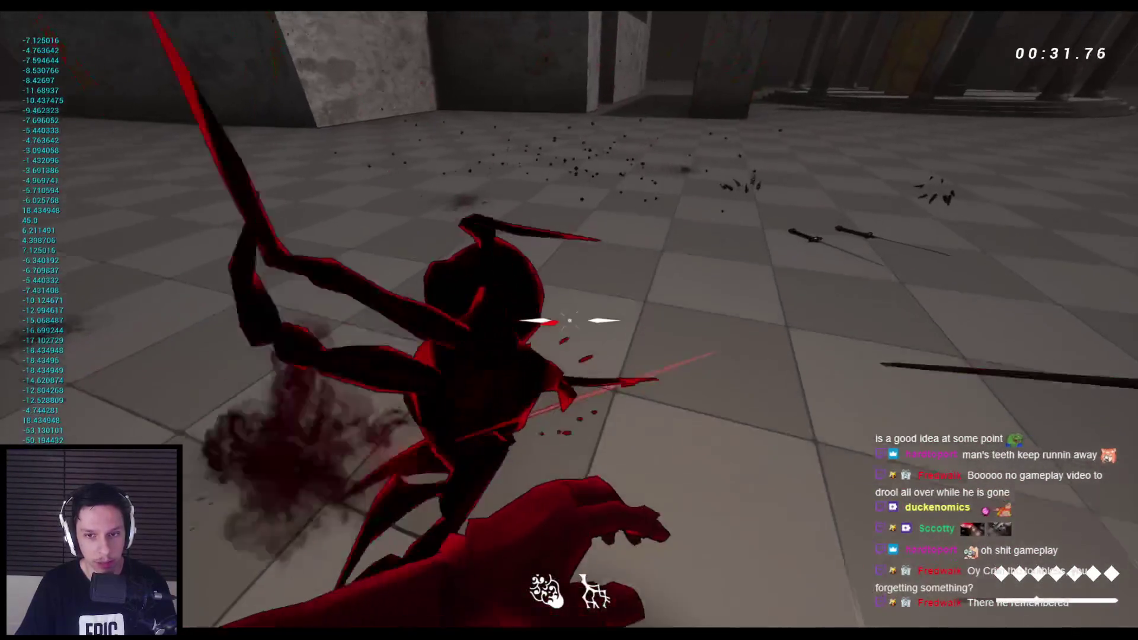
{"action": "left_click", "coordinate": [569, 320]}
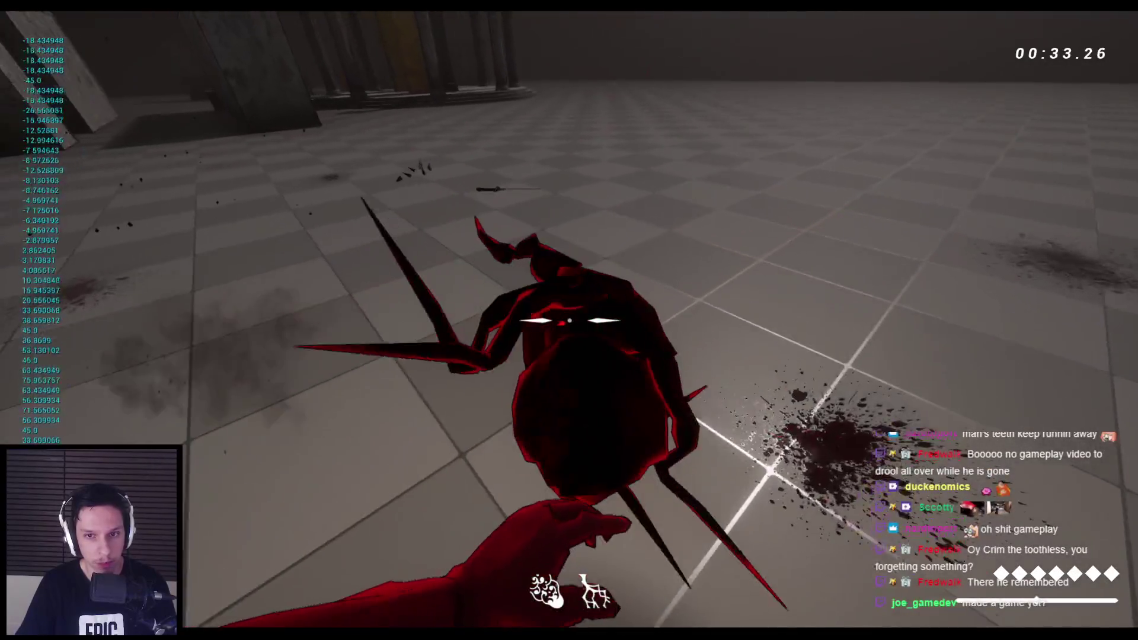
{"action": "left_click", "coordinate": [569, 320]}
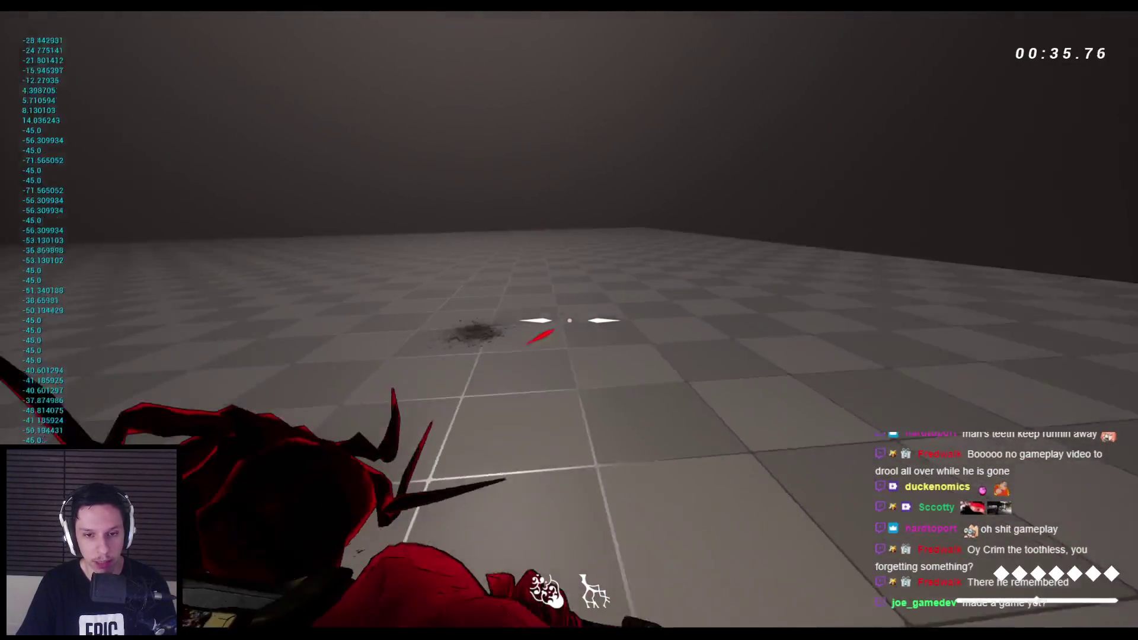
{"action": "left_click", "coordinate": [569, 320]}
{"action": "left_click", "coordinate": [569, 320]}
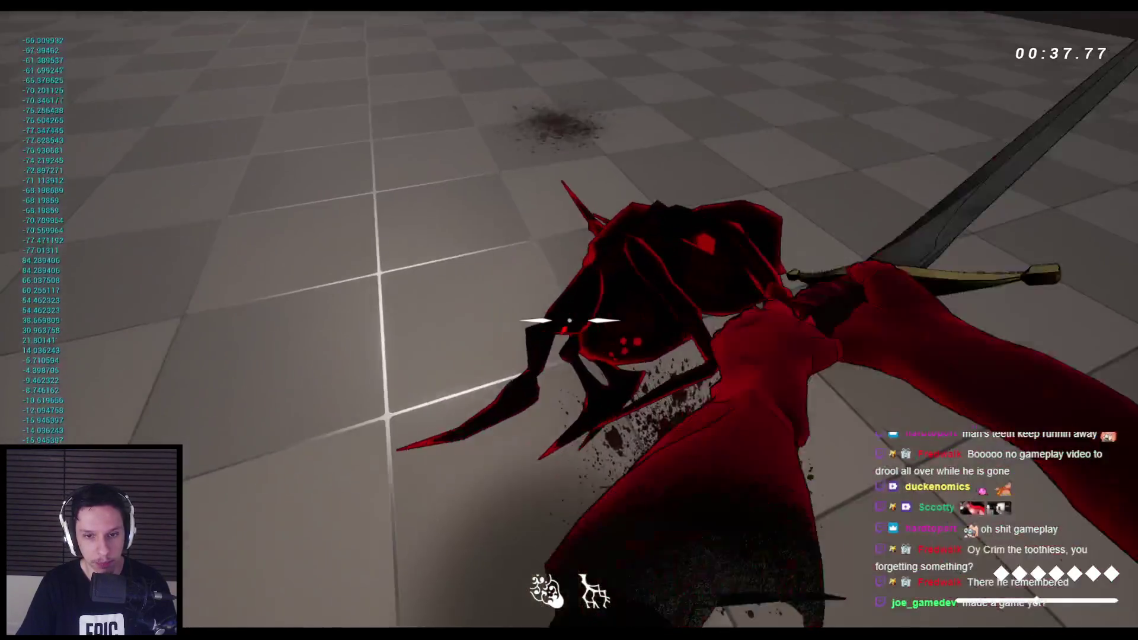
{"action": "key", "text": "w"}
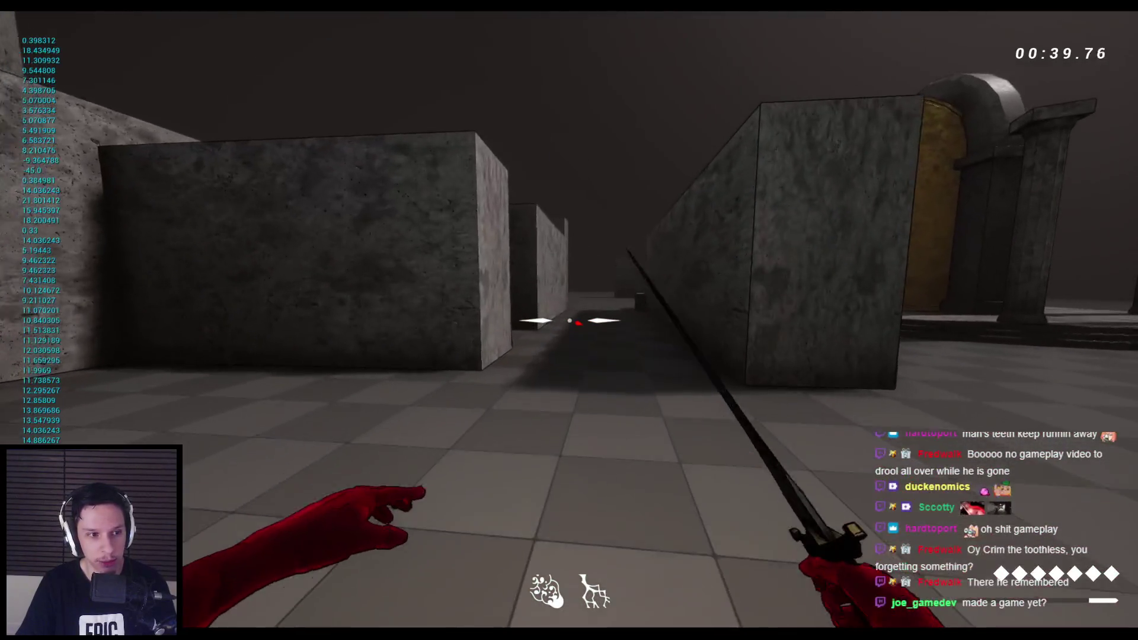
{"action": "key", "text": "space"}
{"action": "key", "text": "space"}
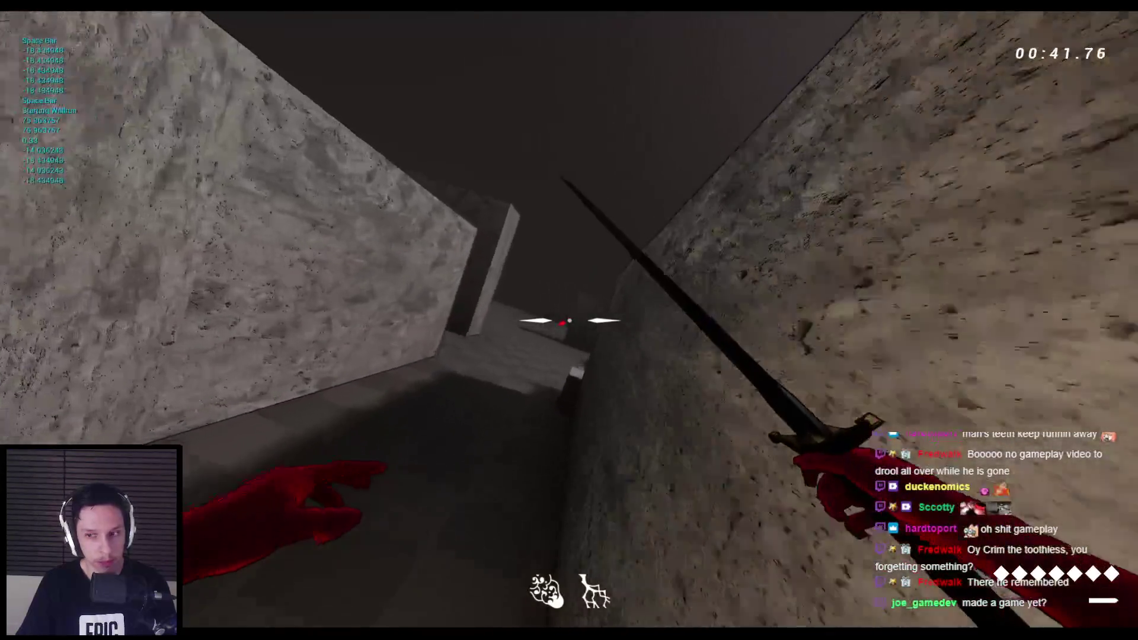
{"action": "key", "text": "space"}
{"action": "key", "text": "space"}
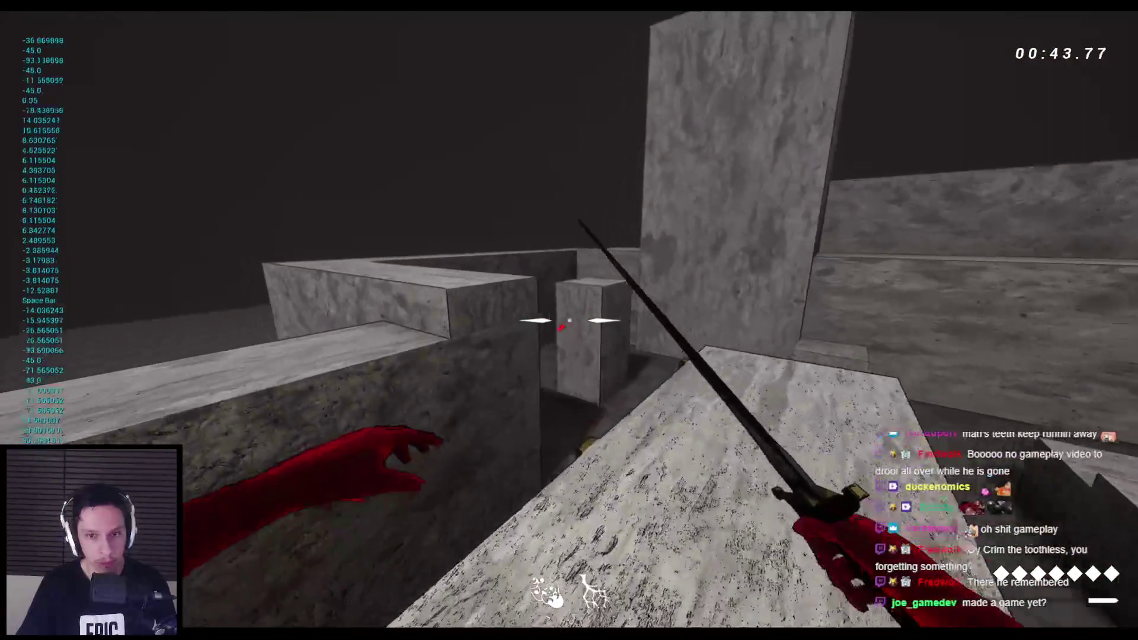
{"action": "key", "text": "space"}
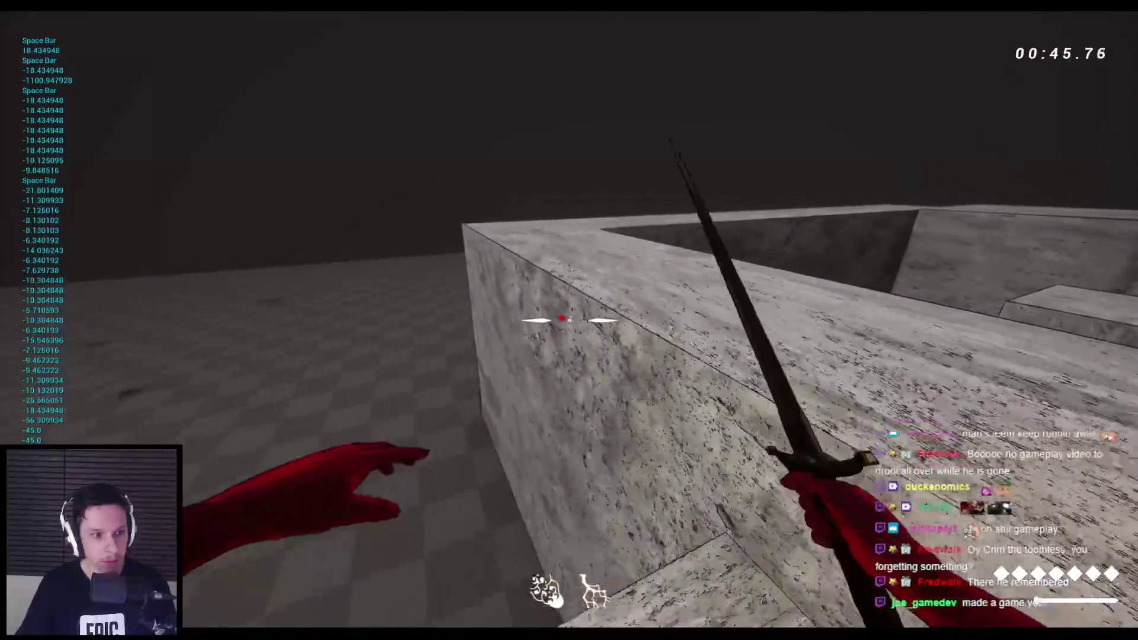
{"action": "key", "text": "w"}
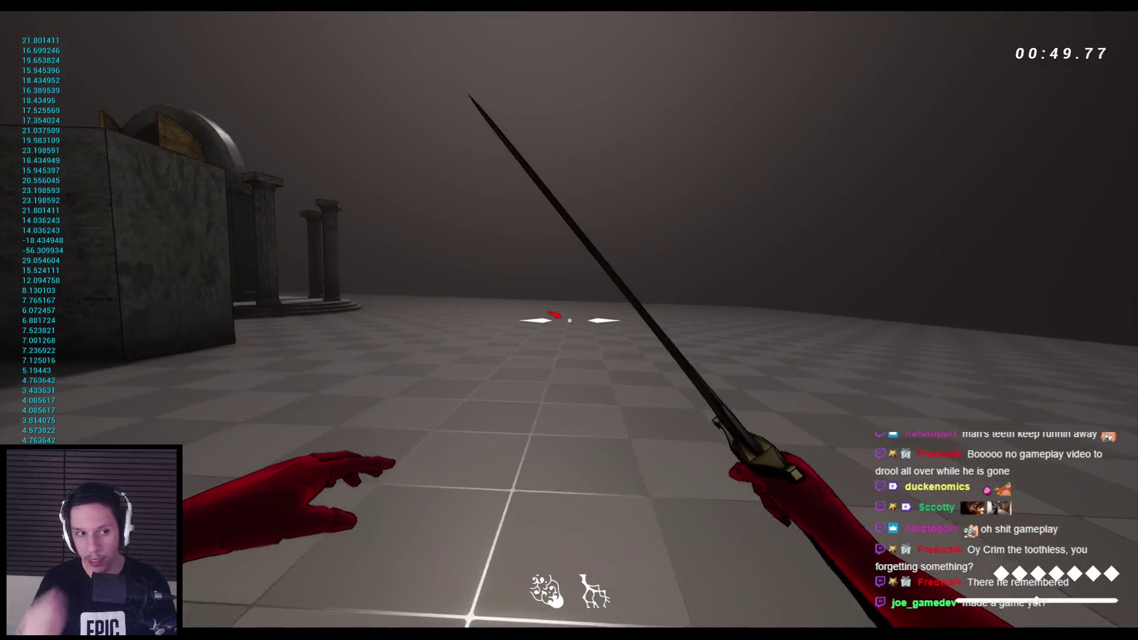
{"action": "key", "text": "space"}
{"action": "key", "text": "w"}
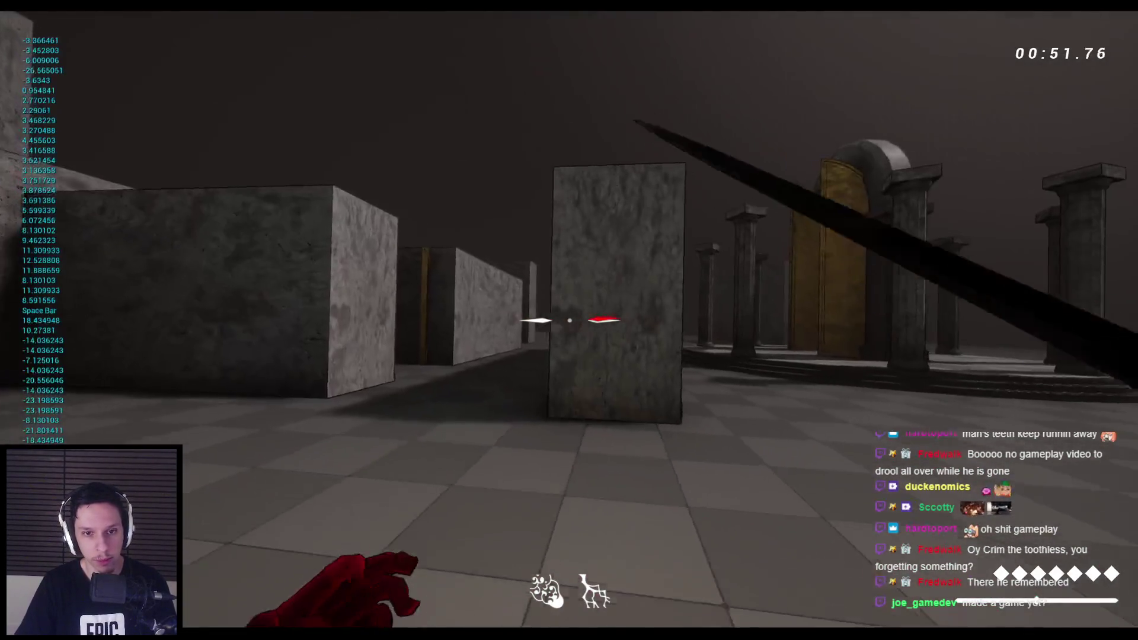
{"action": "key", "text": "space"}
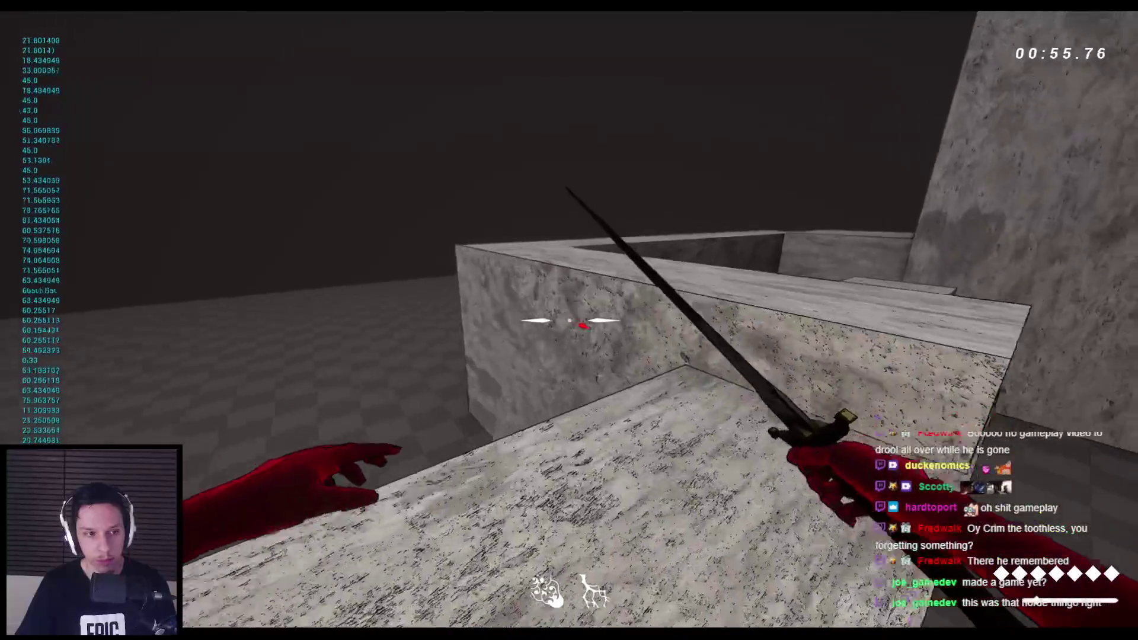
{"action": "key", "text": "space"}
{"action": "key", "text": "space"}
{"action": "key", "text": "w"}
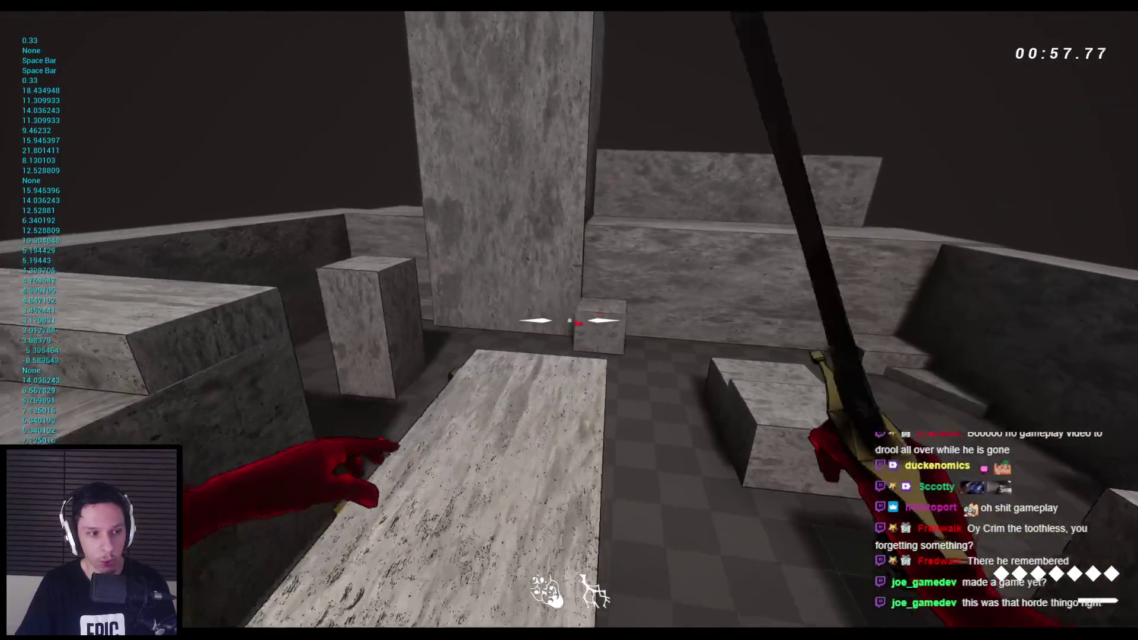
{"action": "key", "text": "space"}
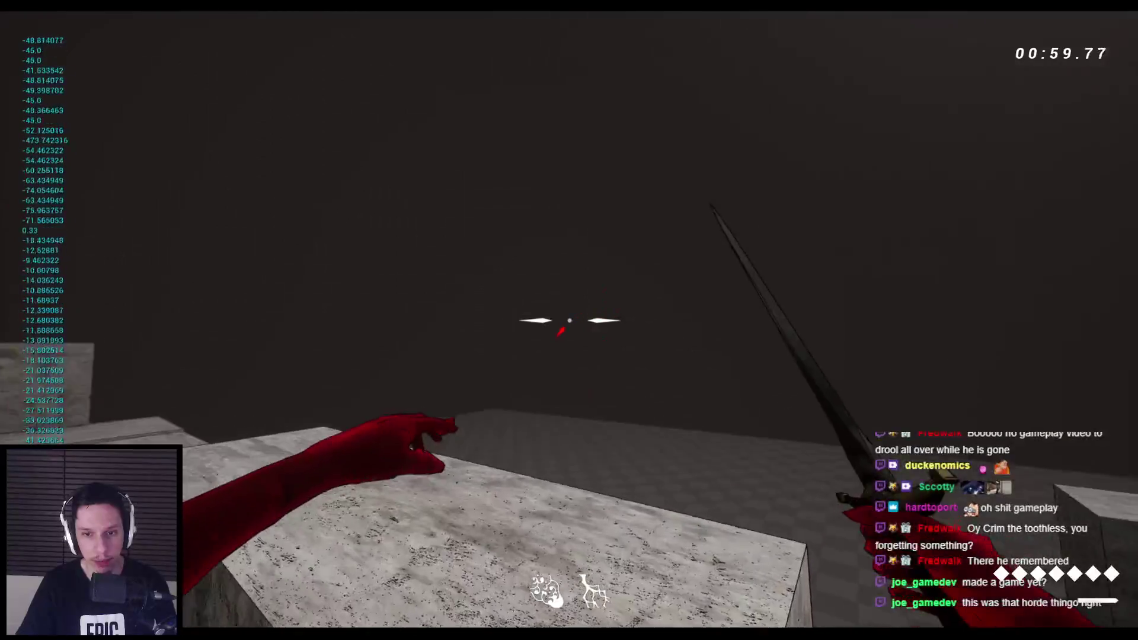
{"action": "key", "text": "w"}
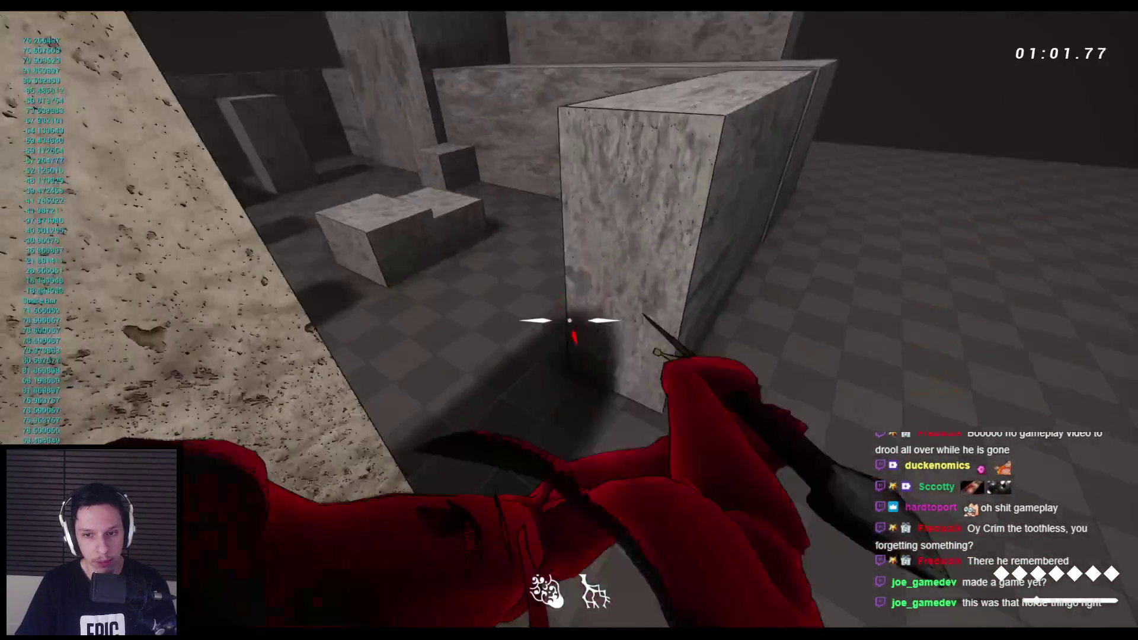
{"action": "key", "text": "w"}
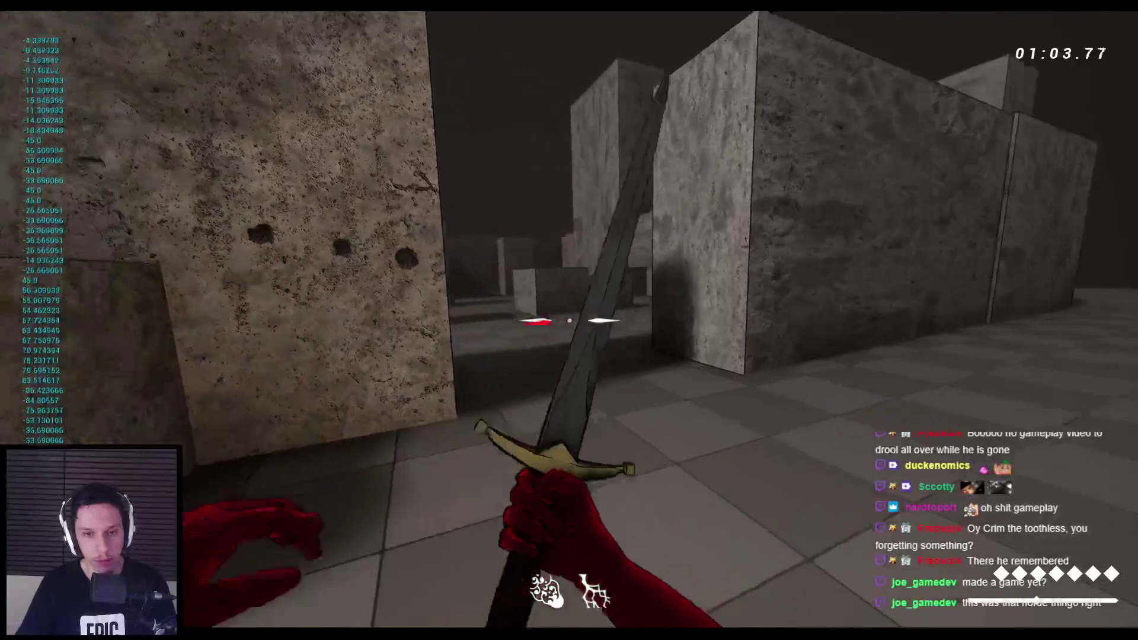
{"action": "key", "text": "w"}
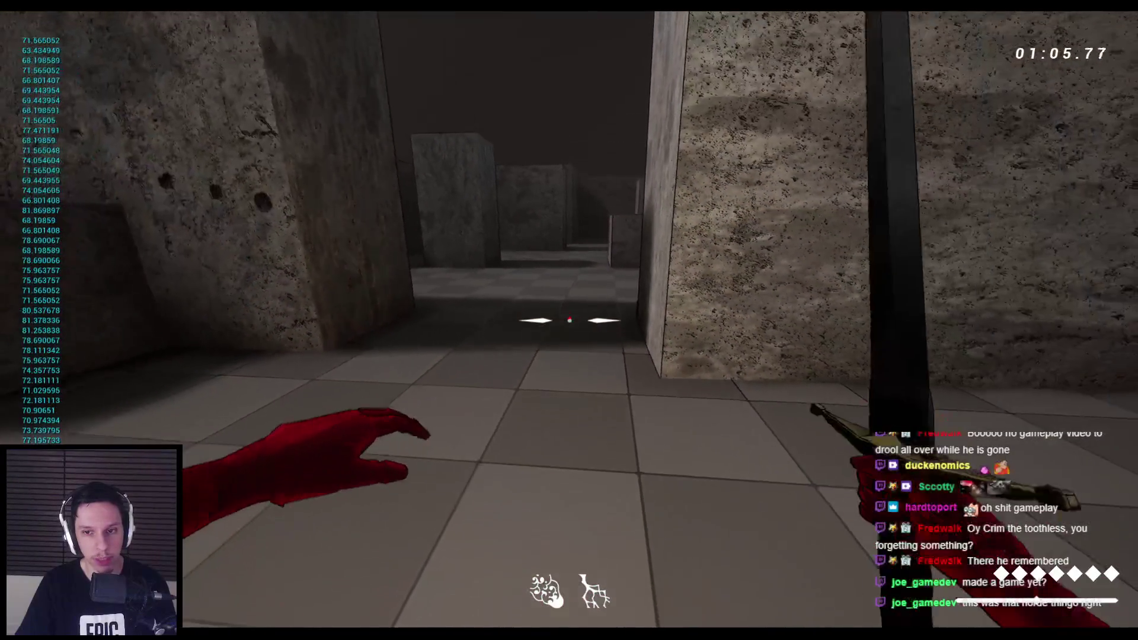
{"action": "key", "text": "w"}
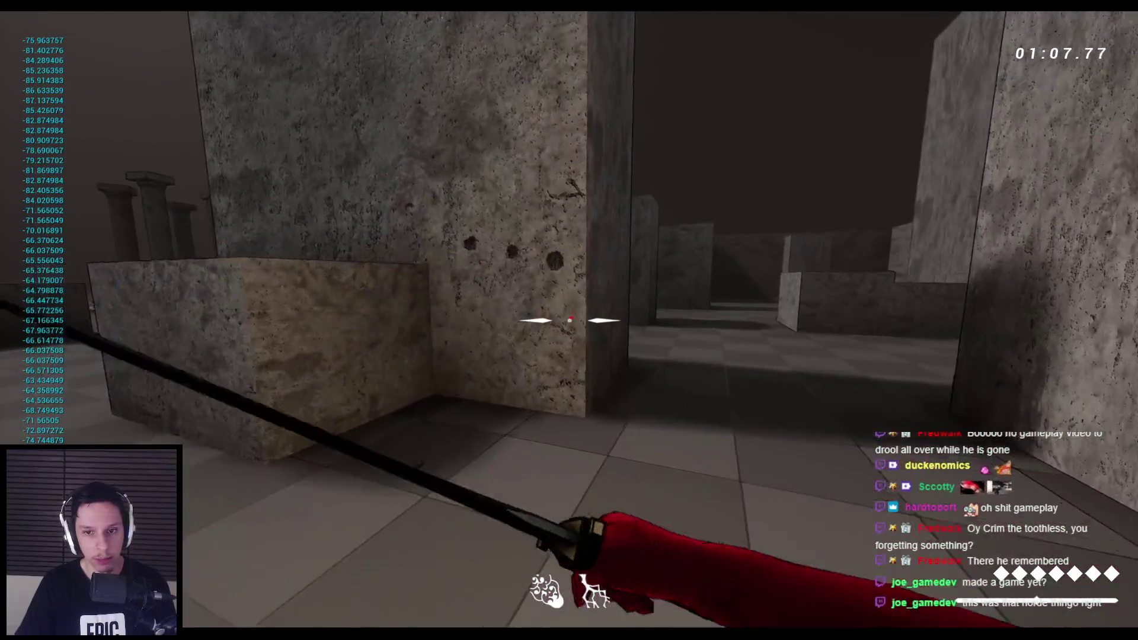
{"action": "key", "text": "w"}
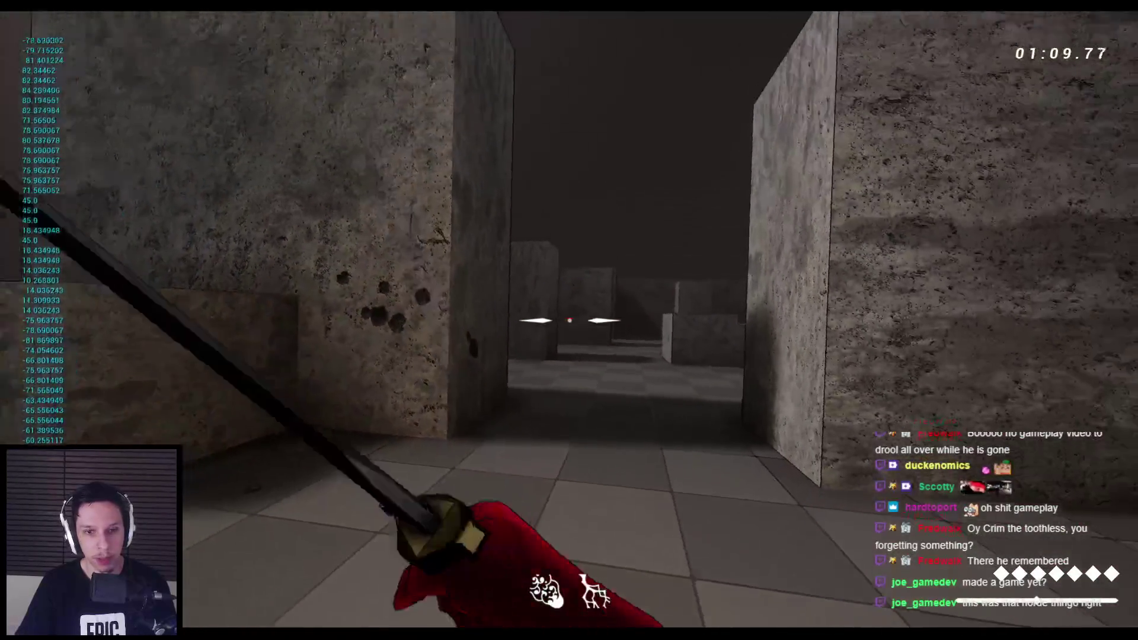
{"action": "key", "text": "w"}
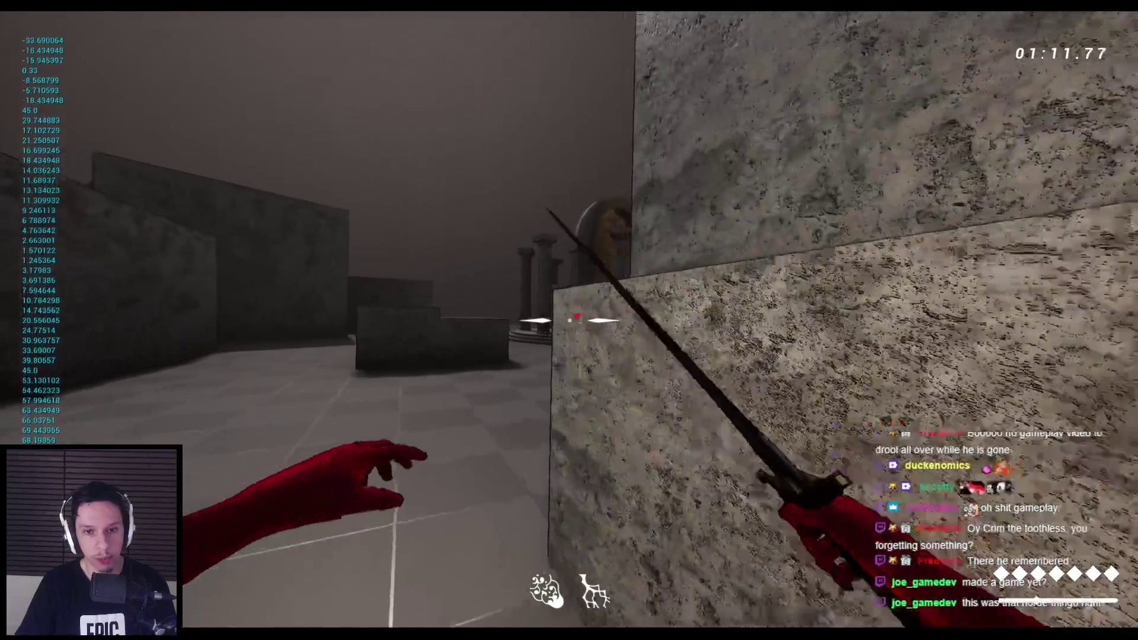
{"action": "key", "text": "w"}
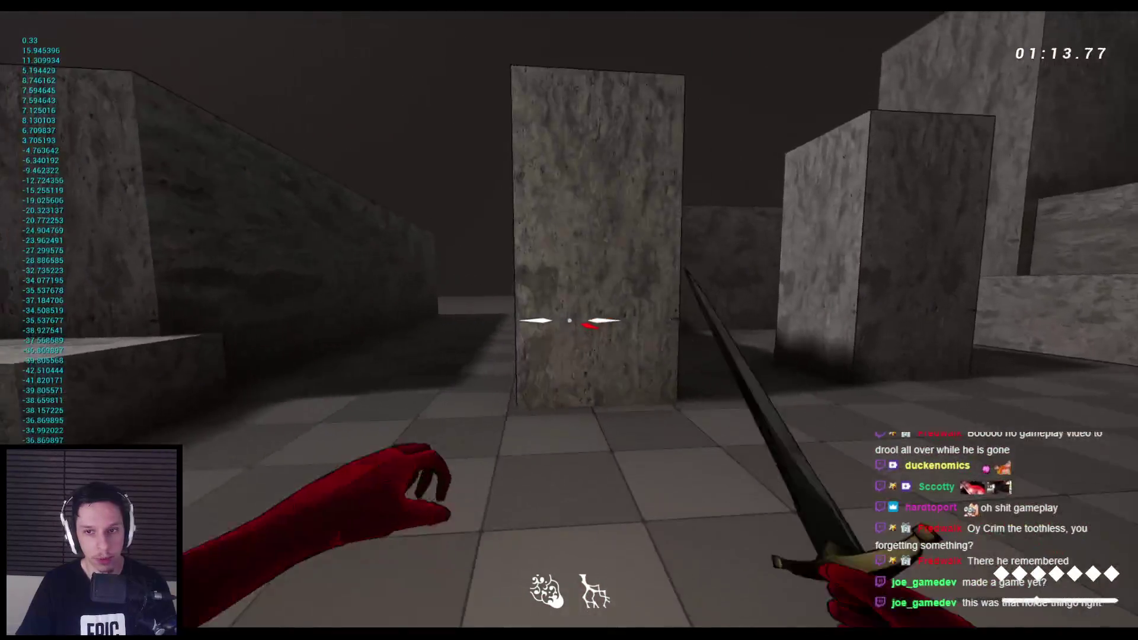
{"action": "key", "text": "w"}
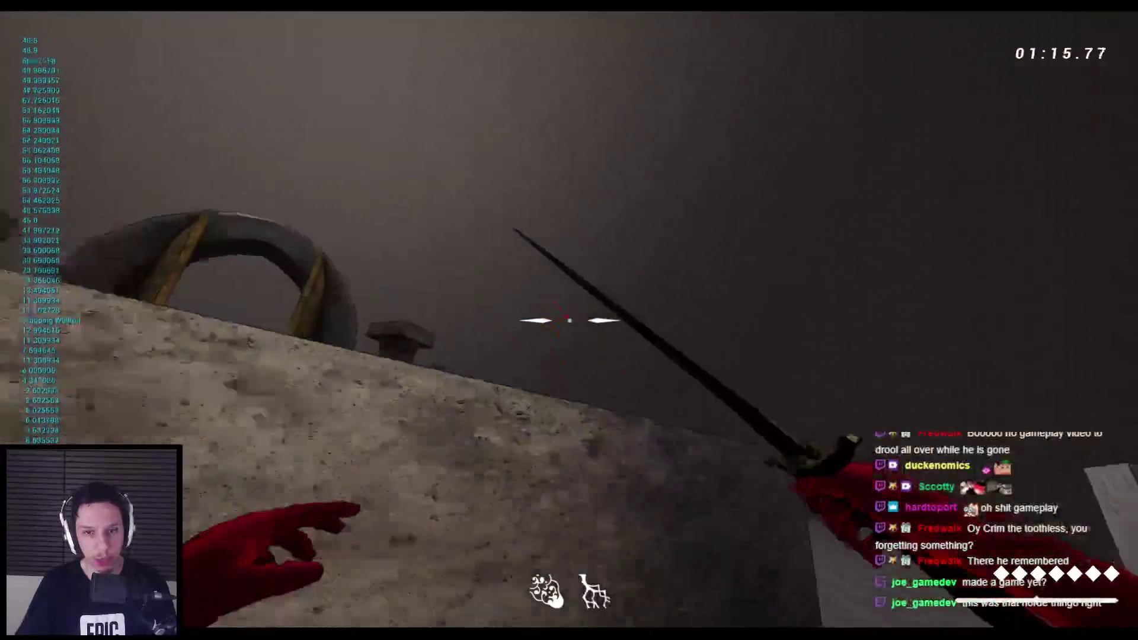
{"action": "key", "text": "space"}
{"action": "key", "text": "space"}
{"action": "key", "text": "w"}
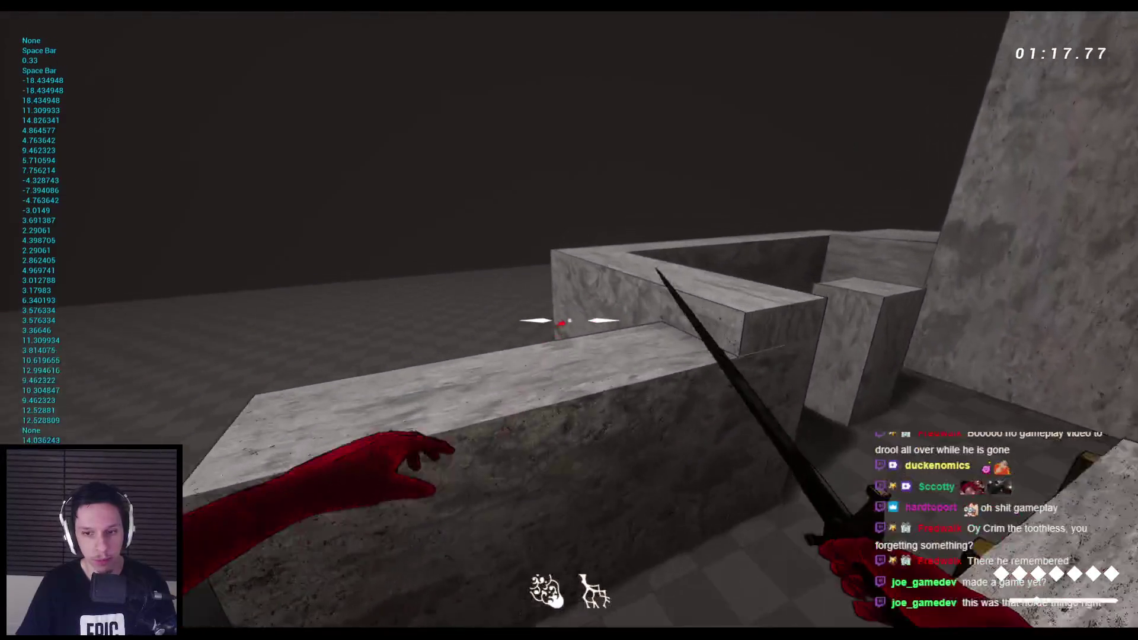
{"action": "key", "text": "w"}
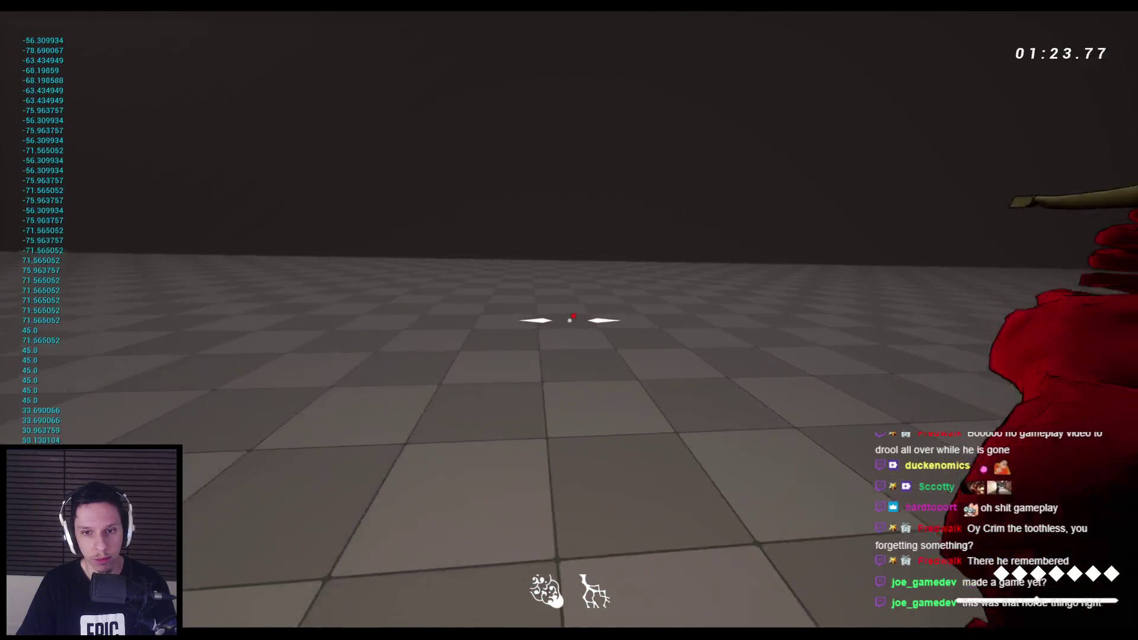
Swing the sword across the open floor and jump up onto the stone blocks.
{"action": "key", "text": "w"}
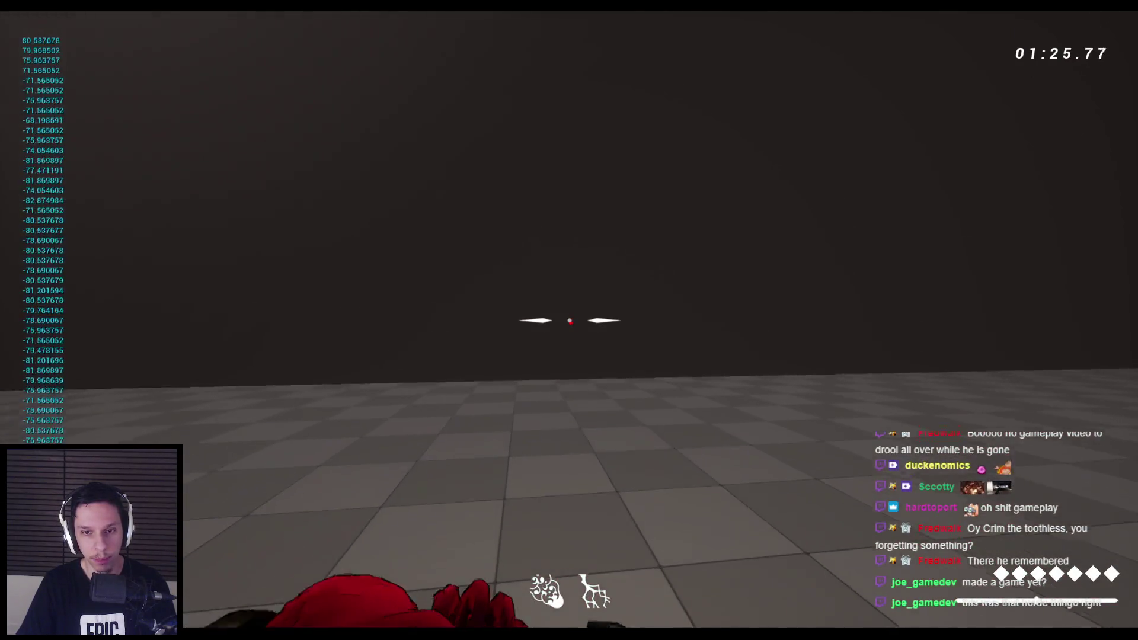
{"action": "left_click", "coordinate": [569, 320]}
{"action": "left_click", "coordinate": [569, 321]}
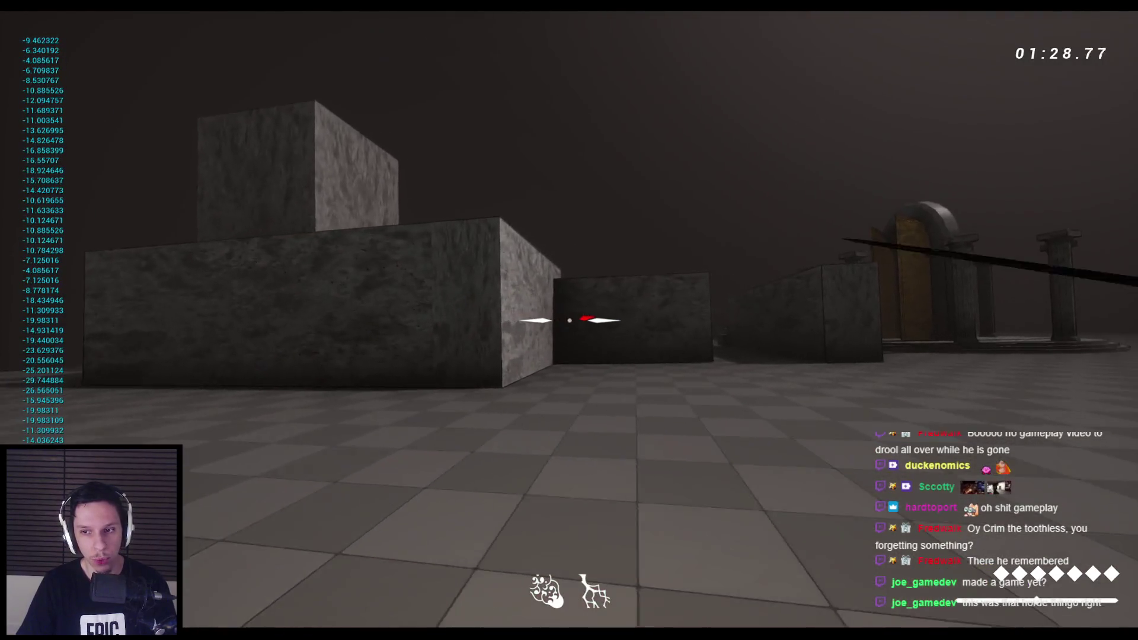
{"action": "left_click", "coordinate": [569, 321]}
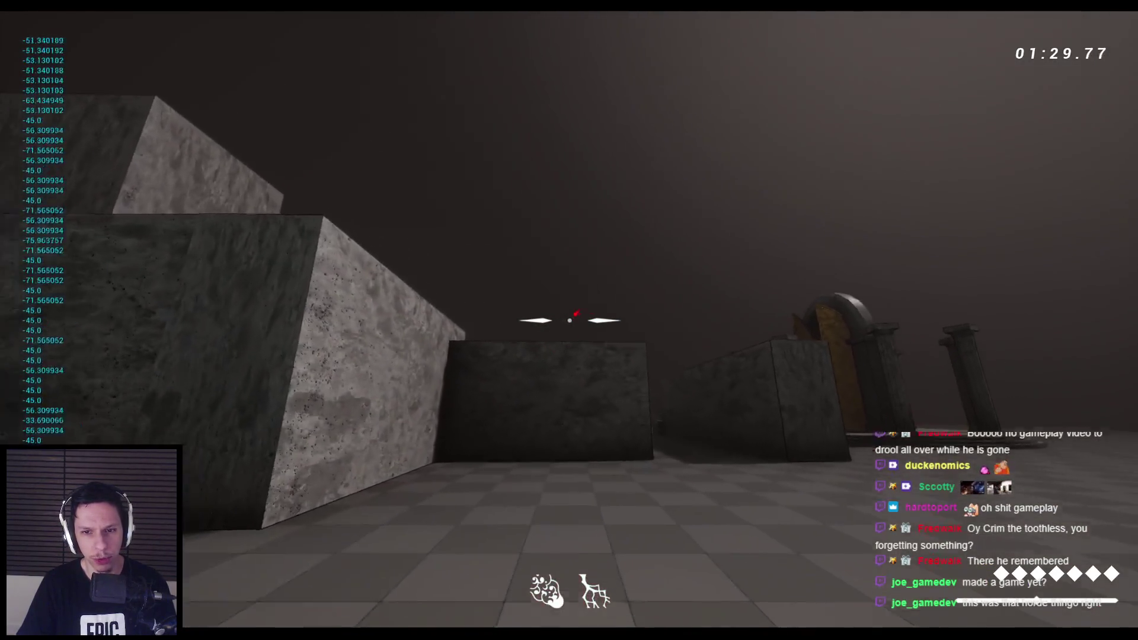
{"action": "left_click", "coordinate": [569, 320]}
{"action": "key", "text": "space"}
{"action": "key", "text": "space"}
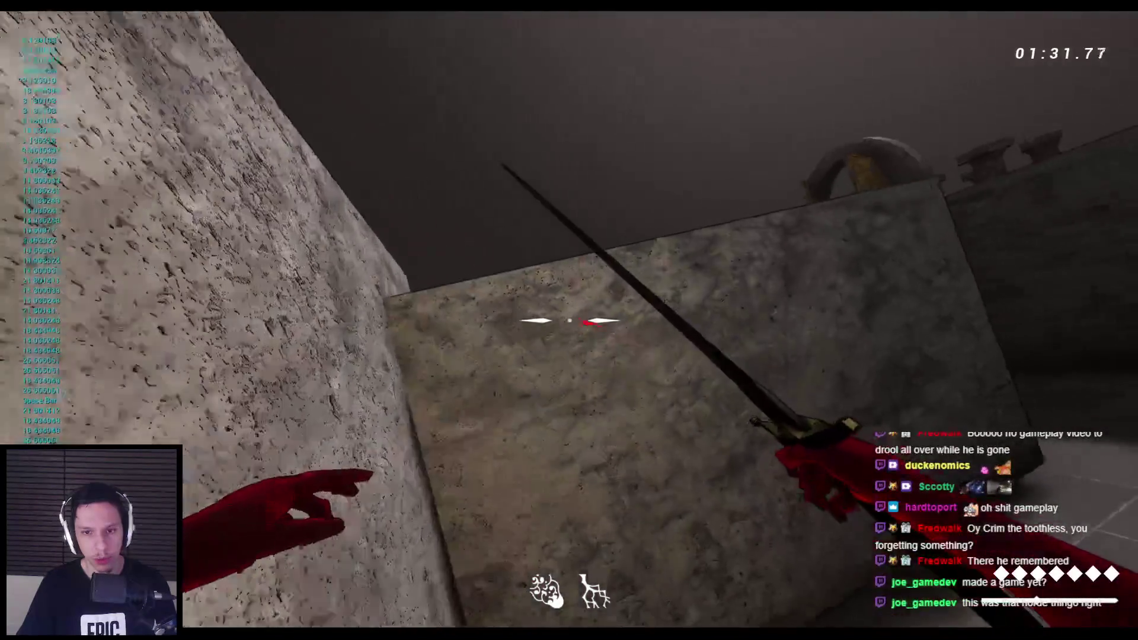
{"action": "key", "text": "space"}
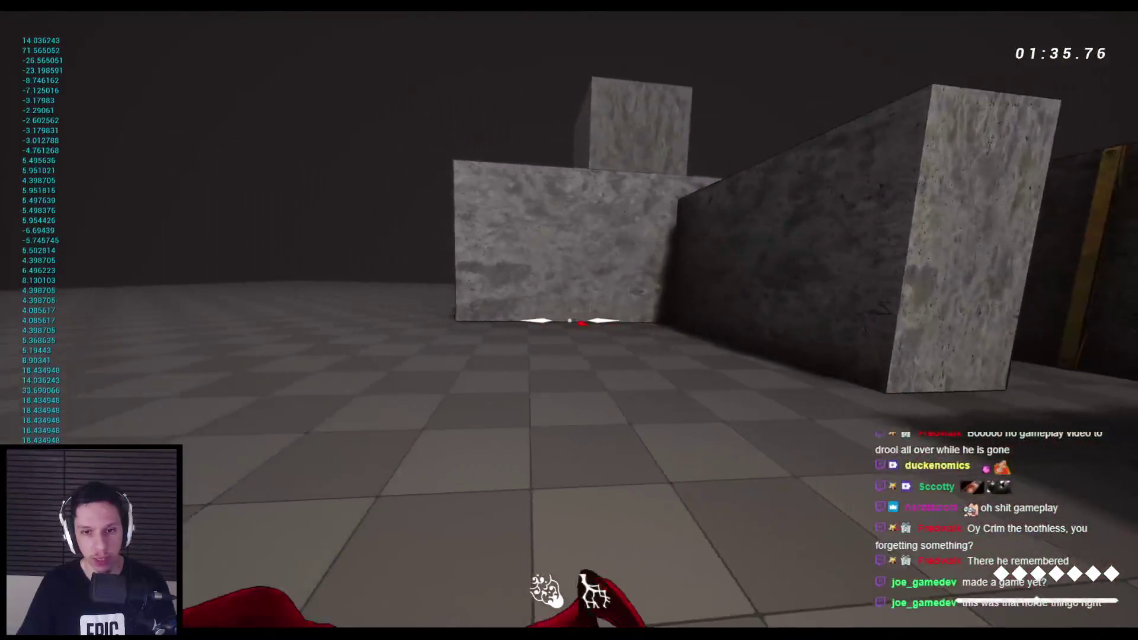
{"action": "left_click", "coordinate": [569, 321]}
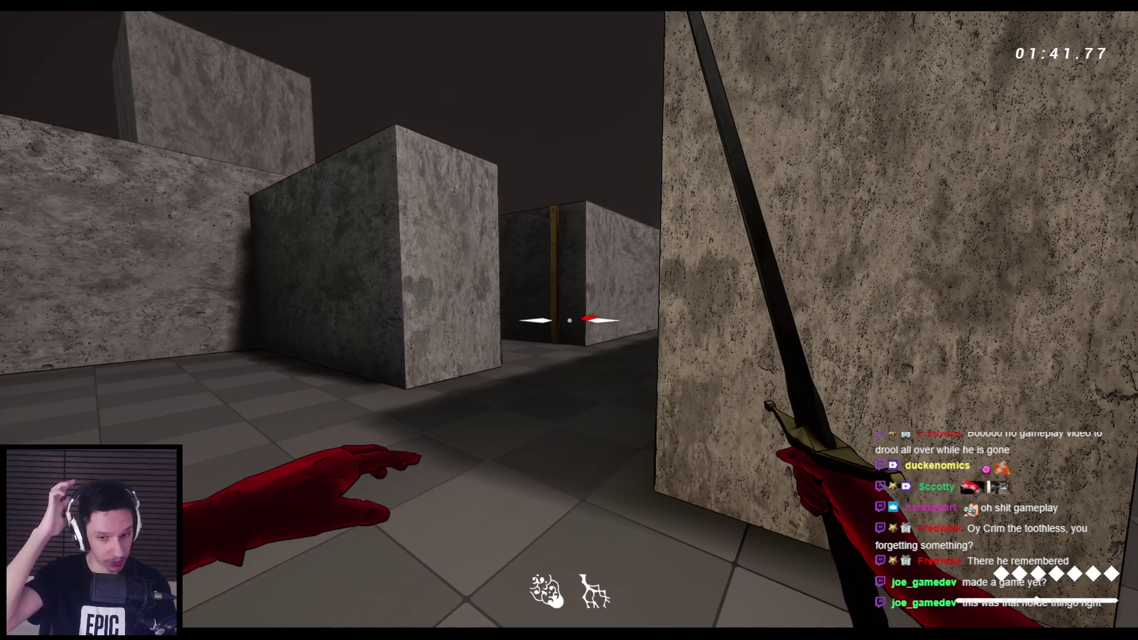
Return to the pillar room, test more swings, and hop across the block tops.
{"action": "key", "text": "s"}
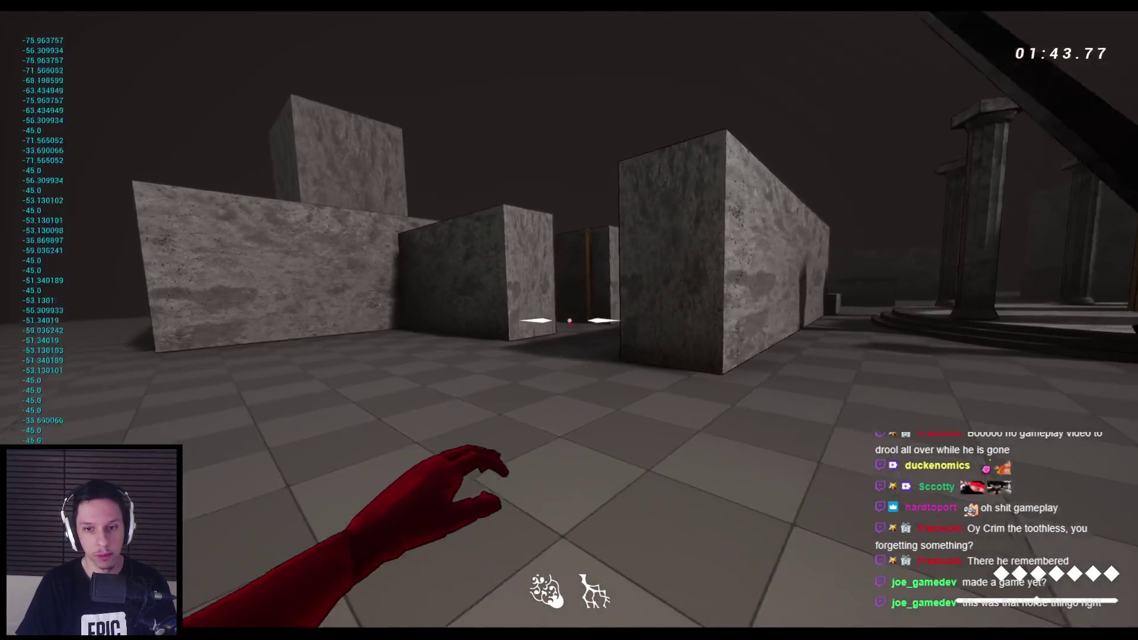
{"action": "key", "text": "w"}
{"action": "left_click", "coordinate": [569, 321]}
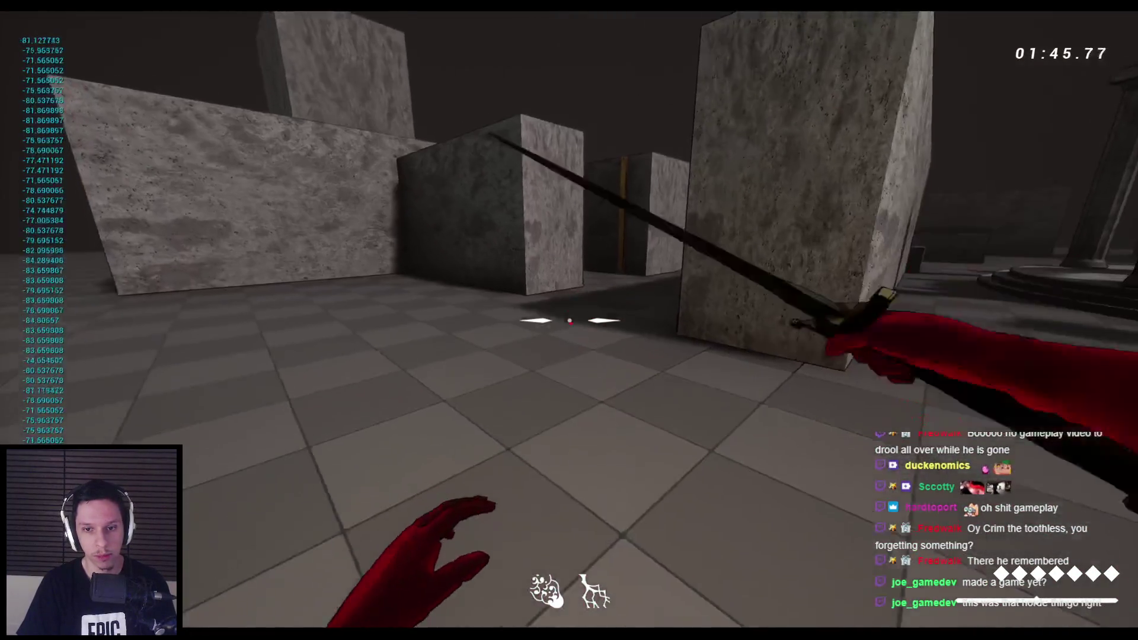
{"action": "left_click", "coordinate": [569, 320]}
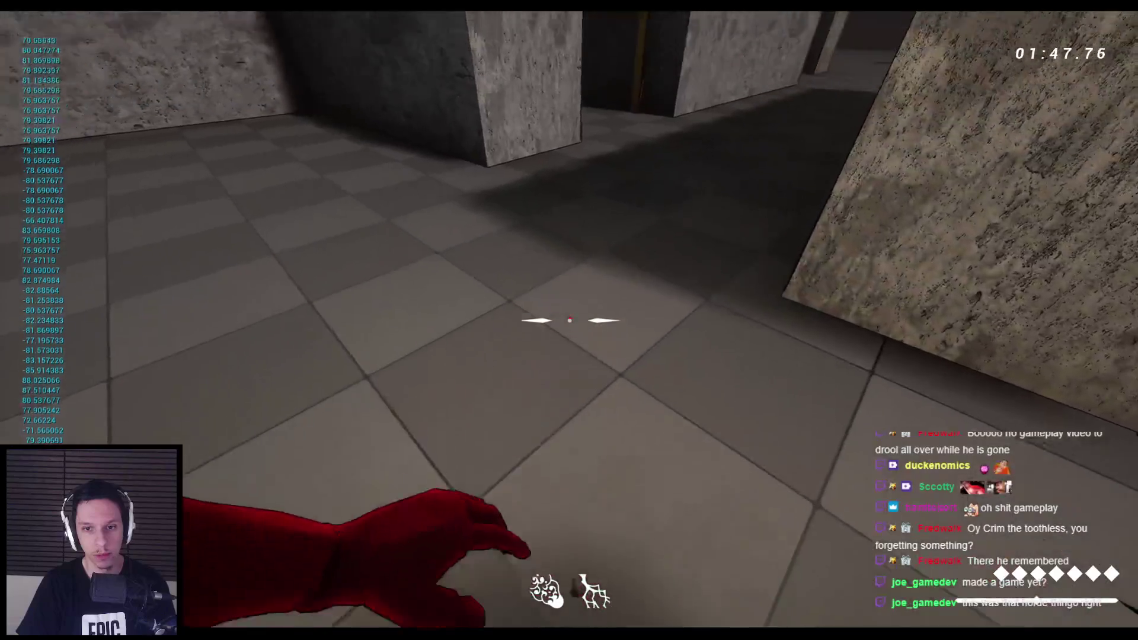
{"action": "left_click", "coordinate": [569, 321]}
{"action": "left_click", "coordinate": [569, 321]}
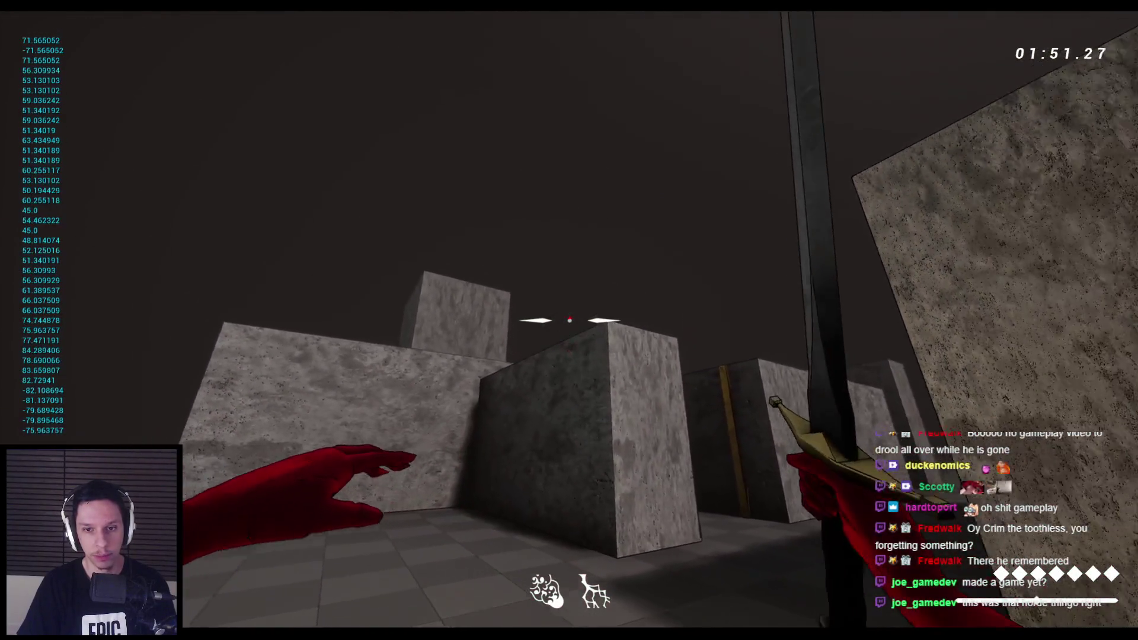
{"action": "left_click", "coordinate": [569, 321]}
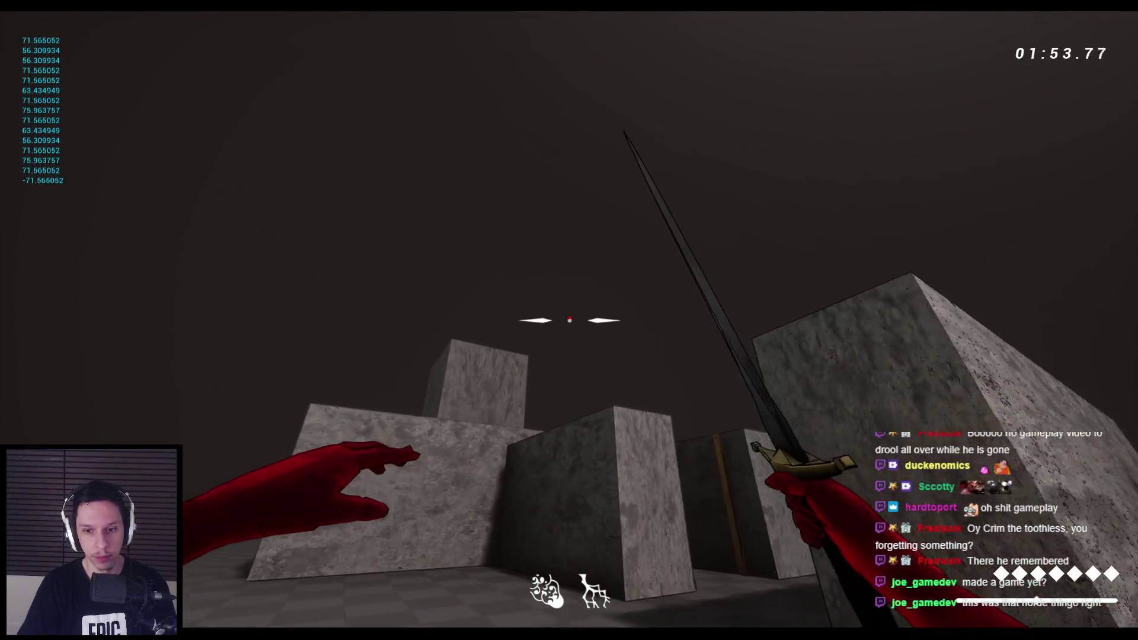
{"action": "key", "text": "w"}
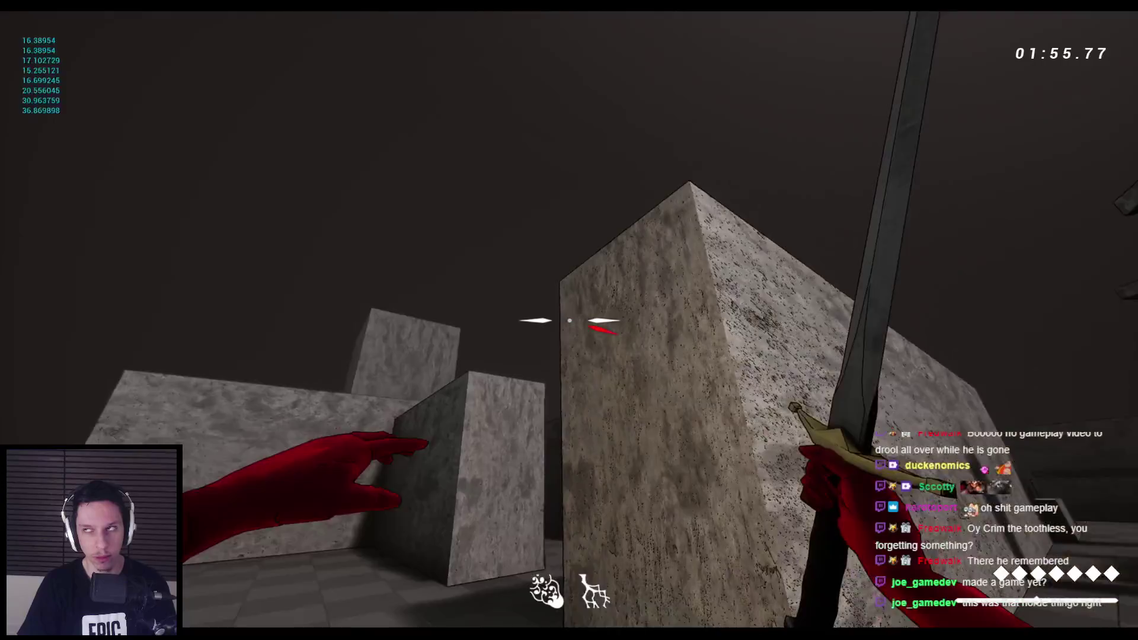
{"action": "key", "text": "space"}
{"action": "key", "text": "space"}
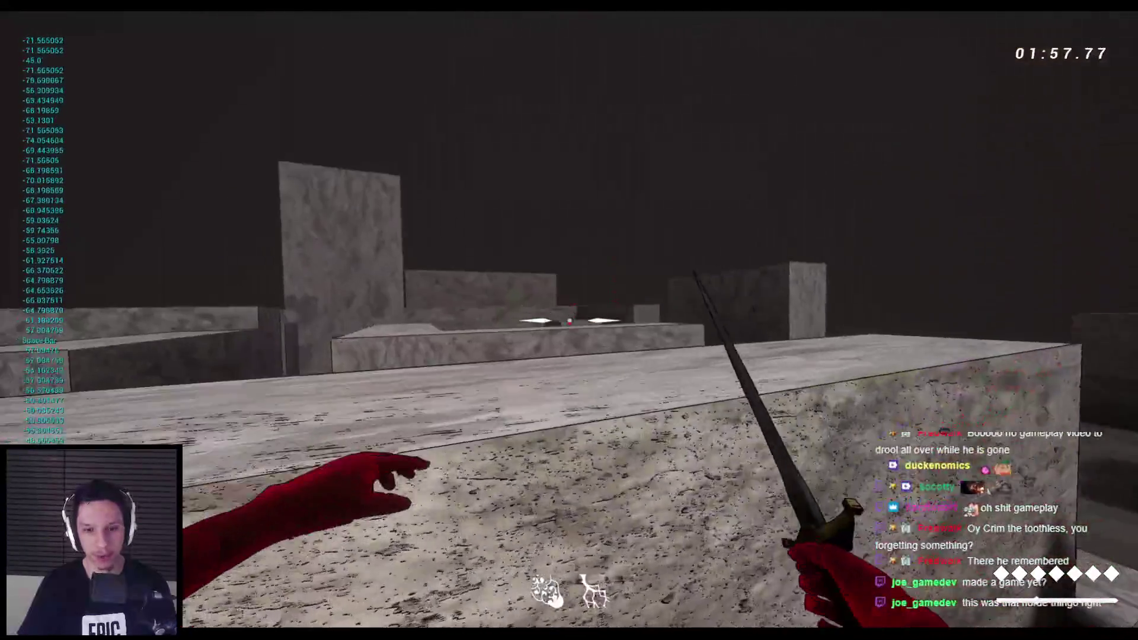
{"action": "key", "text": "w"}
{"action": "key", "text": "space"}
{"action": "key", "text": "space"}
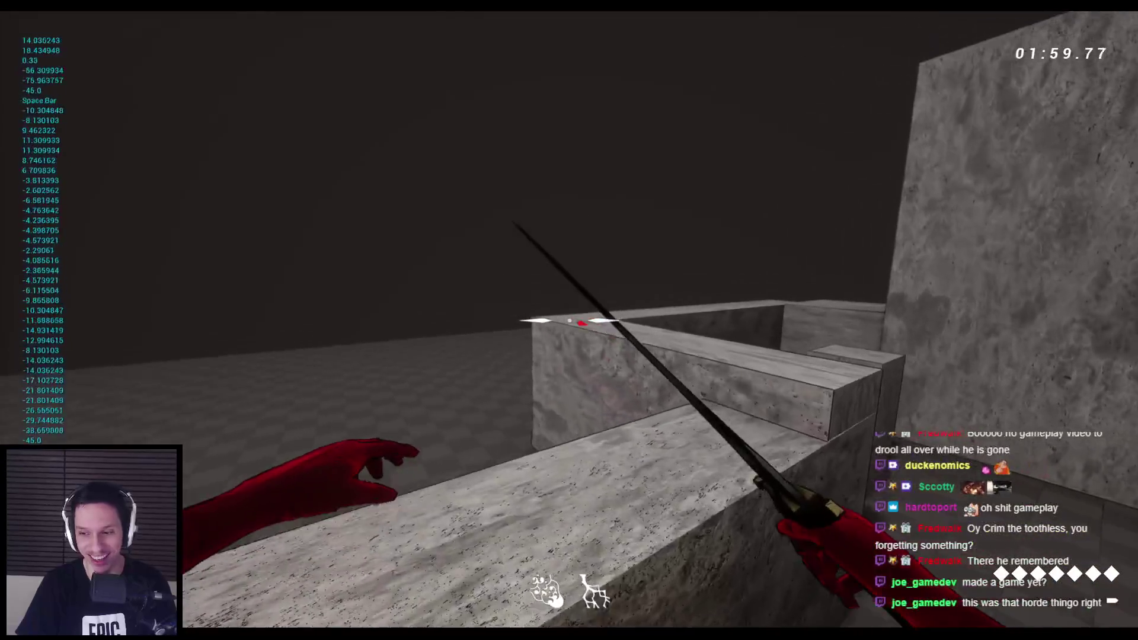
{"action": "key", "text": "w"}
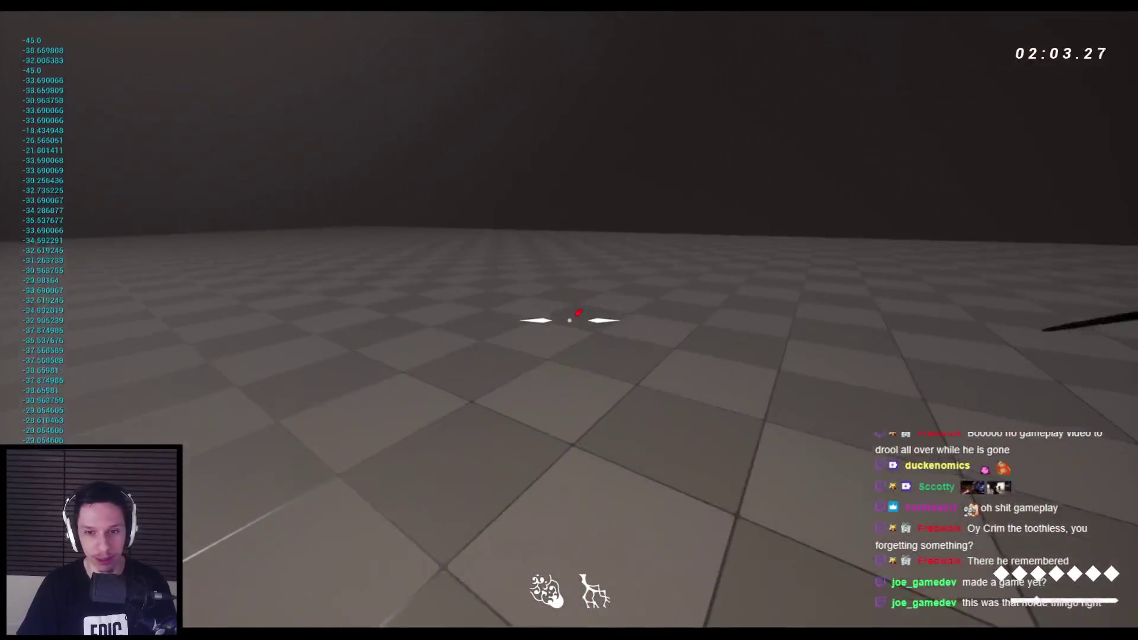
Test more attack swings near the stone wall and jump onto the maze wall tops.
{"action": "left_click", "coordinate": [569, 320]}
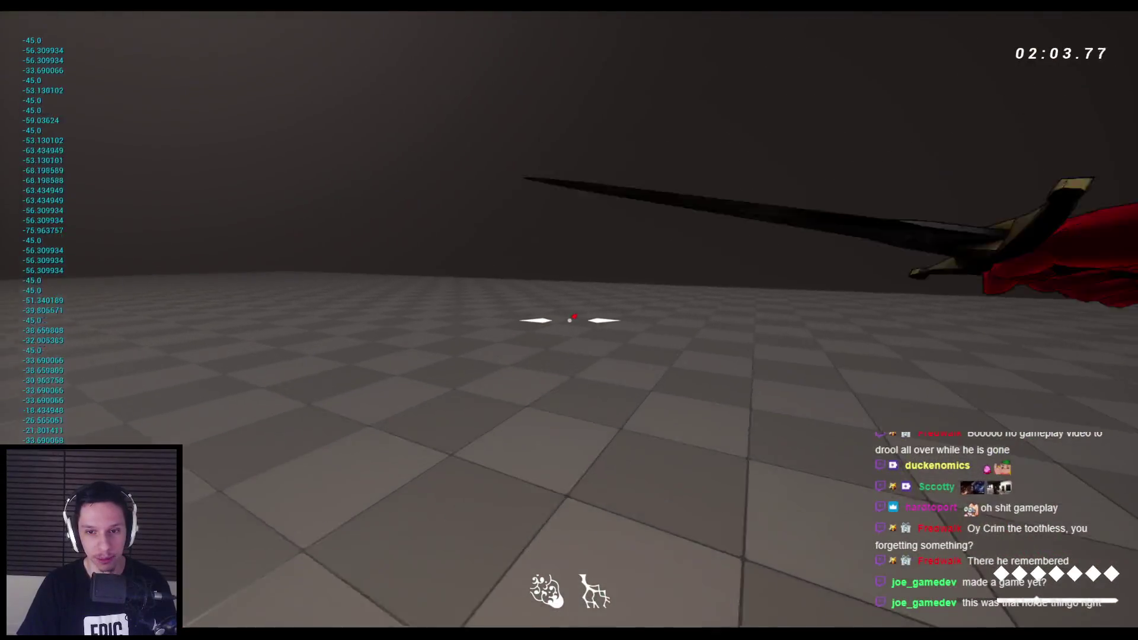
{"action": "left_click", "coordinate": [569, 320]}
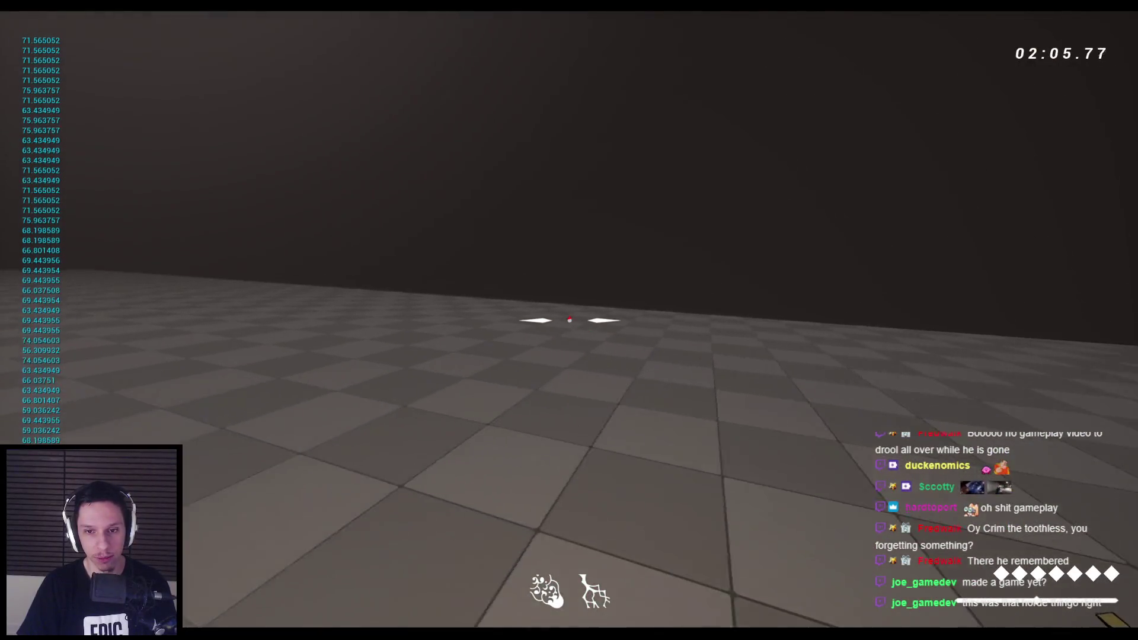
{"action": "left_click", "coordinate": [569, 320]}
{"action": "left_click", "coordinate": [569, 320]}
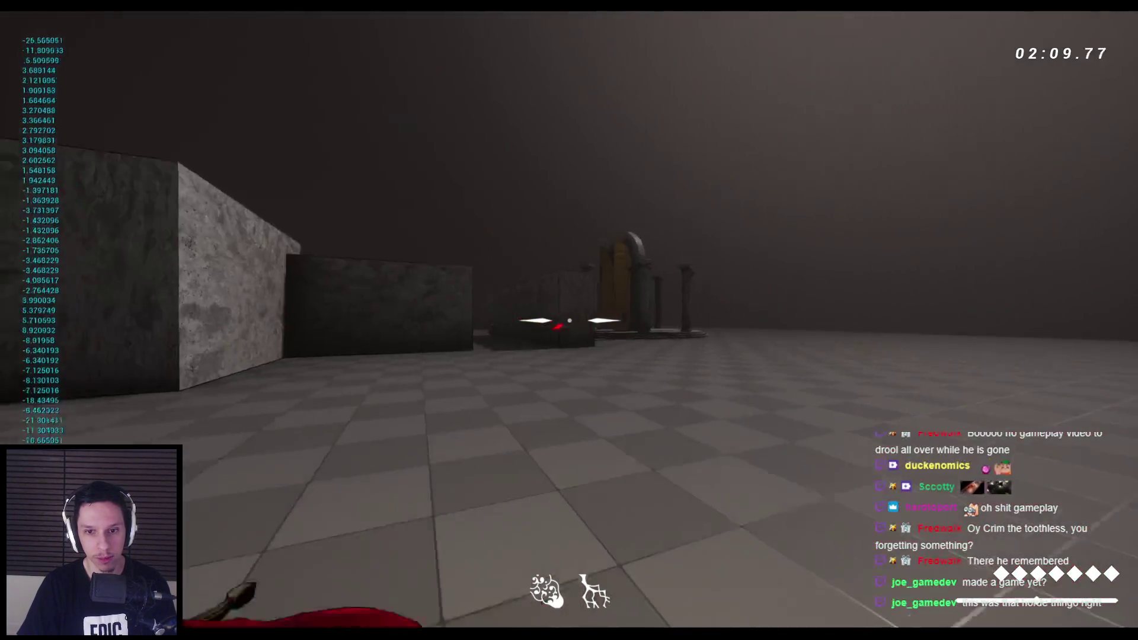
{"action": "left_click", "coordinate": [569, 320]}
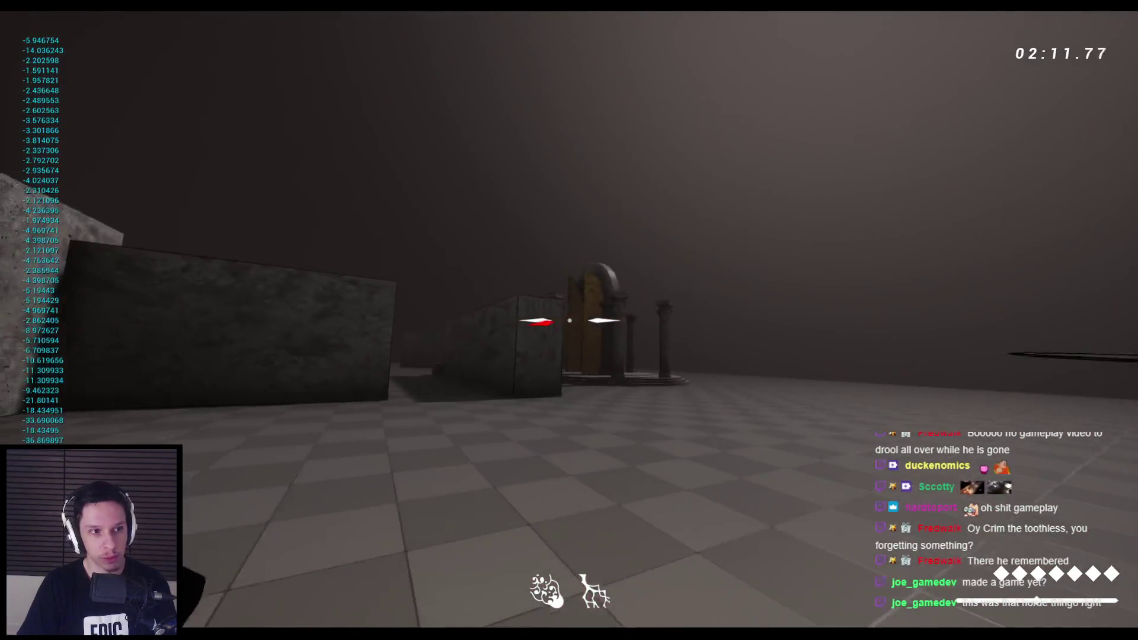
{"action": "left_click", "coordinate": [569, 320]}
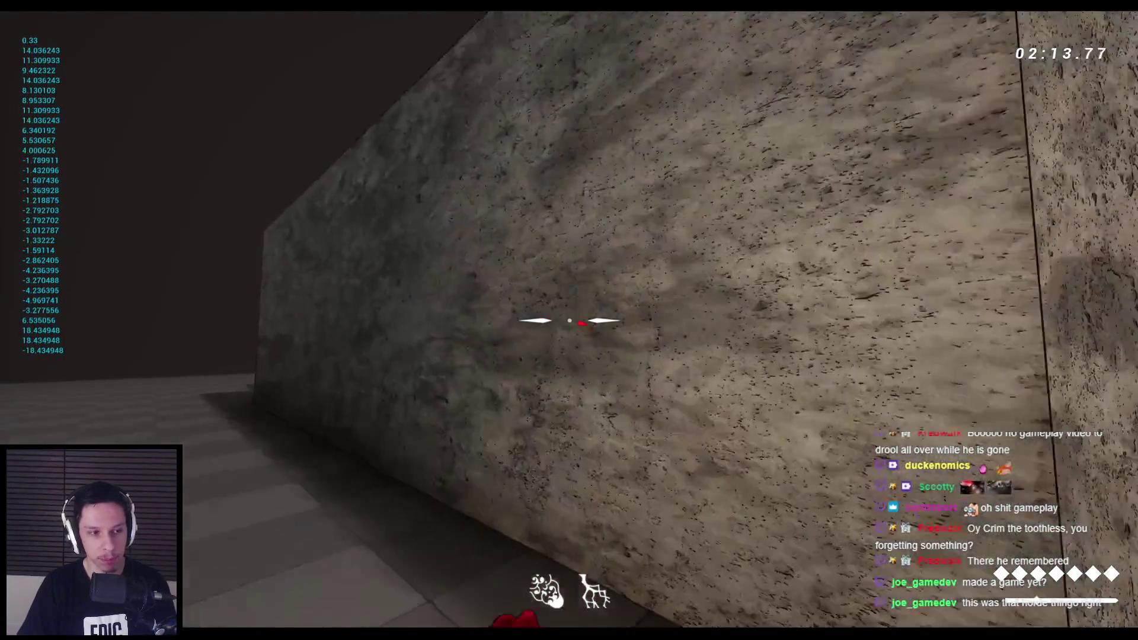
{"action": "left_click", "coordinate": [569, 320]}
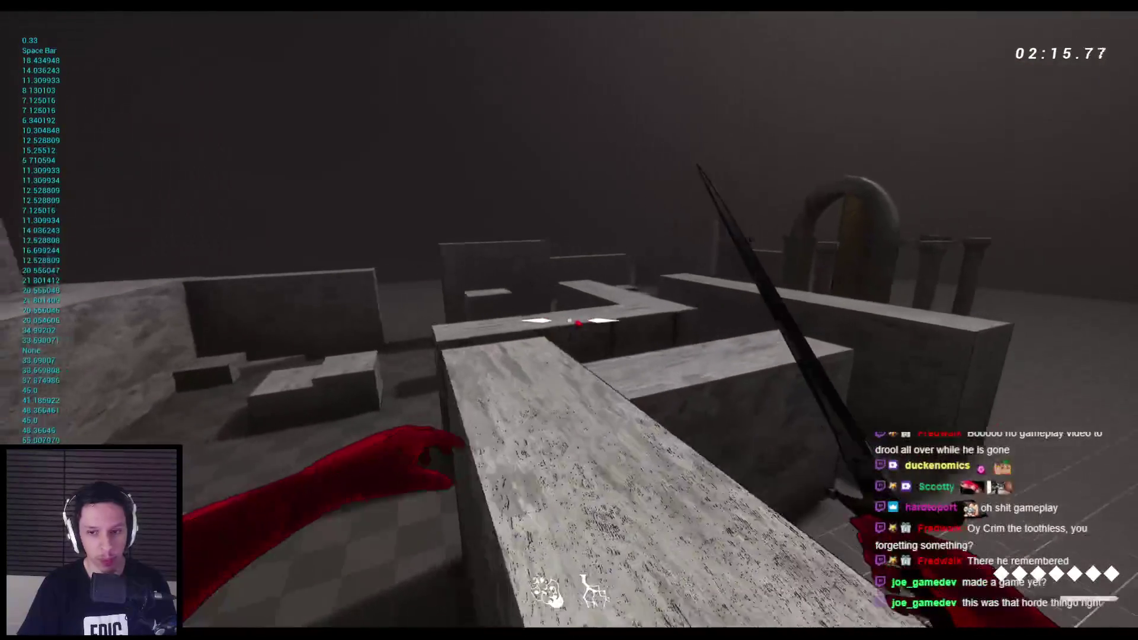
{"action": "key", "text": "space"}
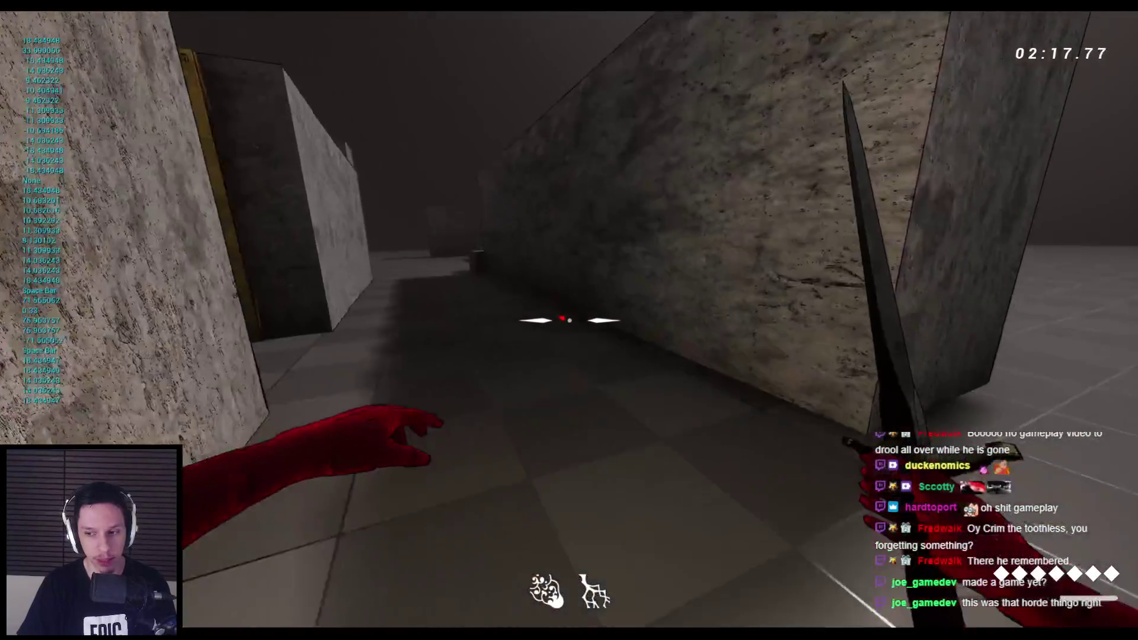
{"action": "key", "text": "space"}
{"action": "key", "text": "space"}
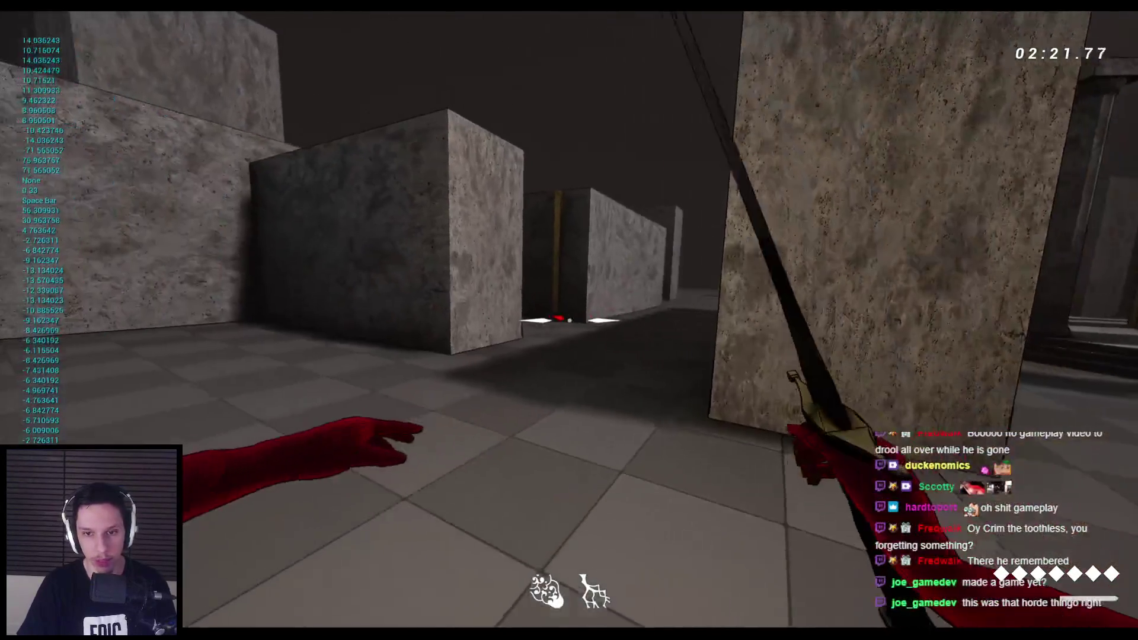
Stop the play session, list the Core folder's assets, and switch to Notion.
{"action": "key", "text": "Escape"}
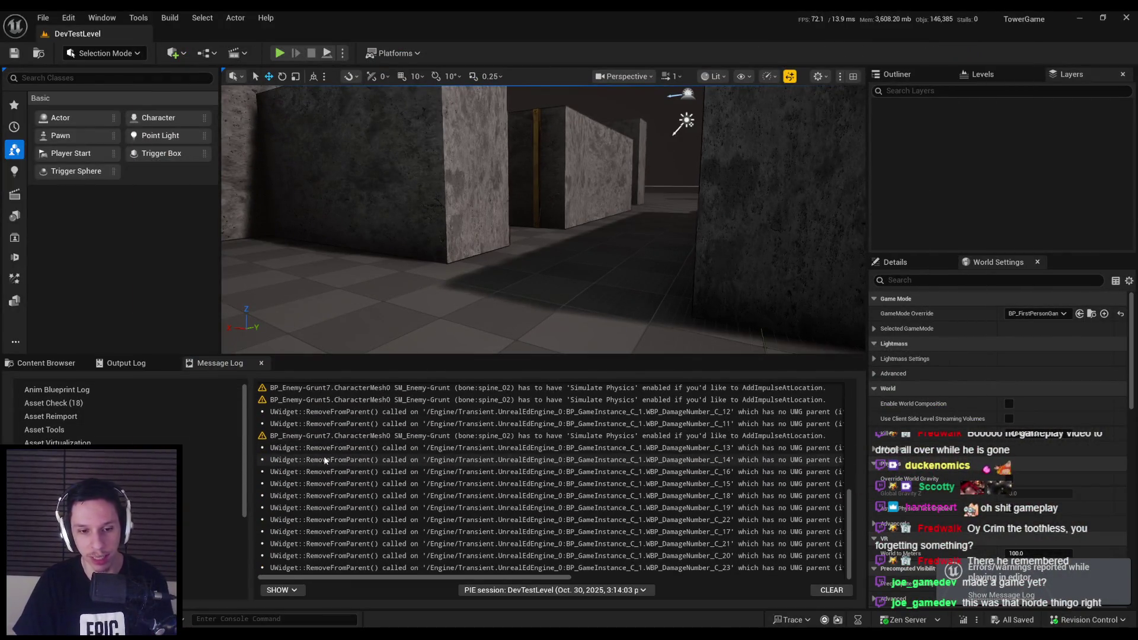
{"action": "left_click", "coordinate": [46, 363]}
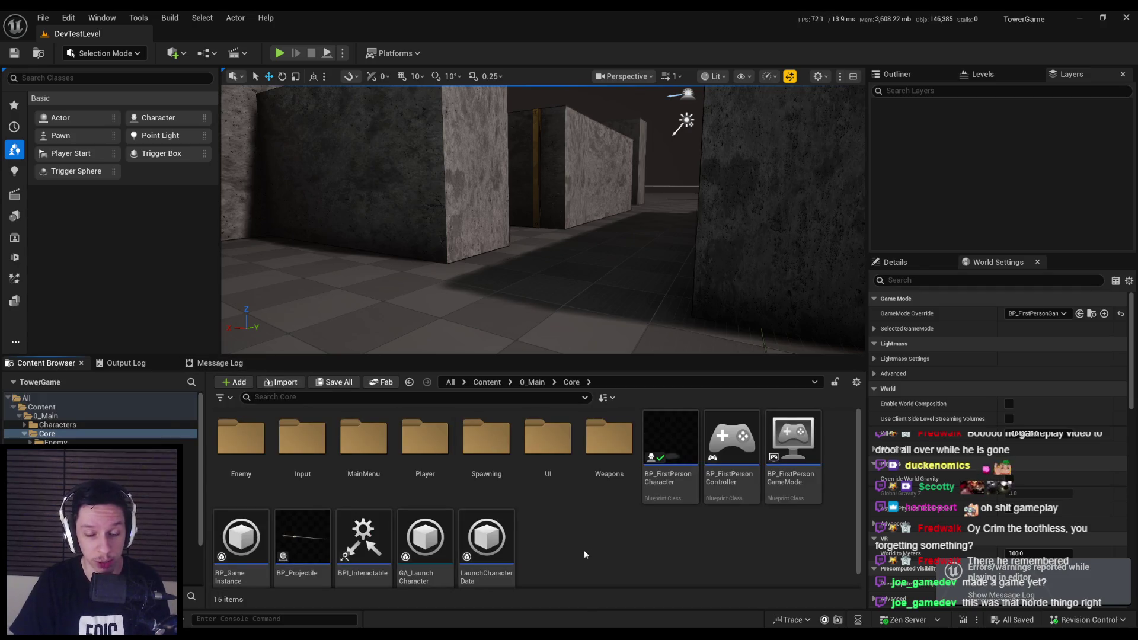
{"action": "key", "text": "alt+Tab"}
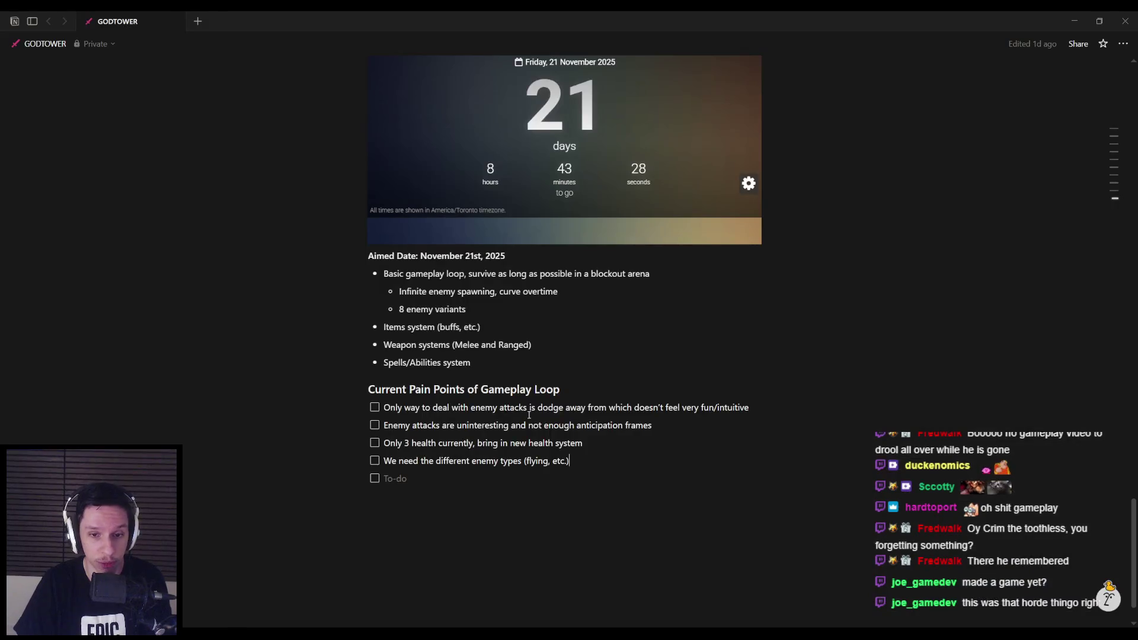
Delete the empty to-do line in Notion and switch back to Unreal Editor.
{"action": "key", "text": "BackSpace"}
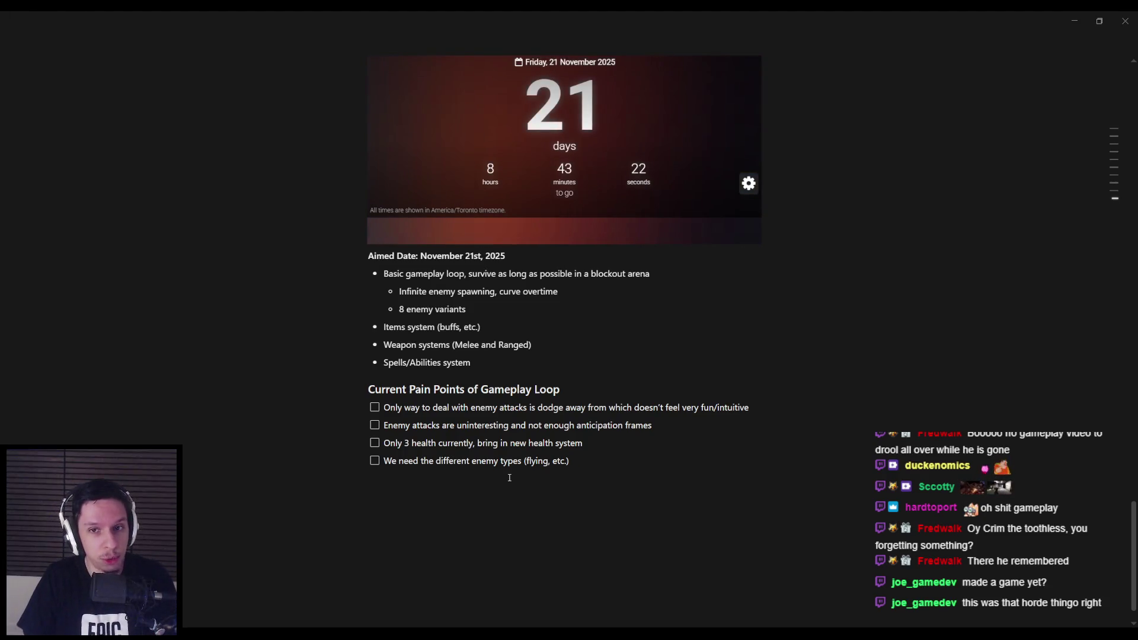
{"action": "key", "text": "alt+Tab"}
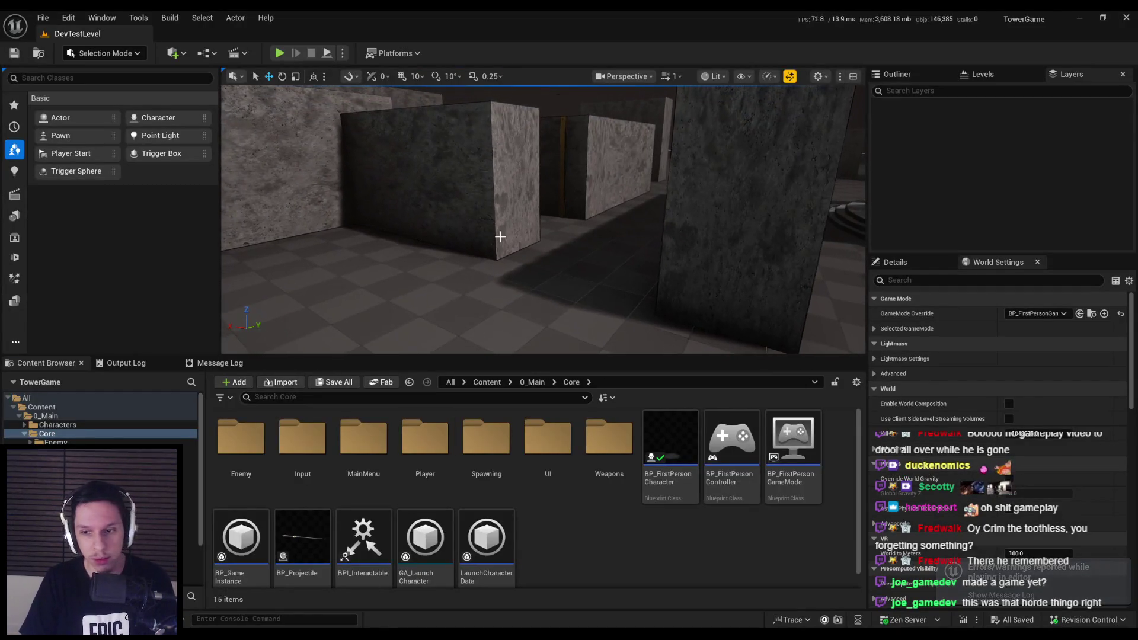
Open BP_FirstPersonCharacter to its CalculateSwingDirection graph.
{"action": "left_click_drag", "start_coordinate": [488, 231], "coordinate": [495, 234]}
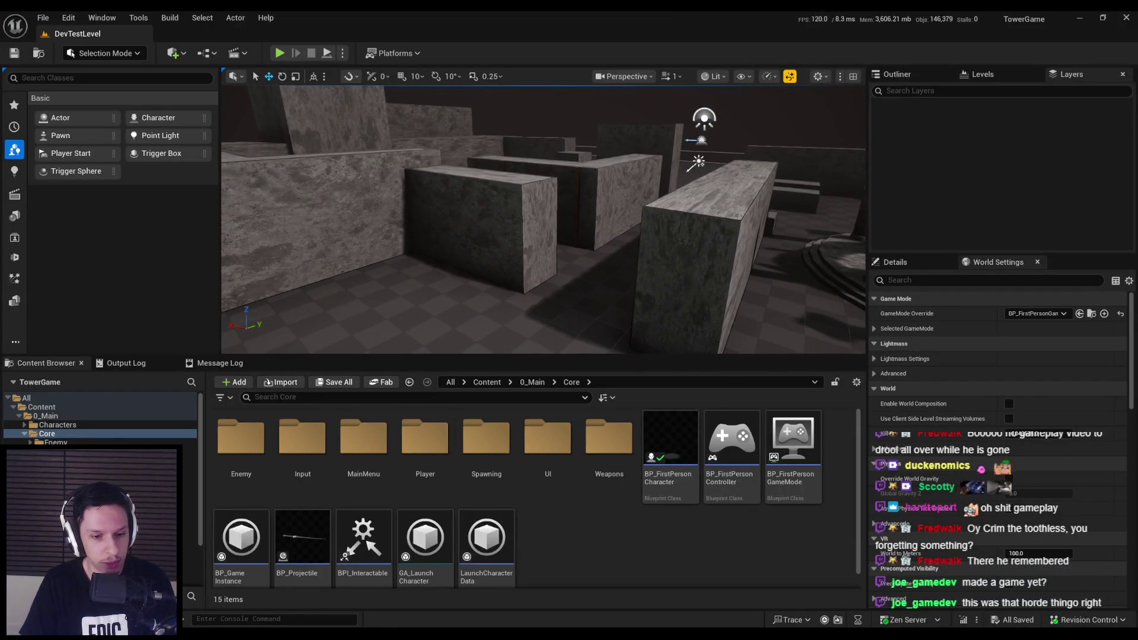
{"action": "left_click_drag", "start_coordinate": [429, 338], "coordinate": [459, 326]}
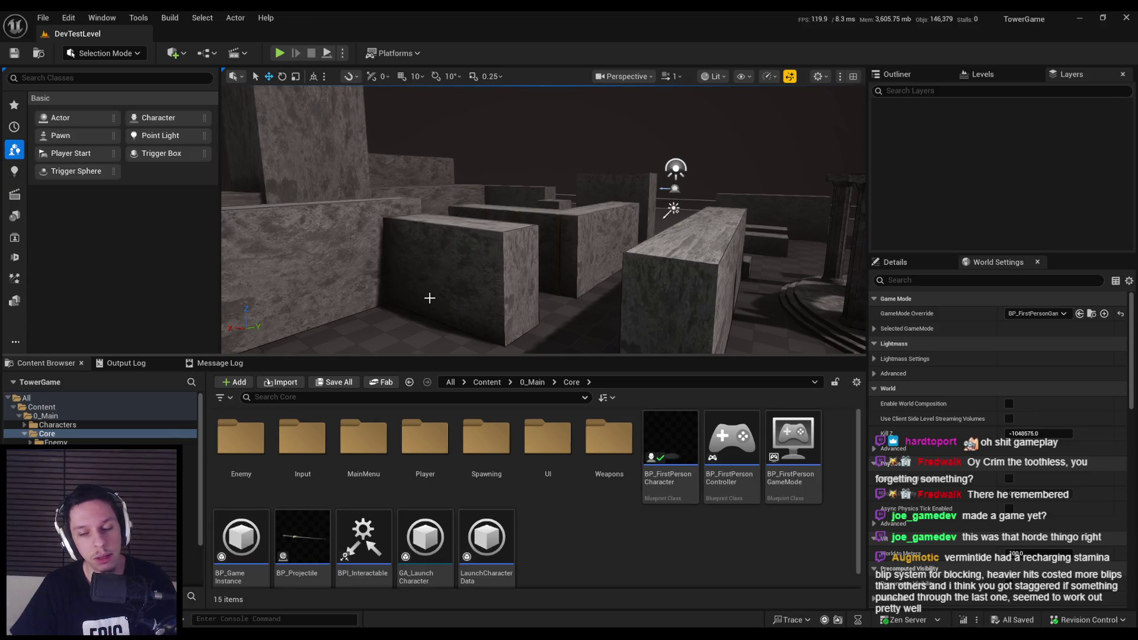
{"action": "double_click", "coordinate": [659, 479]}
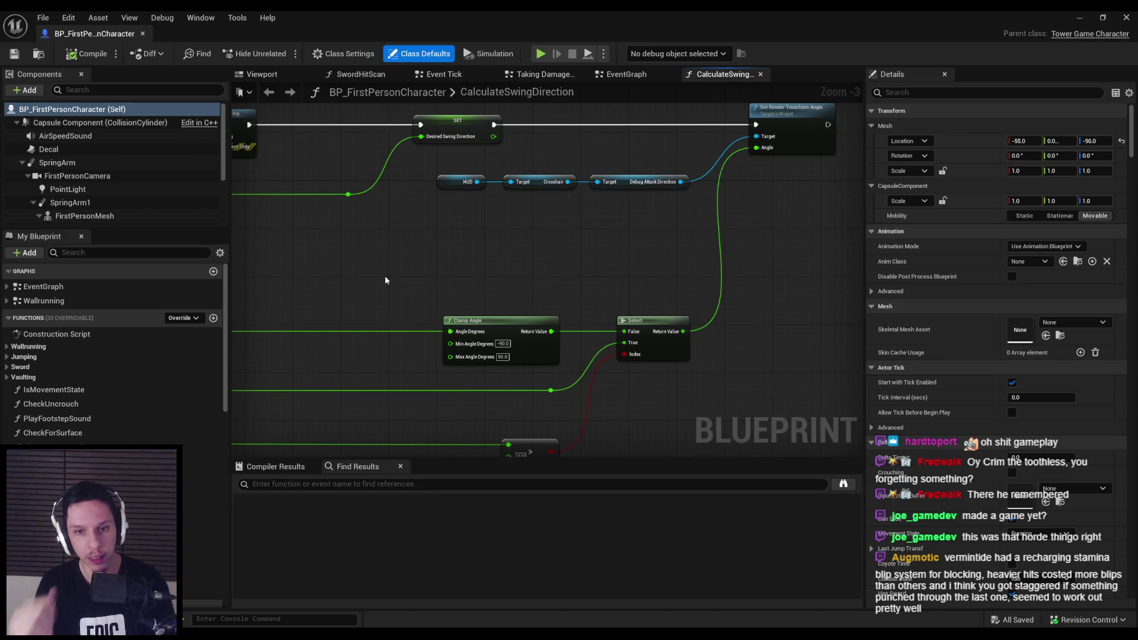
{"action": "scroll", "coordinate": [381, 275], "scroll_direction": "down", "scroll_amount": 2}
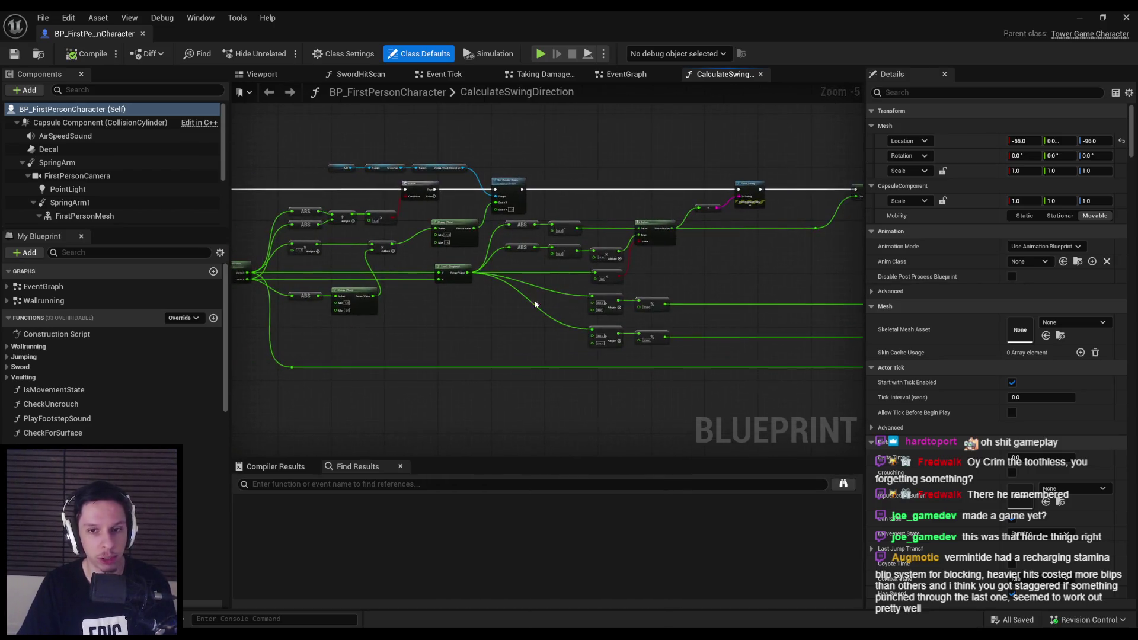
{"action": "scroll", "coordinate": [502, 297], "scroll_direction": "up", "scroll_amount": 2}
Add two reroute points on the Atan2 wires, left-align them with the ABS nodes, compile and save.
{"action": "double_click", "coordinate": [617, 344]}
{"action": "left_click_drag", "start_coordinate": [622, 345], "coordinate": [569, 358]}
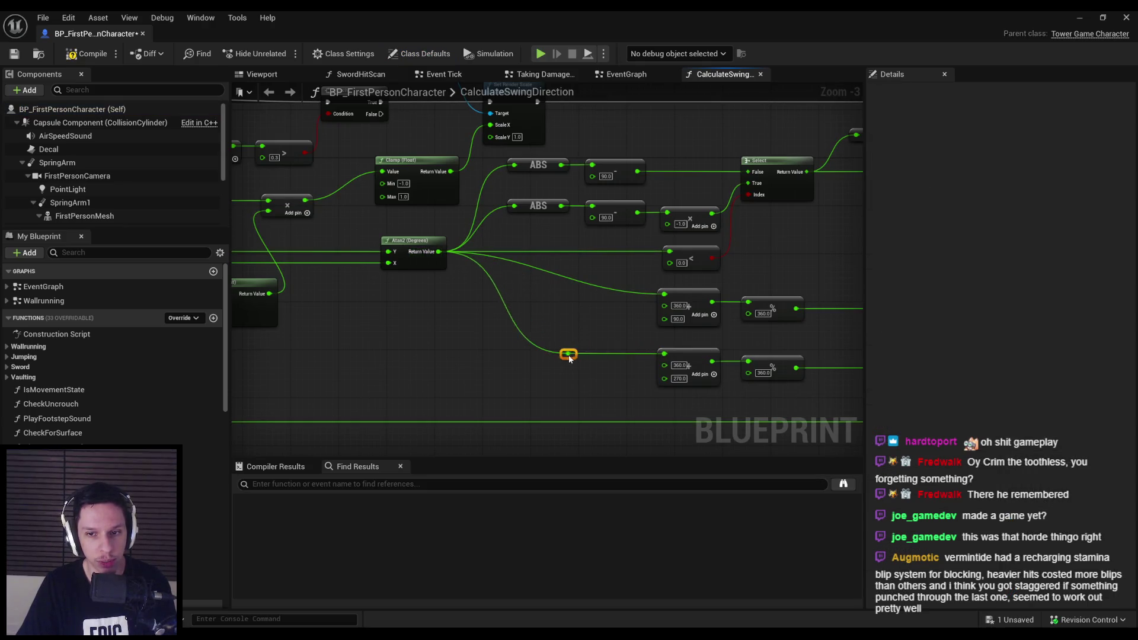
{"action": "double_click", "coordinate": [551, 270]}
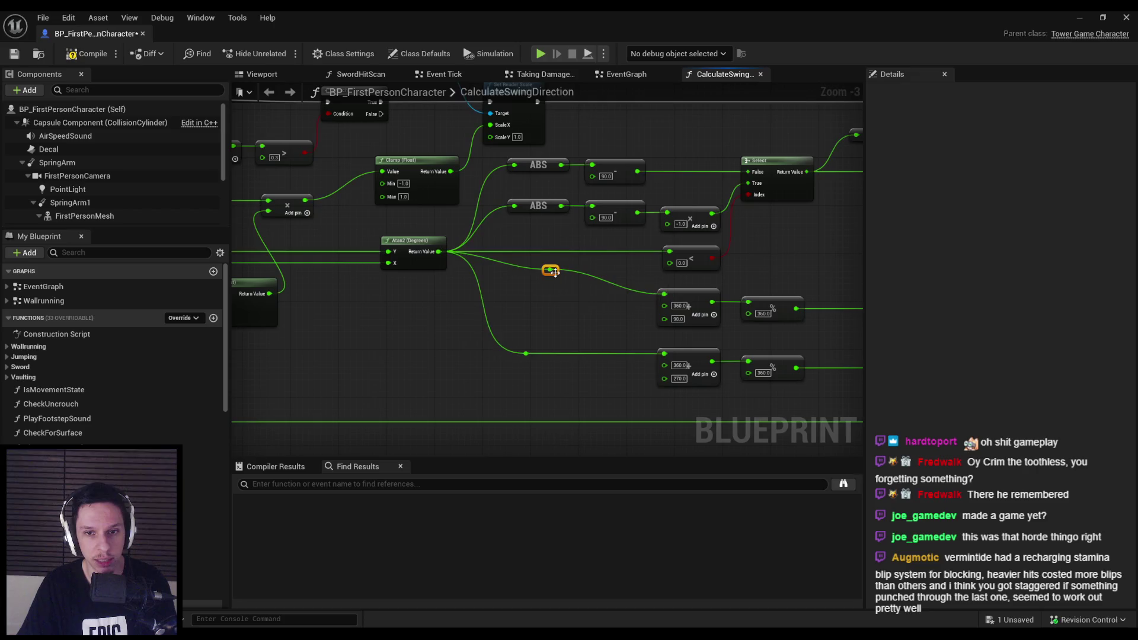
{"action": "left_click_drag", "start_coordinate": [542, 285], "coordinate": [517, 296]}
{"action": "left_click_drag", "start_coordinate": [546, 153], "coordinate": [503, 393]}
{"action": "key", "text": "shift+a"}
{"action": "left_click", "coordinate": [538, 340]}
{"action": "left_click", "coordinate": [86, 53]}
{"action": "key", "text": "ctrl+s"}
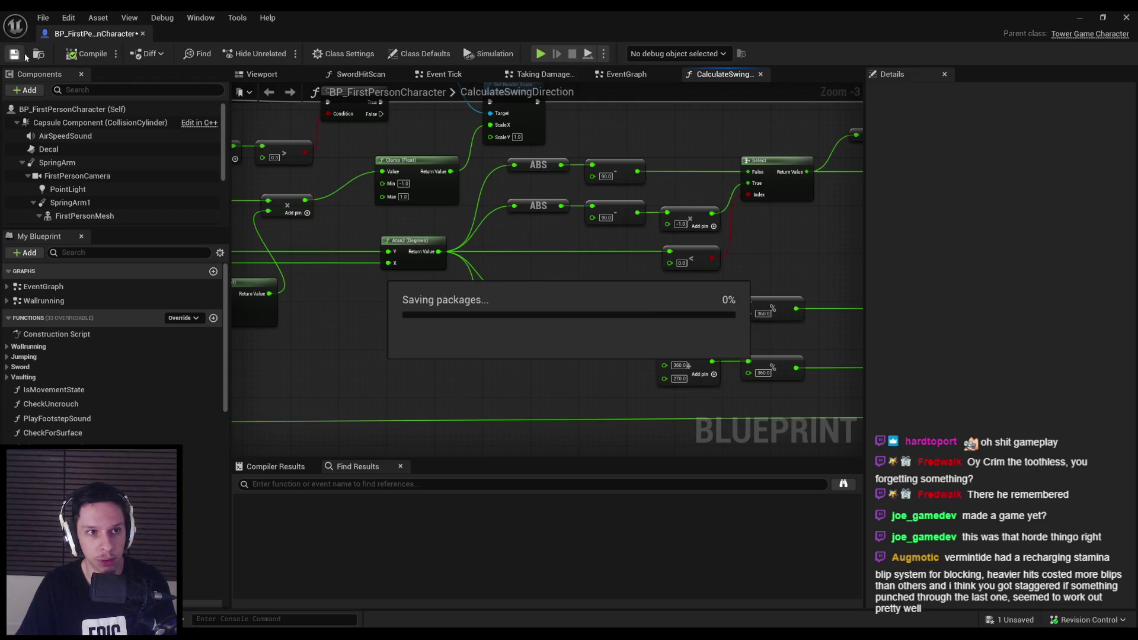
Highlight the first pain-point line in Notion, then return to the blueprint editor.
{"action": "key", "text": "alt+Tab"}
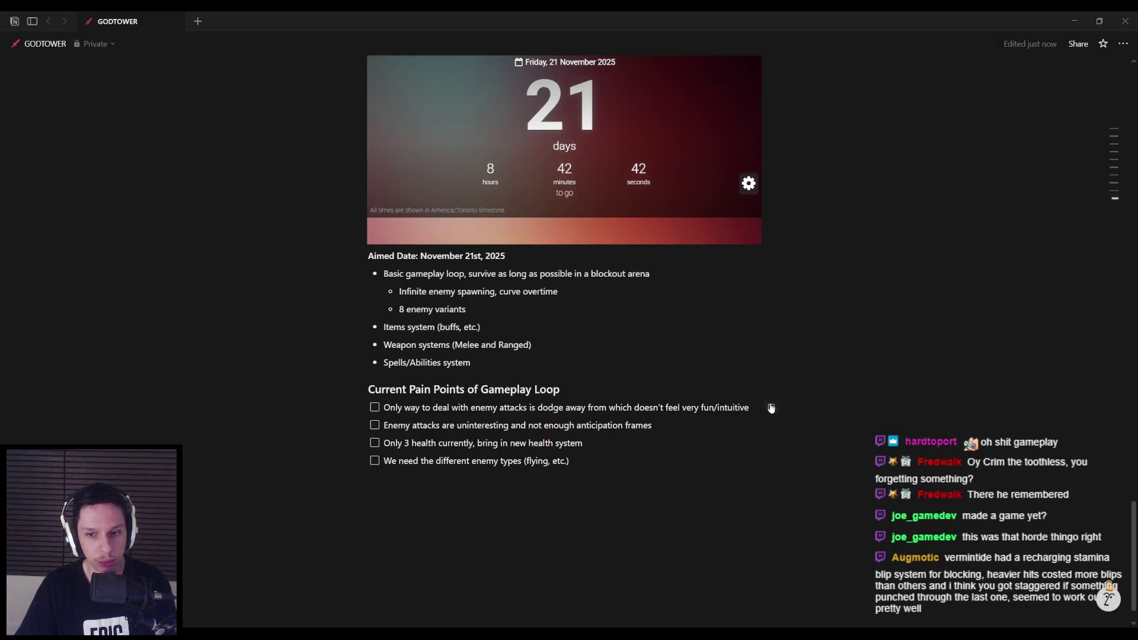
{"action": "left_click_drag", "start_coordinate": [749, 409], "coordinate": [382, 407]}
{"action": "mouse_move", "coordinate": [345, 634]}
{"action": "left_click", "coordinate": [405, 587]}
{"action": "scroll", "coordinate": [439, 380], "scroll_direction": "down", "scroll_amount": 4}
{"action": "scroll", "coordinate": [475, 312], "scroll_direction": "up", "scroll_amount": 3}
{"action": "scroll", "coordinate": [463, 314], "scroll_direction": "down", "scroll_amount": 1}
{"action": "scroll", "coordinate": [510, 366], "scroll_direction": "up", "scroll_amount": 1}
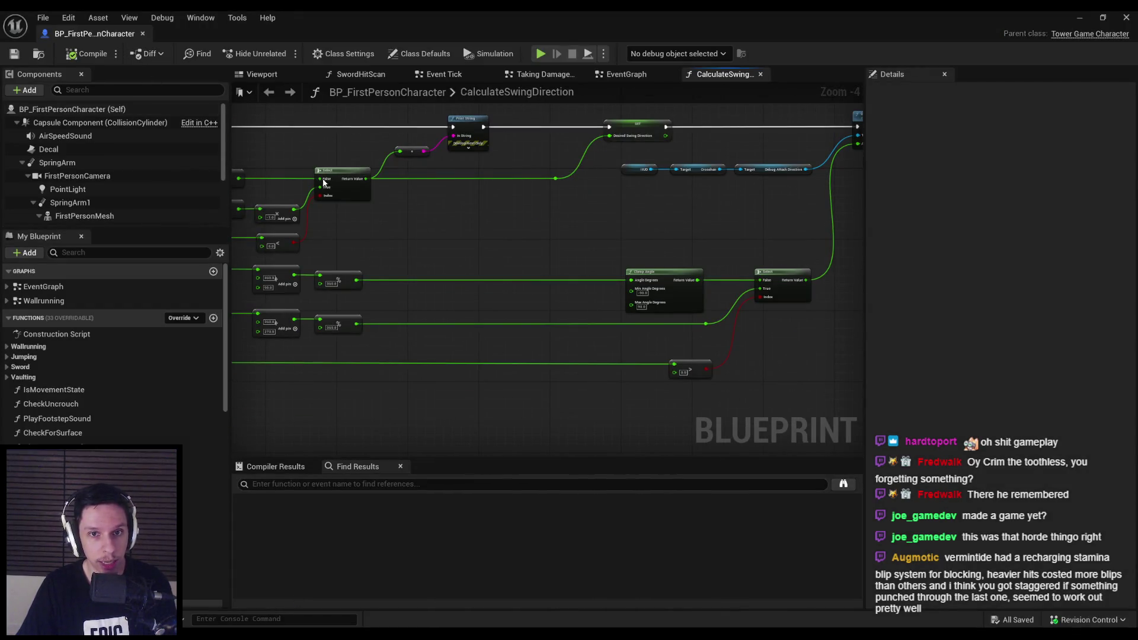
Open the EventGraph and center the IA_Secondary event with its Blocking SET nodes.
{"action": "left_click", "coordinate": [624, 74]}
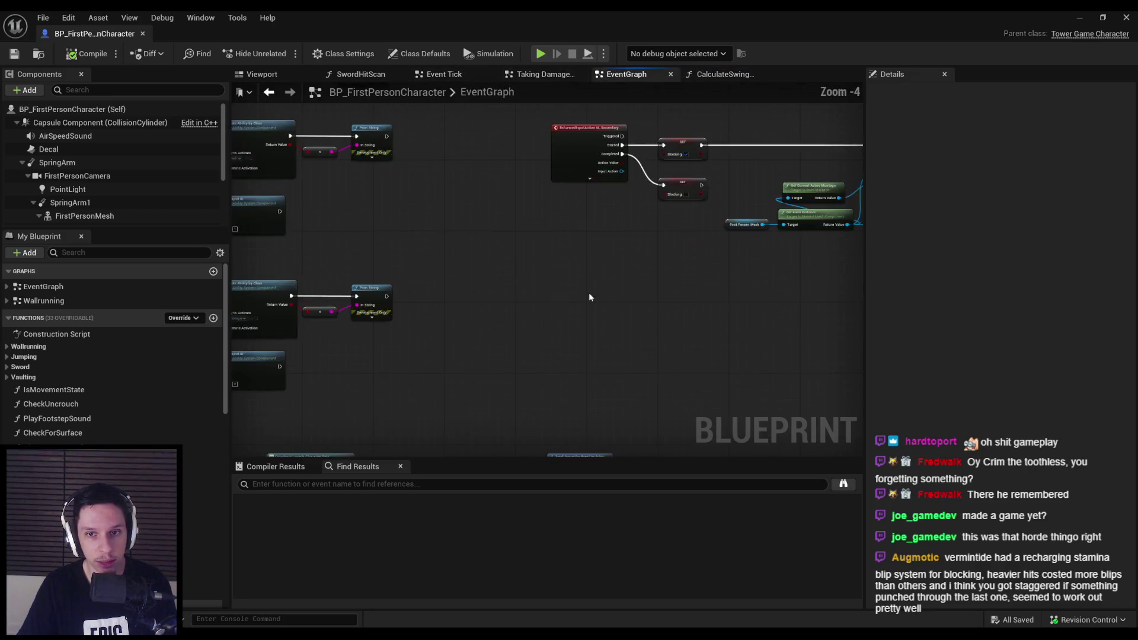
{"action": "scroll", "coordinate": [417, 247], "scroll_direction": "up", "scroll_amount": 1}
{"action": "scroll", "coordinate": [544, 247], "scroll_direction": "down", "scroll_amount": 1}
{"action": "left_click_drag", "start_coordinate": [489, 274], "coordinate": [360, 262]}
{"action": "mouse_move", "coordinate": [461, 282]}
{"action": "left_mouse_down"}
{"action": "mouse_move", "coordinate": [718, 275]}
{"action": "mouse_move", "coordinate": [780, 288]}
{"action": "left_mouse_up"}
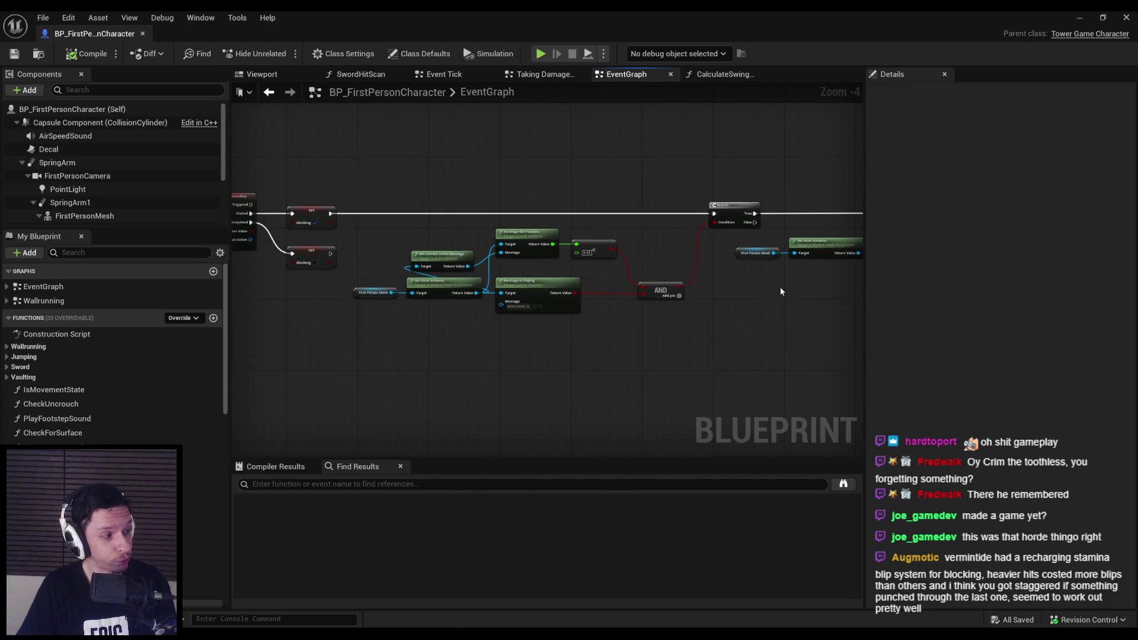
{"action": "left_click_drag", "start_coordinate": [415, 279], "coordinate": [682, 267]}
{"action": "scroll", "coordinate": [681, 266], "scroll_direction": "up", "scroll_amount": 4}
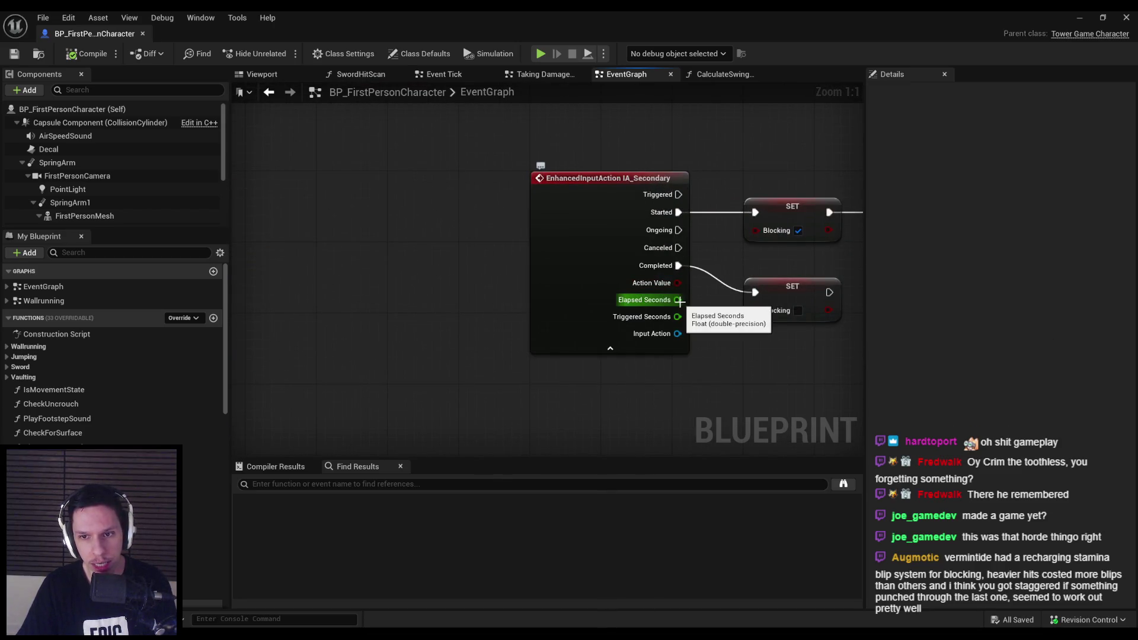
{"action": "mouse_move", "coordinate": [676, 300]}
{"action": "left_mouse_down"}
{"action": "mouse_move", "coordinate": [590, 300]}
{"action": "mouse_move", "coordinate": [386, 260]}
{"action": "left_mouse_up"}
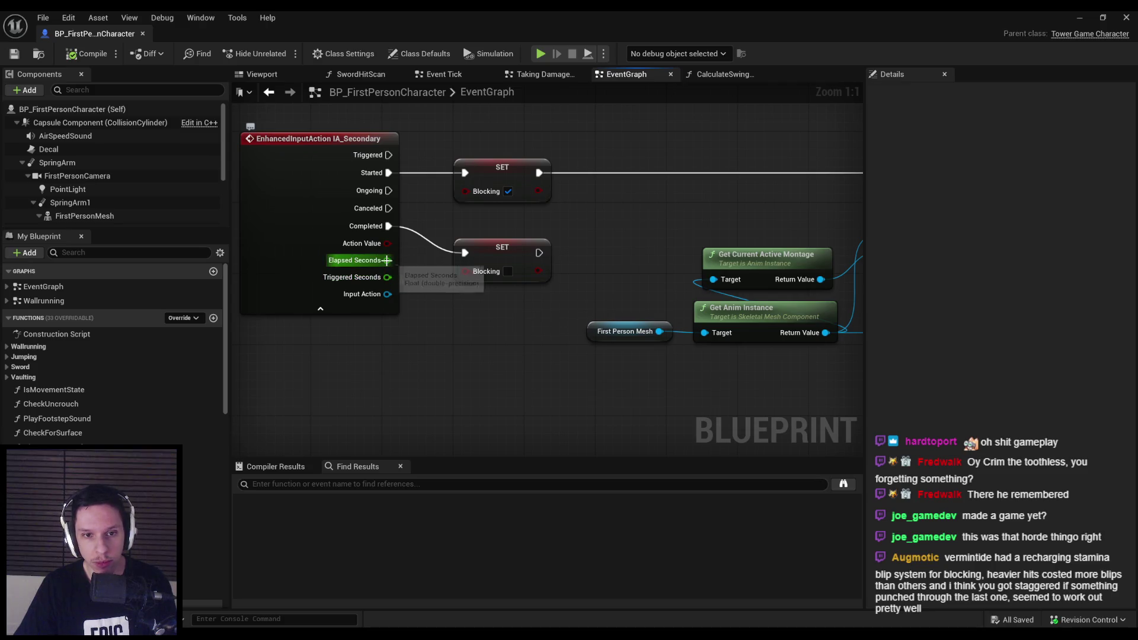
Shift both Blocking SET nodes right and back left, then view the space below the event.
{"action": "mouse_move", "coordinate": [479, 312]}
{"action": "left_mouse_down"}
{"action": "mouse_move", "coordinate": [498, 195]}
{"action": "mouse_move", "coordinate": [537, 167]}
{"action": "mouse_move", "coordinate": [574, 167]}
{"action": "left_mouse_up"}
{"action": "left_click", "coordinate": [462, 355]}
{"action": "mouse_move", "coordinate": [622, 301]}
{"action": "left_mouse_down"}
{"action": "mouse_move", "coordinate": [521, 154]}
{"action": "mouse_move", "coordinate": [481, 159]}
{"action": "left_mouse_up"}
{"action": "left_click", "coordinate": [401, 269]}
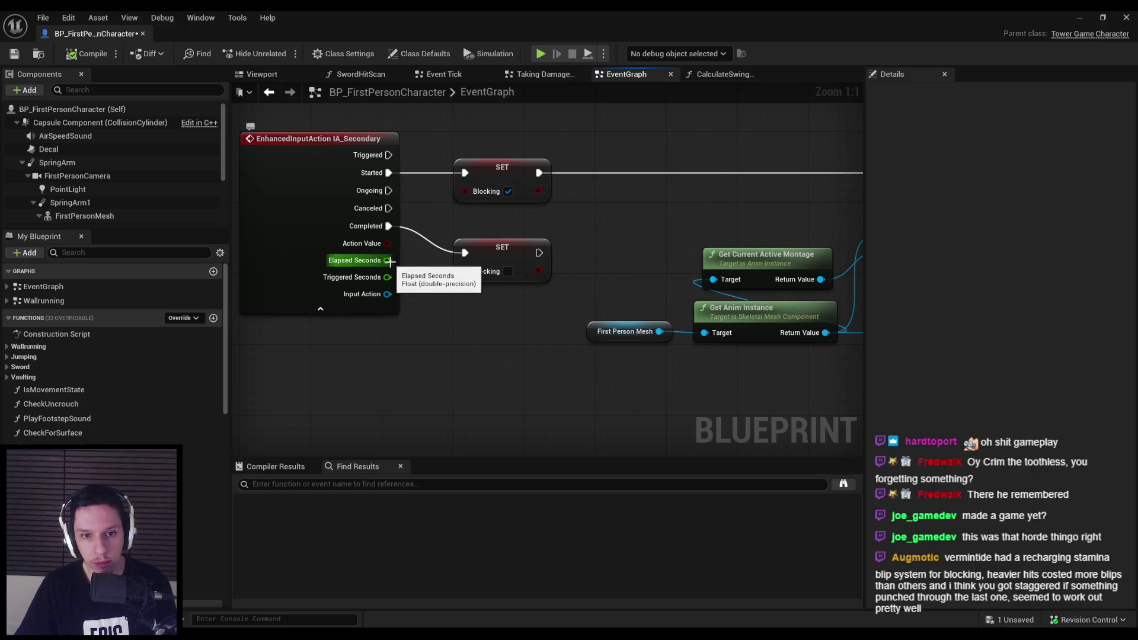
{"action": "mouse_move", "coordinate": [438, 351]}
{"action": "left_mouse_down"}
{"action": "mouse_move", "coordinate": [451, 304]}
{"action": "mouse_move", "coordinate": [422, 348]}
{"action": "left_mouse_up"}
{"action": "scroll", "coordinate": [451, 304], "scroll_direction": "down", "scroll_amount": 1}
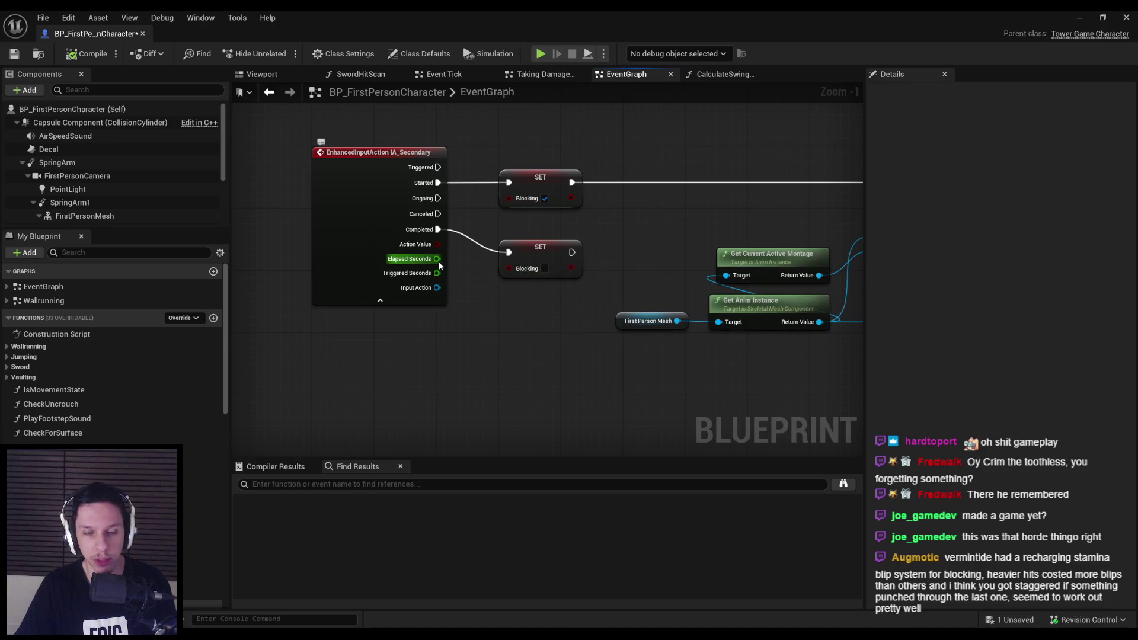
Add a Get IA_Secondary node via a 'secondary' search, then delete it.
{"action": "right_click", "coordinate": [384, 352]}
{"action": "type", "text": "secondary"}
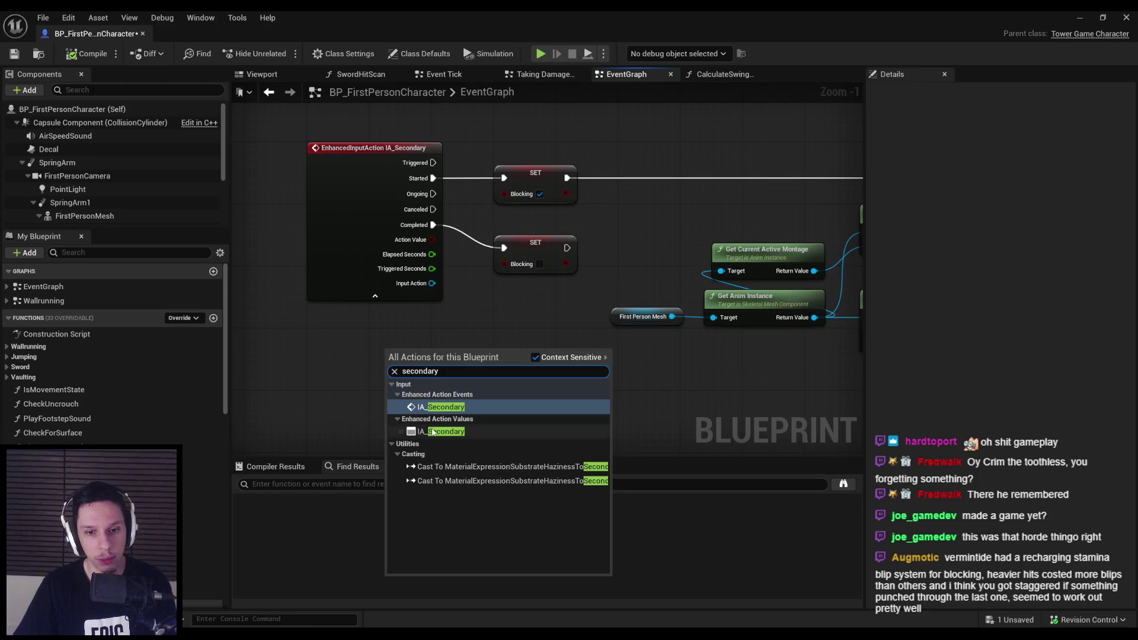
{"action": "left_click", "coordinate": [430, 434]}
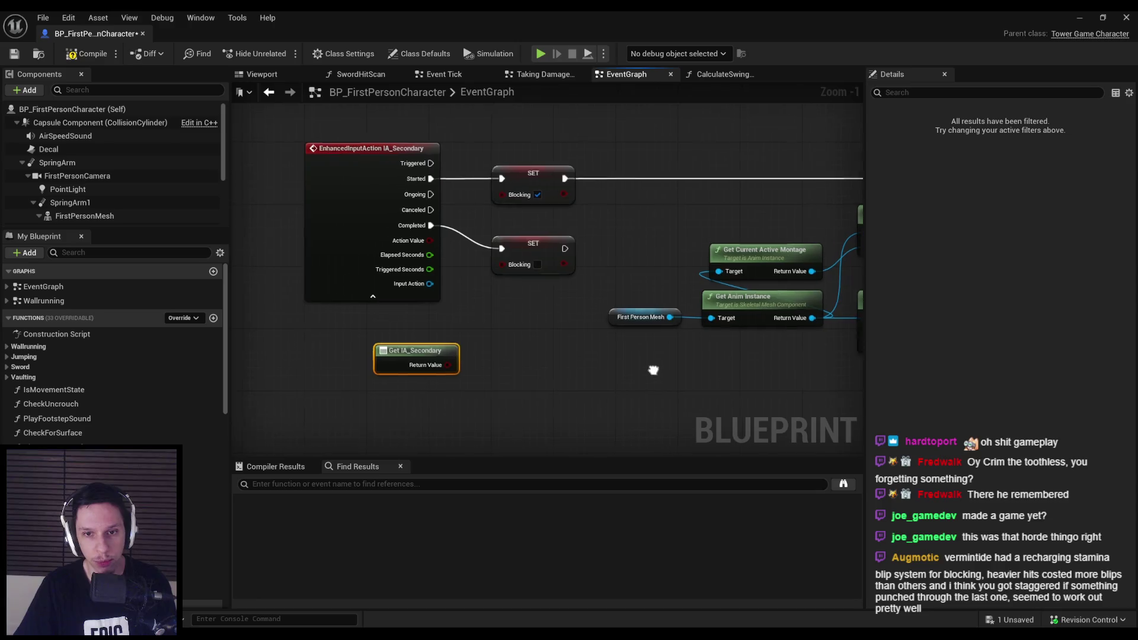
{"action": "key", "text": "Delete"}
Place a Get Input Action Buffer node, search 'elapsed' from its pin, delete it, and save.
{"action": "scroll", "coordinate": [113, 344], "scroll_direction": "down", "scroll_amount": 5}
{"action": "left_click_drag", "start_coordinate": [119, 494], "coordinate": [401, 325]}
{"action": "left_click", "coordinate": [424, 348]}
{"action": "left_click_drag", "start_coordinate": [482, 331], "coordinate": [482, 331]}
{"action": "type", "text": "elapsed"}
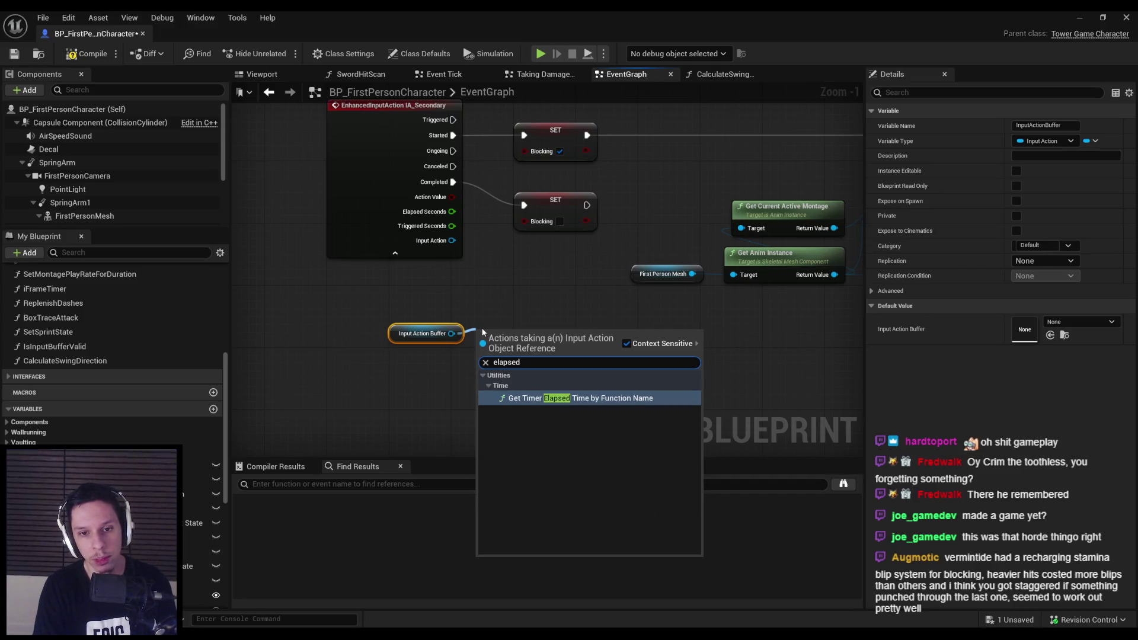
{"action": "key", "text": "Escape"}
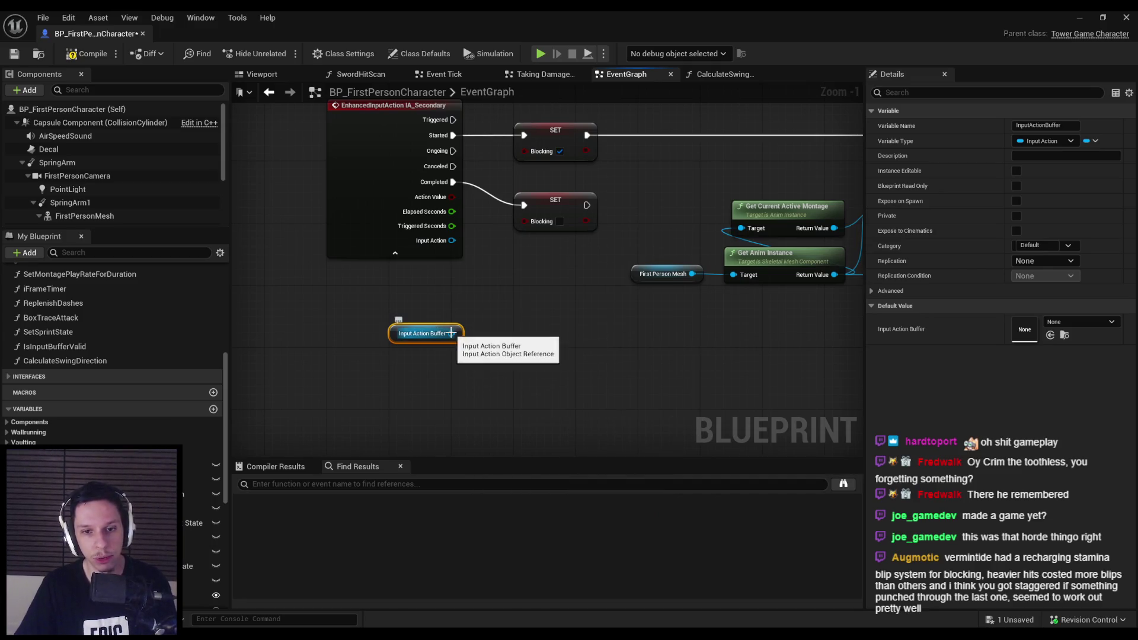
{"action": "left_click_drag", "start_coordinate": [452, 333], "coordinate": [455, 377]}
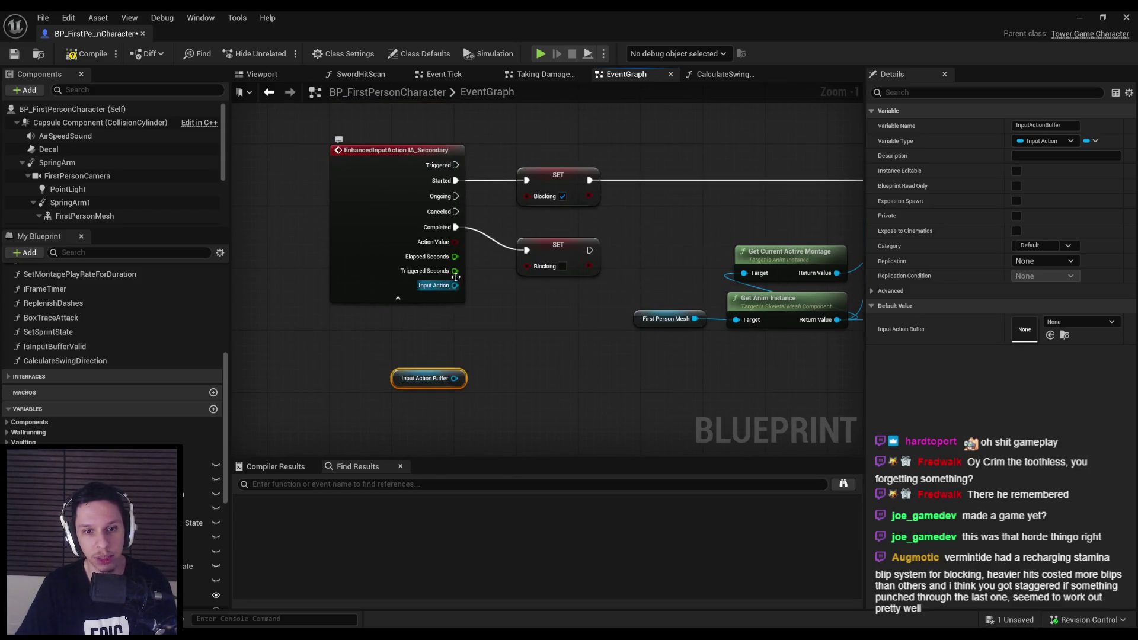
{"action": "key", "text": "Delete"}
{"action": "left_click", "coordinate": [14, 54]}
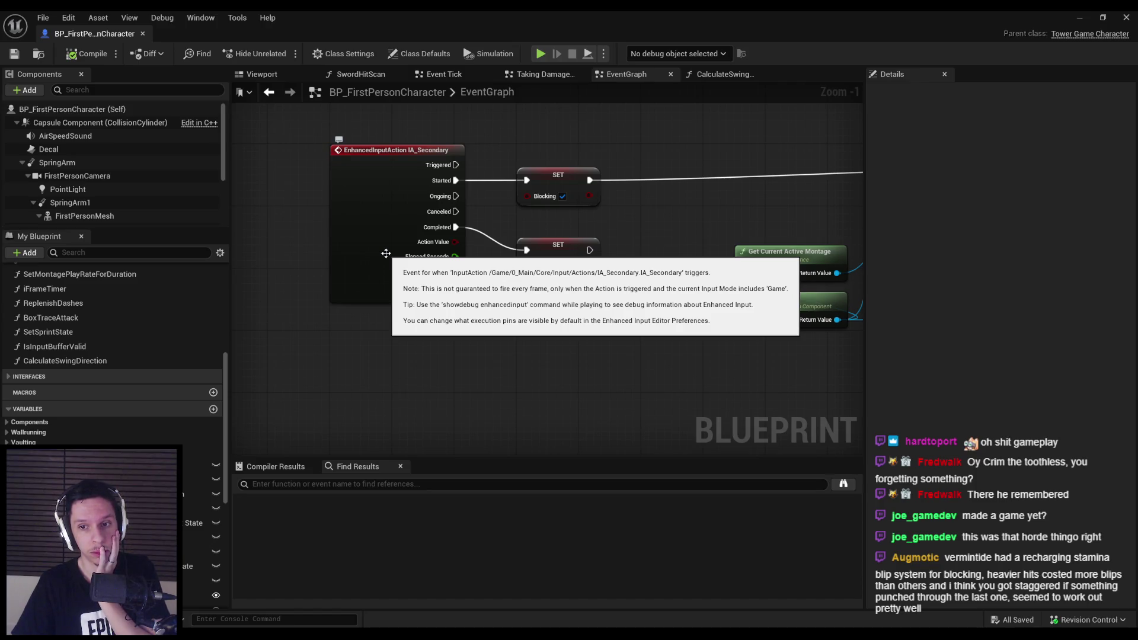
Open the node search in empty graph space and type 'enhan', then trim it.
{"action": "right_click", "coordinate": [438, 354]}
{"action": "type", "text": "enhan"}
{"action": "key", "text": "BackSpace"}
{"action": "key", "text": "BackSpace"}
{"action": "key", "text": "BackSpace"}
Search 'elapsed second' with Context Sensitive off, browse the Elapsed Time results, then dismiss the list.
{"action": "type", "text": "elapsed second"}
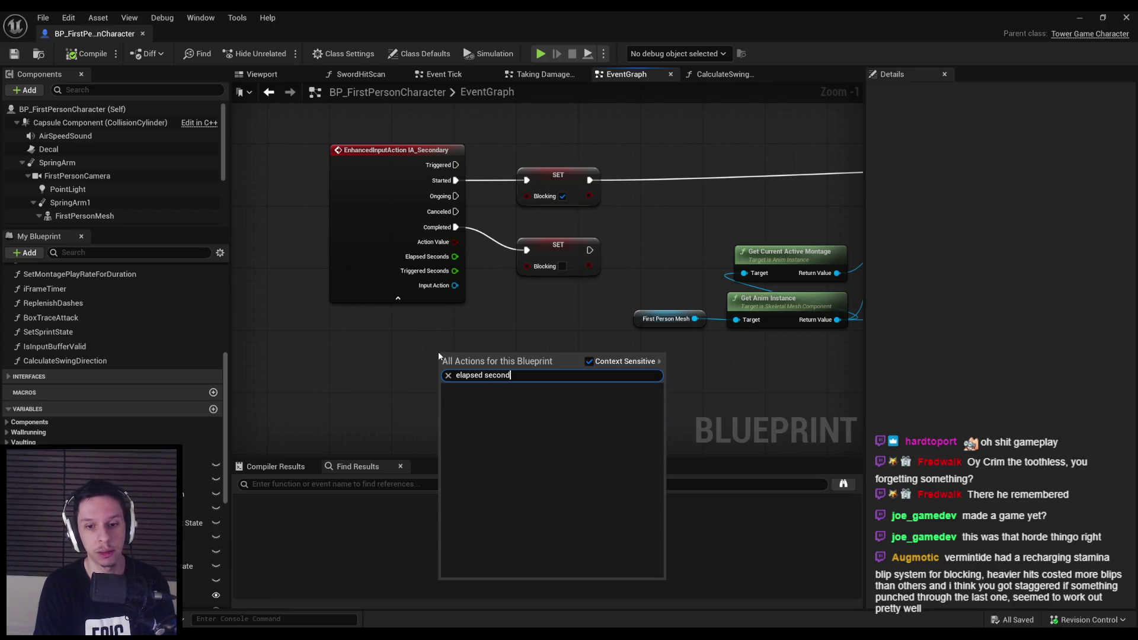
{"action": "left_click", "coordinate": [604, 363]}
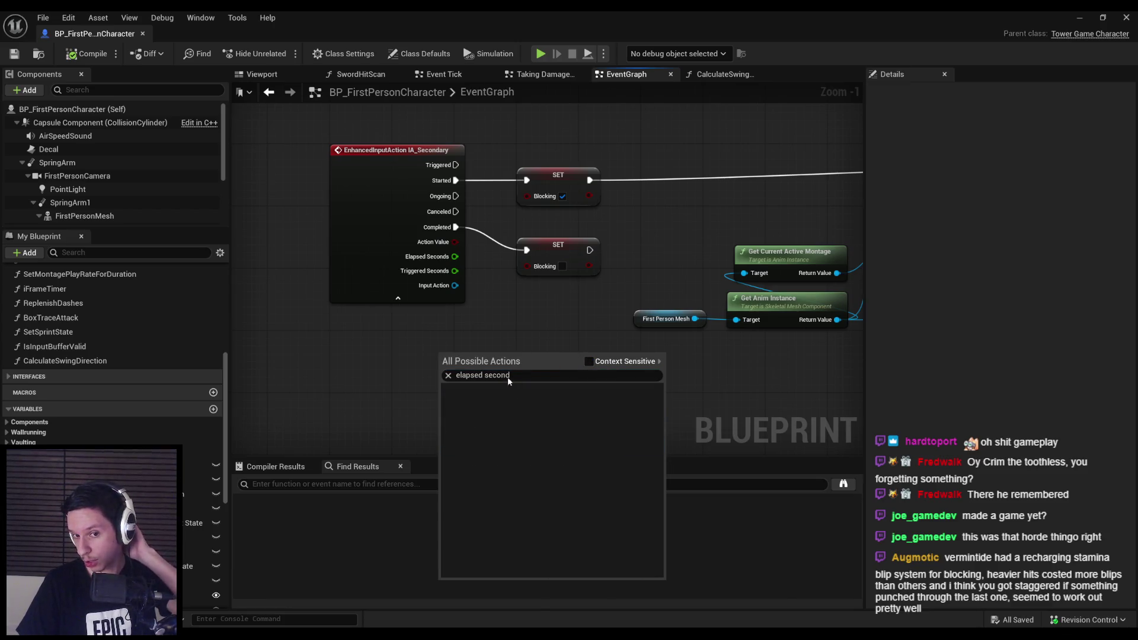
{"action": "key", "text": "BackSpace"}
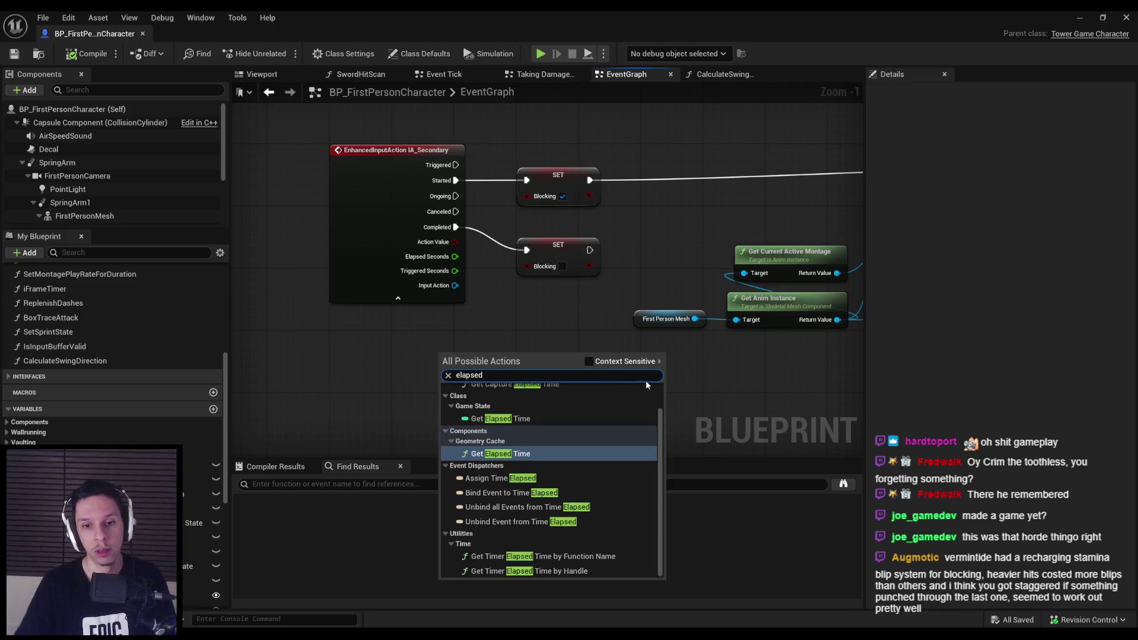
{"action": "scroll", "coordinate": [527, 456], "scroll_direction": "up", "scroll_amount": 1}
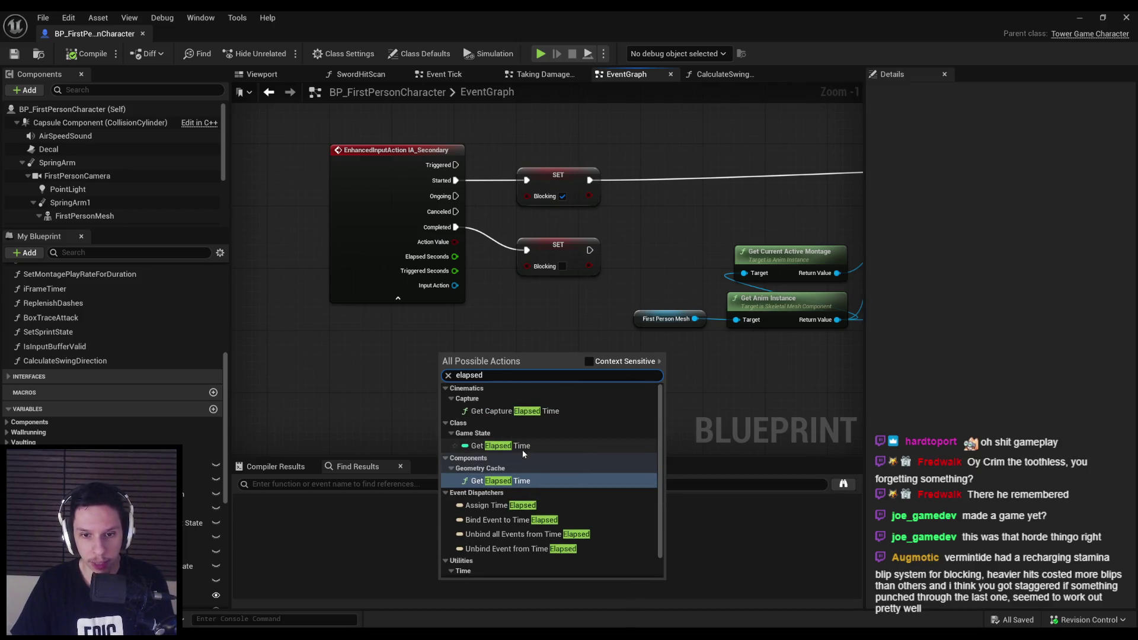
{"action": "scroll", "coordinate": [517, 451], "scroll_direction": "down", "scroll_amount": 1}
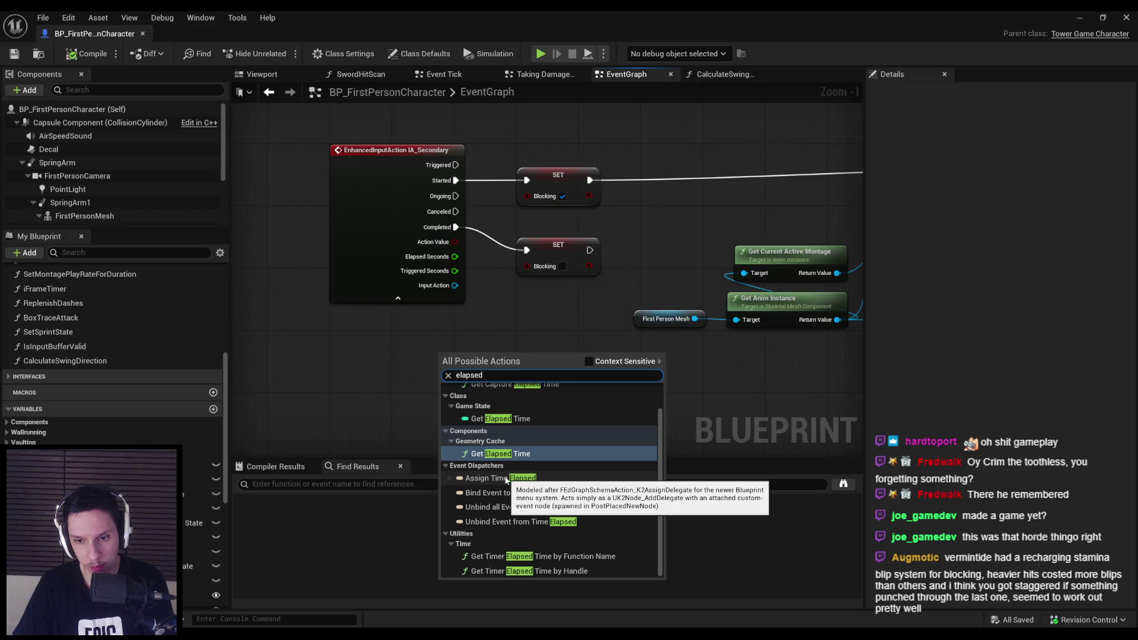
{"action": "left_click", "coordinate": [358, 392]}
{"action": "scroll", "coordinate": [358, 392], "scroll_direction": "down", "scroll_amount": 1}
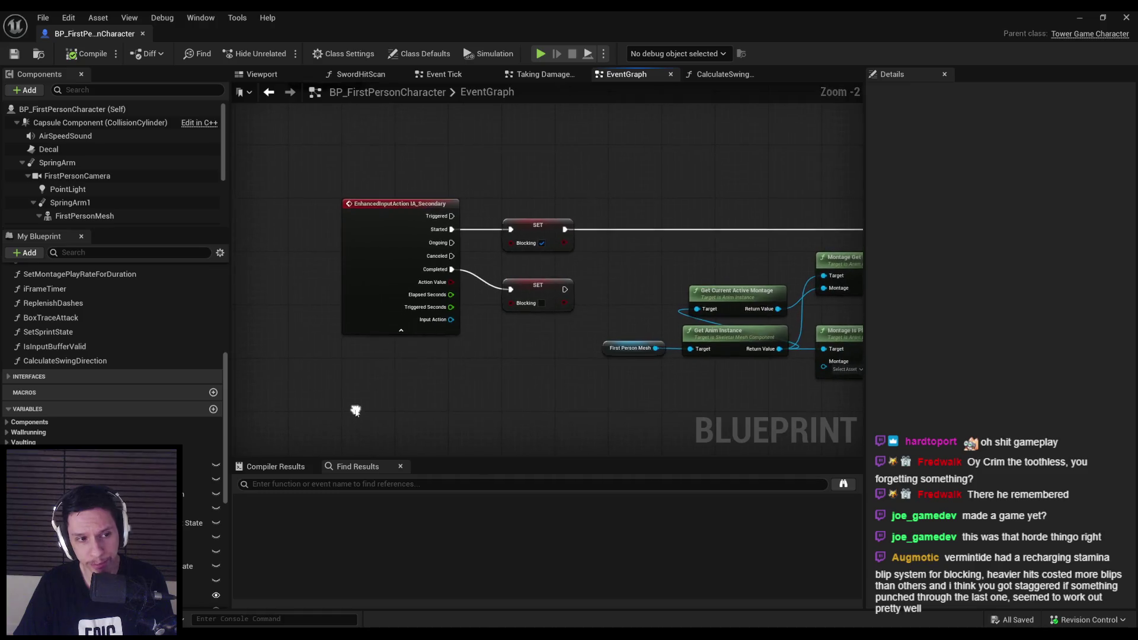
Shift both existing SET nodes to the right to make room.
{"action": "scroll", "coordinate": [356, 411], "scroll_direction": "up", "scroll_amount": 2}
{"action": "left_click_drag", "start_coordinate": [655, 148], "coordinate": [557, 300]}
{"action": "left_click", "coordinate": [557, 300]}
{"action": "scroll", "coordinate": [517, 360], "scroll_direction": "down", "scroll_amount": 2}
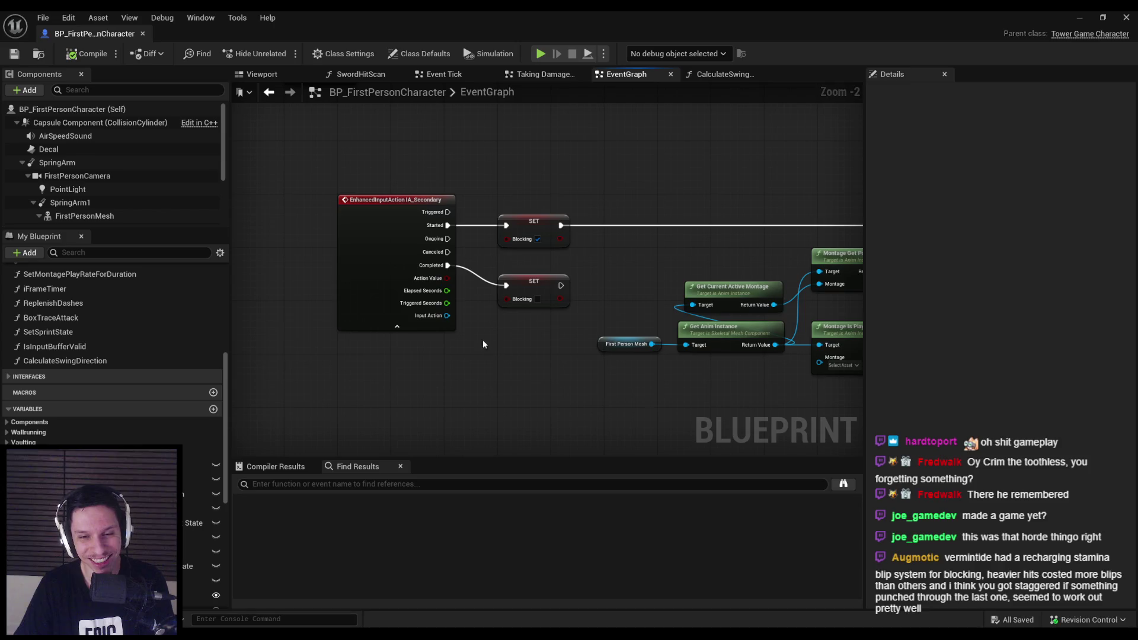
{"action": "mouse_move", "coordinate": [542, 343]}
{"action": "left_mouse_down"}
{"action": "mouse_move", "coordinate": [521, 202]}
{"action": "mouse_move", "coordinate": [543, 224]}
{"action": "mouse_move", "coordinate": [579, 224]}
{"action": "left_mouse_up"}
{"action": "left_click", "coordinate": [452, 295]}
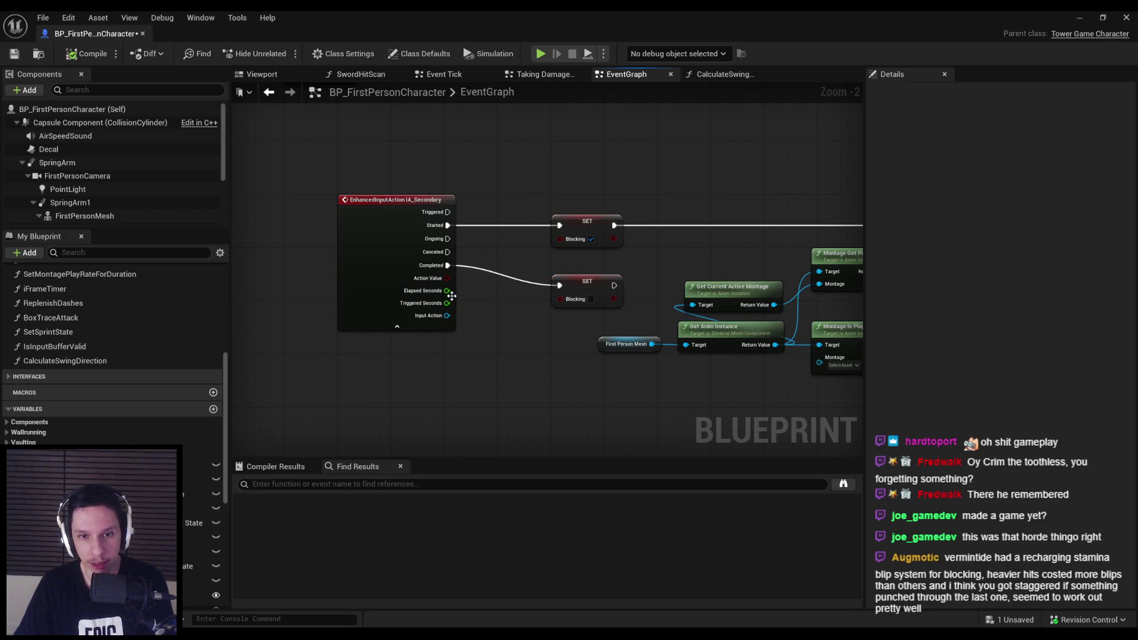
Promote IA_Secondary's Elapsed Seconds to a new variable named BlockHoldTime.
{"action": "scroll", "coordinate": [448, 297], "scroll_direction": "up", "scroll_amount": 2}
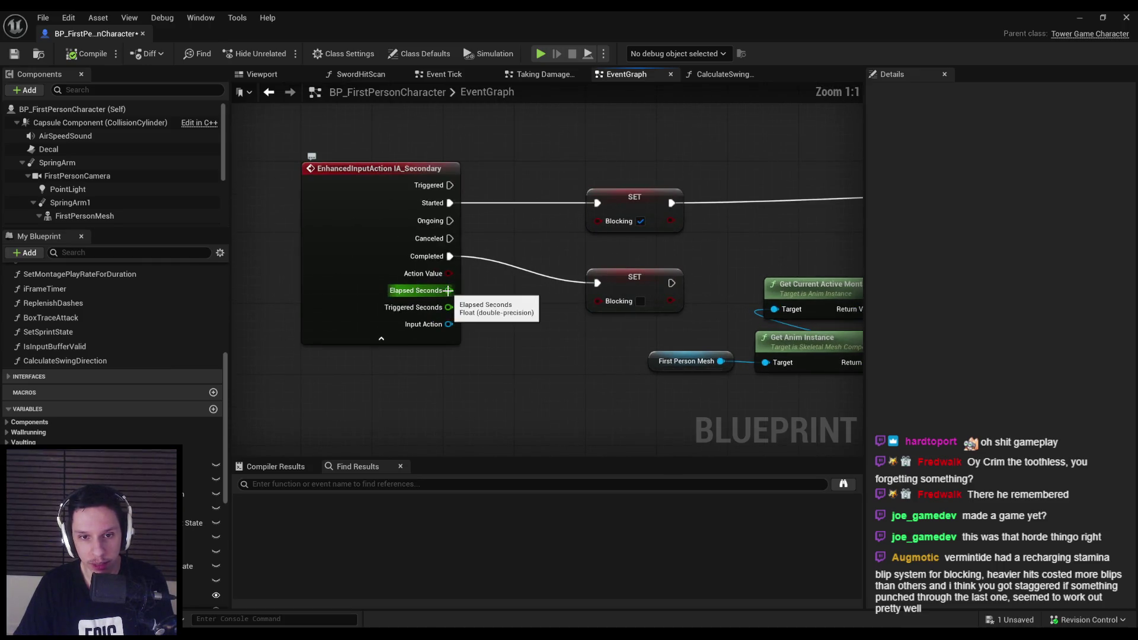
{"action": "mouse_move", "coordinate": [448, 292]}
{"action": "left_mouse_down"}
{"action": "mouse_move", "coordinate": [490, 193]}
{"action": "mouse_move", "coordinate": [526, 189]}
{"action": "left_mouse_up"}
{"action": "left_click_drag", "start_coordinate": [523, 188], "coordinate": [522, 189]}
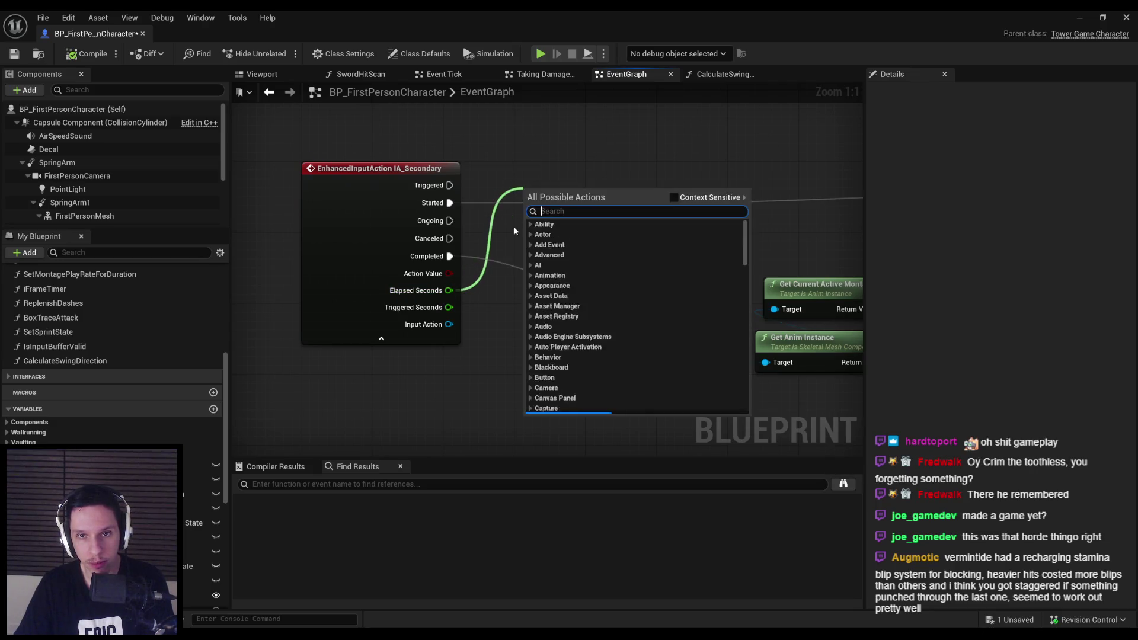
{"action": "left_click", "coordinate": [676, 199]}
{"action": "left_click_drag", "start_coordinate": [449, 290], "coordinate": [504, 220]}
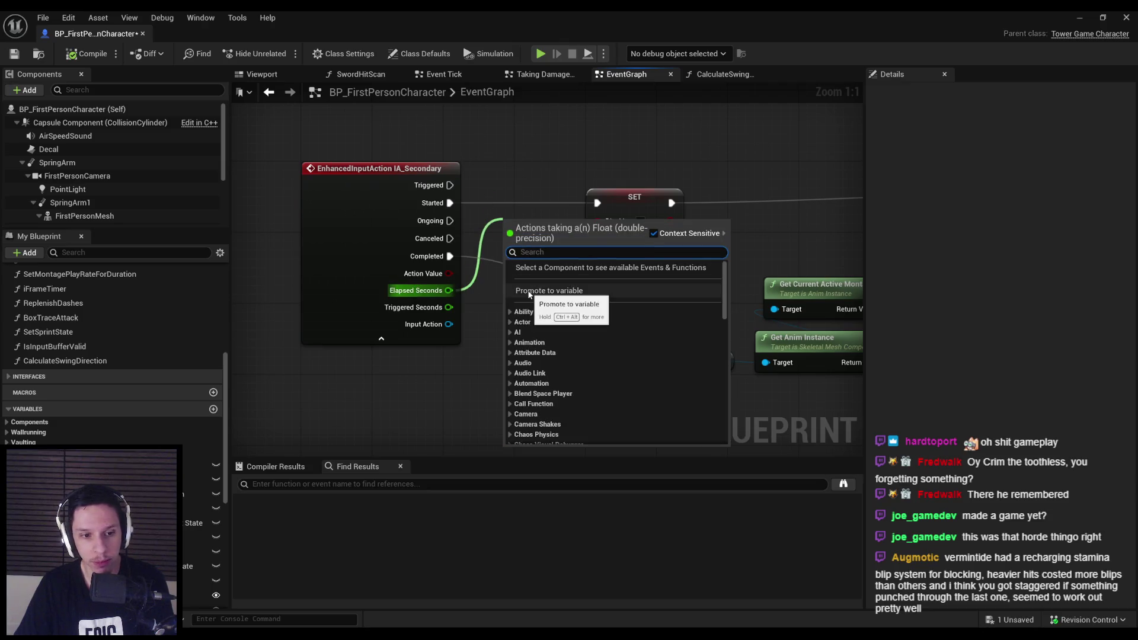
{"action": "left_click", "coordinate": [530, 292]}
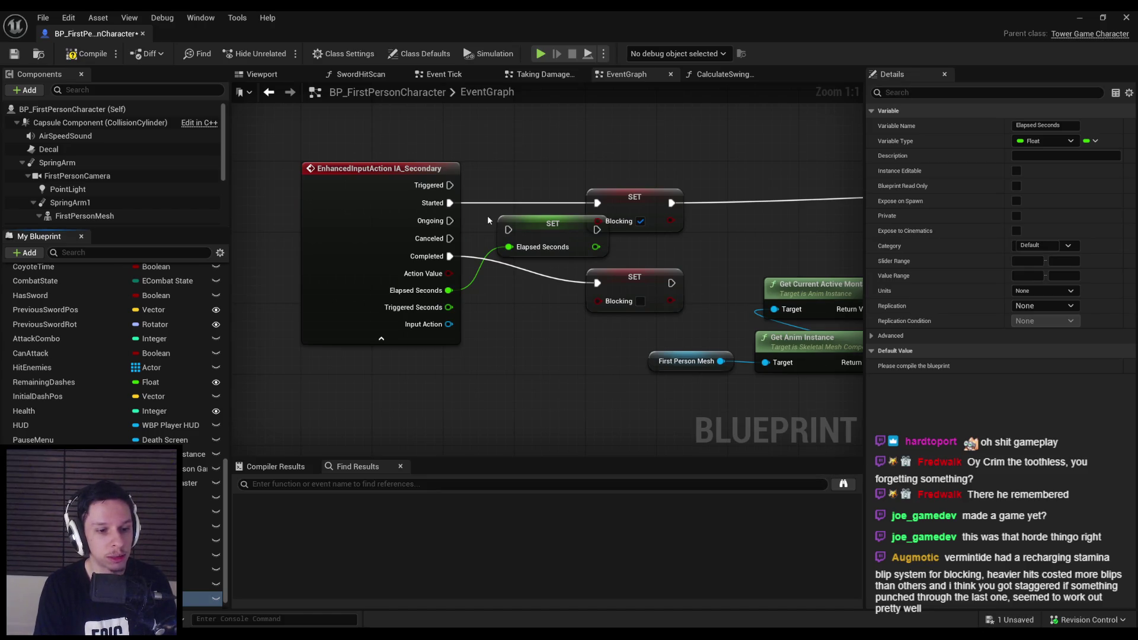
{"action": "type", "text": "BlockHoldTime"}
{"action": "key", "text": "Return"}
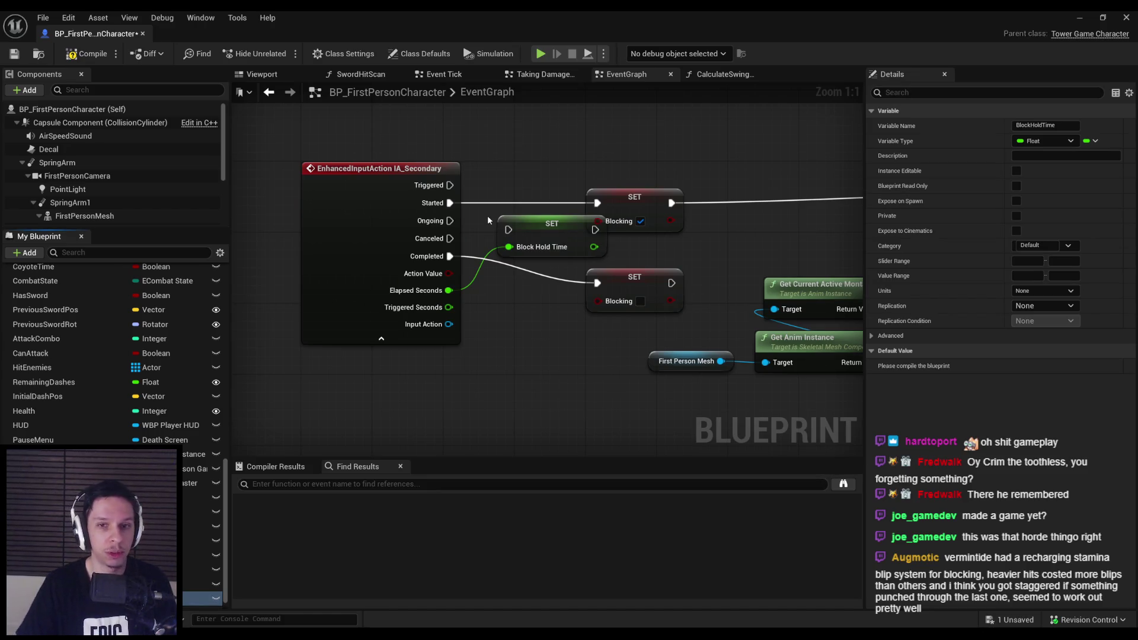
Place the Block Hold Time setter above the others, run it from Triggered, and compile.
{"action": "left_click_drag", "start_coordinate": [524, 232], "coordinate": [539, 145]}
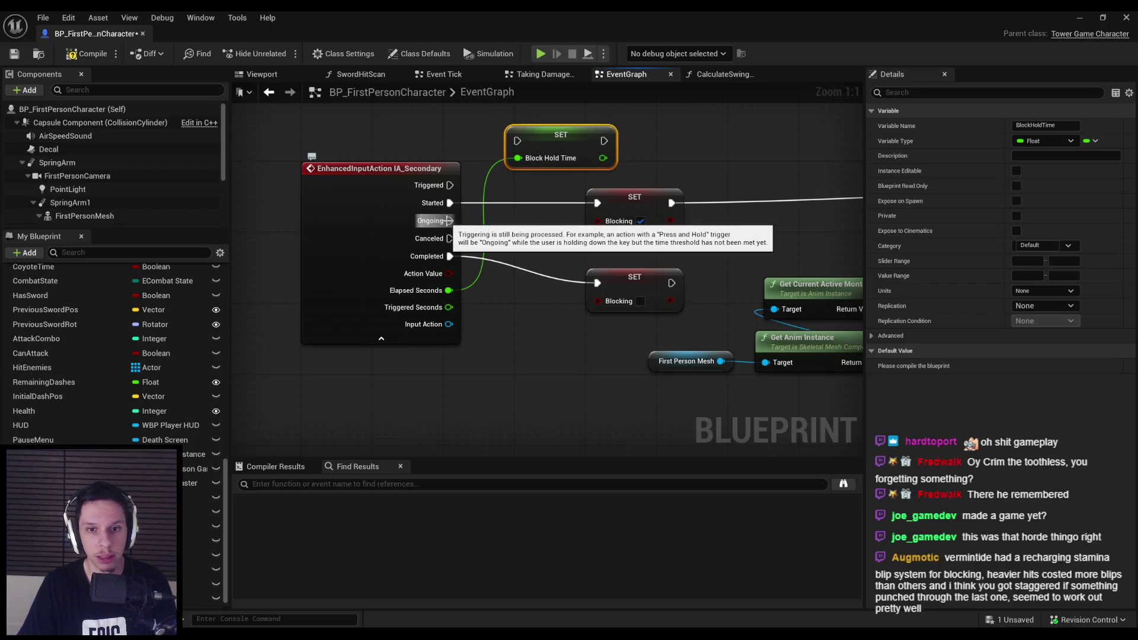
{"action": "mouse_move", "coordinate": [450, 185]}
{"action": "left_mouse_down"}
{"action": "mouse_move", "coordinate": [521, 146]}
{"action": "mouse_move", "coordinate": [631, 132]}
{"action": "left_mouse_up"}
{"action": "key", "text": "F7"}
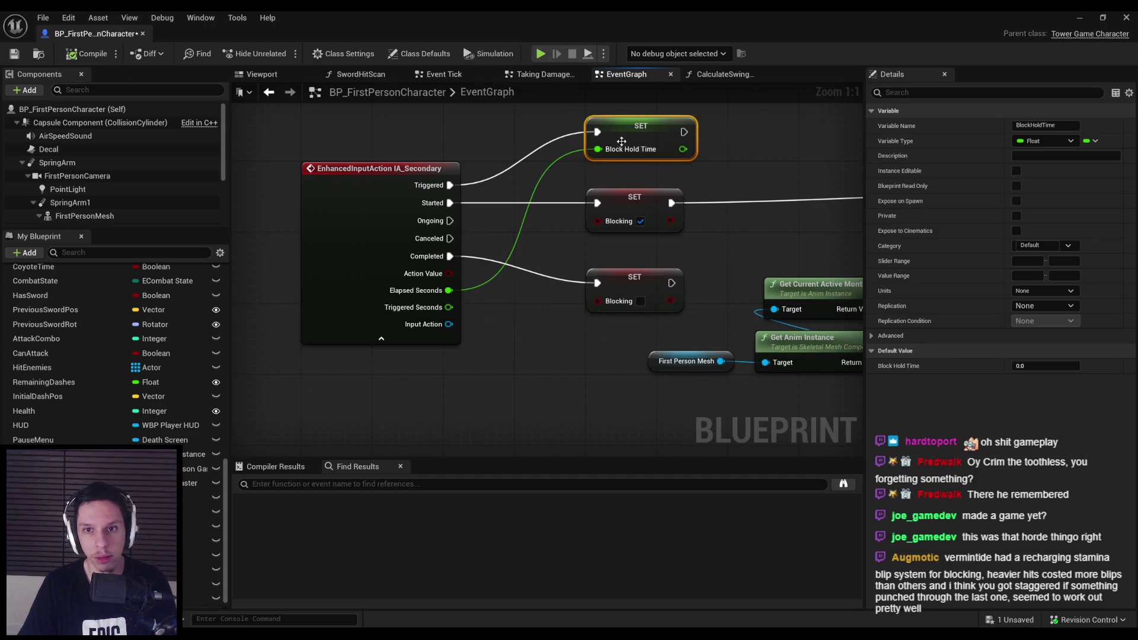
{"action": "key", "text": "alt+Tab"}
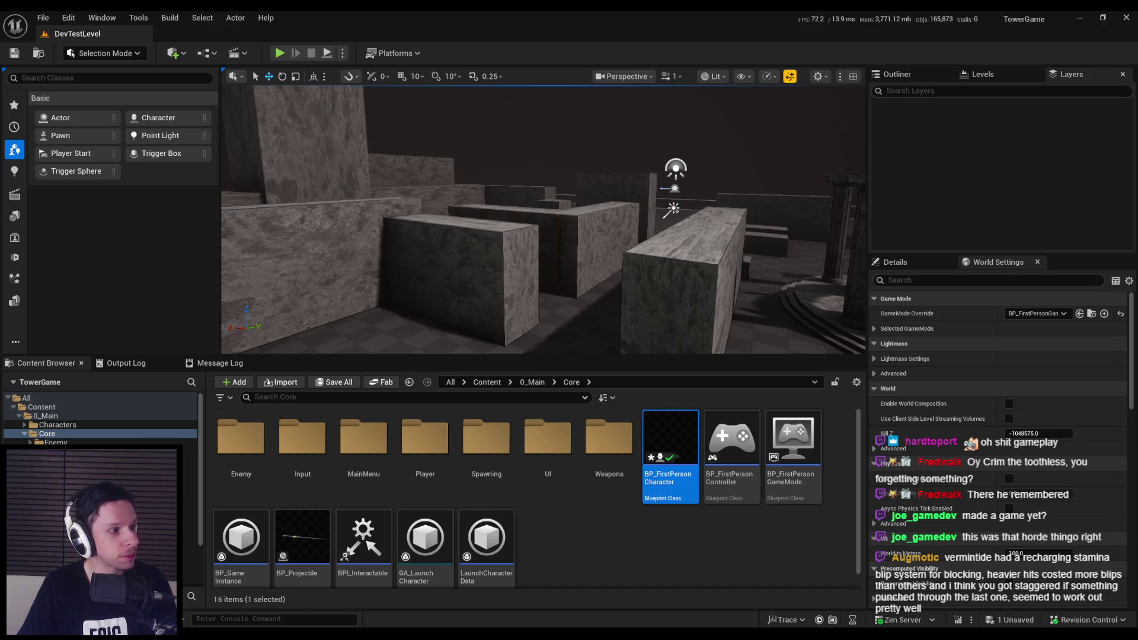
Playtest DevTestLevel, swinging the sword twice at approaching enemies, then end the session.
{"action": "left_click", "coordinate": [279, 53]}
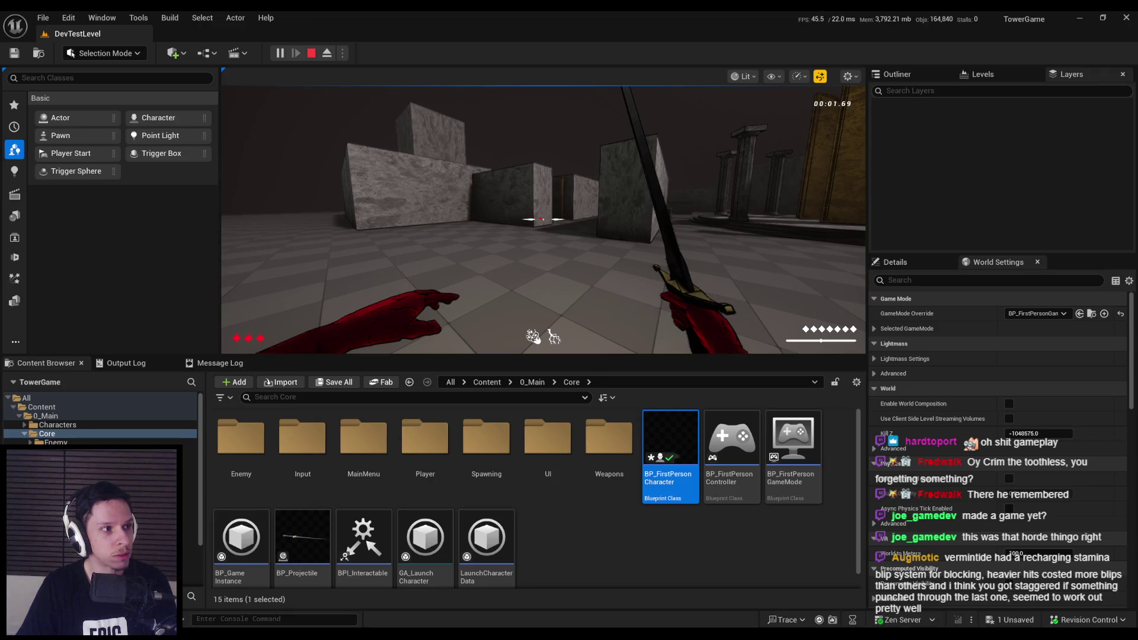
{"action": "left_click", "coordinate": [542, 219]}
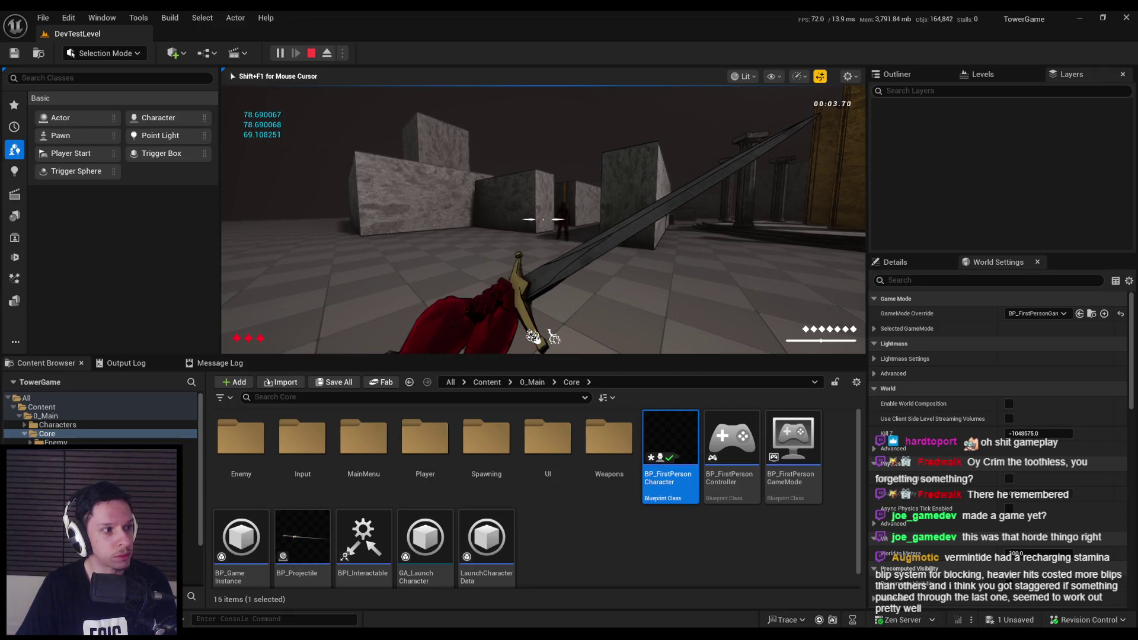
{"action": "left_click", "coordinate": [543, 219]}
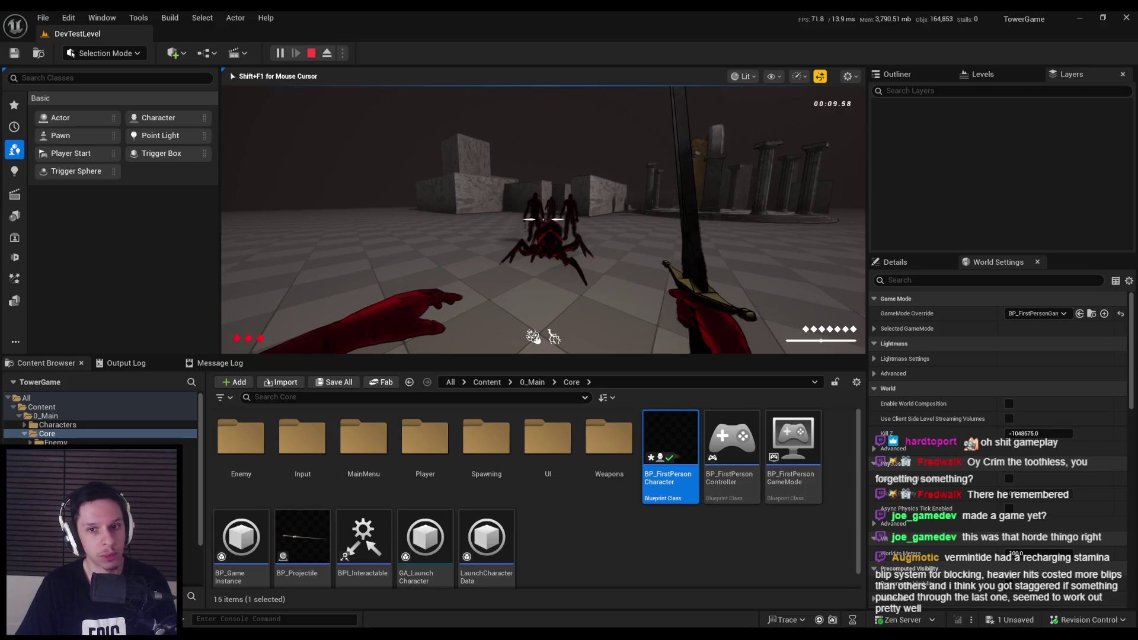
{"action": "key", "text": "Escape"}
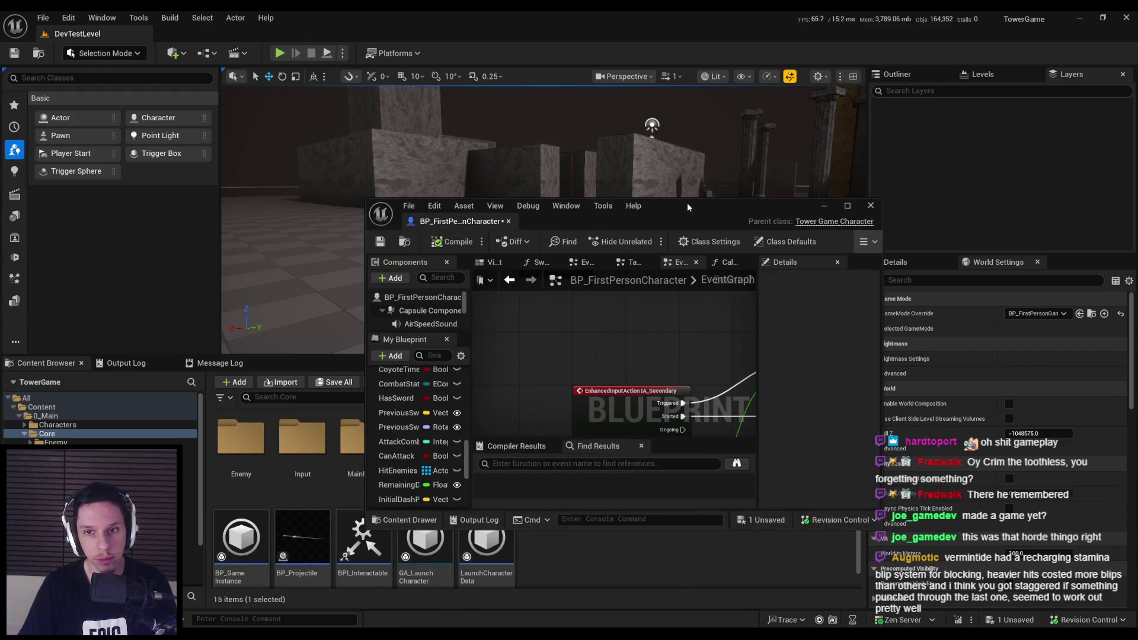
Maximize the BP_FirstPersonCharacter editor and pan the EventGraph toward the collapsed input graphs.
{"action": "double_click", "coordinate": [687, 203]}
{"action": "scroll", "coordinate": [502, 207], "scroll_direction": "down", "scroll_amount": 3}
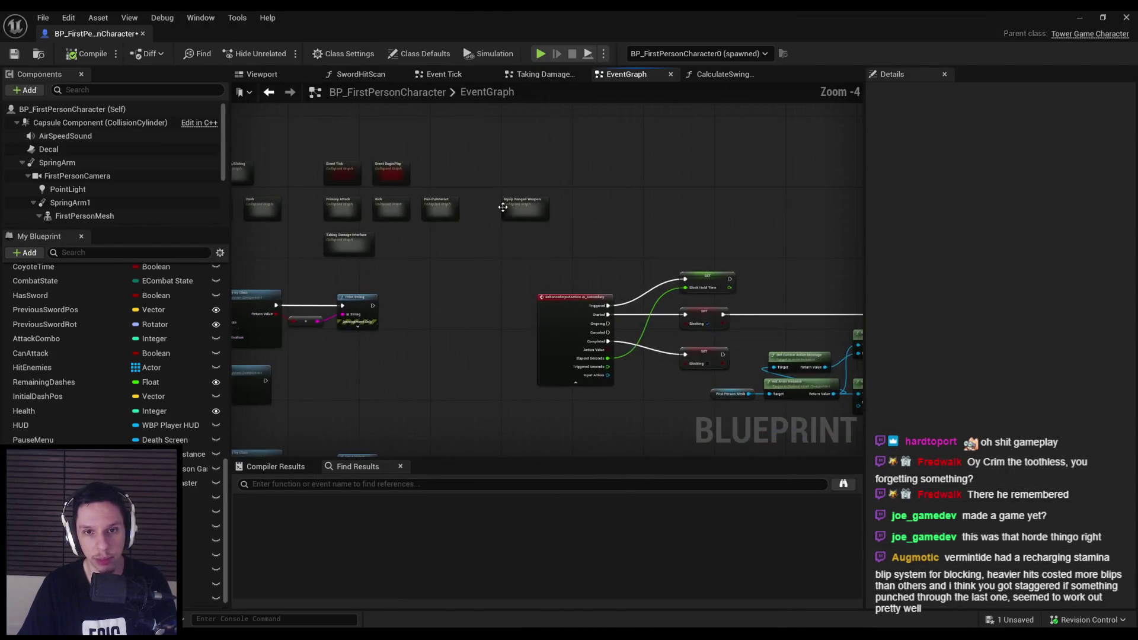
{"action": "scroll", "coordinate": [510, 260], "scroll_direction": "up", "scroll_amount": 3}
{"action": "scroll", "coordinate": [510, 261], "scroll_direction": "down", "scroll_amount": 1}
{"action": "scroll", "coordinate": [671, 245], "scroll_direction": "down", "scroll_amount": 1}
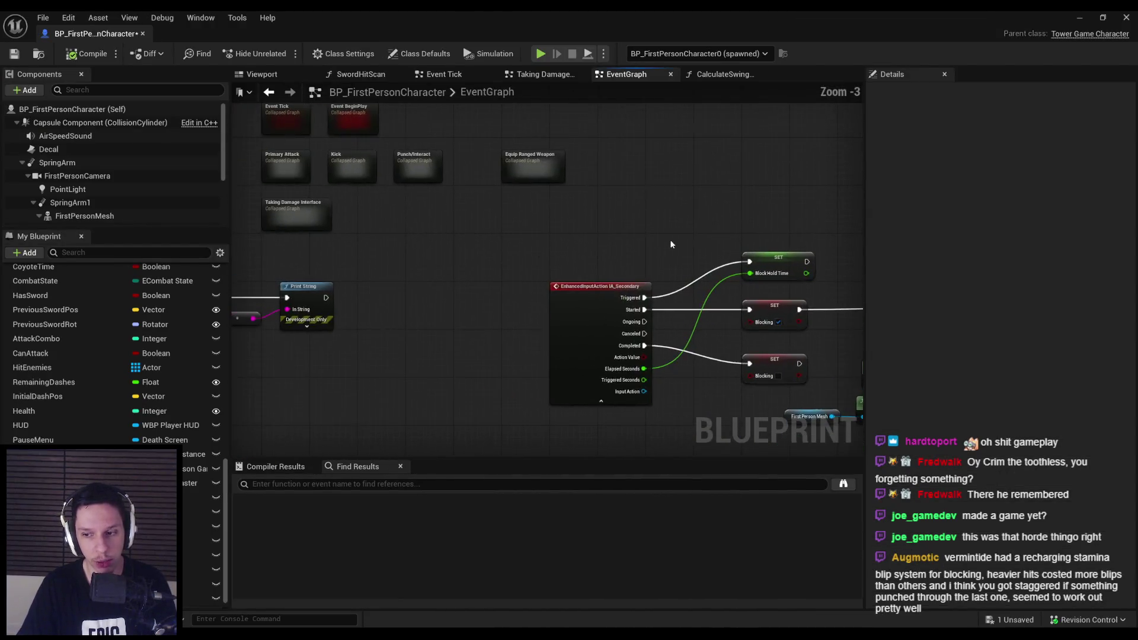
{"action": "scroll", "coordinate": [415, 234], "scroll_direction": "up", "scroll_amount": 2}
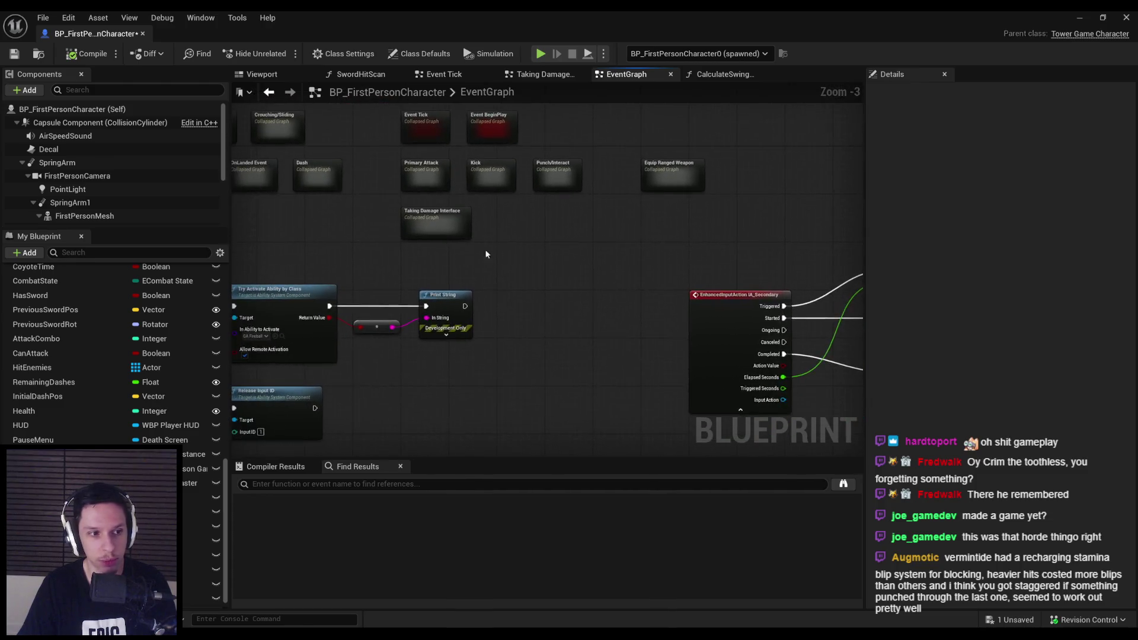
{"action": "scroll", "coordinate": [384, 250], "scroll_direction": "down", "scroll_amount": 1}
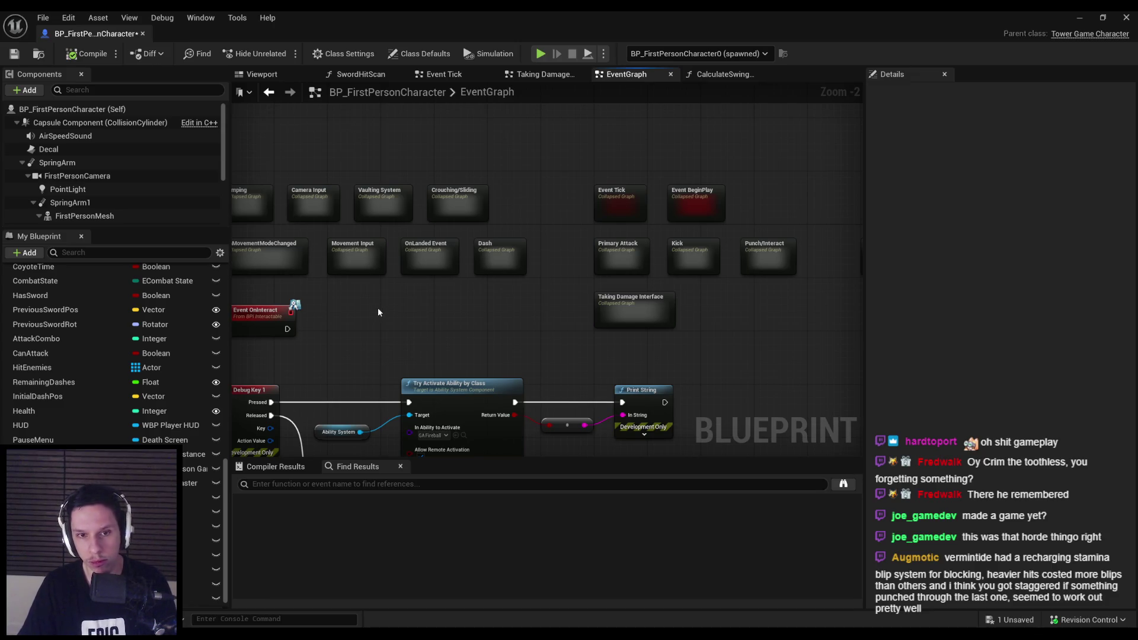
{"action": "left_click_drag", "start_coordinate": [376, 309], "coordinate": [572, 288]}
{"action": "key", "text": "alt+Tab"}
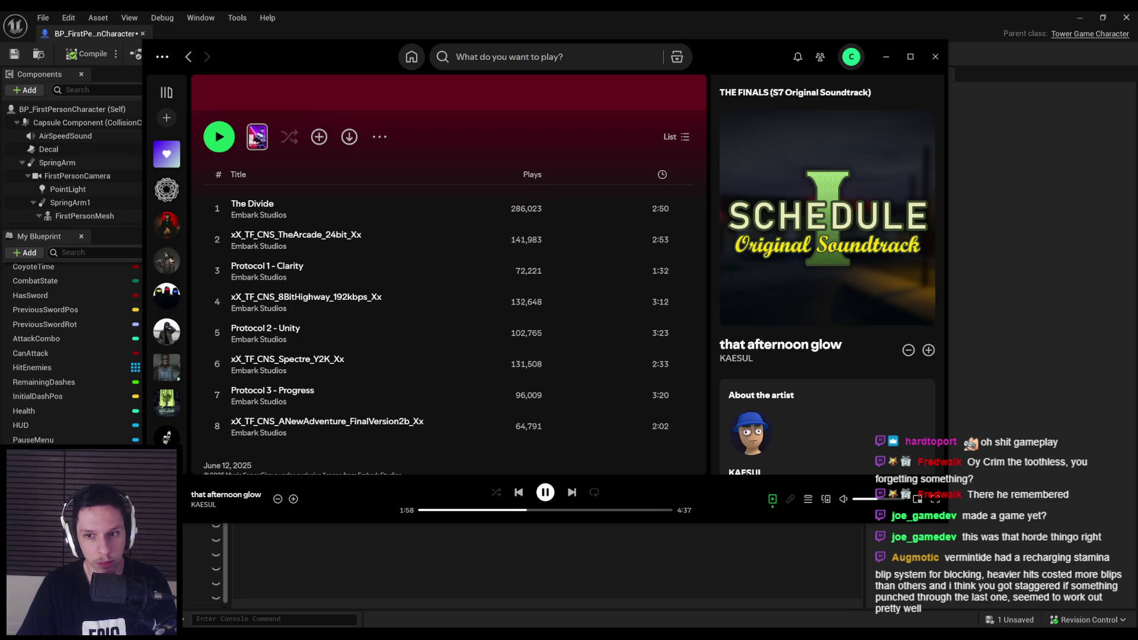
Back in BP_FirstPersonCharacter, pan past Event Tick, Kick, Jumping and Dash, then open Taking Damage Interface.
{"action": "key", "text": "alt+Tab"}
{"action": "scroll", "coordinate": [382, 330], "scroll_direction": "up", "scroll_amount": 2}
{"action": "scroll", "coordinate": [357, 306], "scroll_direction": "down", "scroll_amount": 2}
{"action": "scroll", "coordinate": [341, 303], "scroll_direction": "down", "scroll_amount": 1}
{"action": "mouse_move", "coordinate": [436, 314]}
{"action": "left_mouse_down"}
{"action": "mouse_move", "coordinate": [373, 345]}
{"action": "mouse_move", "coordinate": [417, 334]}
{"action": "mouse_move", "coordinate": [631, 365]}
{"action": "mouse_move", "coordinate": [460, 261]}
{"action": "left_mouse_up"}
{"action": "scroll", "coordinate": [611, 201], "scroll_direction": "up", "scroll_amount": 3}
{"action": "scroll", "coordinate": [611, 200], "scroll_direction": "down", "scroll_amount": 2}
{"action": "left_click_drag", "start_coordinate": [611, 201], "coordinate": [631, 286]}
{"action": "double_click", "coordinate": [687, 301]}
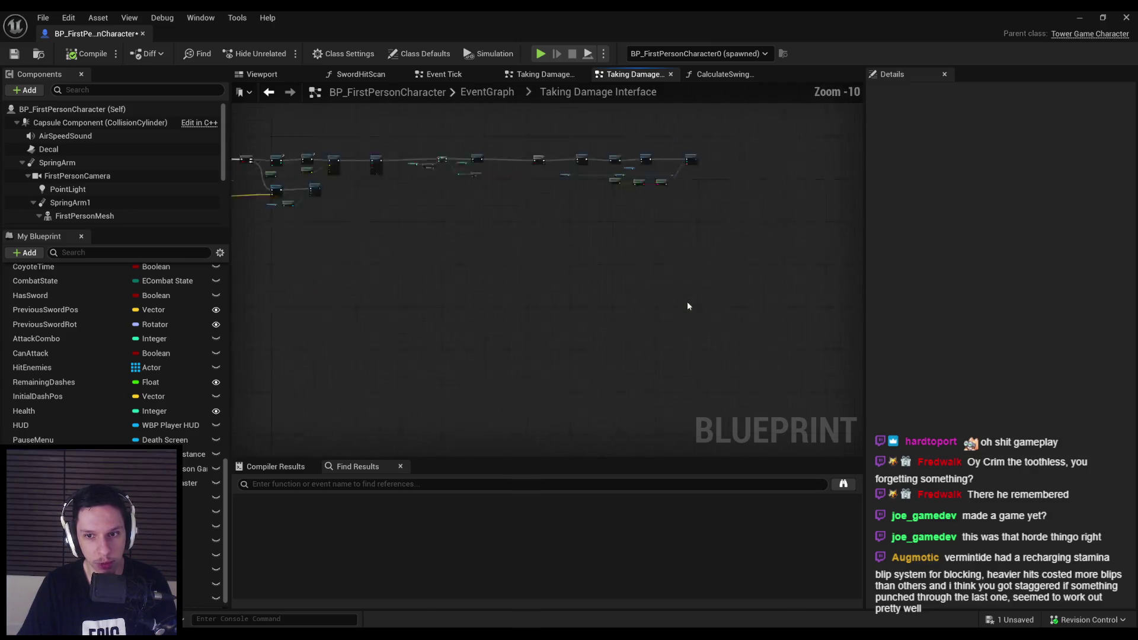
Move the Play Sound and Montage Stop nodes to the lower right to clear space.
{"action": "scroll", "coordinate": [357, 264], "scroll_direction": "up", "scroll_amount": 10}
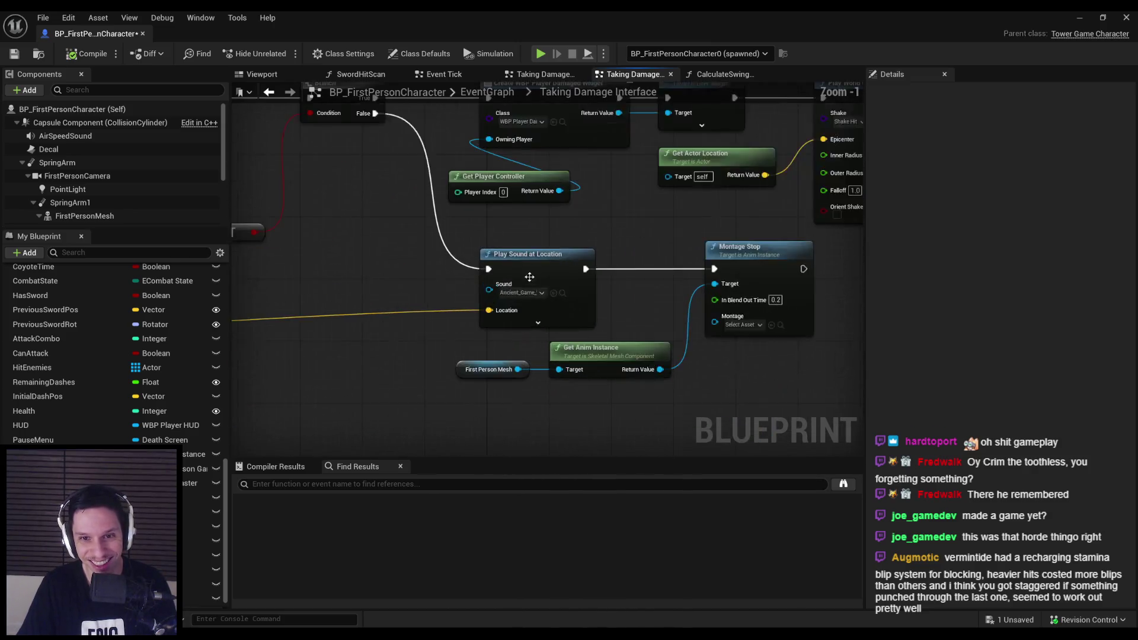
{"action": "scroll", "coordinate": [524, 296], "scroll_direction": "down", "scroll_amount": 3}
{"action": "left_click_drag", "start_coordinate": [524, 296], "coordinate": [666, 298]}
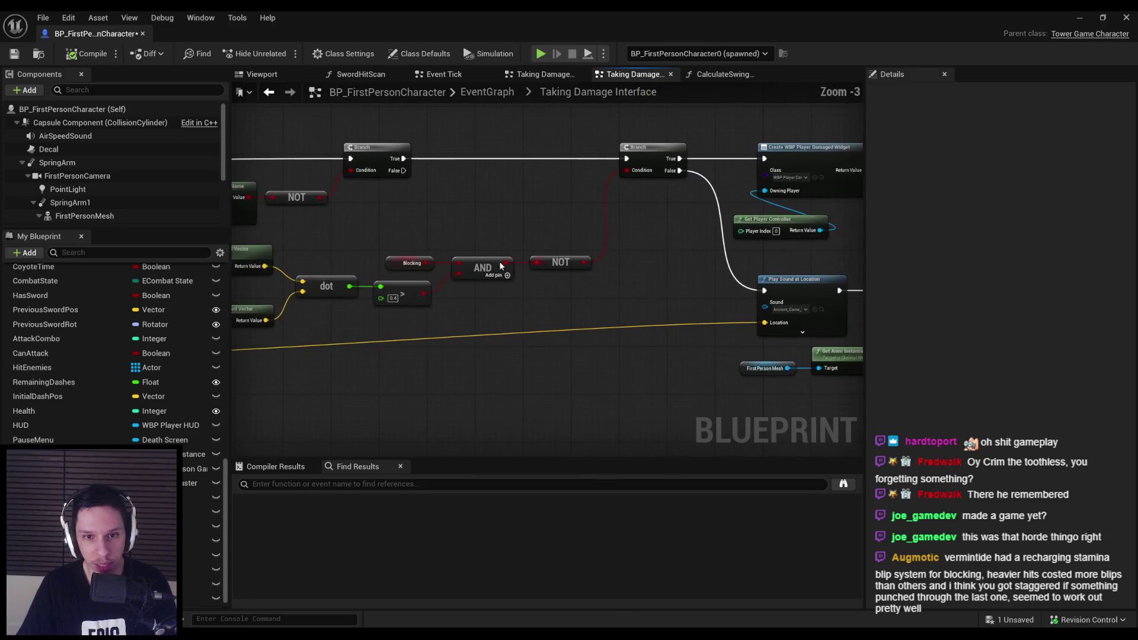
{"action": "left_click_drag", "start_coordinate": [432, 318], "coordinate": [306, 275]}
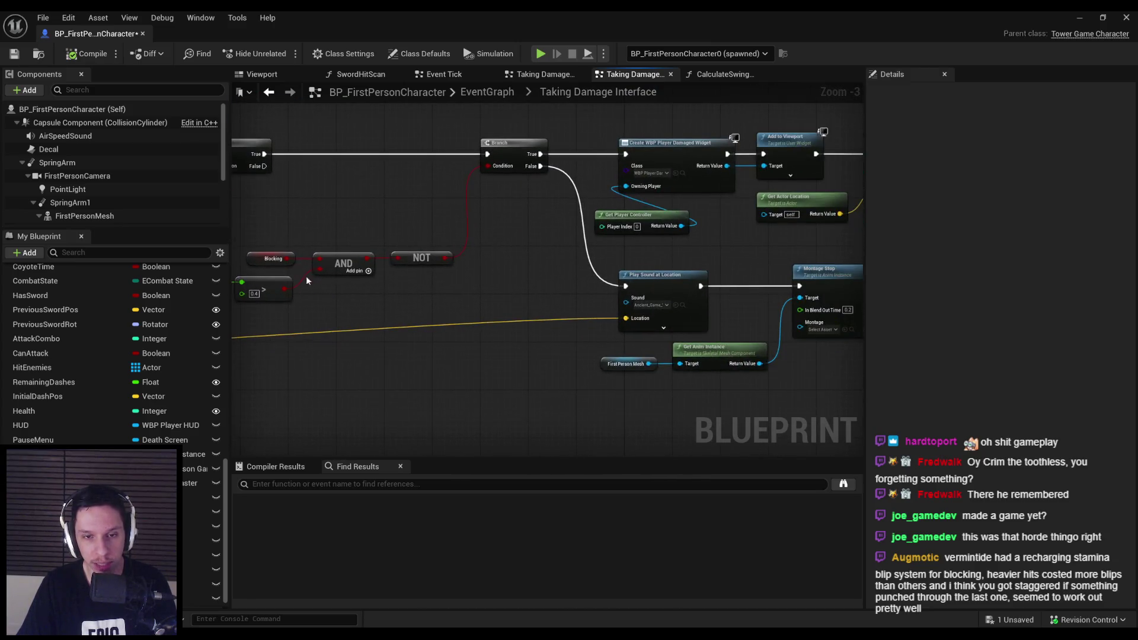
{"action": "scroll", "coordinate": [438, 258], "scroll_direction": "down", "scroll_amount": 1}
{"action": "left_click_drag", "start_coordinate": [404, 281], "coordinate": [582, 350]}
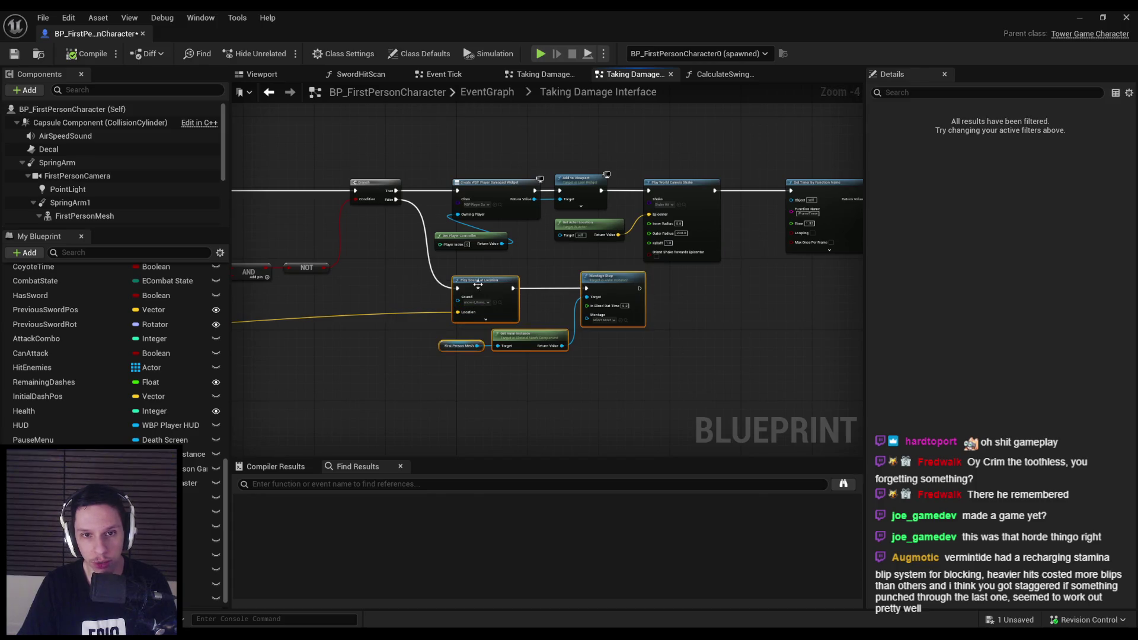
{"action": "mouse_move", "coordinate": [461, 297]}
{"action": "left_mouse_down"}
{"action": "mouse_move", "coordinate": [767, 326]}
{"action": "mouse_move", "coordinate": [758, 321]}
{"action": "left_mouse_up"}
{"action": "left_click", "coordinate": [688, 313]}
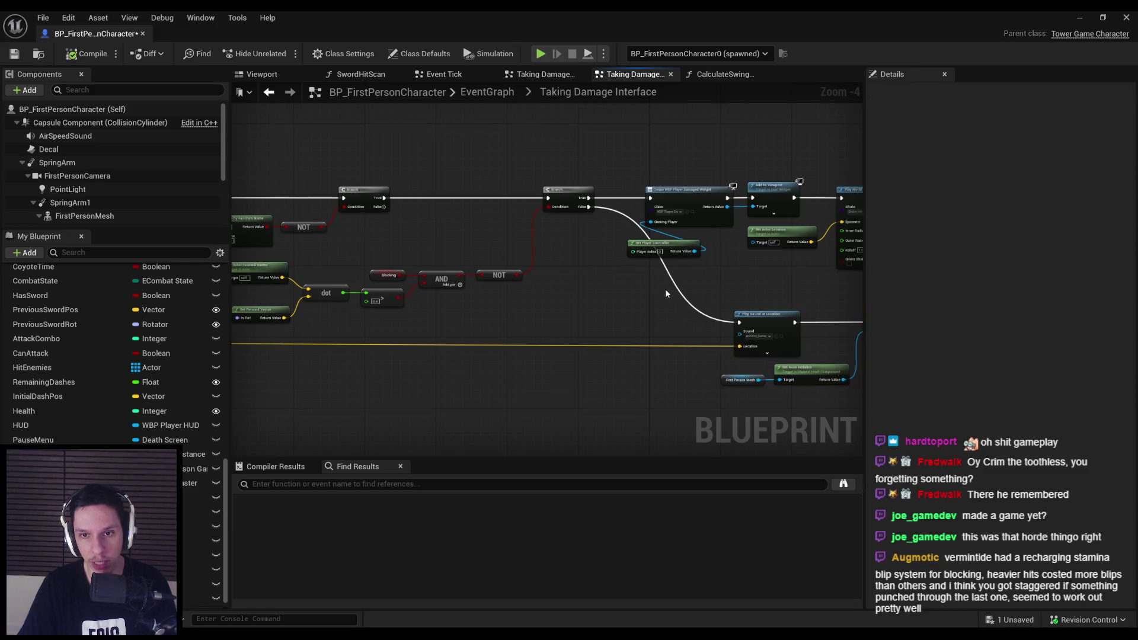
{"action": "scroll", "coordinate": [462, 337], "scroll_direction": "up", "scroll_amount": 1}
Add a Block Hold Time getter feeding a new '<' comparison node.
{"action": "mouse_move", "coordinate": [198, 598]}
{"action": "left_mouse_down"}
{"action": "mouse_move", "coordinate": [597, 318]}
{"action": "mouse_move", "coordinate": [438, 310]}
{"action": "left_mouse_up"}
{"action": "left_click", "coordinate": [581, 341]}
{"action": "scroll", "coordinate": [588, 317], "scroll_direction": "up", "scroll_amount": 2}
{"action": "type", "text": "<"}
{"action": "key", "text": "Return"}
{"action": "left_click", "coordinate": [539, 319], "text": "ctrl"}
{"action": "left_click", "coordinate": [624, 316]}
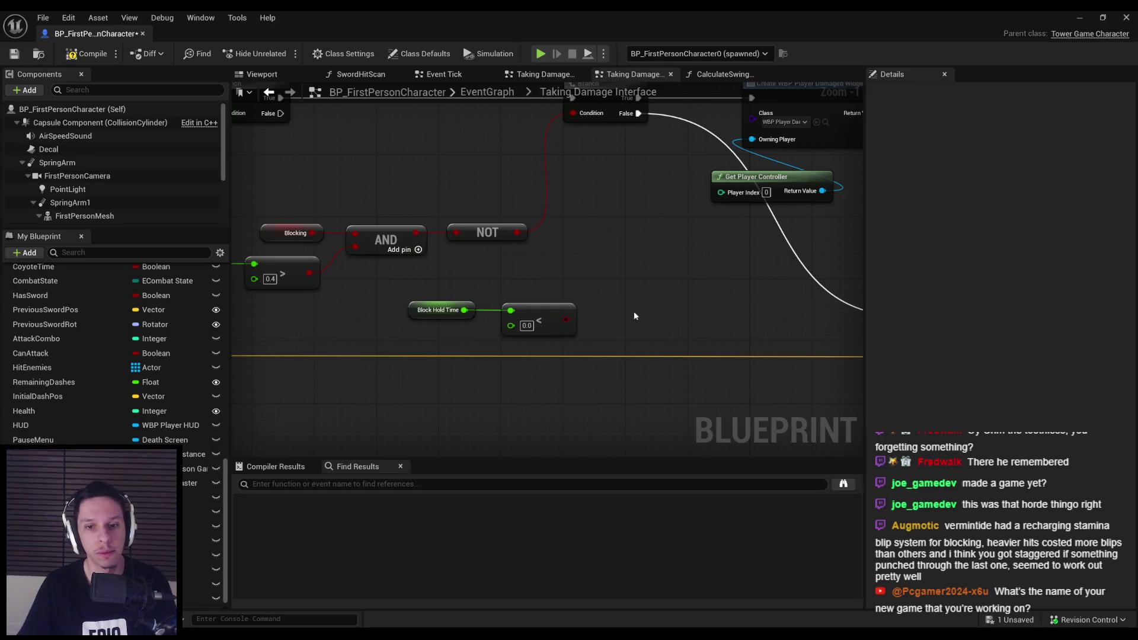
Add a Branch on the comparison result between the upper False path and Play Sound, then compile and save.
{"action": "type", "text": "branch"}
{"action": "mouse_move", "coordinate": [566, 318]}
{"action": "left_mouse_down"}
{"action": "mouse_move", "coordinate": [623, 276]}
{"action": "mouse_move", "coordinate": [640, 115]}
{"action": "left_mouse_up"}
{"action": "key", "text": "Return"}
{"action": "left_click_drag", "start_coordinate": [541, 293], "coordinate": [732, 301]}
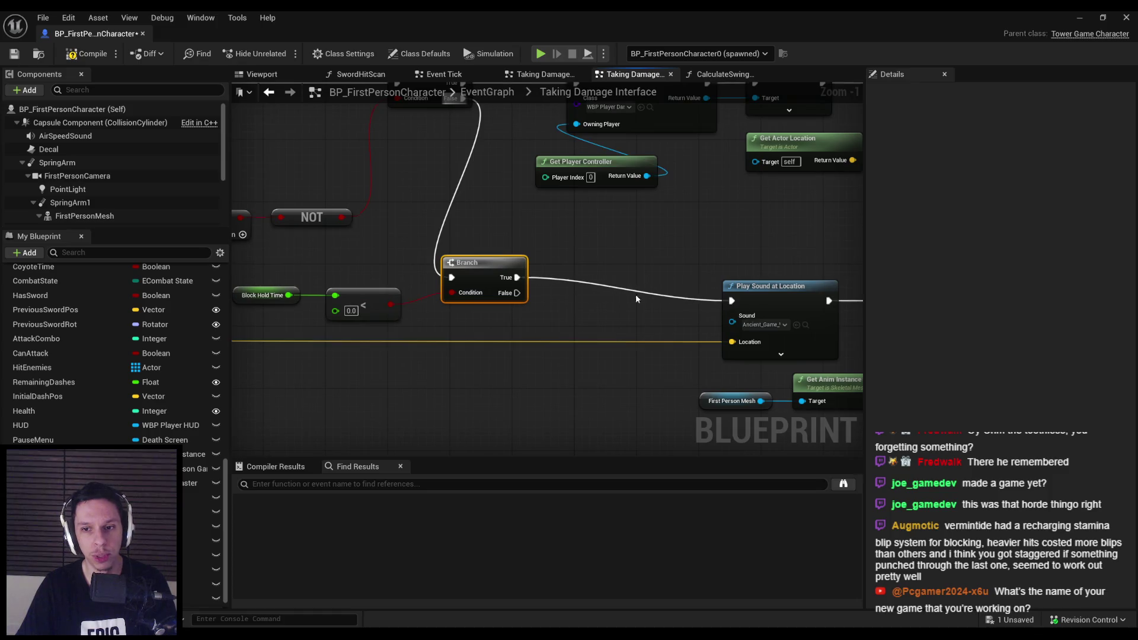
{"action": "scroll", "coordinate": [494, 297], "scroll_direction": "up", "scroll_amount": 1}
{"action": "mouse_move", "coordinate": [499, 259]}
{"action": "left_mouse_down"}
{"action": "mouse_move", "coordinate": [577, 334]}
{"action": "mouse_move", "coordinate": [475, 322]}
{"action": "left_mouse_up"}
{"action": "left_click", "coordinate": [431, 255]}
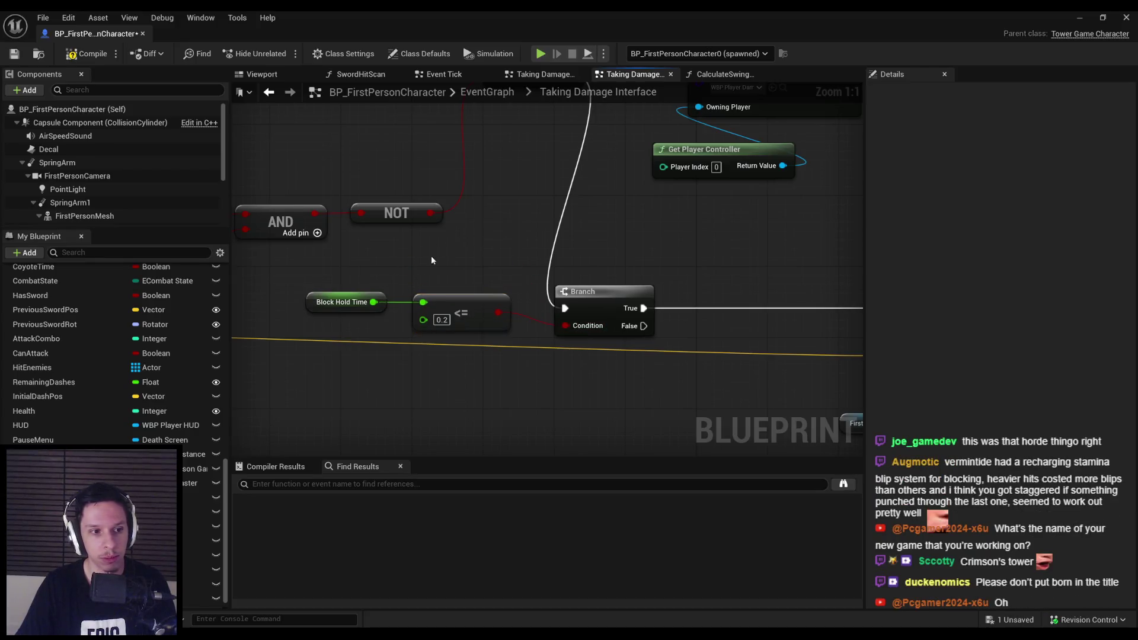
{"action": "scroll", "coordinate": [432, 254], "scroll_direction": "down", "scroll_amount": 2}
{"action": "left_click", "coordinate": [86, 54]}
{"action": "left_click", "coordinate": [14, 54]}
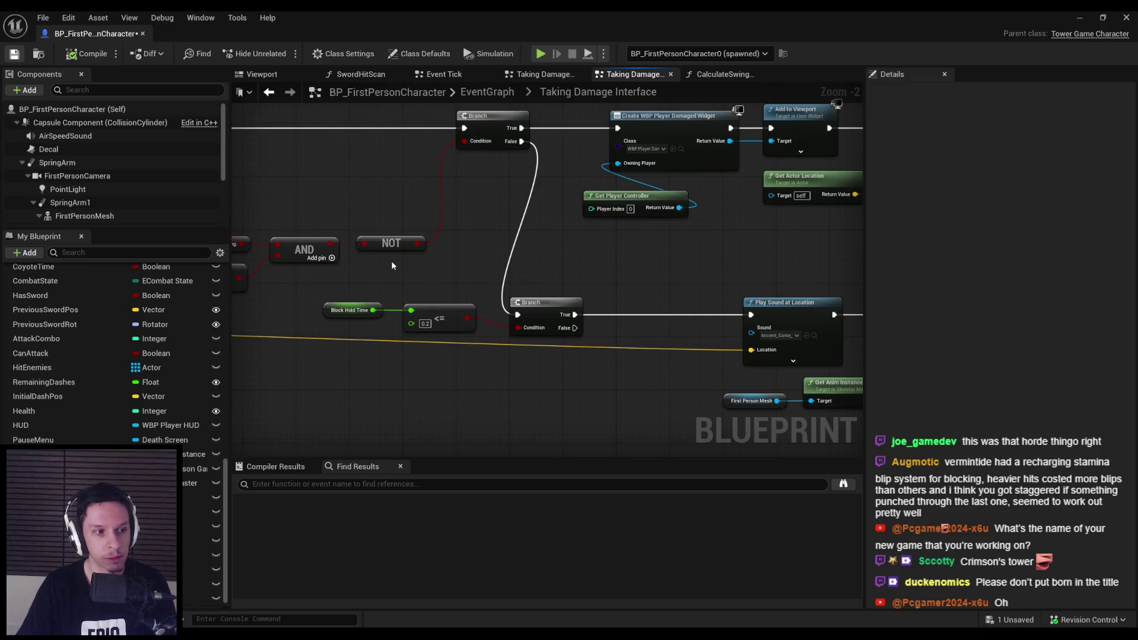
Pan around the new Branch and its Block Hold Time nodes to check the wiring.
{"action": "scroll", "coordinate": [483, 293], "scroll_direction": "up", "scroll_amount": 1}
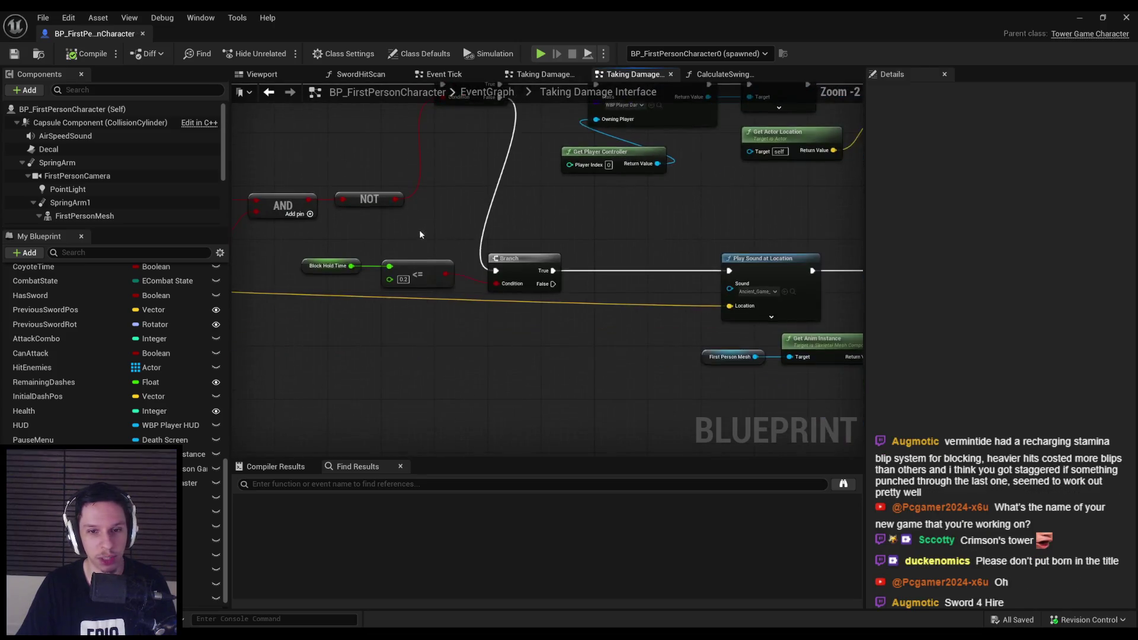
{"action": "left_click_drag", "start_coordinate": [418, 230], "coordinate": [427, 245]}
{"action": "scroll", "coordinate": [595, 310], "scroll_direction": "down", "scroll_amount": 1}
{"action": "mouse_move", "coordinate": [595, 310]}
{"action": "left_mouse_down"}
{"action": "mouse_move", "coordinate": [578, 254]}
{"action": "mouse_move", "coordinate": [558, 240]}
{"action": "left_mouse_up"}
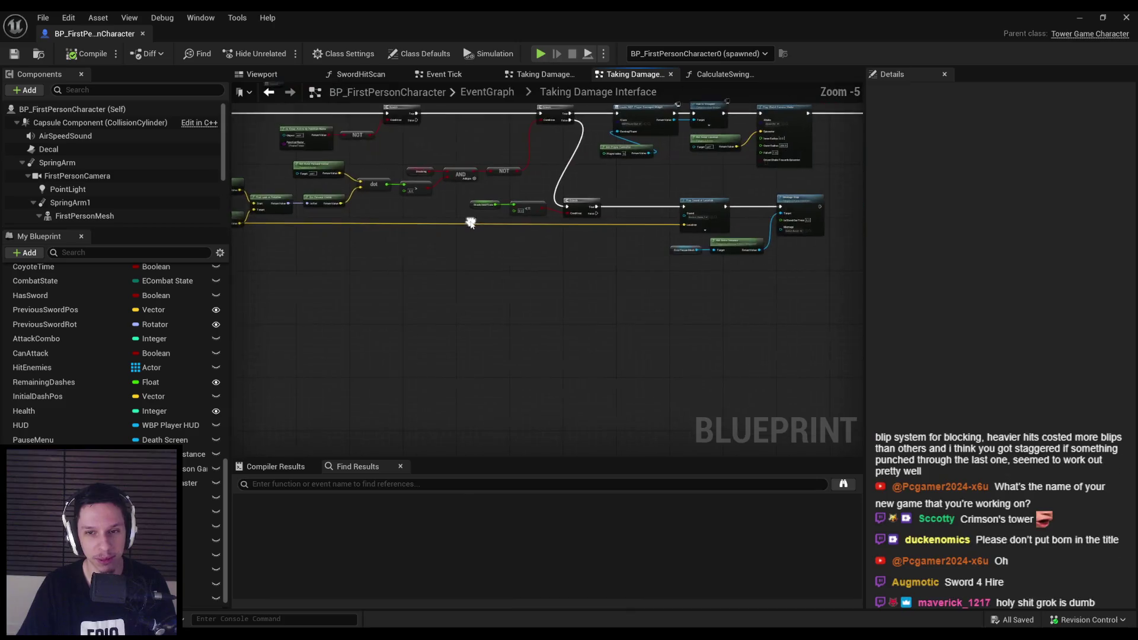
{"action": "scroll", "coordinate": [574, 237], "scroll_direction": "down", "scroll_amount": 2}
{"action": "scroll", "coordinate": [492, 254], "scroll_direction": "up", "scroll_amount": 4}
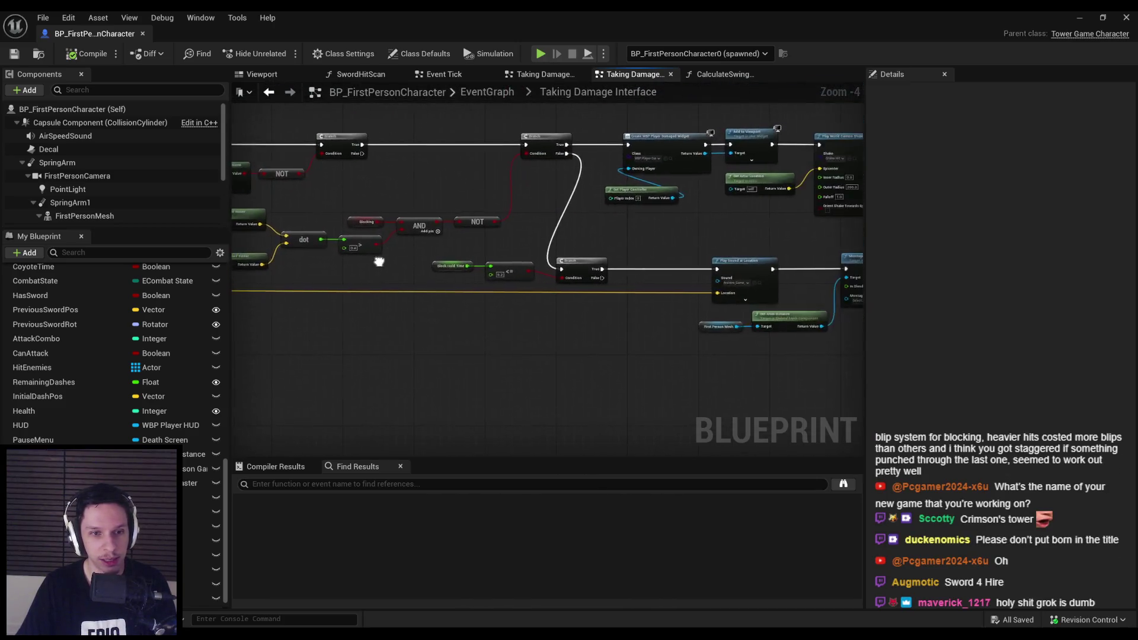
{"action": "scroll", "coordinate": [492, 254], "scroll_direction": "down", "scroll_amount": 2}
{"action": "mouse_move", "coordinate": [426, 249]}
{"action": "left_mouse_down"}
{"action": "mouse_move", "coordinate": [668, 300]}
{"action": "mouse_move", "coordinate": [581, 292]}
{"action": "left_mouse_up"}
{"action": "left_click", "coordinate": [582, 296]}
{"action": "scroll", "coordinate": [581, 297], "scroll_direction": "down", "scroll_amount": 2}
{"action": "scroll", "coordinate": [437, 276], "scroll_direction": "up", "scroll_amount": 2}
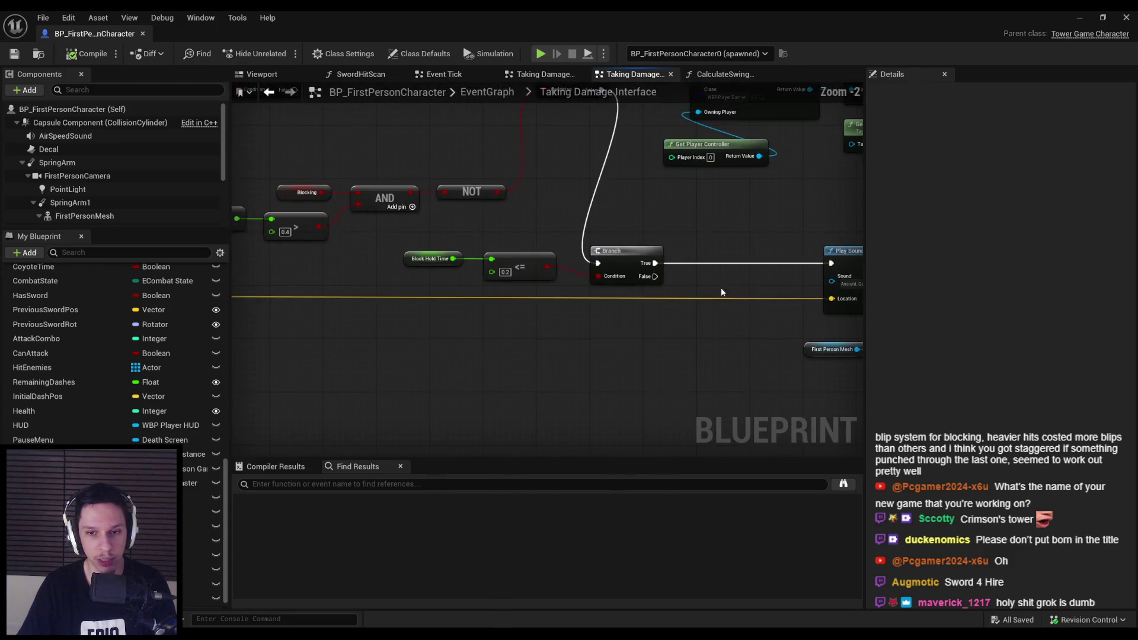
{"action": "scroll", "coordinate": [437, 277], "scroll_direction": "down", "scroll_amount": 1}
{"action": "mouse_move", "coordinate": [470, 228]}
{"action": "left_mouse_down"}
{"action": "mouse_move", "coordinate": [552, 221]}
{"action": "mouse_move", "coordinate": [516, 252]}
{"action": "mouse_move", "coordinate": [552, 231]}
{"action": "mouse_move", "coordinate": [646, 246]}
{"action": "mouse_move", "coordinate": [462, 258]}
{"action": "mouse_move", "coordinate": [551, 261]}
{"action": "mouse_move", "coordinate": [456, 289]}
{"action": "left_mouse_up"}
Straighten the Block Hold Time, comparison and Branch nodes with Q, then compile and save.
{"action": "scroll", "coordinate": [462, 259], "scroll_direction": "up", "scroll_amount": 2}
{"action": "scroll", "coordinate": [462, 258], "scroll_direction": "down", "scroll_amount": 2}
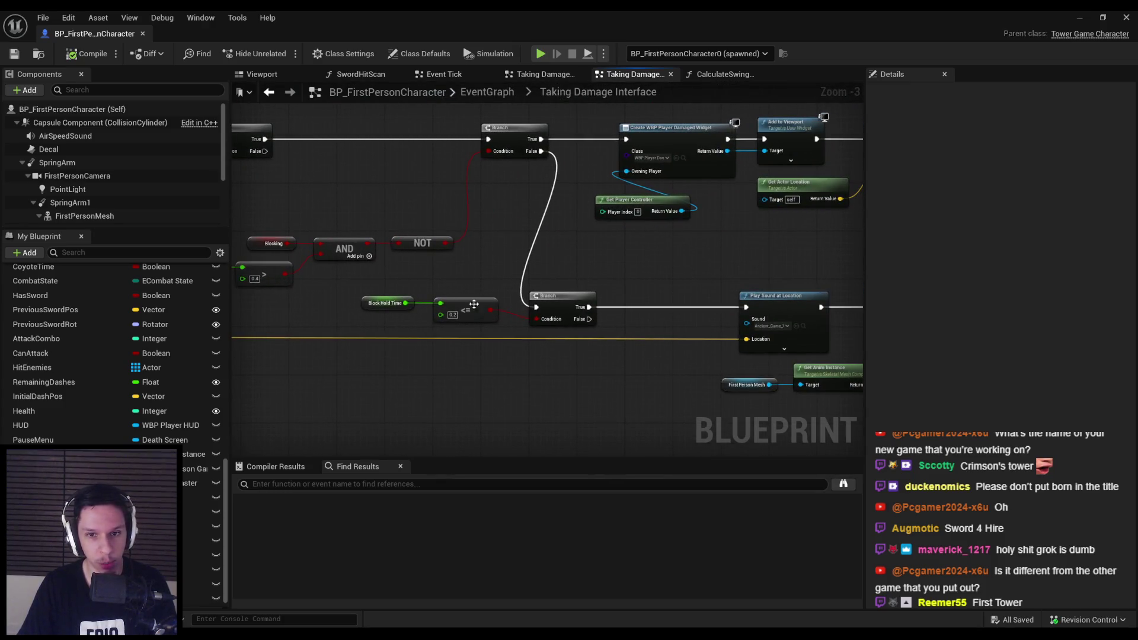
{"action": "mouse_move", "coordinate": [385, 284]}
{"action": "left_mouse_down"}
{"action": "mouse_move", "coordinate": [571, 319]}
{"action": "mouse_move", "coordinate": [618, 305]}
{"action": "left_mouse_up"}
{"action": "key", "text": "q"}
{"action": "left_click", "coordinate": [620, 269]}
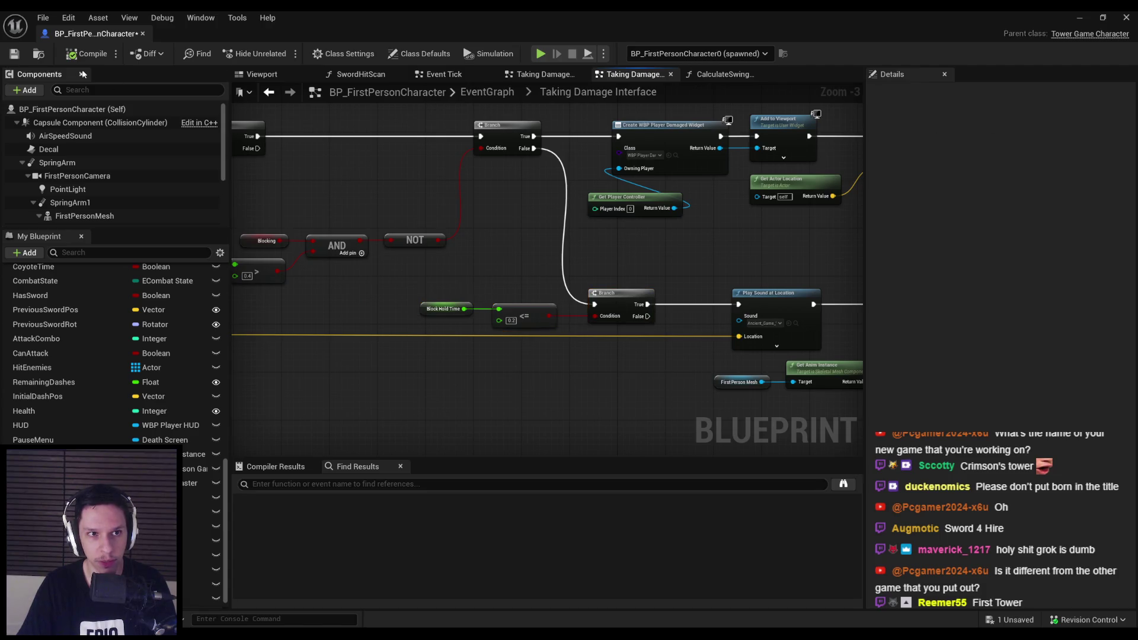
{"action": "left_click", "coordinate": [73, 55]}
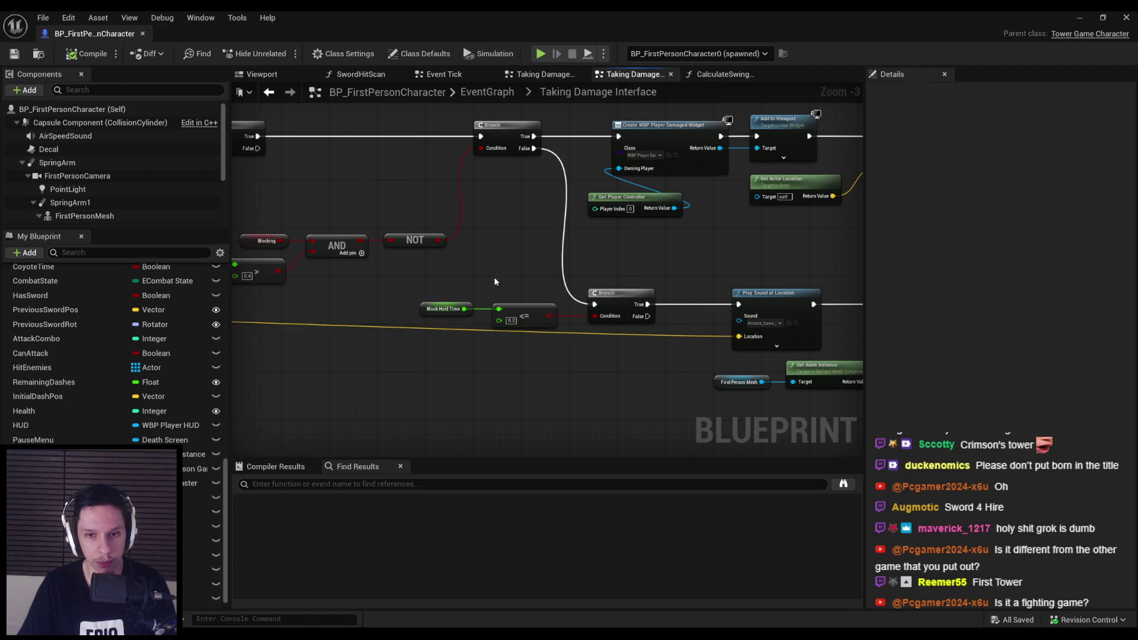
{"action": "scroll", "coordinate": [445, 271], "scroll_direction": "up", "scroll_amount": 1}
{"action": "scroll", "coordinate": [421, 247], "scroll_direction": "down", "scroll_amount": 1}
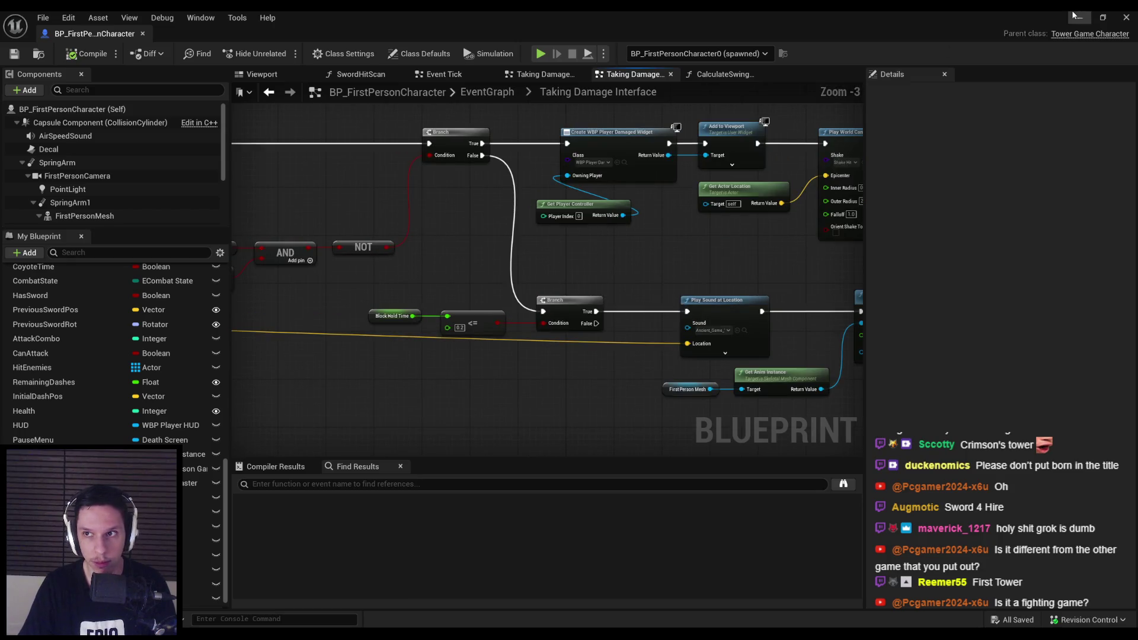
{"action": "key", "text": "alt+p"}
Play fullscreen, walk toward the horned enemies, swing three times, then stop the playtest.
{"action": "key", "text": "F11"}
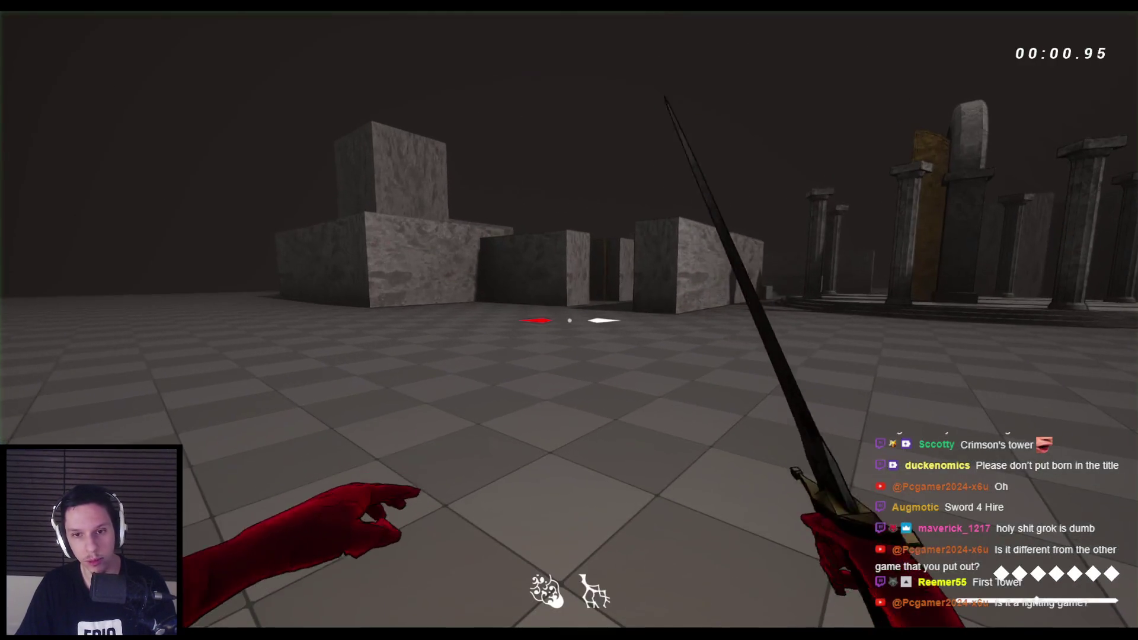
{"action": "key", "text": "w"}
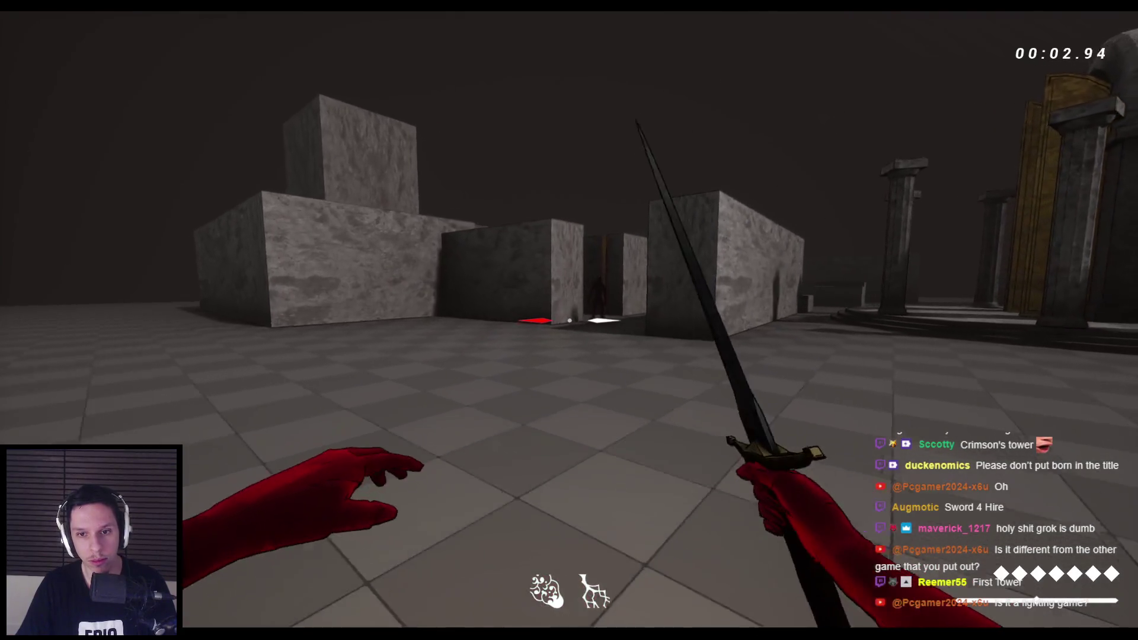
{"action": "key", "text": "w"}
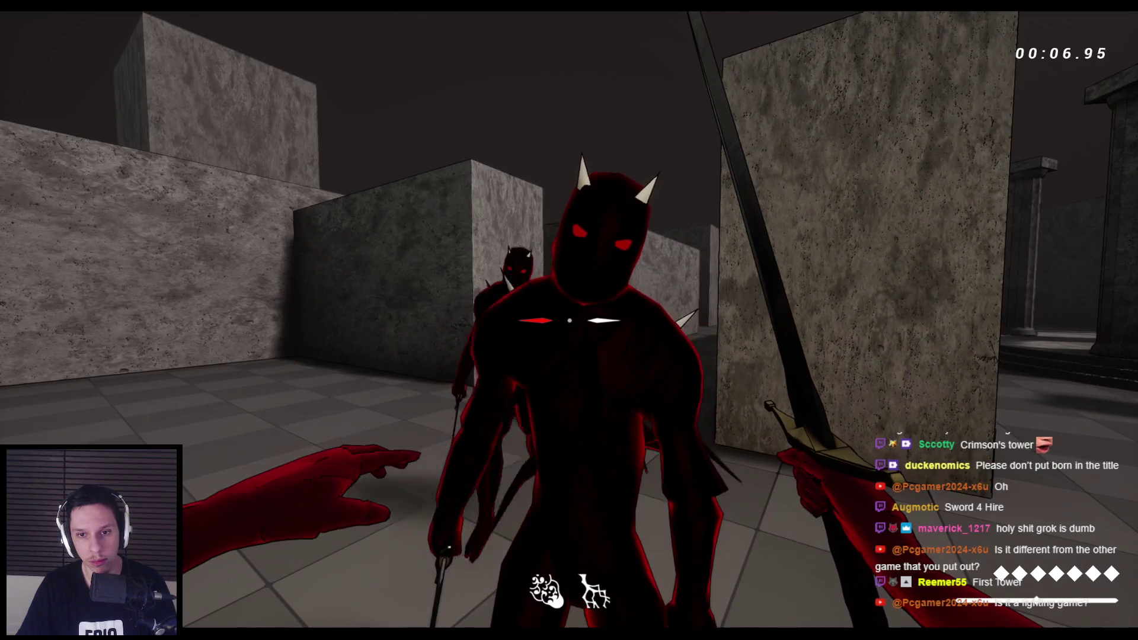
{"action": "left_click", "coordinate": [569, 320]}
{"action": "left_click", "coordinate": [569, 320]}
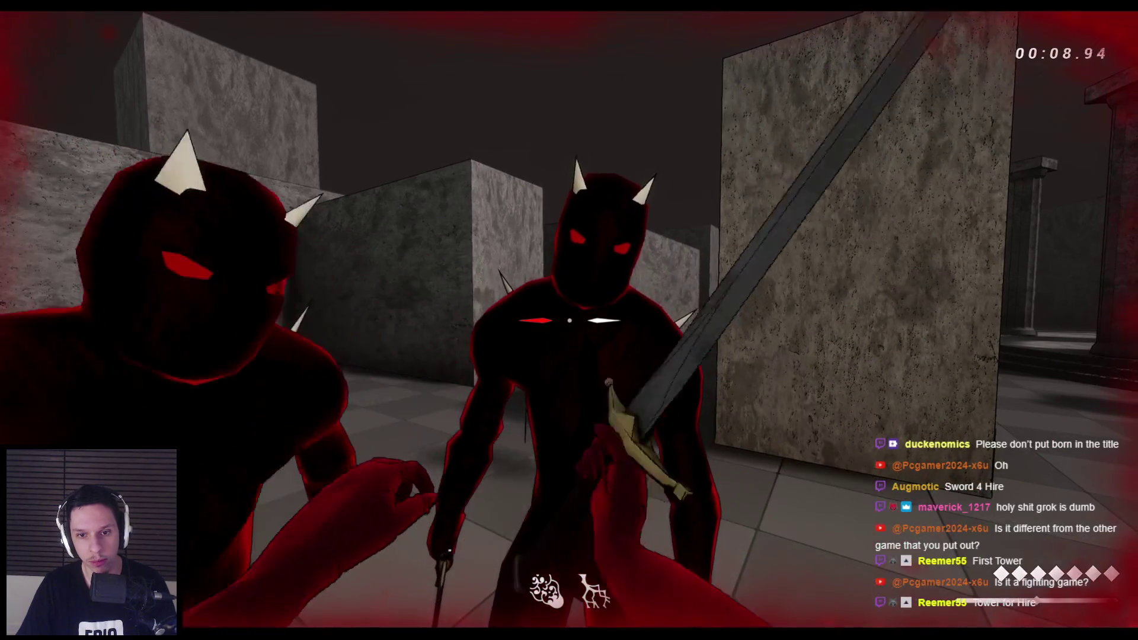
{"action": "left_click", "coordinate": [569, 320]}
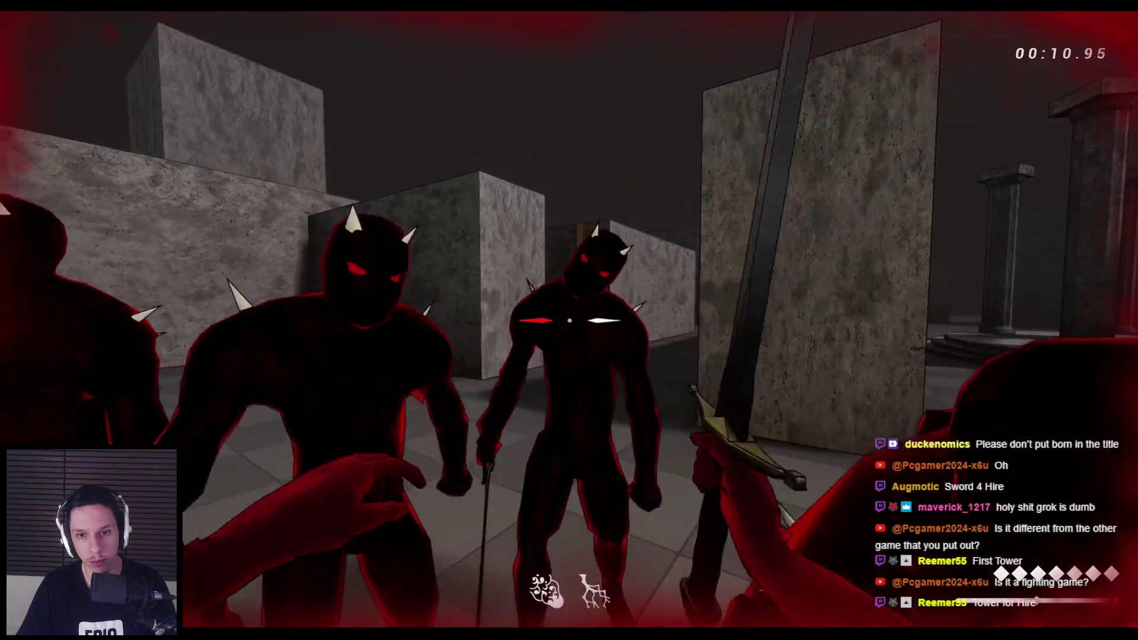
{"action": "key", "text": "Escape"}
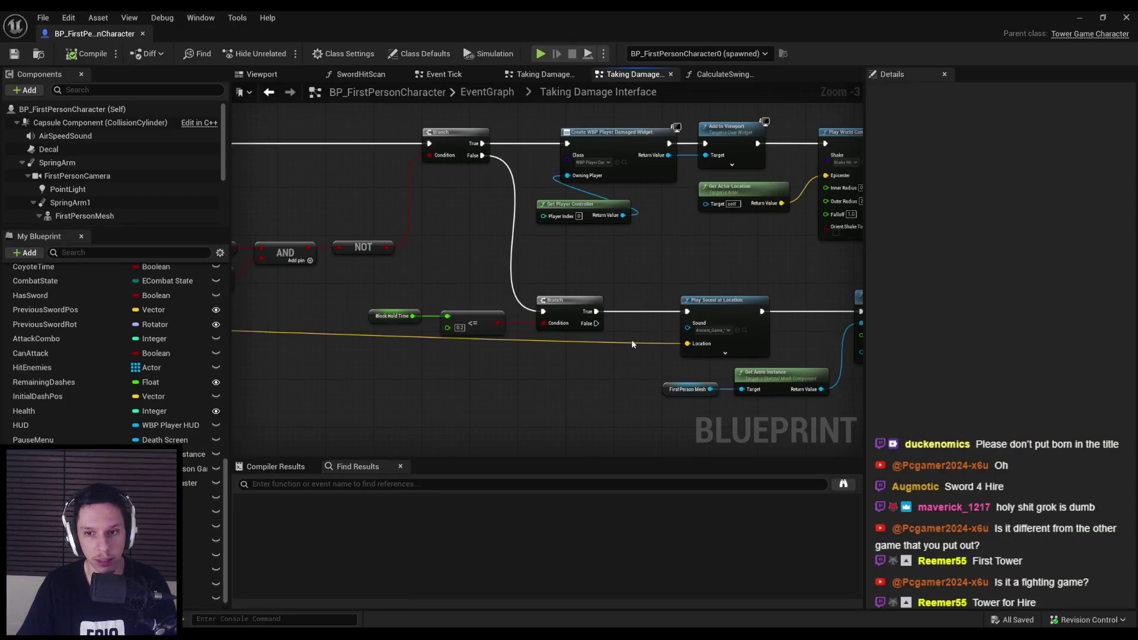
Copy and paste the Play Sound and Montage Stop nodes, then add a new function.
{"action": "left_click_drag", "start_coordinate": [631, 339], "coordinate": [501, 268]}
{"action": "left_click_drag", "start_coordinate": [778, 337], "coordinate": [533, 219]}
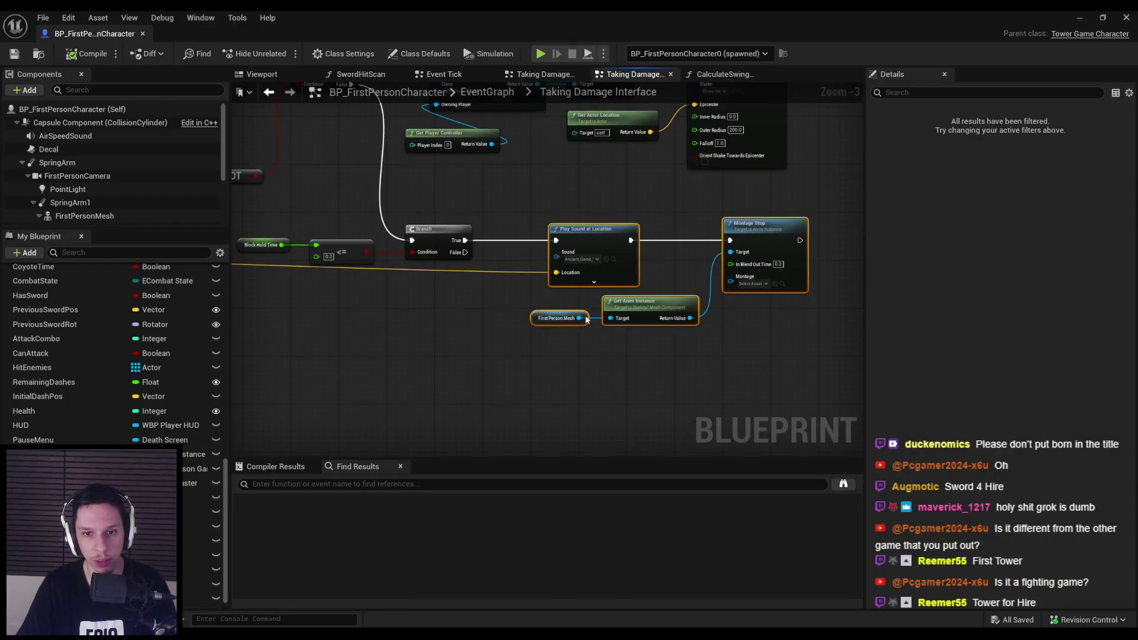
{"action": "key", "text": "ctrl+c"}
{"action": "key", "text": "ctrl+v"}
{"action": "mouse_move", "coordinate": [581, 373]}
{"action": "left_mouse_down"}
{"action": "mouse_move", "coordinate": [462, 256]}
{"action": "mouse_move", "coordinate": [464, 193]}
{"action": "left_mouse_up"}
{"action": "scroll", "coordinate": [92, 327], "scroll_direction": "up", "scroll_amount": 3}
{"action": "scroll", "coordinate": [92, 335], "scroll_direction": "up", "scroll_amount": 5}
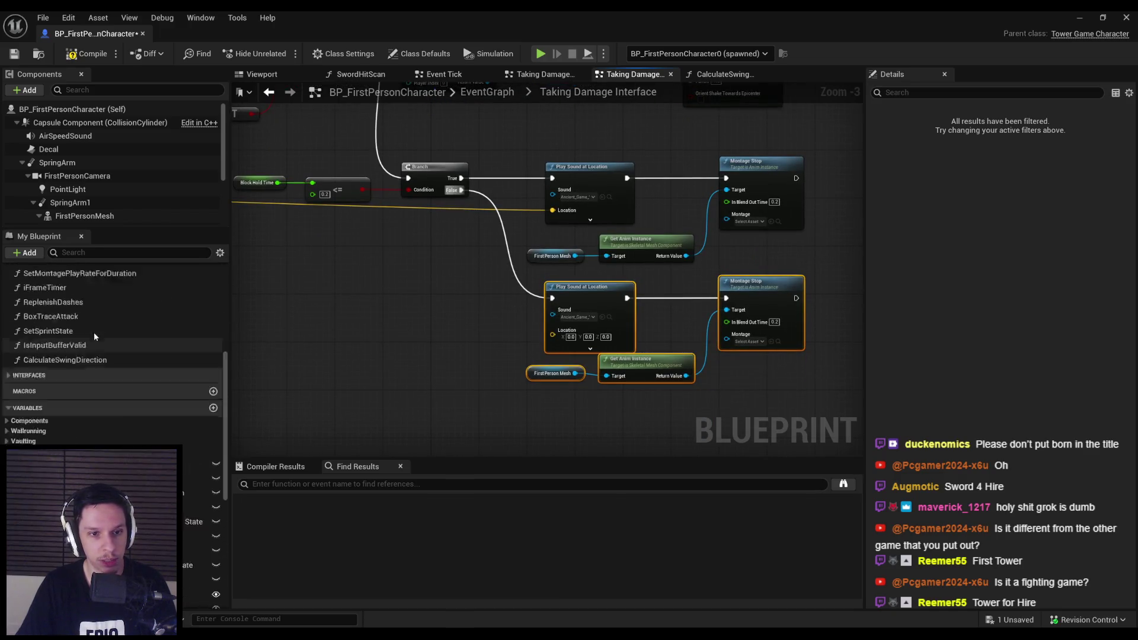
{"action": "left_click", "coordinate": [213, 319]}
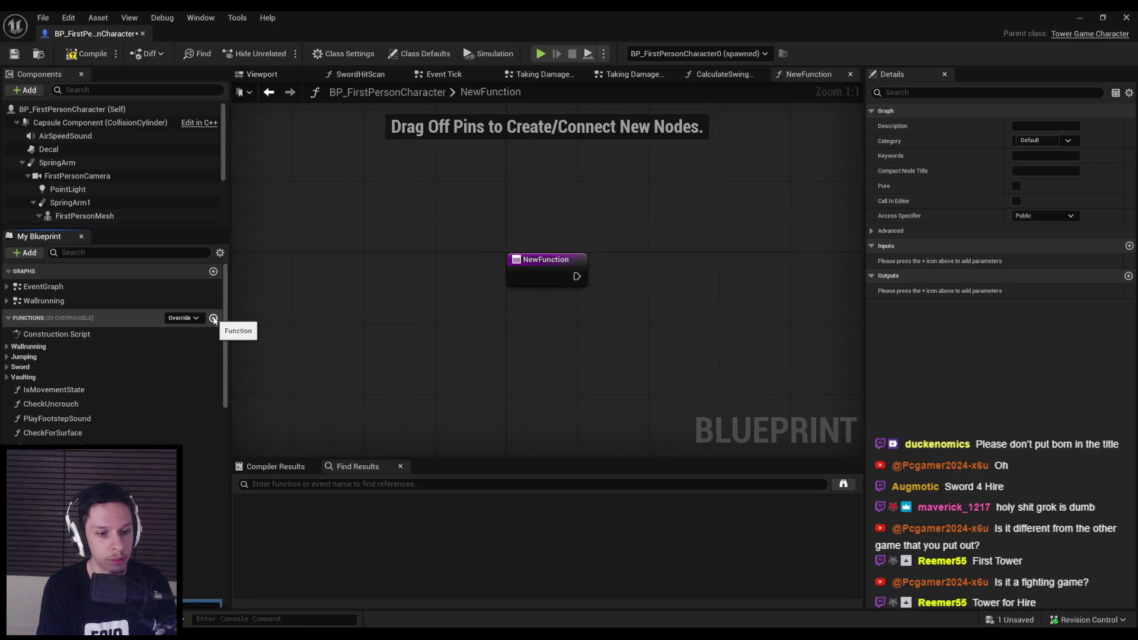
Name the function SuccessfulParry and paste the sound and anim nodes, wired to its entry.
{"action": "key", "text": "Return"}
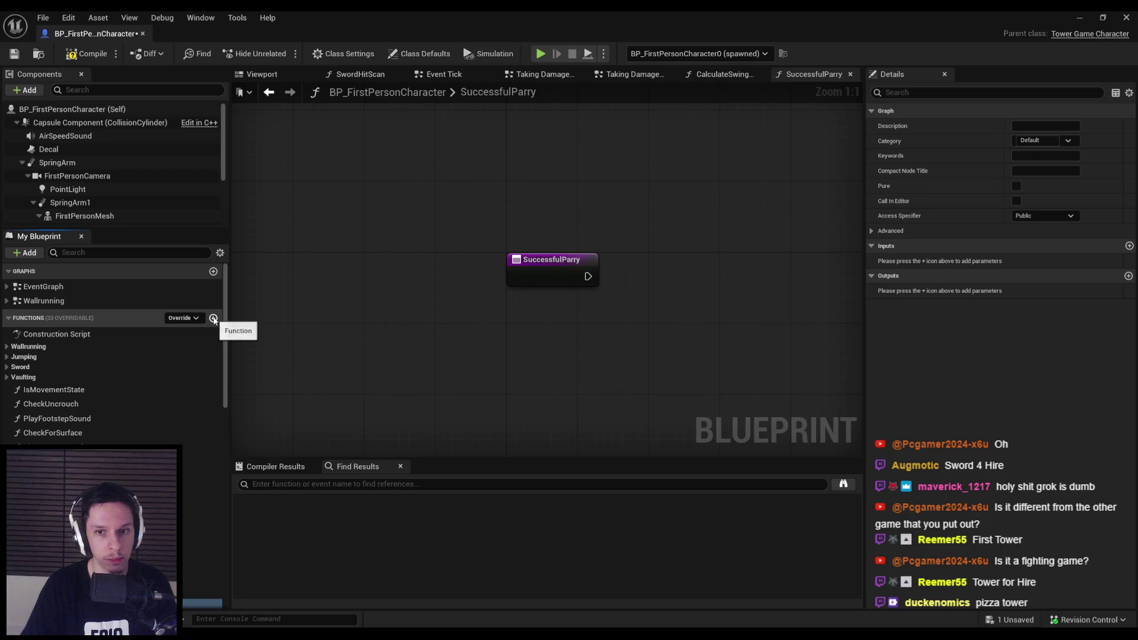
{"action": "left_click", "coordinate": [631, 74]}
{"action": "scroll", "coordinate": [225, 519], "scroll_direction": "down", "scroll_amount": 2}
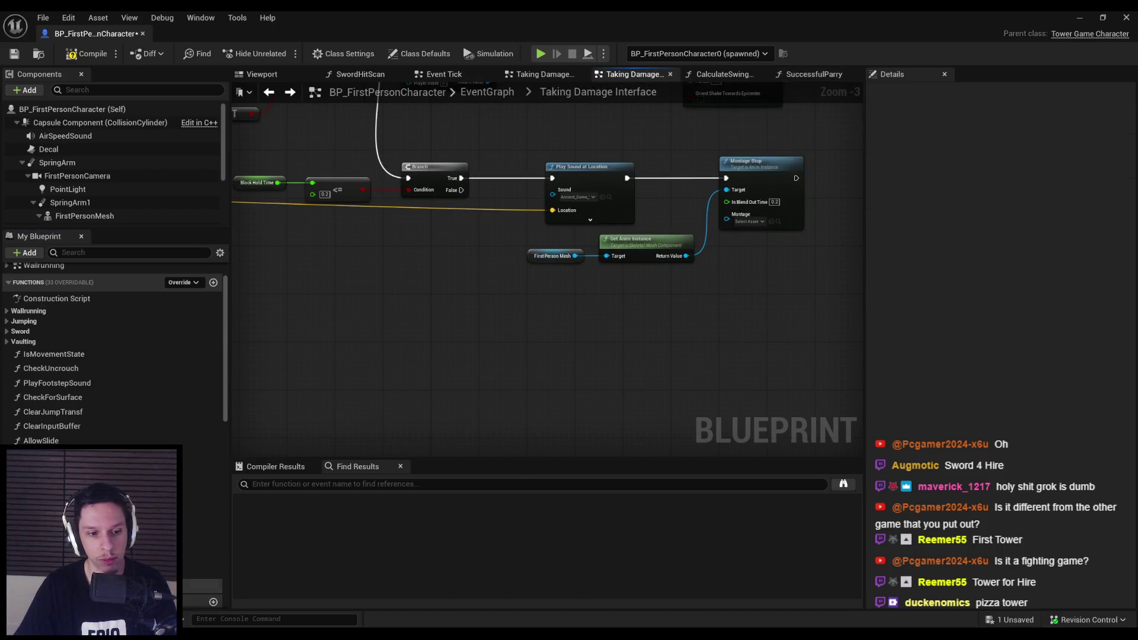
{"action": "double_click", "coordinate": [205, 571]}
{"action": "key", "text": "ctrl+v"}
{"action": "left_click_drag", "start_coordinate": [633, 249], "coordinate": [590, 275]}
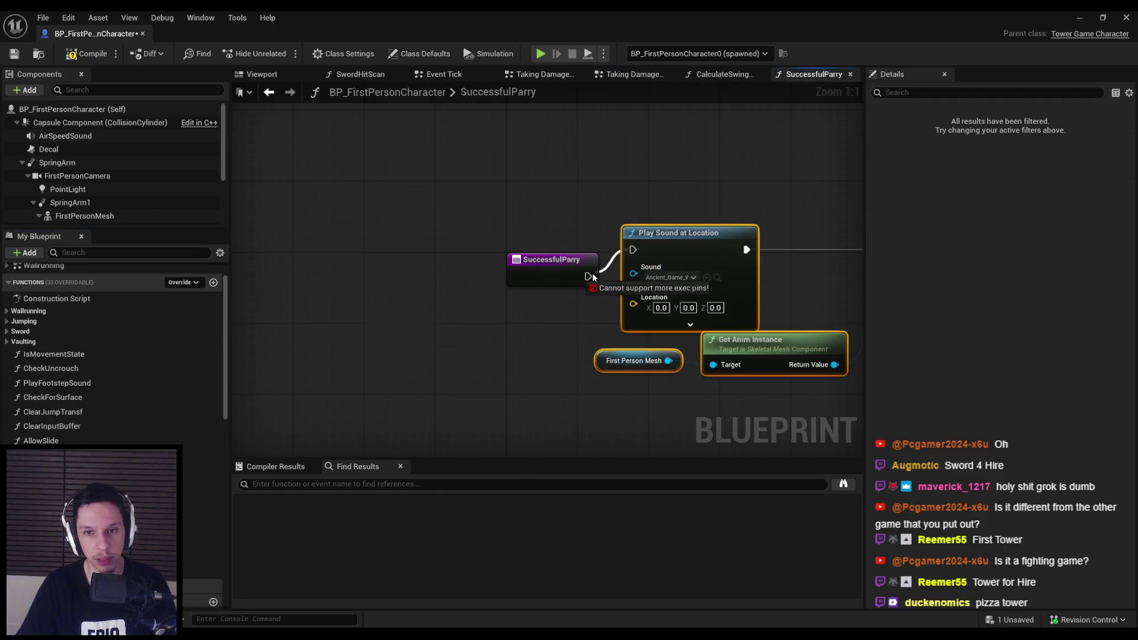
{"action": "left_click_drag", "start_coordinate": [698, 240], "coordinate": [707, 267]}
Set the Sound to the Parry_Block_Metal cue found by searching 'parry', then browse to it.
{"action": "left_click", "coordinate": [698, 304]}
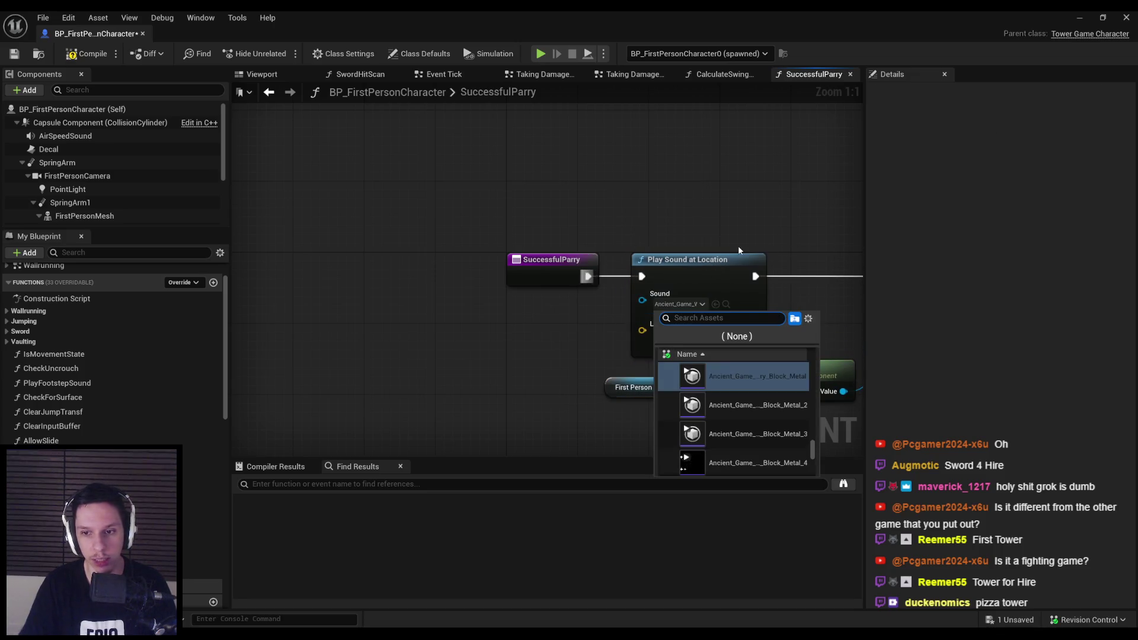
{"action": "type", "text": "parry"}
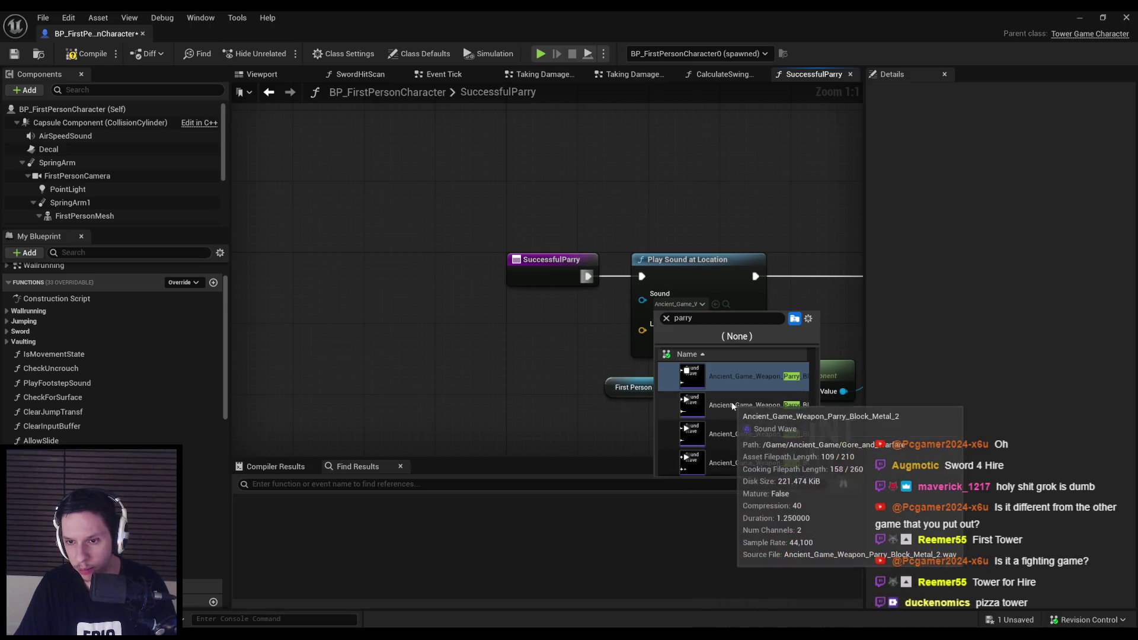
{"action": "scroll", "coordinate": [717, 403], "scroll_direction": "down", "scroll_amount": 1}
{"action": "scroll", "coordinate": [693, 415], "scroll_direction": "down", "scroll_amount": 1}
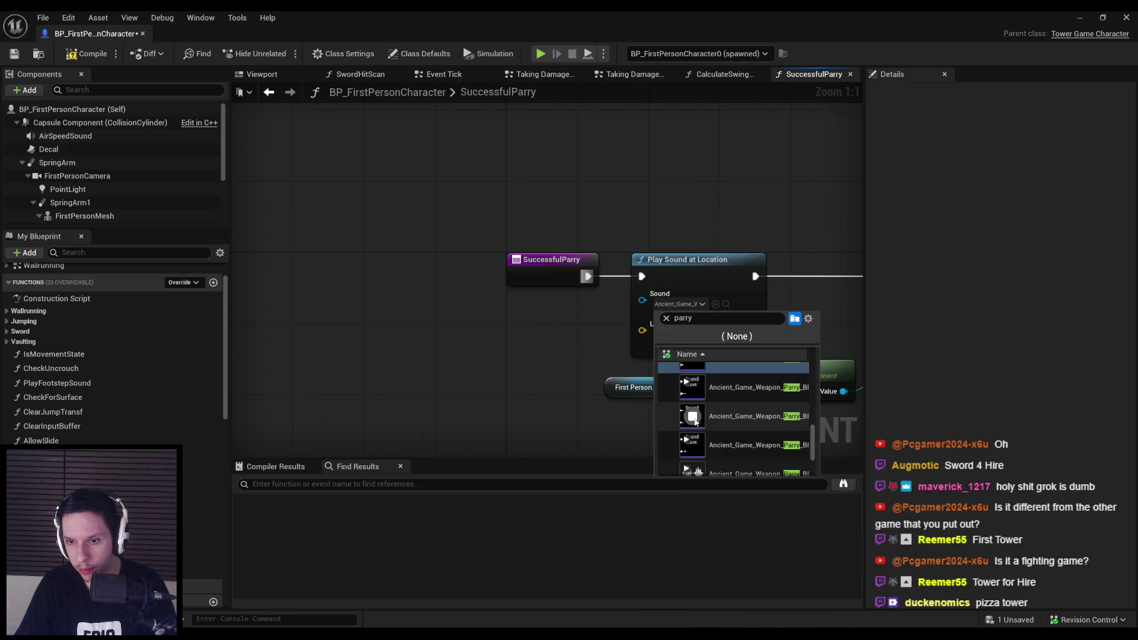
{"action": "scroll", "coordinate": [735, 429], "scroll_direction": "down", "scroll_amount": 1}
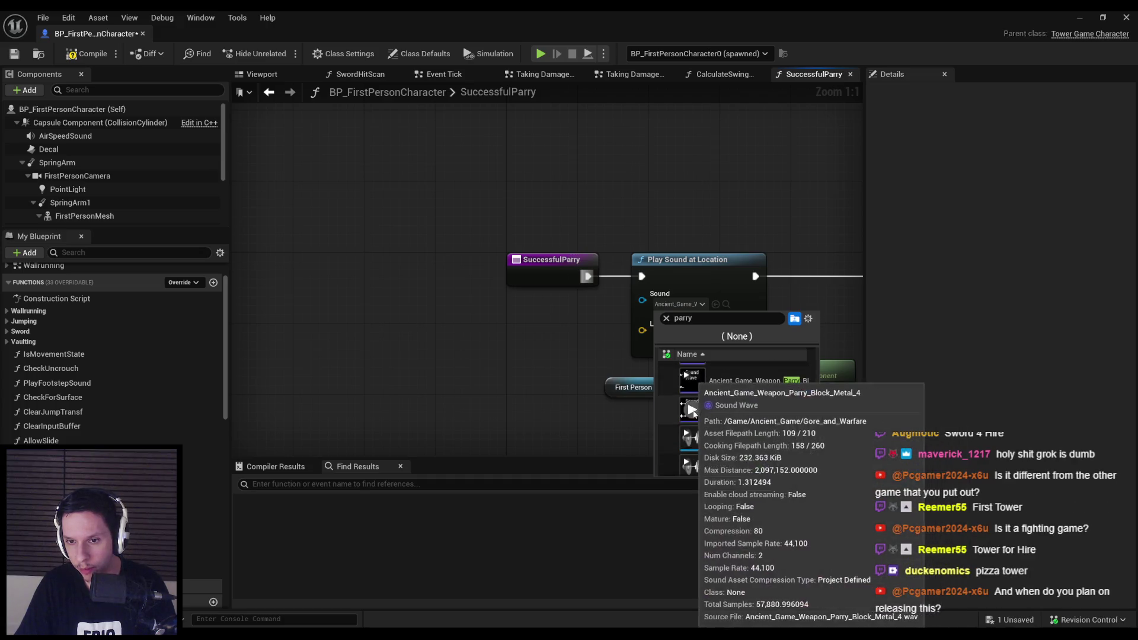
{"action": "scroll", "coordinate": [755, 403], "scroll_direction": "down", "scroll_amount": 2}
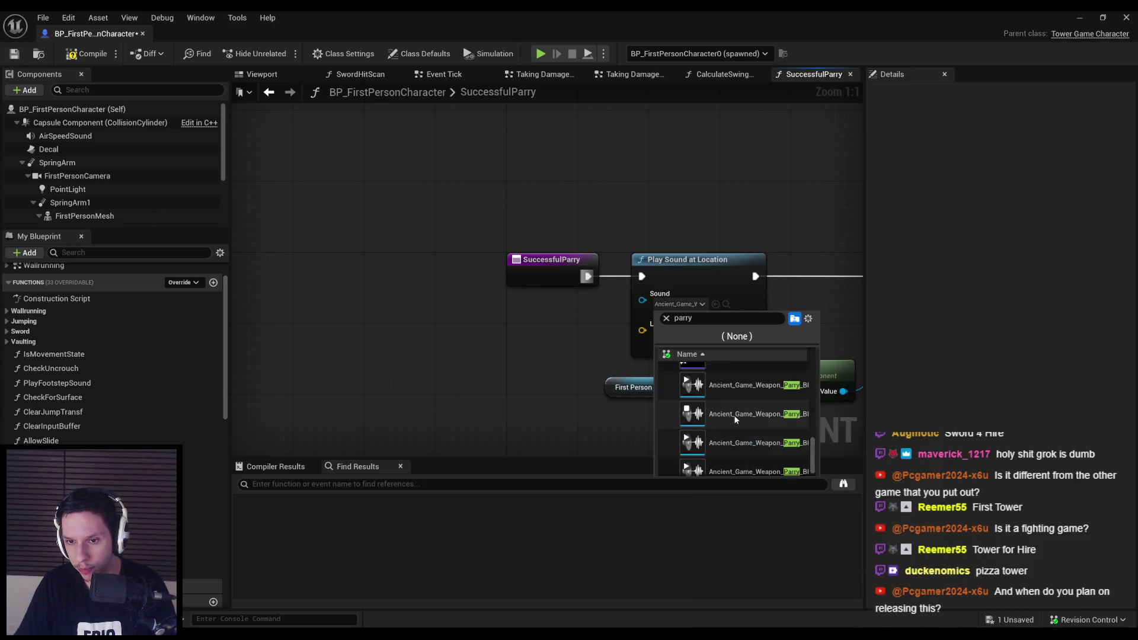
{"action": "left_click", "coordinate": [734, 415]}
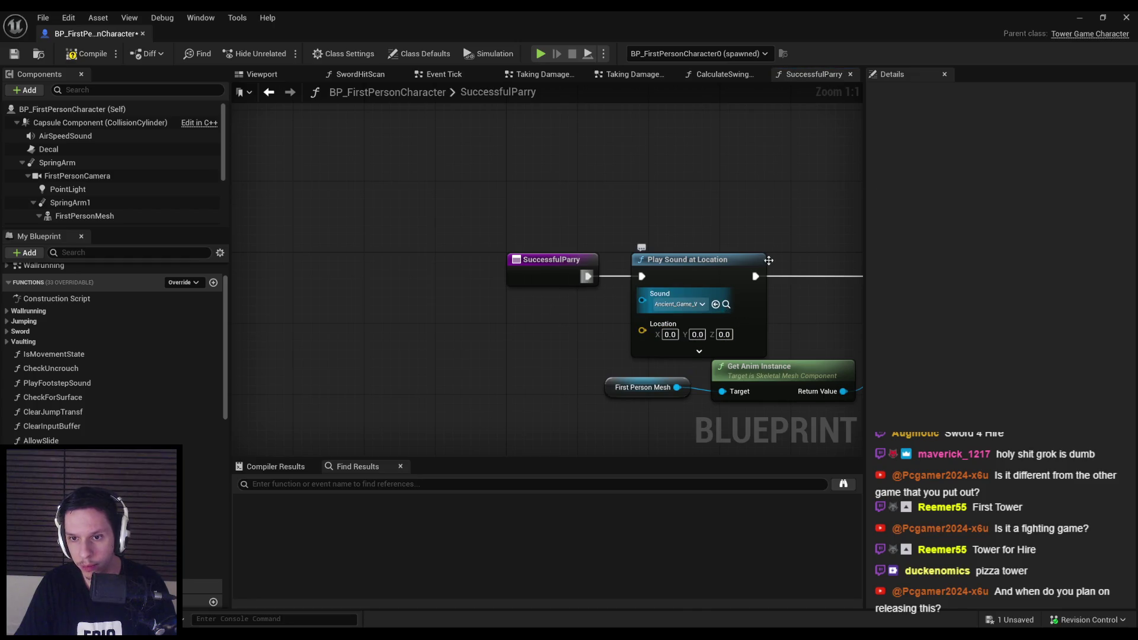
{"action": "left_click", "coordinate": [726, 304]}
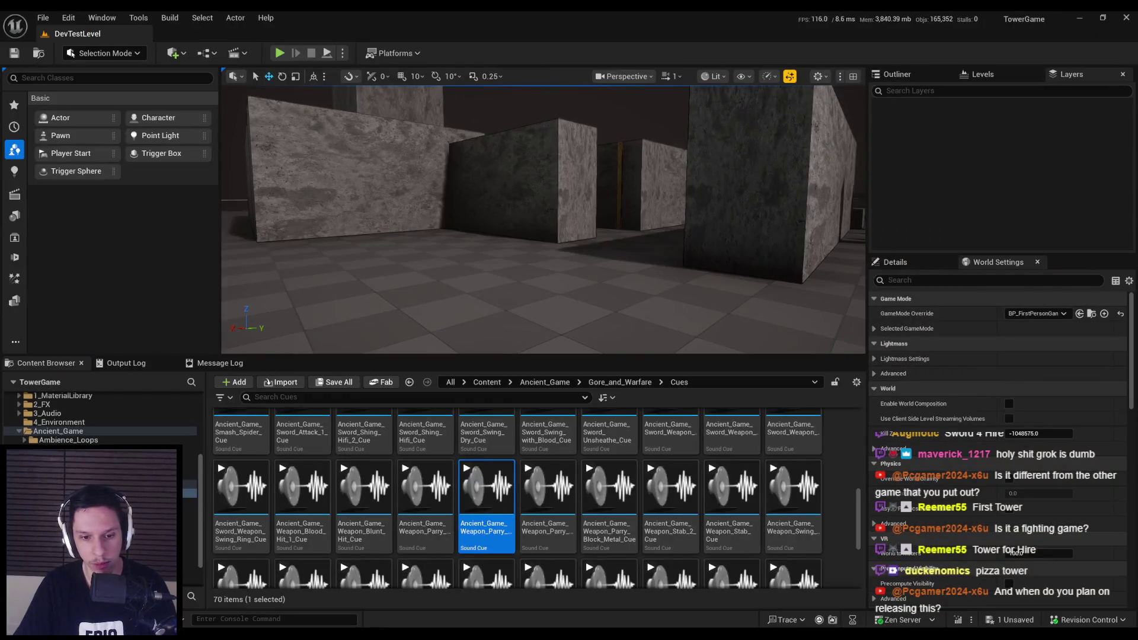
Insert a Modulator after the parry cue's Wave Player and save the cue.
{"action": "double_click", "coordinate": [490, 541]}
{"action": "left_click", "coordinate": [478, 347]}
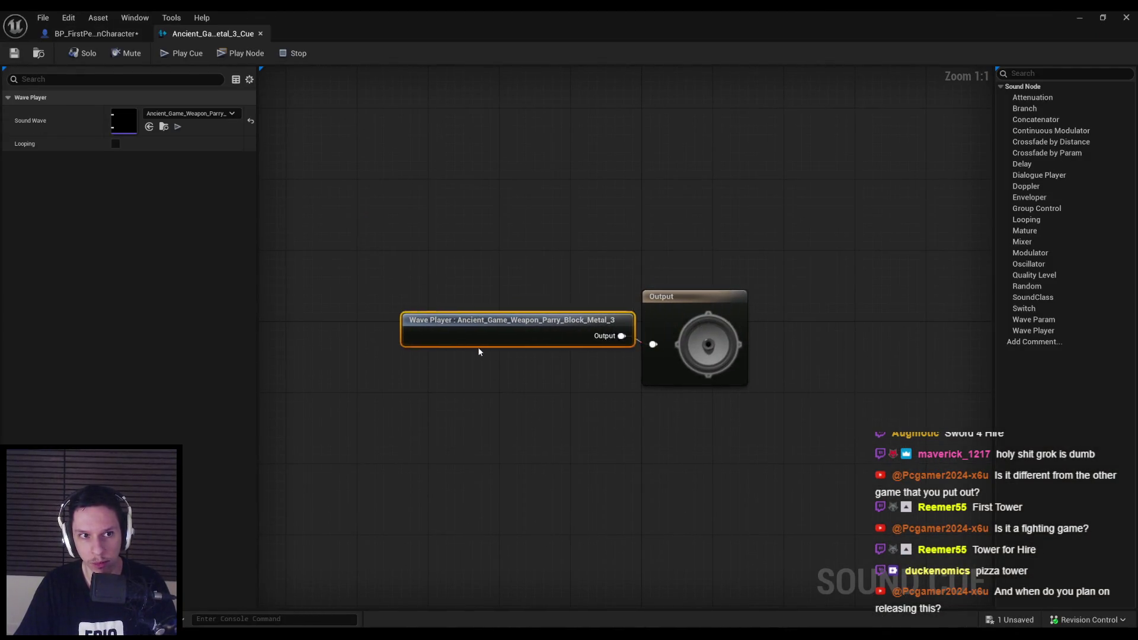
{"action": "left_click", "coordinate": [465, 397]}
{"action": "mouse_move", "coordinate": [478, 348]}
{"action": "left_mouse_down"}
{"action": "mouse_move", "coordinate": [374, 348]}
{"action": "mouse_move", "coordinate": [479, 351]}
{"action": "mouse_move", "coordinate": [537, 336]}
{"action": "mouse_move", "coordinate": [644, 350]}
{"action": "mouse_move", "coordinate": [525, 419]}
{"action": "mouse_move", "coordinate": [490, 394]}
{"action": "left_mouse_up"}
{"action": "type", "text": "modul"}
{"action": "left_click", "coordinate": [530, 390]}
{"action": "left_click", "coordinate": [490, 394]}
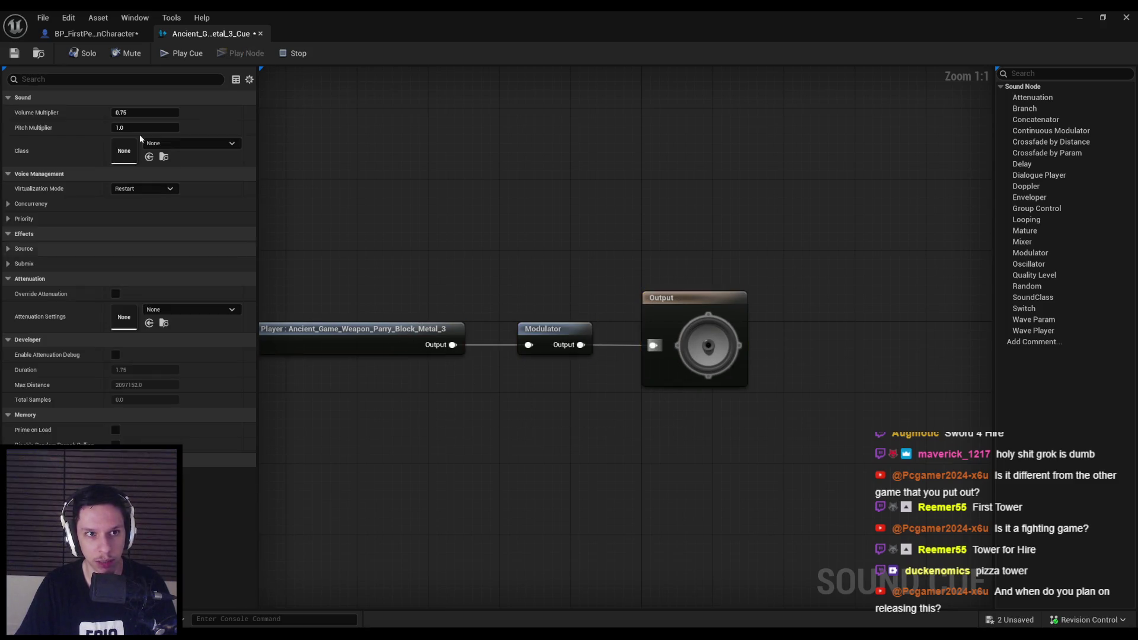
{"action": "left_click", "coordinate": [15, 55]}
{"action": "left_click", "coordinate": [578, 451]}
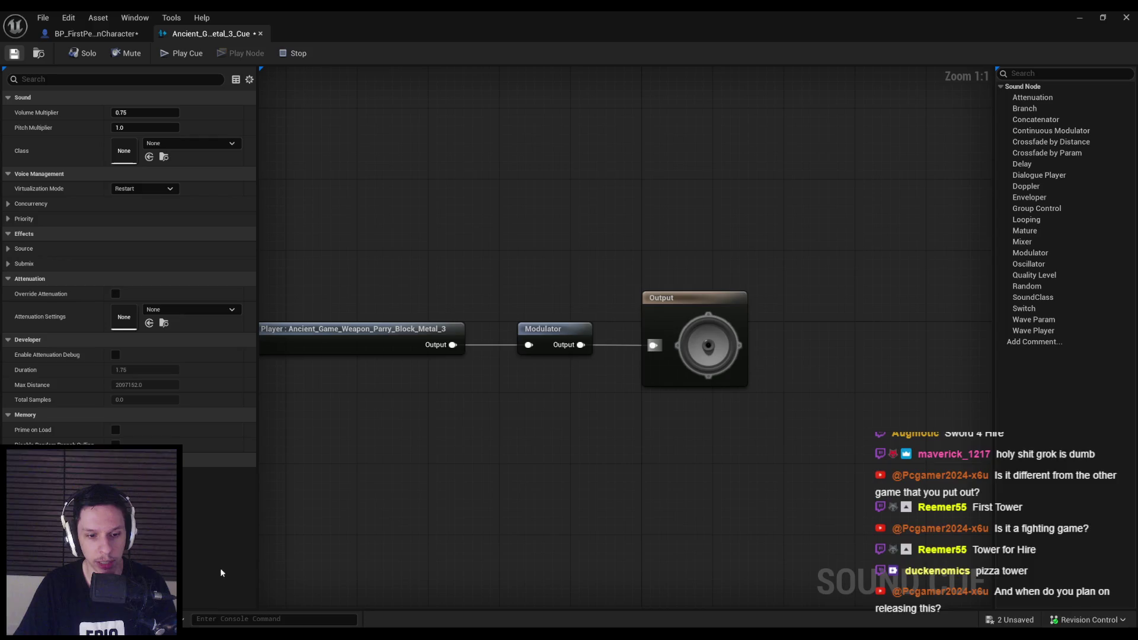
Assign the SC_SFX sound class to the parry cue.
{"action": "key", "text": "alt+Tab"}
{"action": "scroll", "coordinate": [430, 373], "scroll_direction": "up", "scroll_amount": 2}
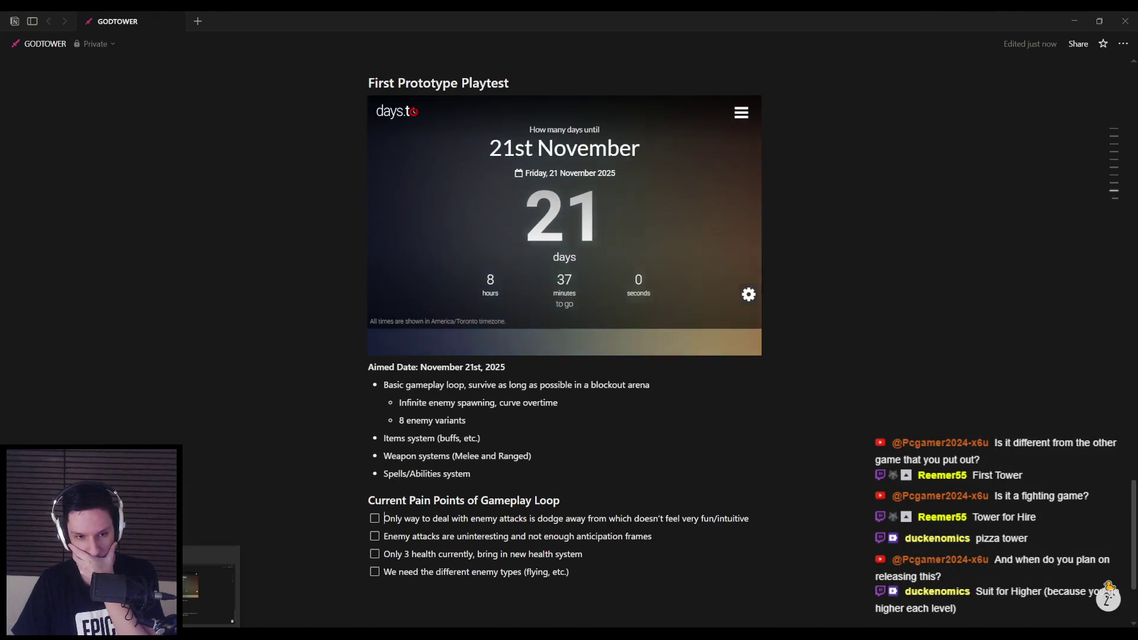
{"action": "key", "text": "alt+Tab"}
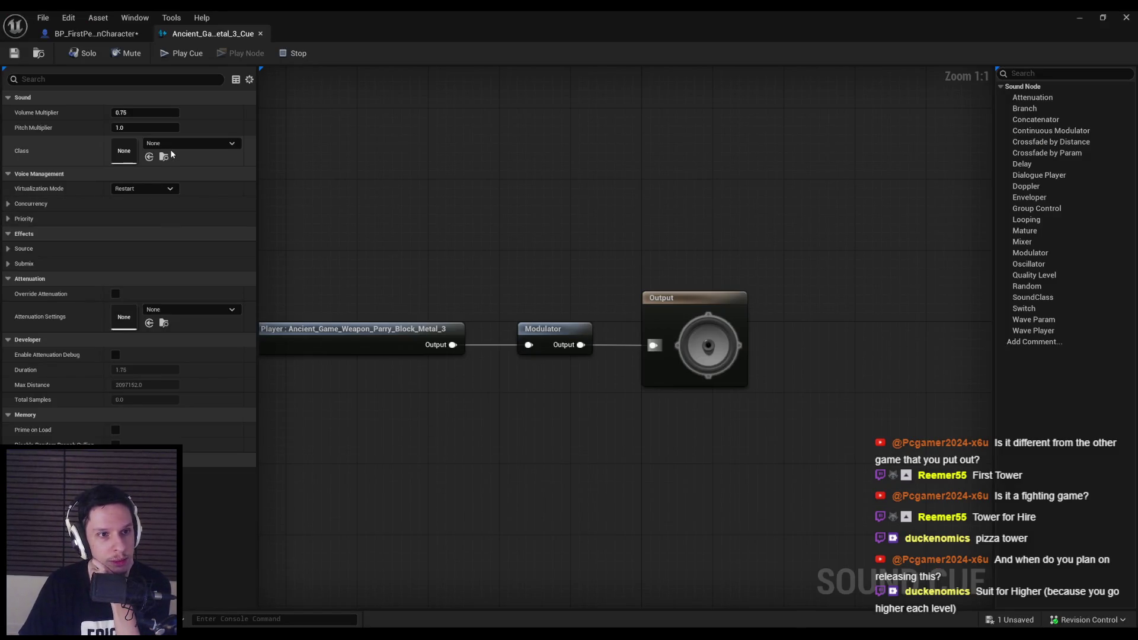
{"action": "left_click", "coordinate": [190, 143]}
{"action": "left_click", "coordinate": [195, 385]}
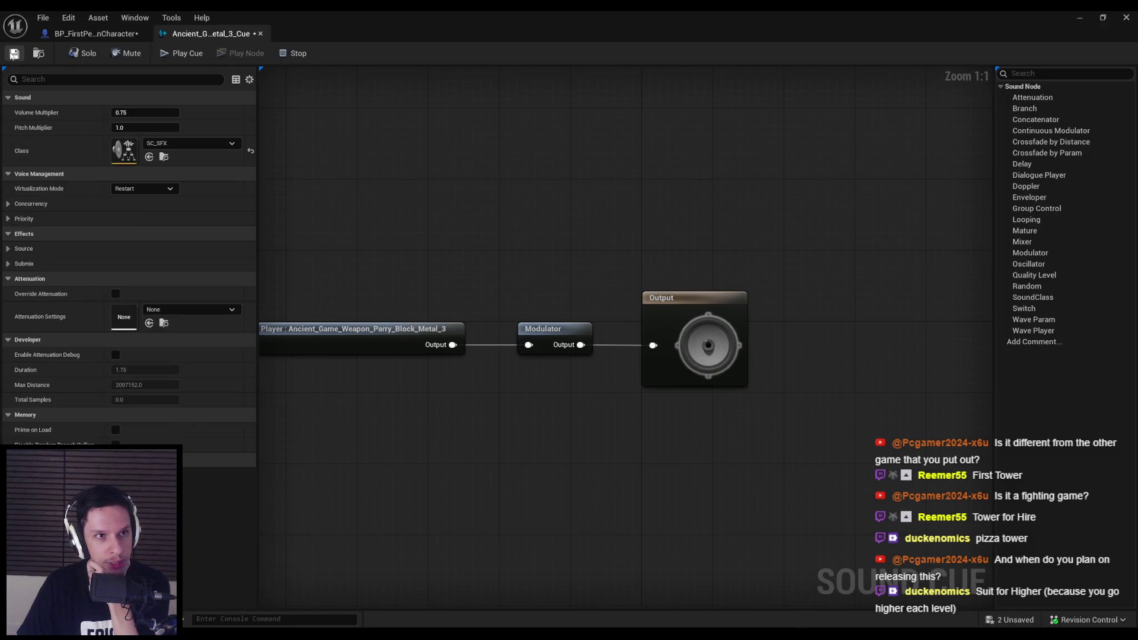
{"action": "scroll", "coordinate": [420, 203], "scroll_direction": "down", "scroll_amount": 1}
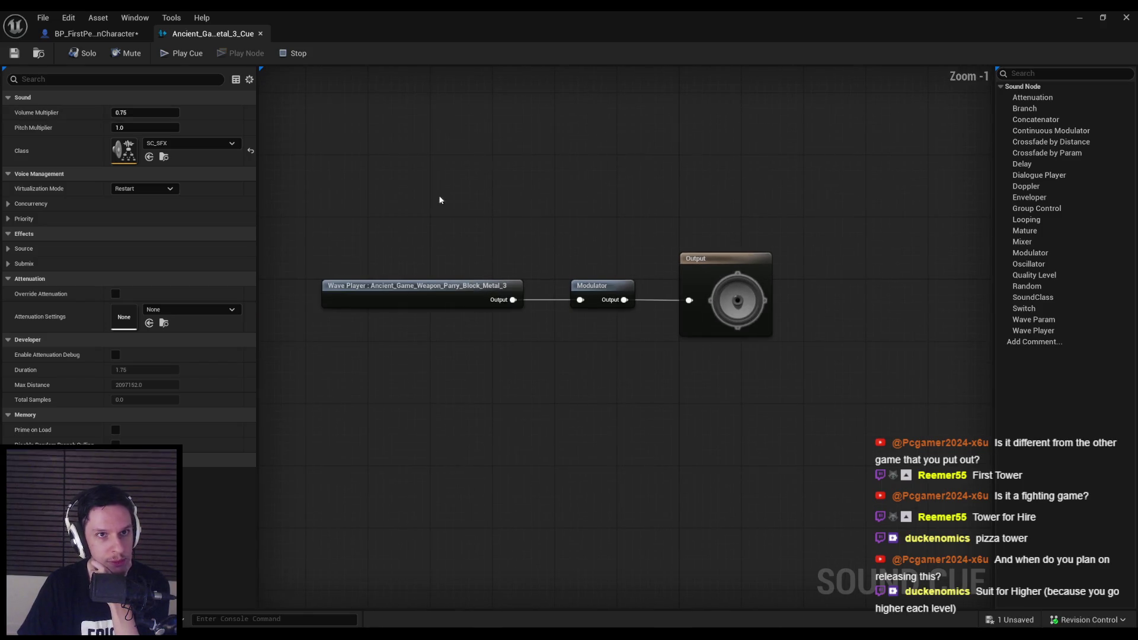
{"action": "left_click", "coordinate": [85, 34]}
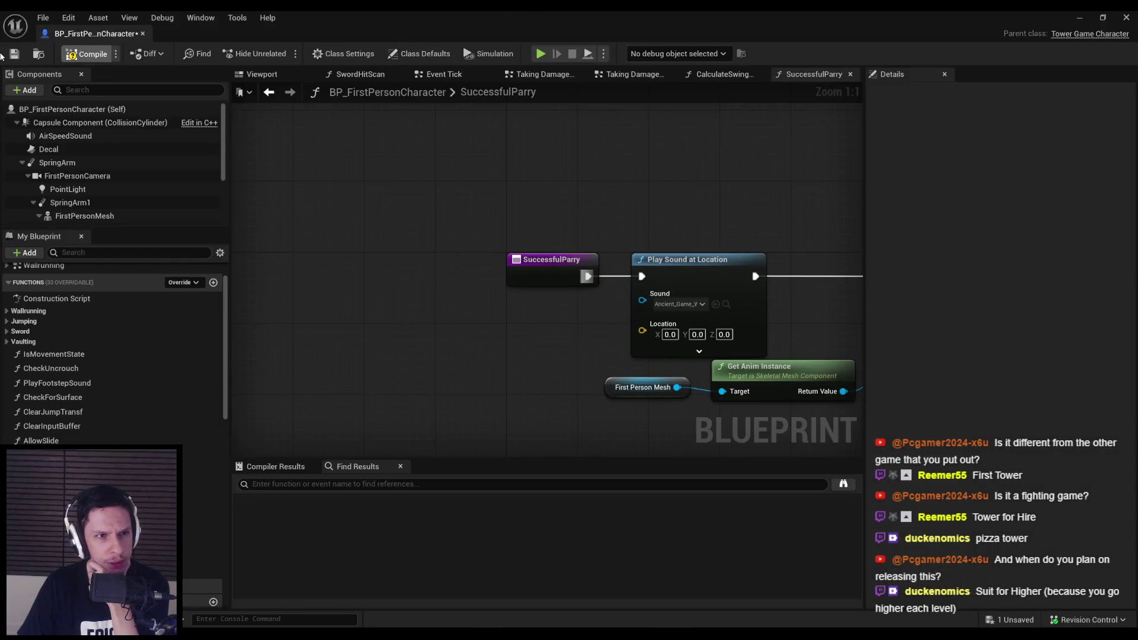
Save the blueprint and look over the Event DamageActor, actor-location and dot-product nodes in Taking Damage.
{"action": "key", "text": "ctrl+s"}
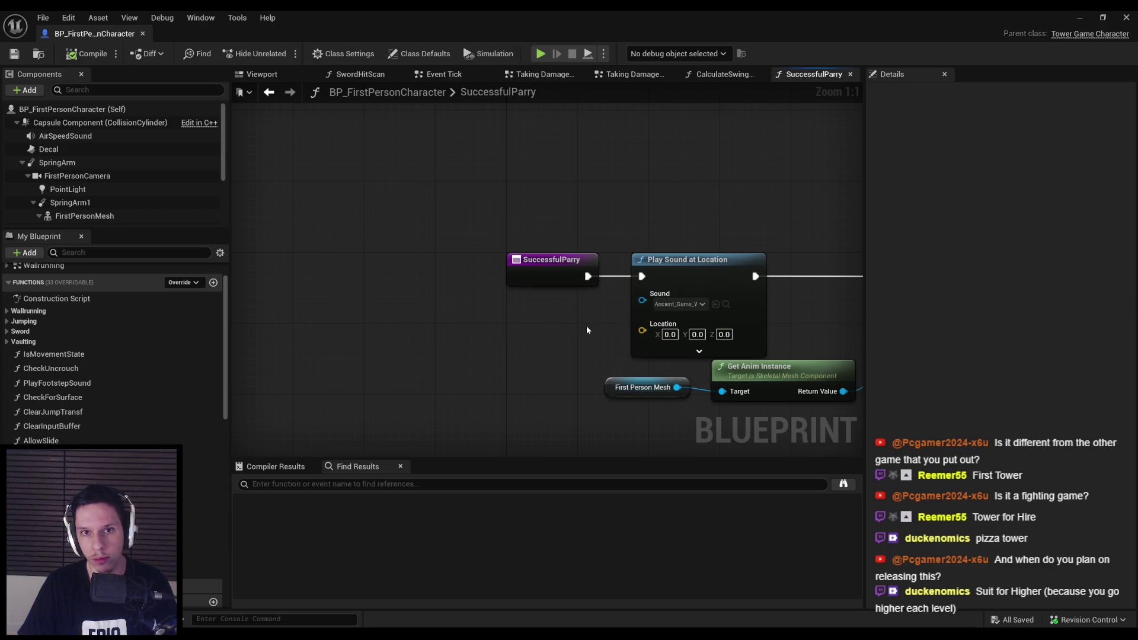
{"action": "key", "text": "alt+Left"}
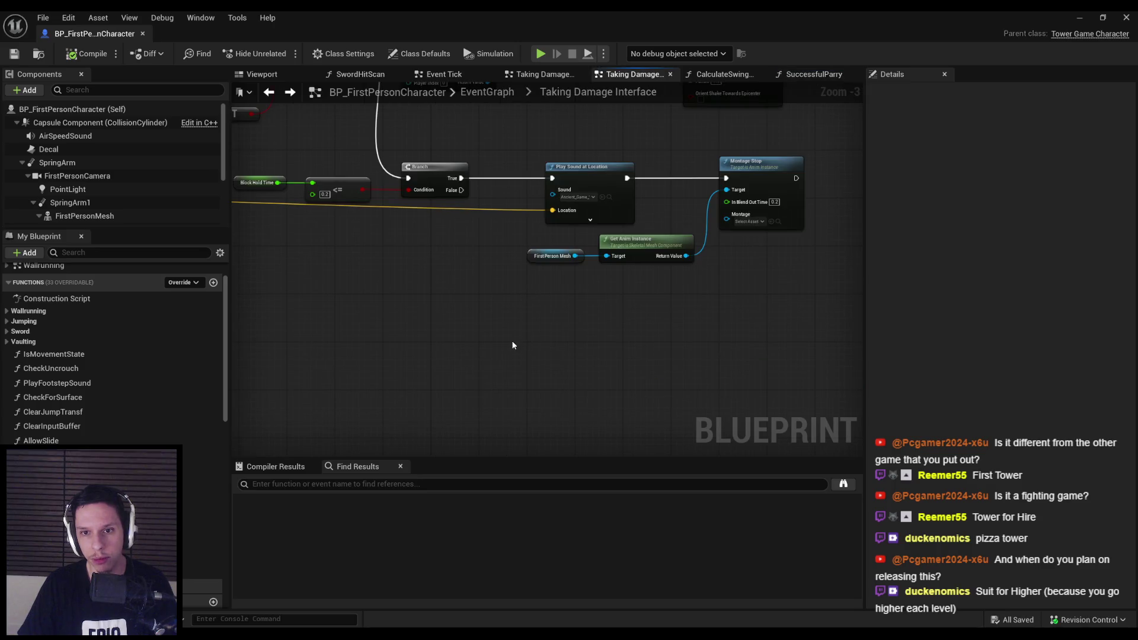
{"action": "mouse_move", "coordinate": [514, 344]}
{"action": "left_mouse_down"}
{"action": "mouse_move", "coordinate": [890, 357]}
{"action": "mouse_move", "coordinate": [592, 226]}
{"action": "mouse_move", "coordinate": [856, 311]}
{"action": "left_mouse_up"}
{"action": "left_click_drag", "start_coordinate": [415, 178], "coordinate": [484, 217]}
Review the Branch, Play Sound, Montage Stop and camera shake nodes, then return to SuccessfulParry.
{"action": "scroll", "coordinate": [652, 274], "scroll_direction": "down", "scroll_amount": 1}
{"action": "left_click_drag", "start_coordinate": [652, 274], "coordinate": [269, 203]}
{"action": "left_click_drag", "start_coordinate": [681, 288], "coordinate": [457, 297]}
{"action": "key", "text": "alt+Left"}
{"action": "key", "text": "alt+Right"}
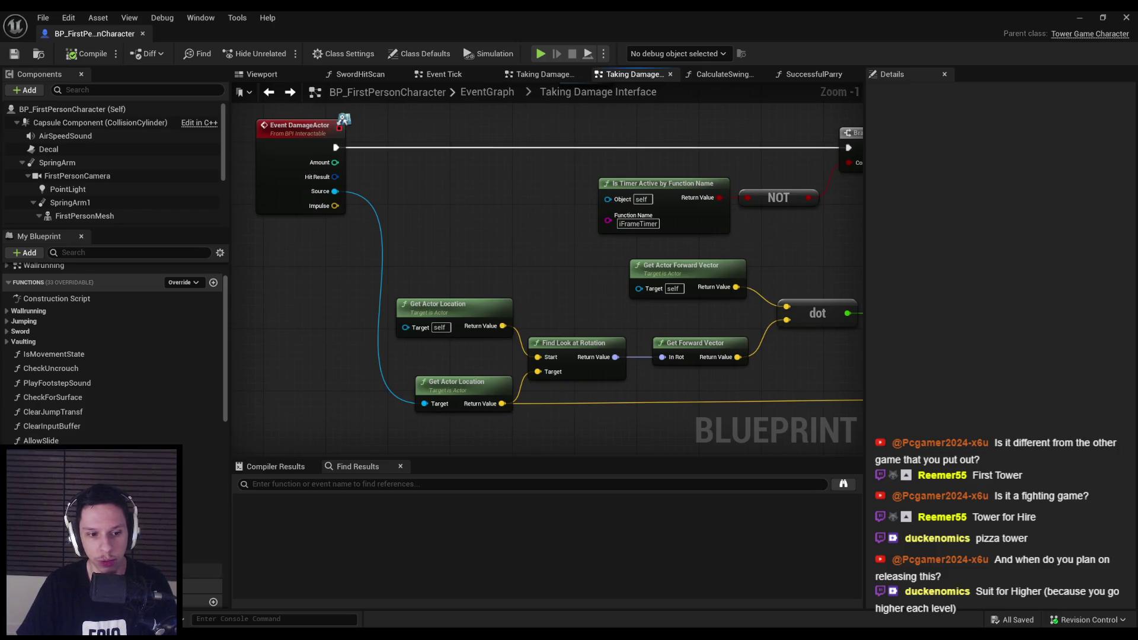
{"action": "key", "text": "alt+Right"}
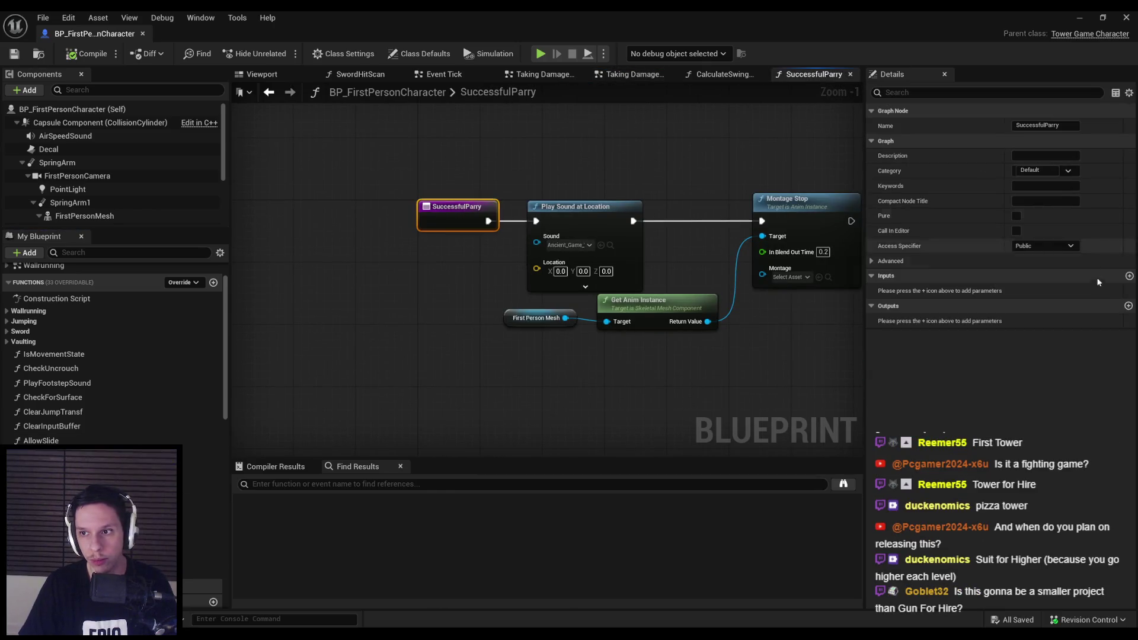
Add a SuccessfulParry input parameter named Source, typed as an Actor object reference.
{"action": "key", "text": "alt+Left"}
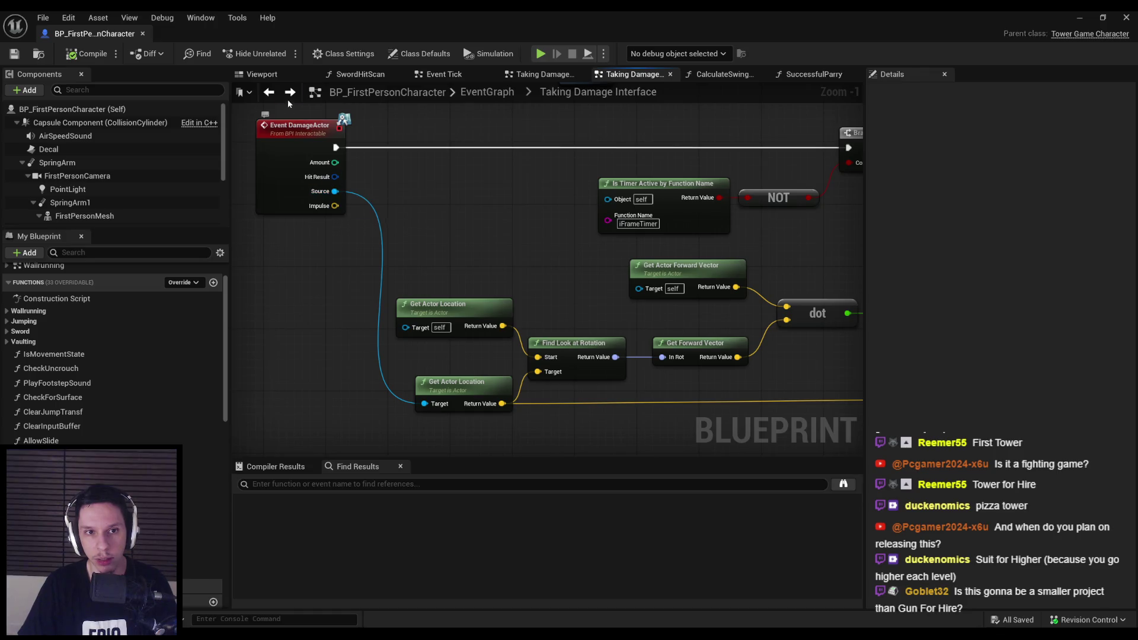
{"action": "left_click", "coordinate": [290, 95]}
{"action": "left_click", "coordinate": [1130, 277]}
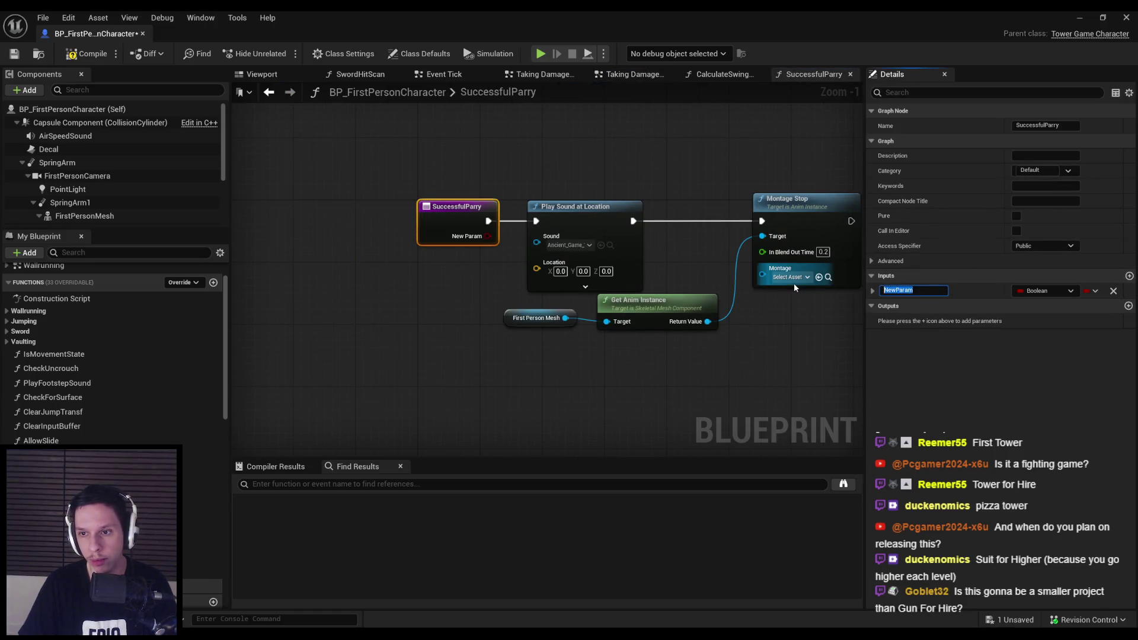
{"action": "left_click", "coordinate": [1016, 291]}
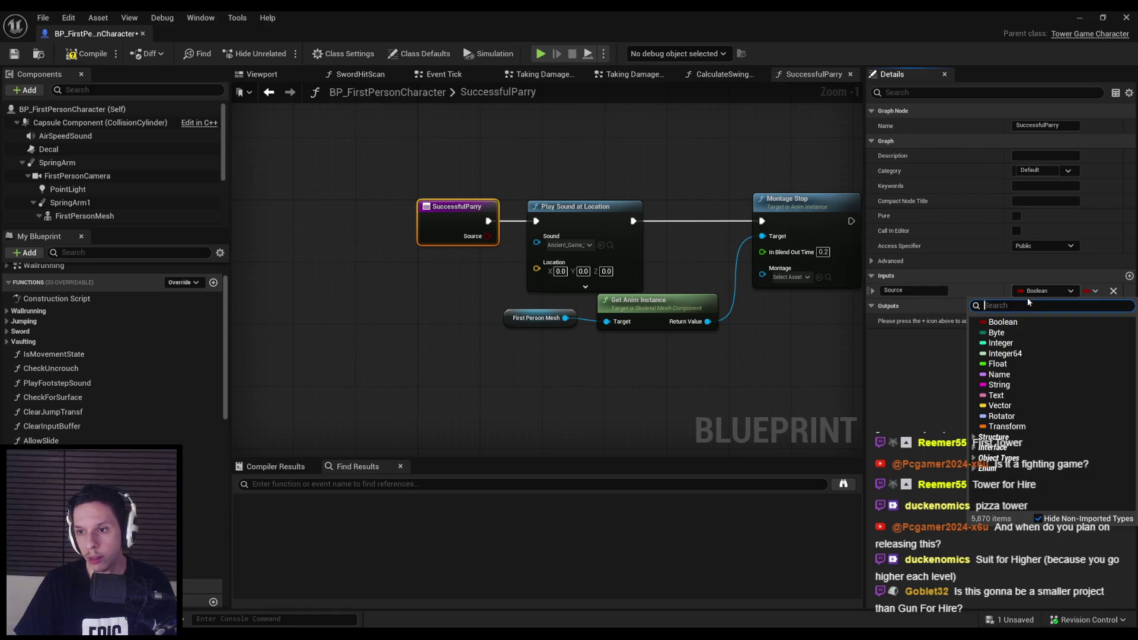
{"action": "scroll", "coordinate": [1043, 385], "scroll_direction": "down", "scroll_amount": 5}
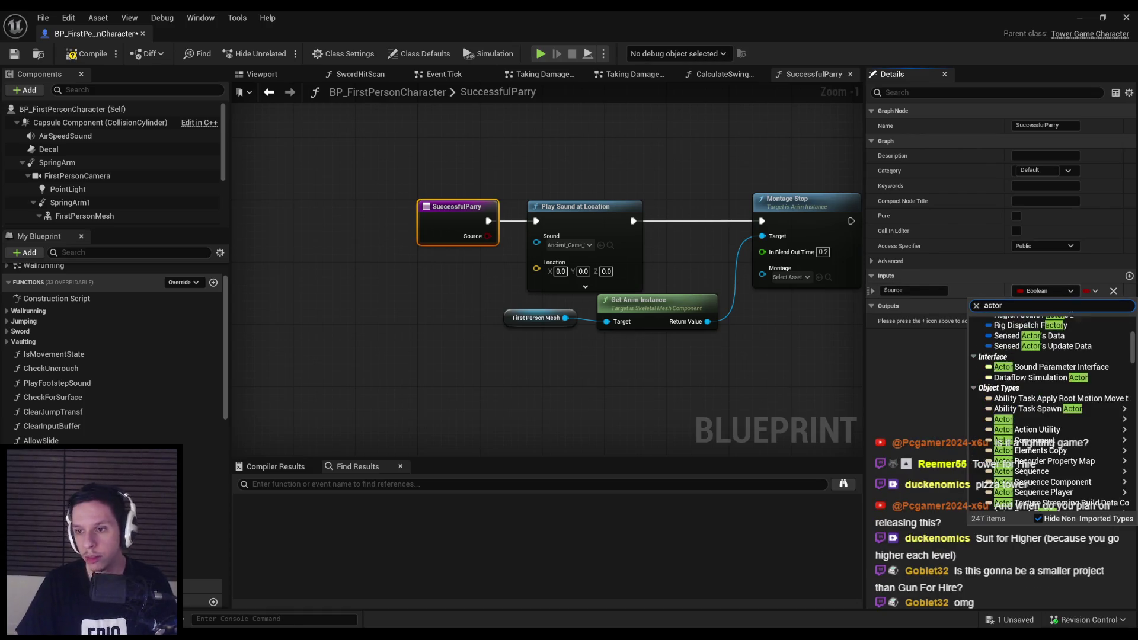
{"action": "left_click", "coordinate": [928, 410]}
{"action": "left_click", "coordinate": [86, 54]}
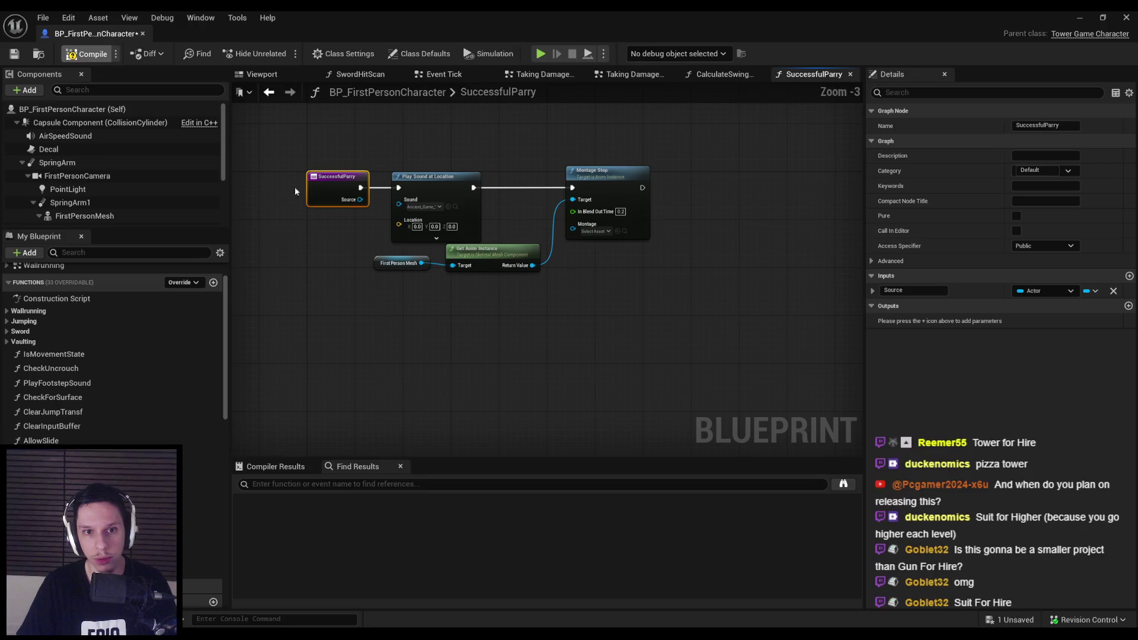
Feed Source's Get Actor Location into the Play Sound node's Location.
{"action": "scroll", "coordinate": [308, 195], "scroll_direction": "up", "scroll_amount": 2}
{"action": "mouse_move", "coordinate": [388, 198]}
{"action": "left_mouse_down"}
{"action": "mouse_move", "coordinate": [346, 201]}
{"action": "mouse_move", "coordinate": [381, 202]}
{"action": "mouse_move", "coordinate": [449, 261]}
{"action": "left_mouse_up"}
{"action": "type", "text": "get actor loc"}
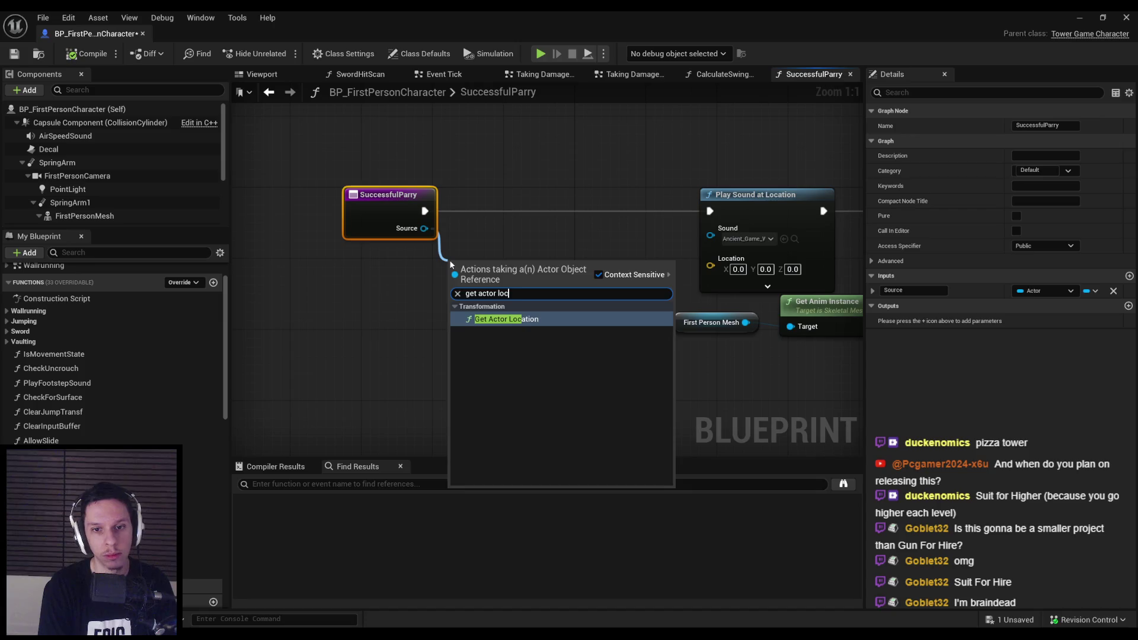
{"action": "key", "text": "Return"}
{"action": "left_click_drag", "start_coordinate": [586, 282], "coordinate": [710, 266]}
In Taking Damage, call Successful Parry from the Branch's False output.
{"action": "key", "text": "alt+Left"}
{"action": "mouse_move", "coordinate": [537, 258]}
{"action": "left_mouse_down"}
{"action": "mouse_move", "coordinate": [584, 306]}
{"action": "mouse_move", "coordinate": [582, 323]}
{"action": "left_mouse_up"}
{"action": "type", "text": "succ"}
{"action": "left_click", "coordinate": [630, 375]}
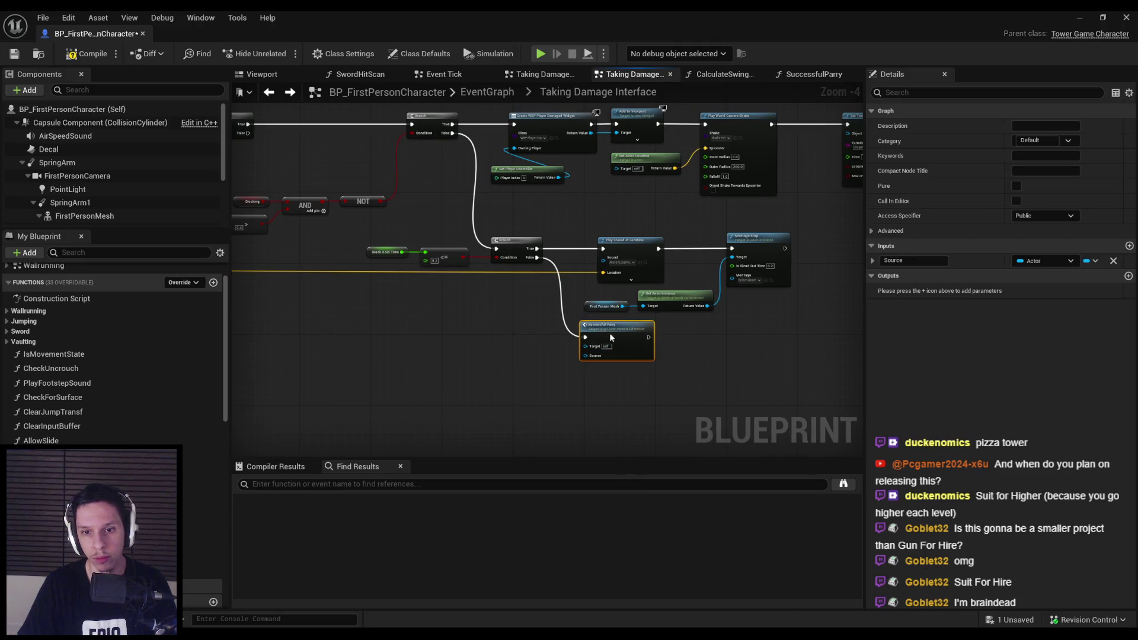
Wire the damage event's Source into Successful Parry through a reroute point, then save.
{"action": "left_click_drag", "start_coordinate": [467, 249], "coordinate": [796, 264]}
{"action": "scroll", "coordinate": [812, 366], "scroll_direction": "down", "scroll_amount": 1}
{"action": "mouse_move", "coordinate": [246, 167]}
{"action": "left_mouse_down"}
{"action": "mouse_move", "coordinate": [813, 376]}
{"action": "mouse_move", "coordinate": [847, 362]}
{"action": "left_mouse_up"}
{"action": "double_click", "coordinate": [775, 360]}
{"action": "left_click_drag", "start_coordinate": [775, 359], "coordinate": [505, 354]}
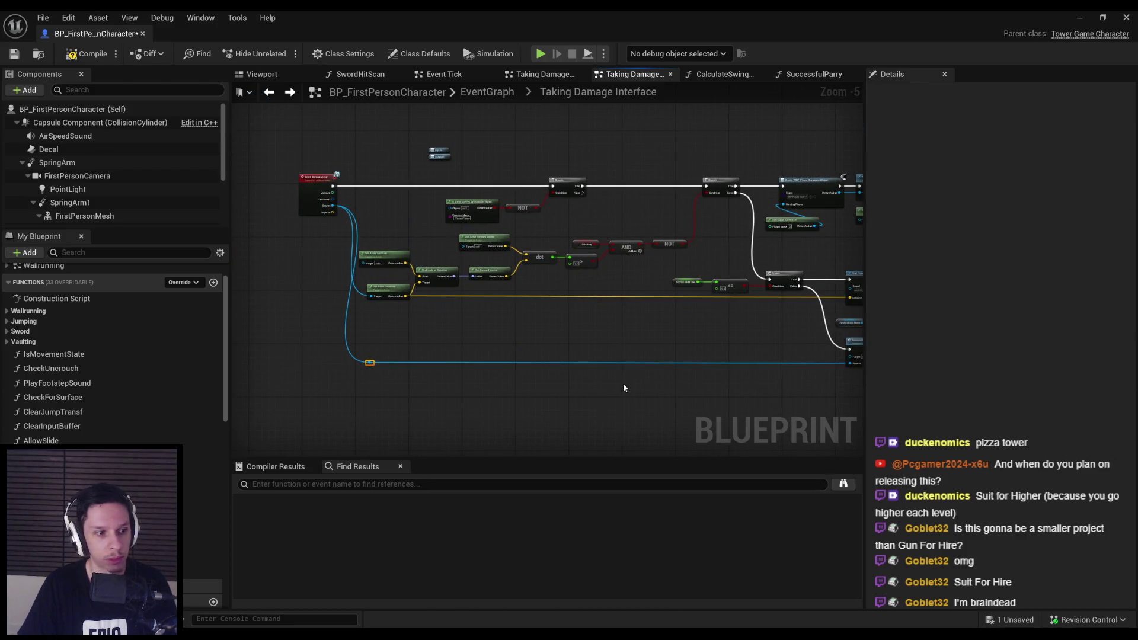
{"action": "left_click_drag", "start_coordinate": [624, 383], "coordinate": [417, 360]}
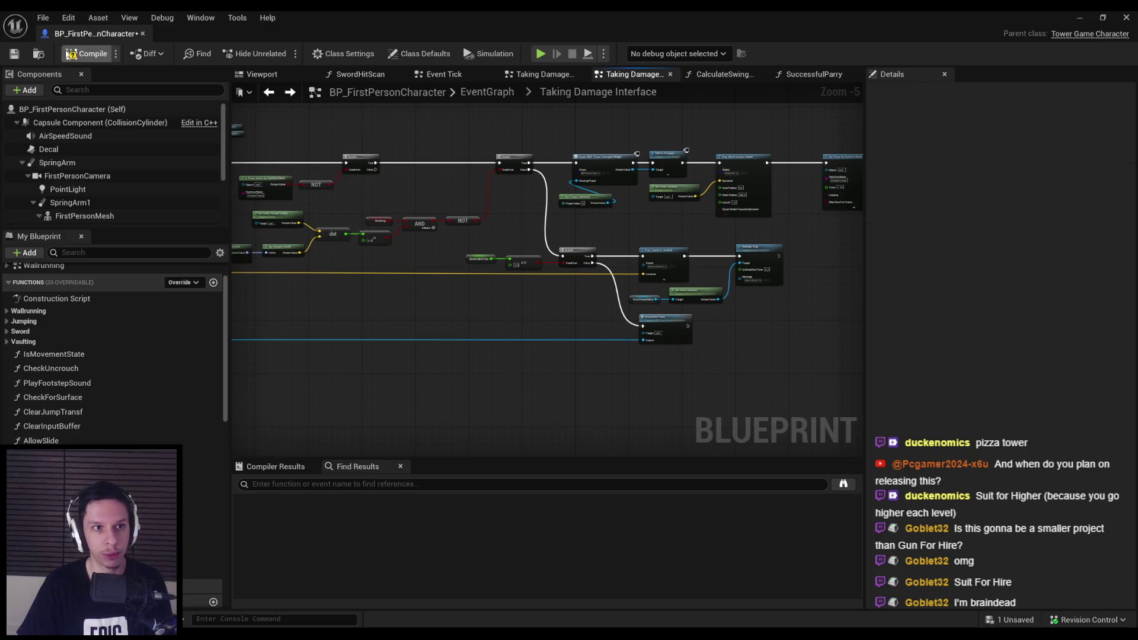
{"action": "left_click", "coordinate": [19, 56]}
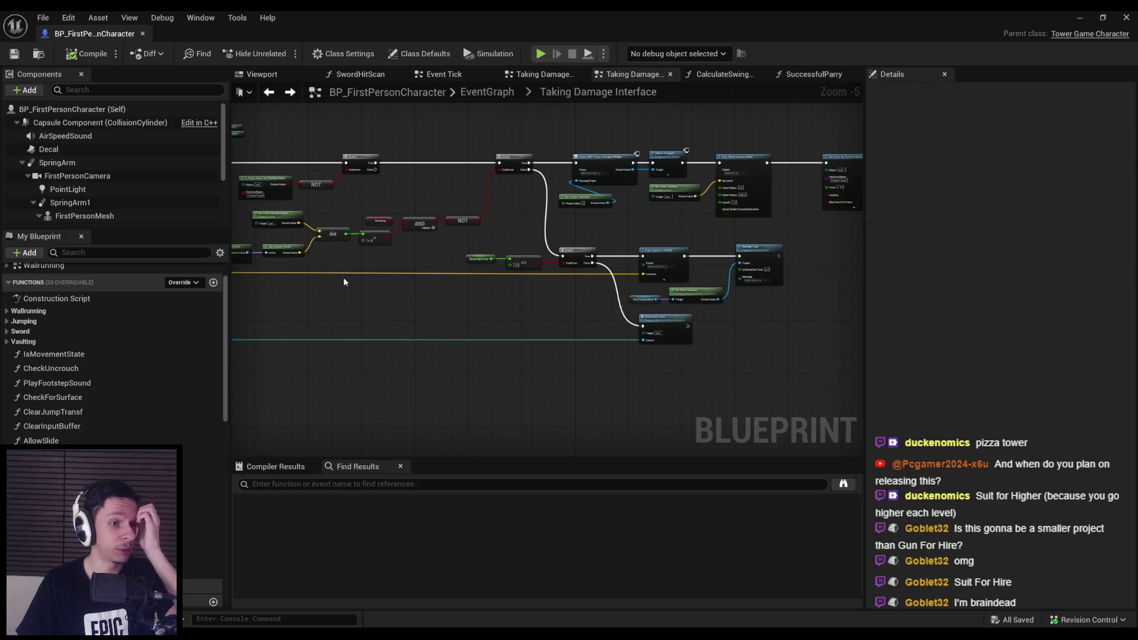
{"action": "left_click_drag", "start_coordinate": [344, 276], "coordinate": [383, 297]}
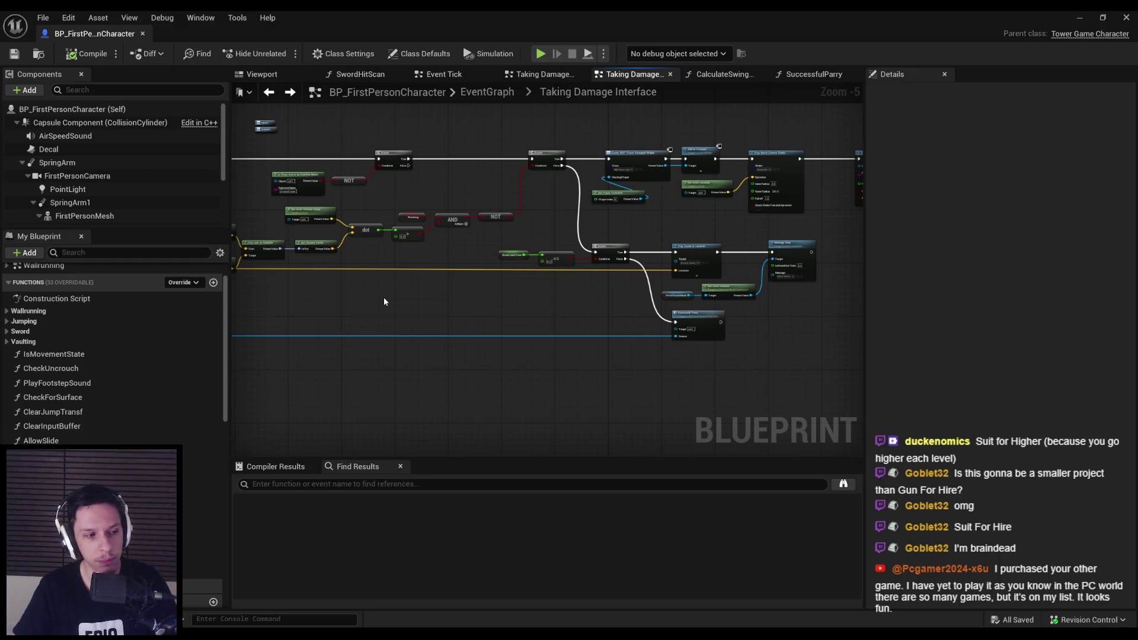
{"action": "scroll", "coordinate": [614, 314], "scroll_direction": "up", "scroll_amount": 3}
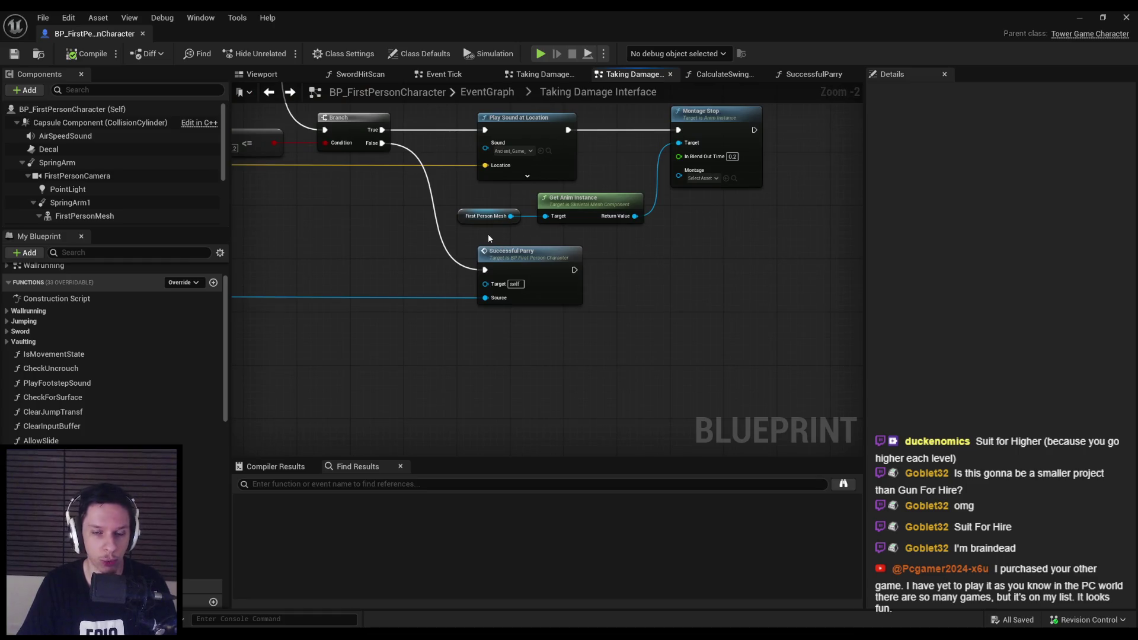
Shift the Get Anim Instance and Montage Stop group to the right and save.
{"action": "left_click_drag", "start_coordinate": [489, 201], "coordinate": [668, 252]}
{"action": "left_click_drag", "start_coordinate": [643, 184], "coordinate": [657, 184]}
{"action": "left_click", "coordinate": [593, 208]}
{"action": "left_click", "coordinate": [16, 53]}
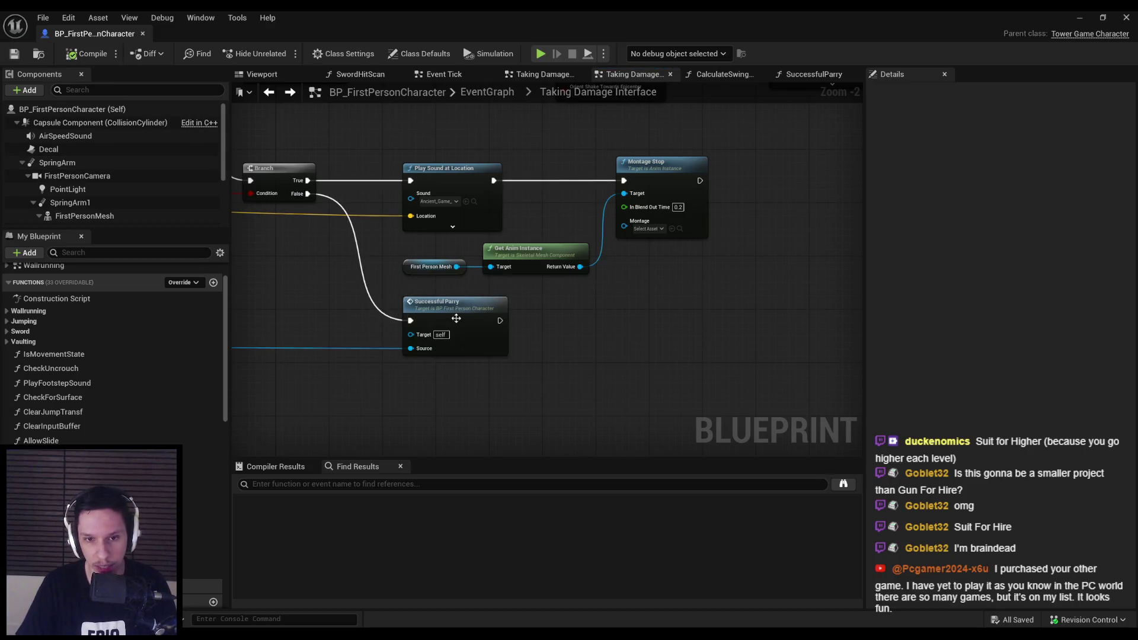
Open SuccessfulParry, move its Get Actor Location node, and save.
{"action": "double_click", "coordinate": [456, 319]}
{"action": "scroll", "coordinate": [466, 265], "scroll_direction": "down", "scroll_amount": 2}
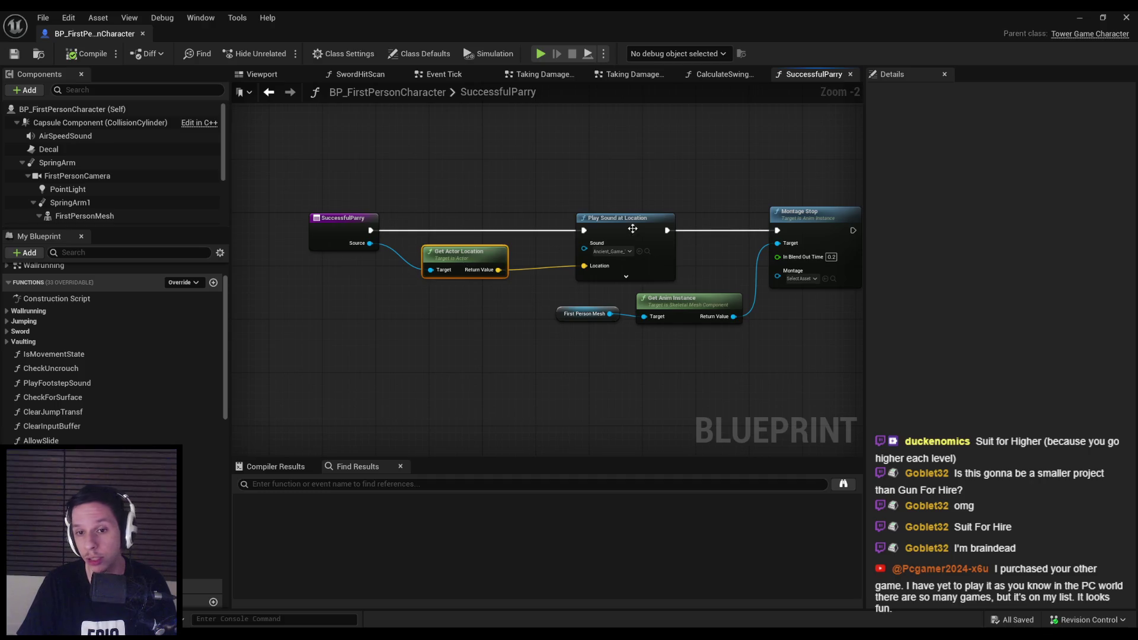
{"action": "mouse_move", "coordinate": [426, 293]}
{"action": "left_mouse_down"}
{"action": "mouse_move", "coordinate": [332, 208]}
{"action": "mouse_move", "coordinate": [367, 231]}
{"action": "mouse_move", "coordinate": [411, 234]}
{"action": "left_mouse_up"}
{"action": "left_click", "coordinate": [16, 56]}
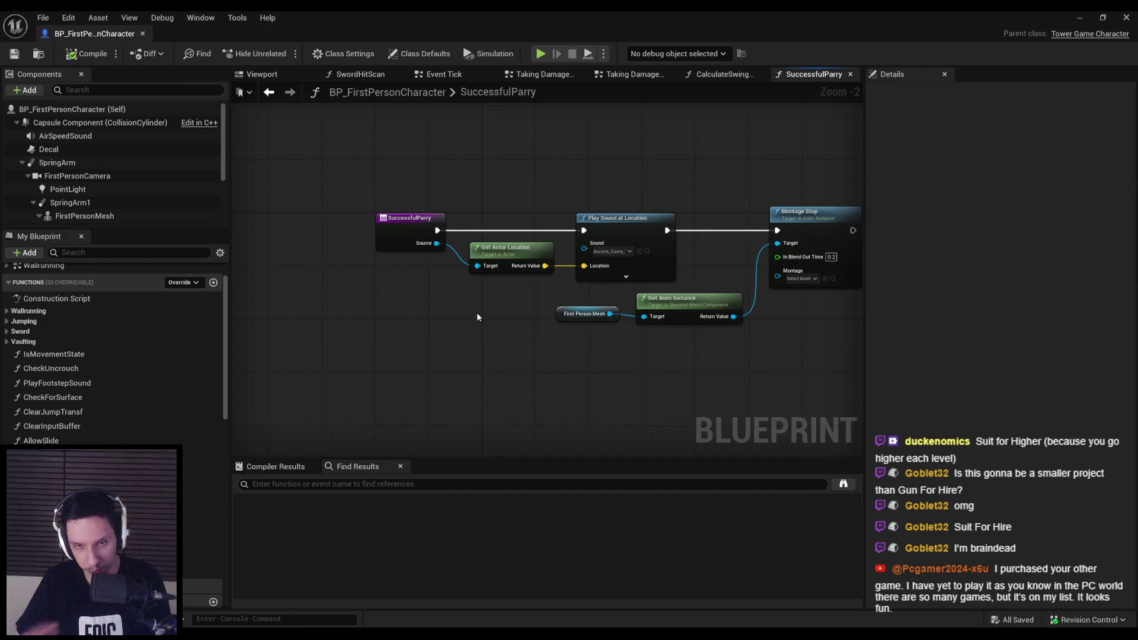
Move all SuccessfulParry nodes down and right as one block and save.
{"action": "left_click_drag", "start_coordinate": [501, 311], "coordinate": [581, 304]}
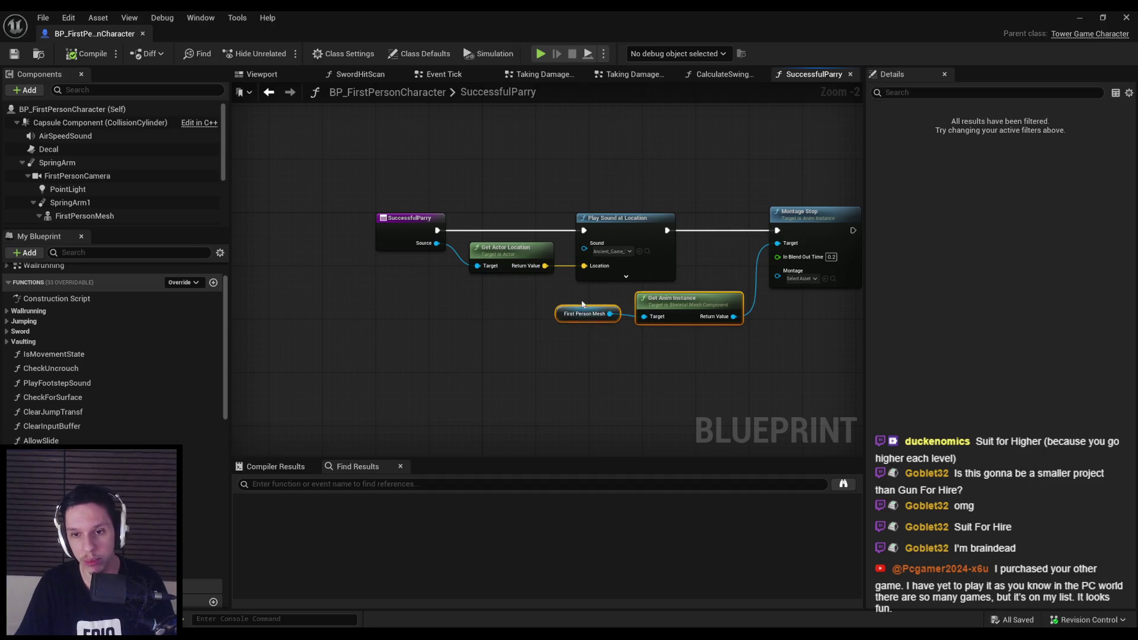
{"action": "left_click", "coordinate": [633, 344]}
{"action": "left_click", "coordinate": [22, 55]}
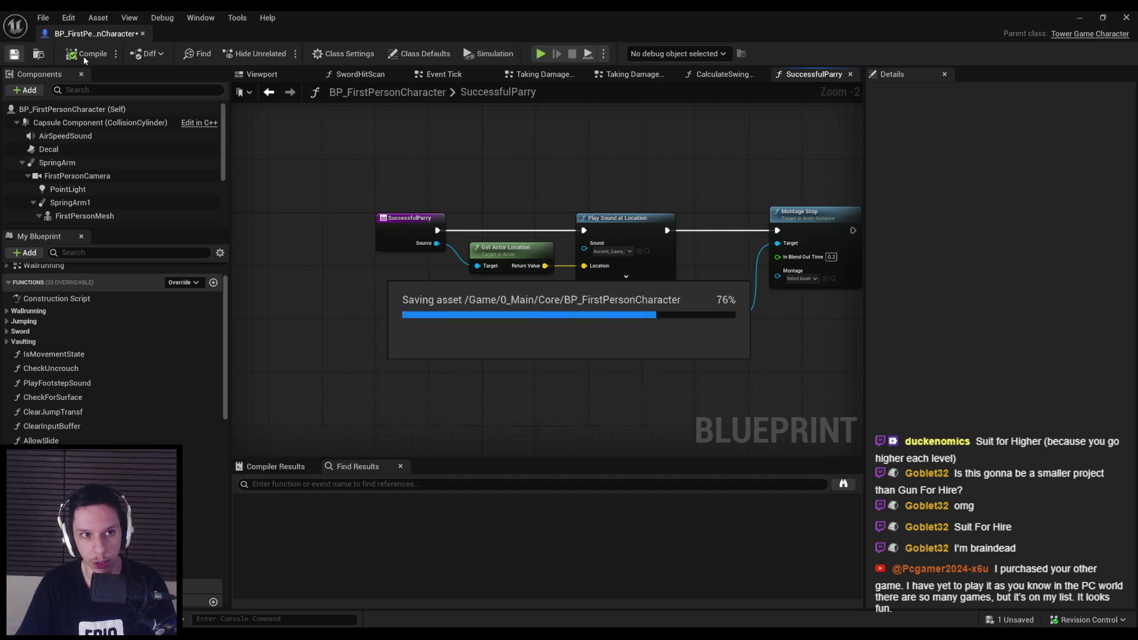
{"action": "key", "text": "ctrl+a"}
{"action": "left_click_drag", "start_coordinate": [344, 265], "coordinate": [433, 267]}
{"action": "left_click", "coordinate": [391, 300]}
{"action": "key", "text": "ctrl+s"}
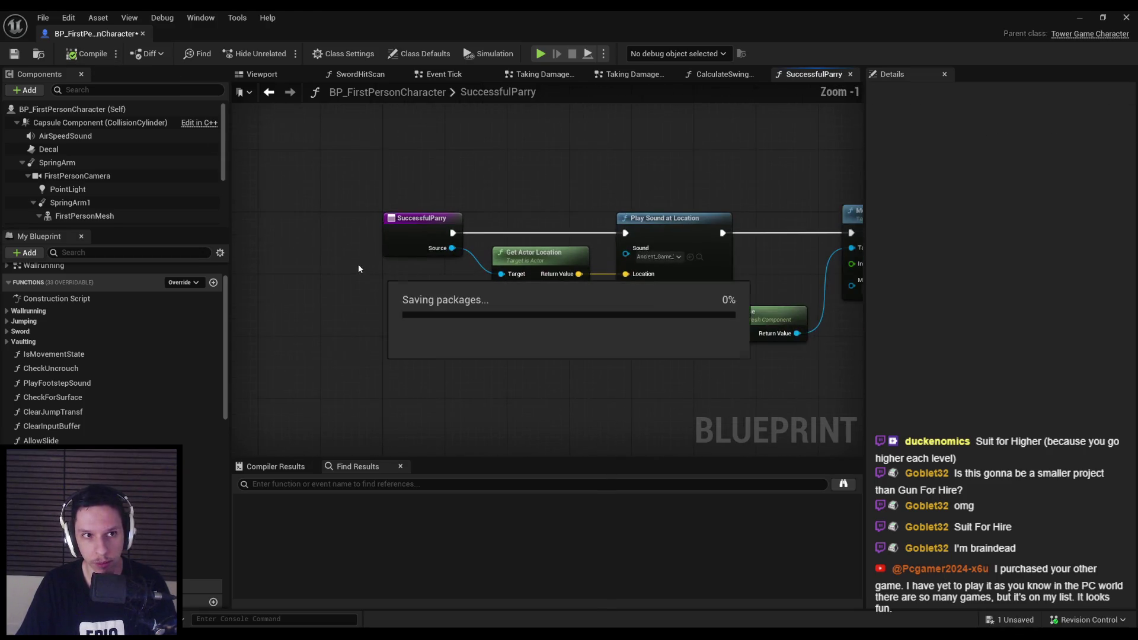
Go back to the Taking Damage Interface graph and minimize the blueprint window.
{"action": "scroll", "coordinate": [321, 272], "scroll_direction": "down", "scroll_amount": 1}
{"action": "key", "text": "alt+Left"}
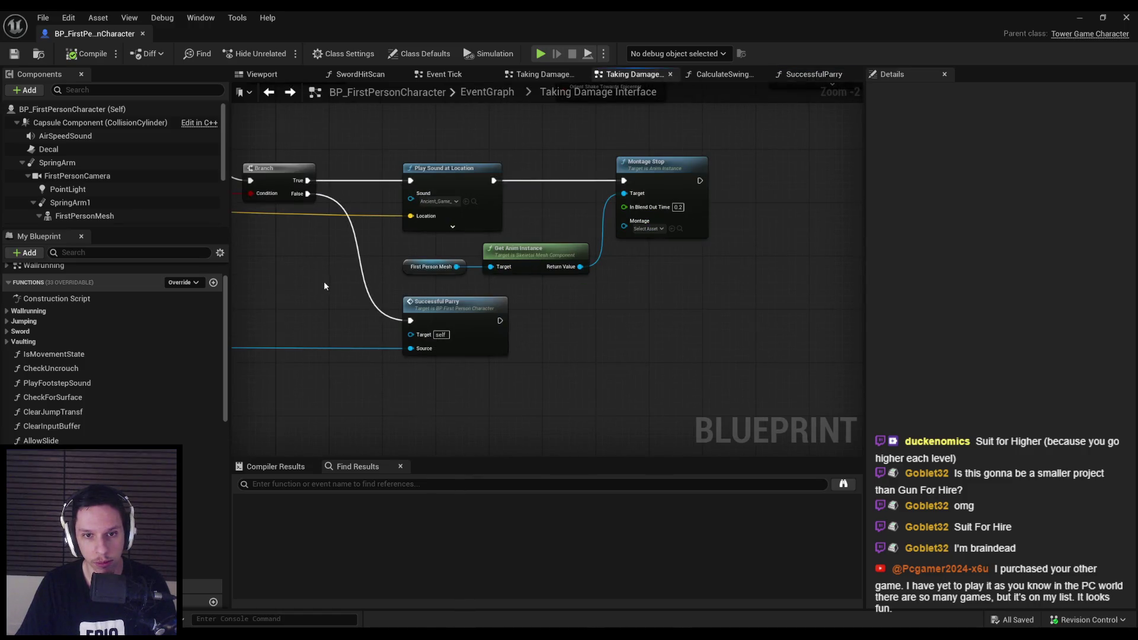
{"action": "key", "text": "alt+Left"}
{"action": "left_click", "coordinate": [1080, 18]}
Play the level fullscreen and fight the horned enemies until the character dies.
{"action": "left_click", "coordinate": [281, 53]}
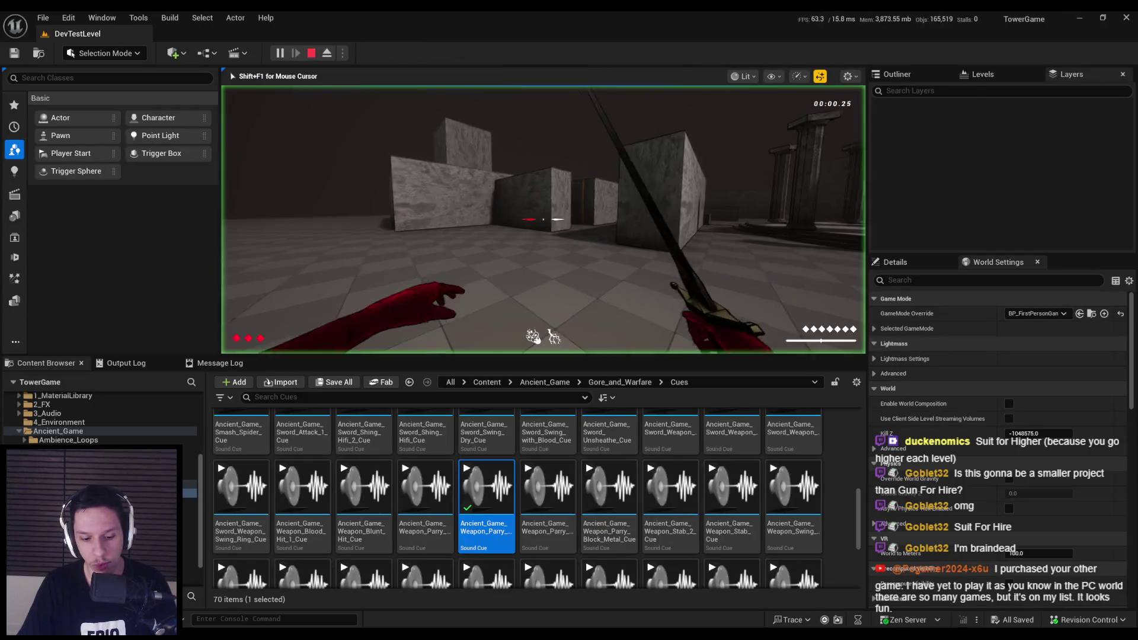
{"action": "key", "text": "F11"}
{"action": "key", "text": "w"}
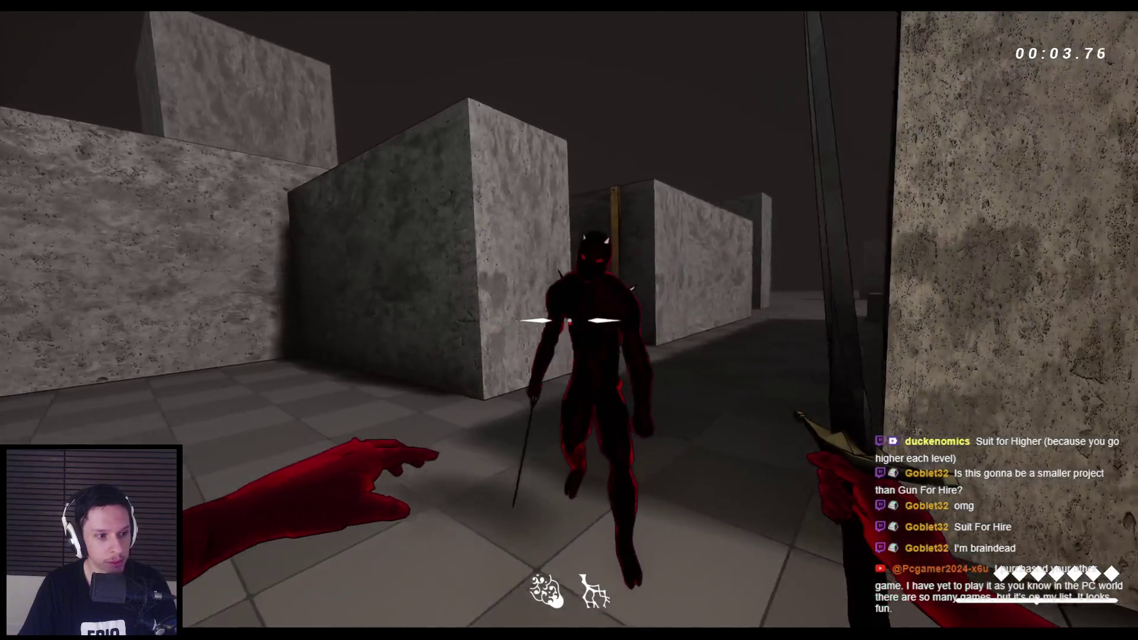
{"action": "left_click", "coordinate": [569, 320]}
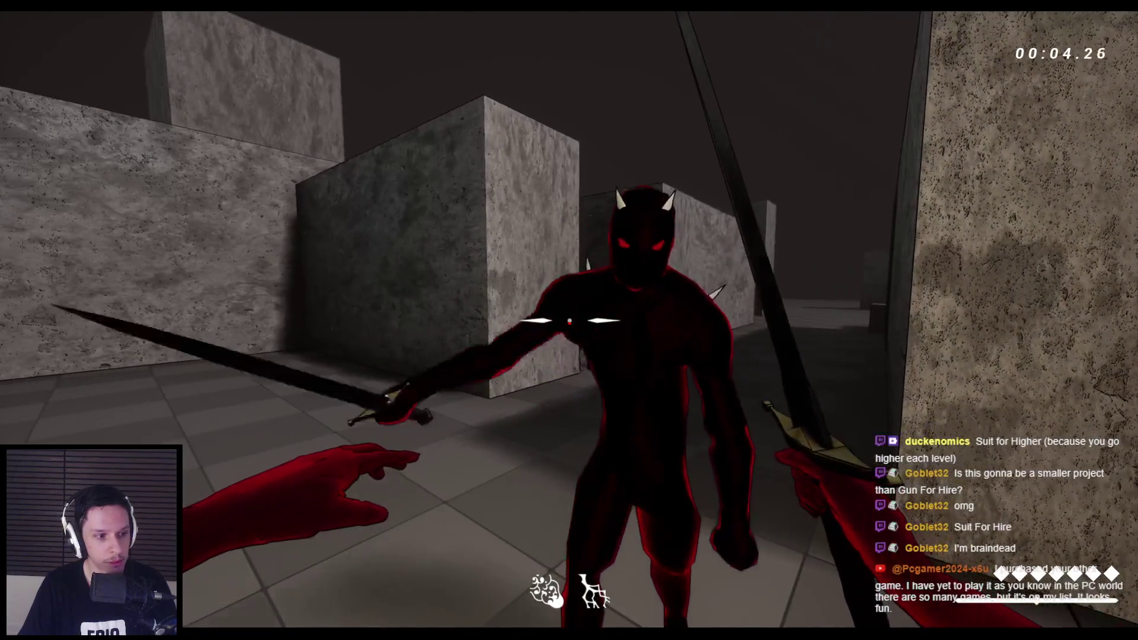
{"action": "left_click", "coordinate": [569, 320]}
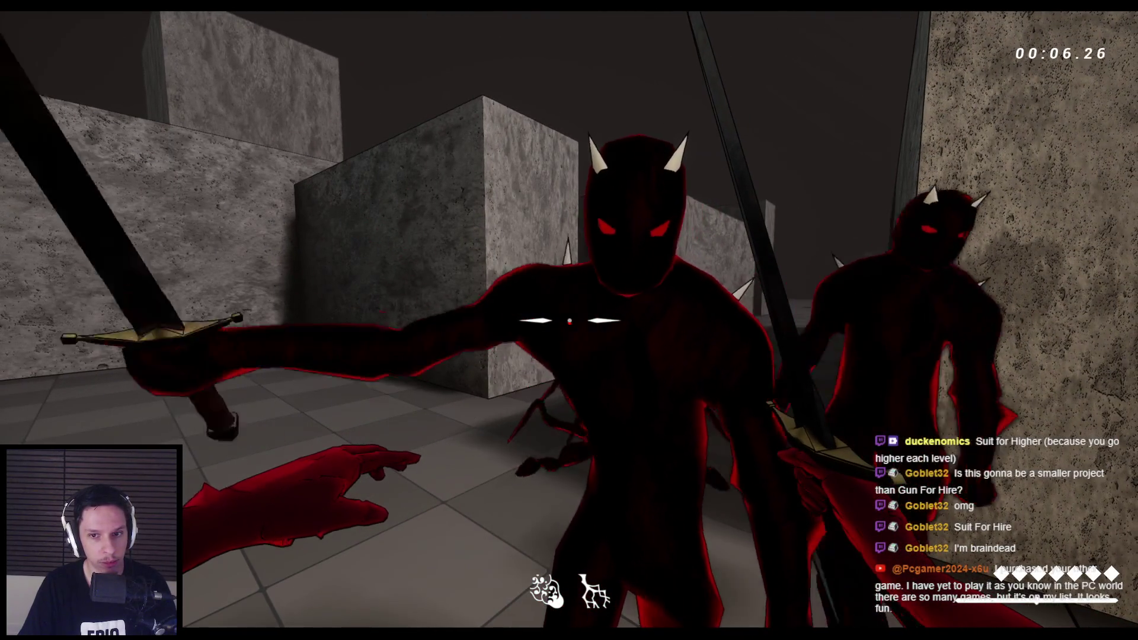
{"action": "left_click", "coordinate": [569, 320]}
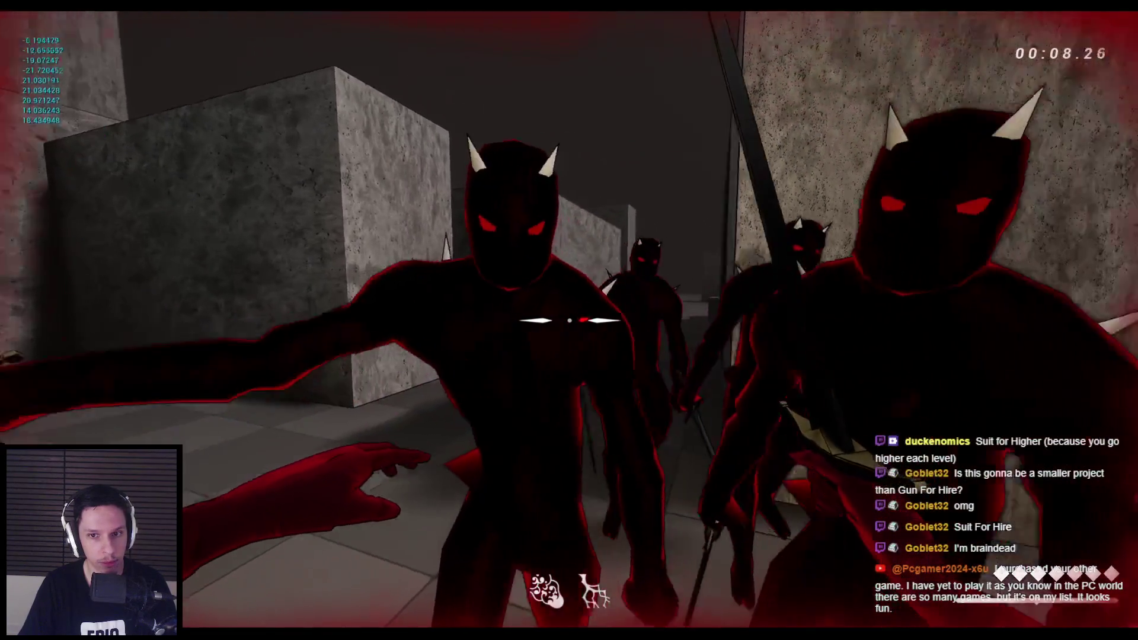
{"action": "left_click", "coordinate": [569, 320]}
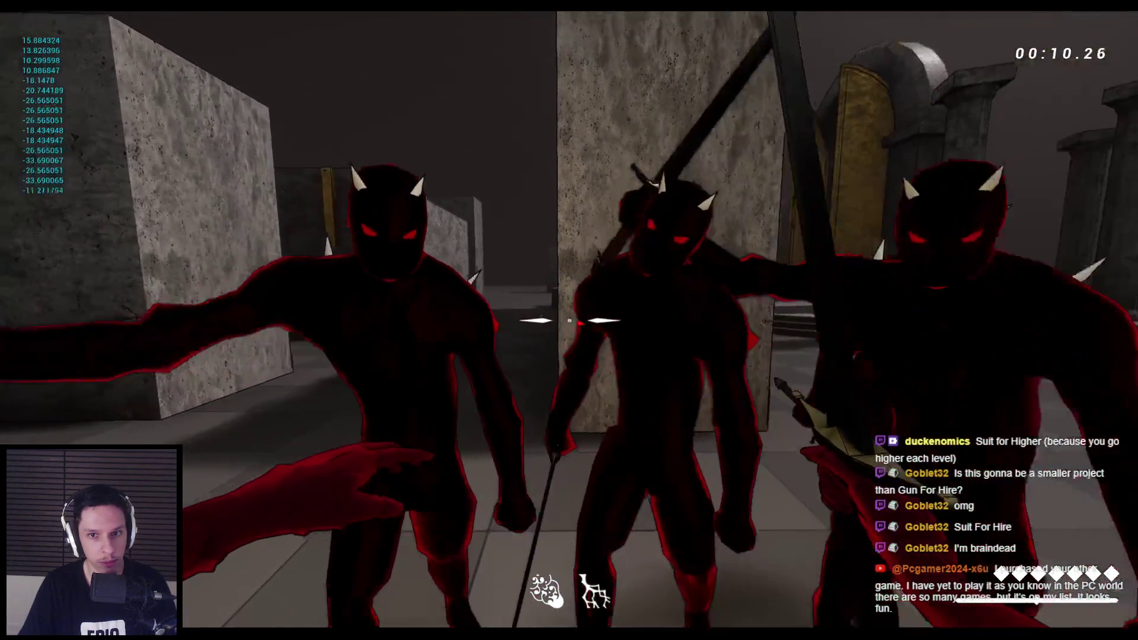
{"action": "left_click", "coordinate": [569, 320]}
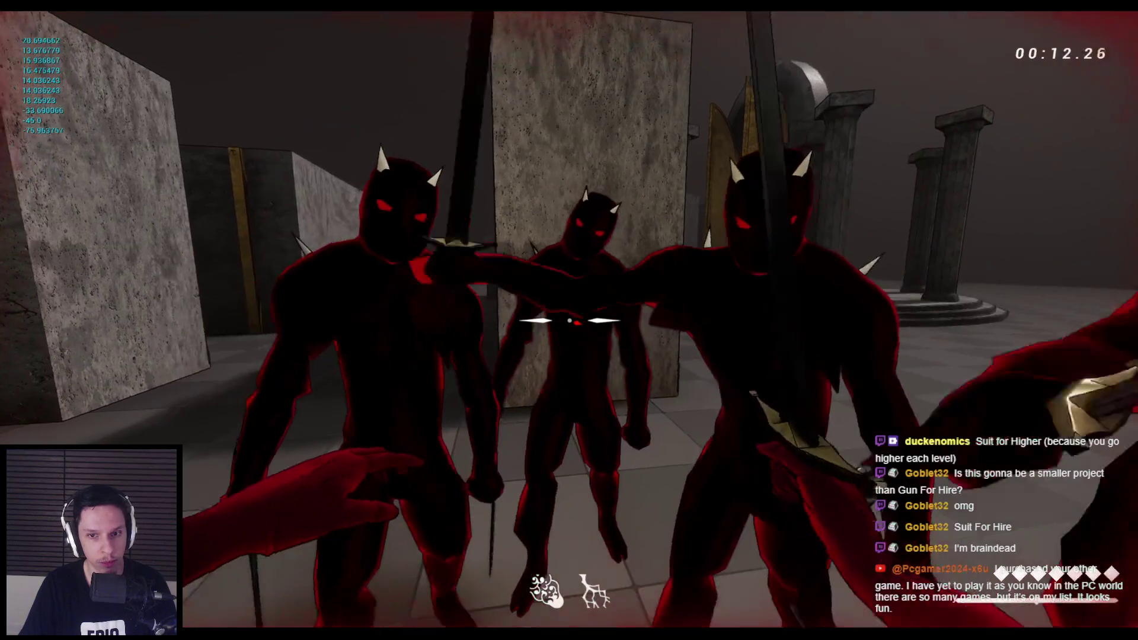
{"action": "key", "text": "Escape"}
Replay the maze, restart with R after dying, then end the playtest.
{"action": "key", "text": "alt+p"}
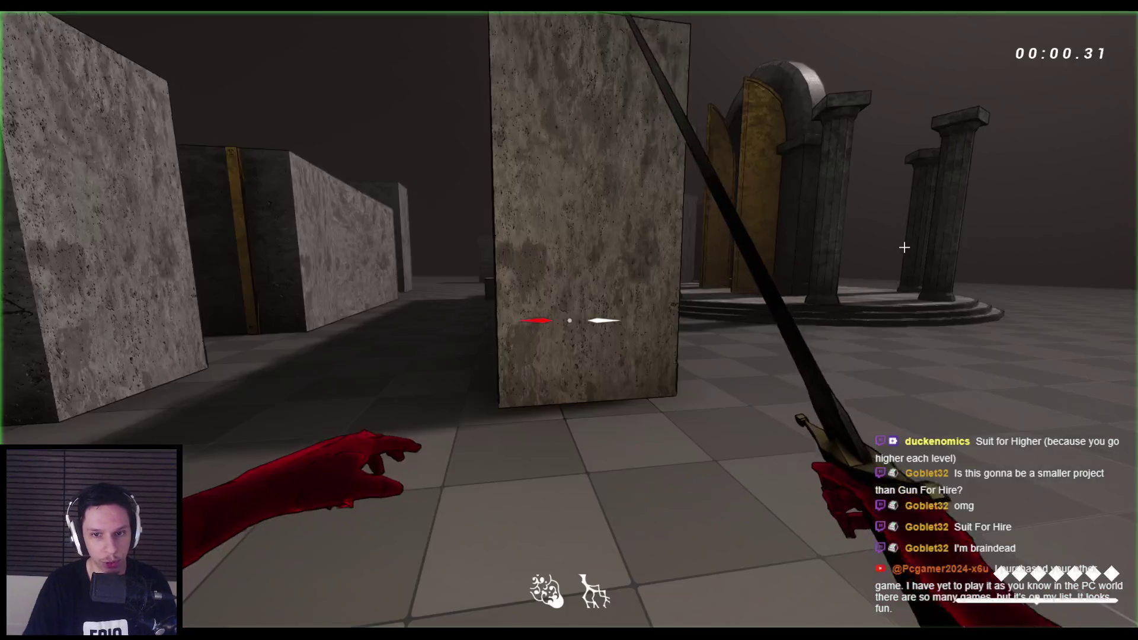
{"action": "key", "text": "w"}
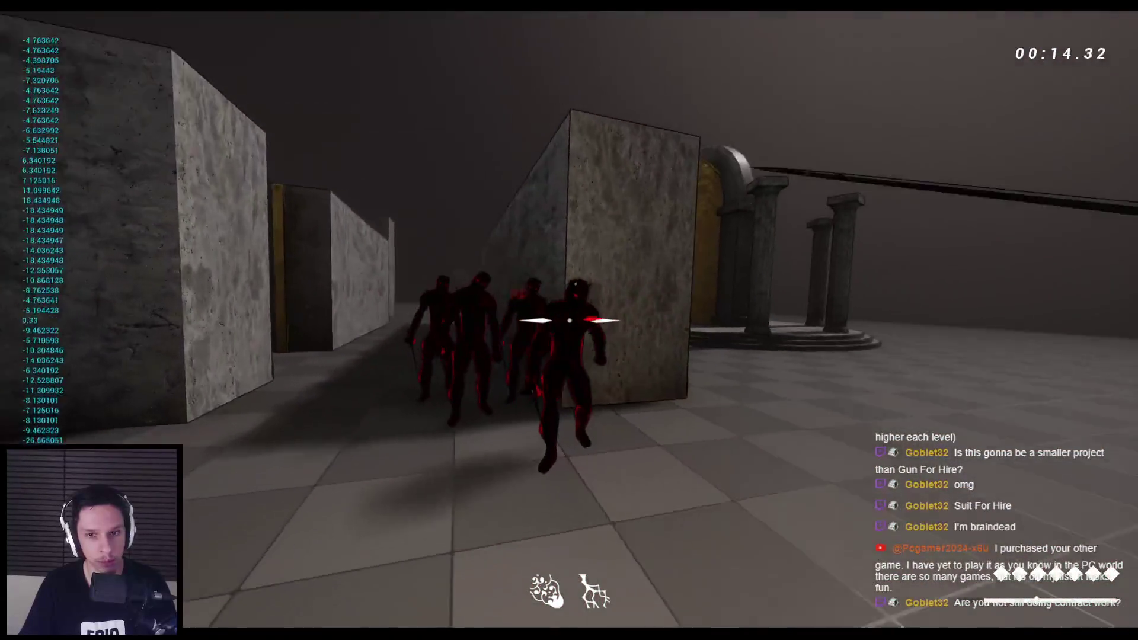
{"action": "key", "text": "r"}
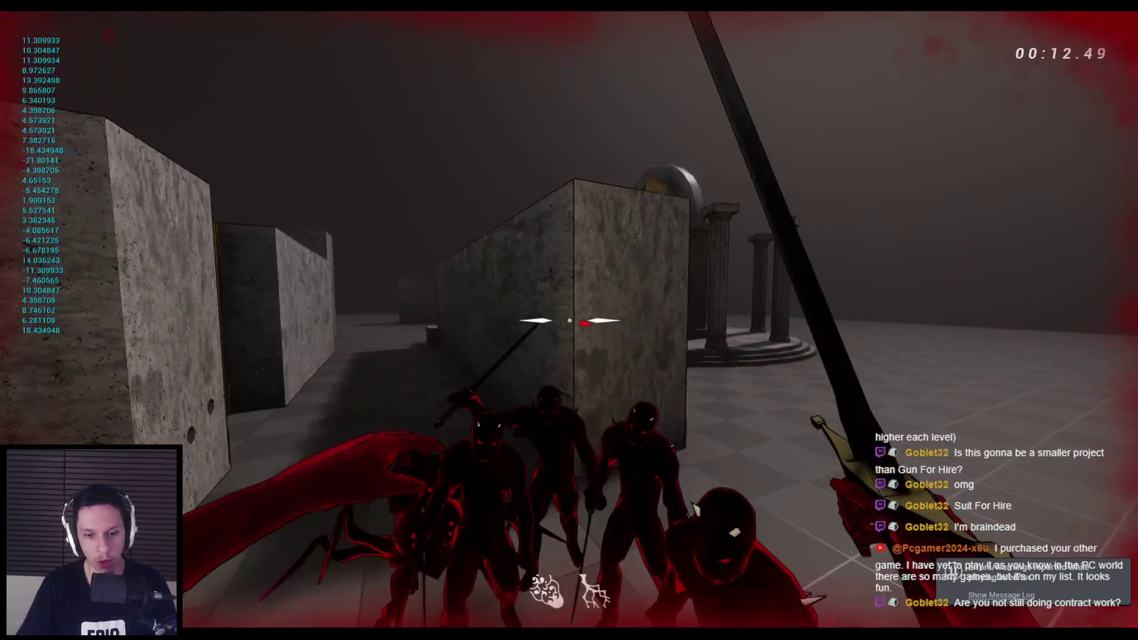
{"action": "key", "text": "Escape"}
{"action": "scroll", "coordinate": [556, 221], "scroll_direction": "up", "scroll_amount": 2}
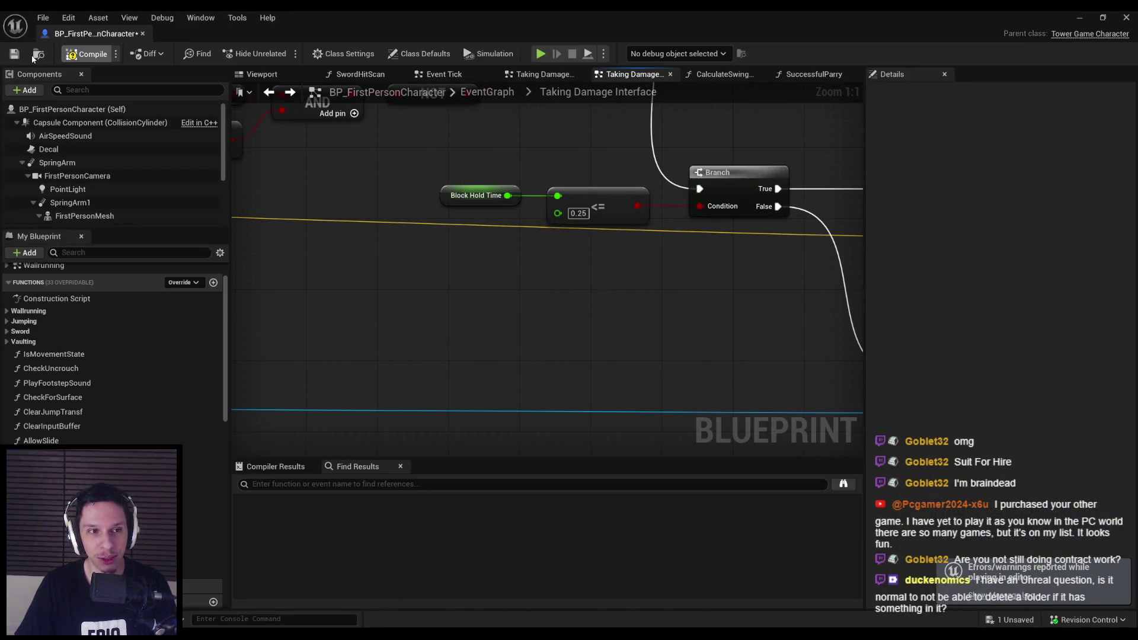
Save the blueprint and put a watch on Block Hold Time's output value.
{"action": "key", "text": "ctrl+s"}
{"action": "right_click", "coordinate": [508, 197]}
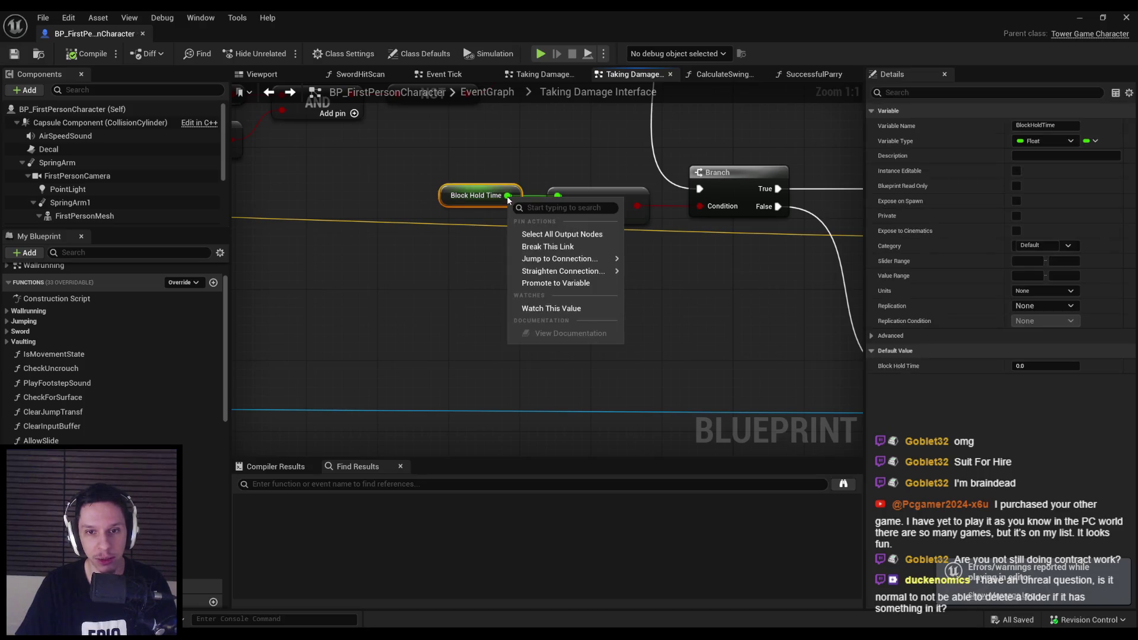
{"action": "left_click", "coordinate": [560, 309]}
{"action": "scroll", "coordinate": [561, 310], "scroll_direction": "down", "scroll_amount": 2}
Float the blueprint window over the level's lower right, run a playtest, then maximize it again.
{"action": "double_click", "coordinate": [521, 9]}
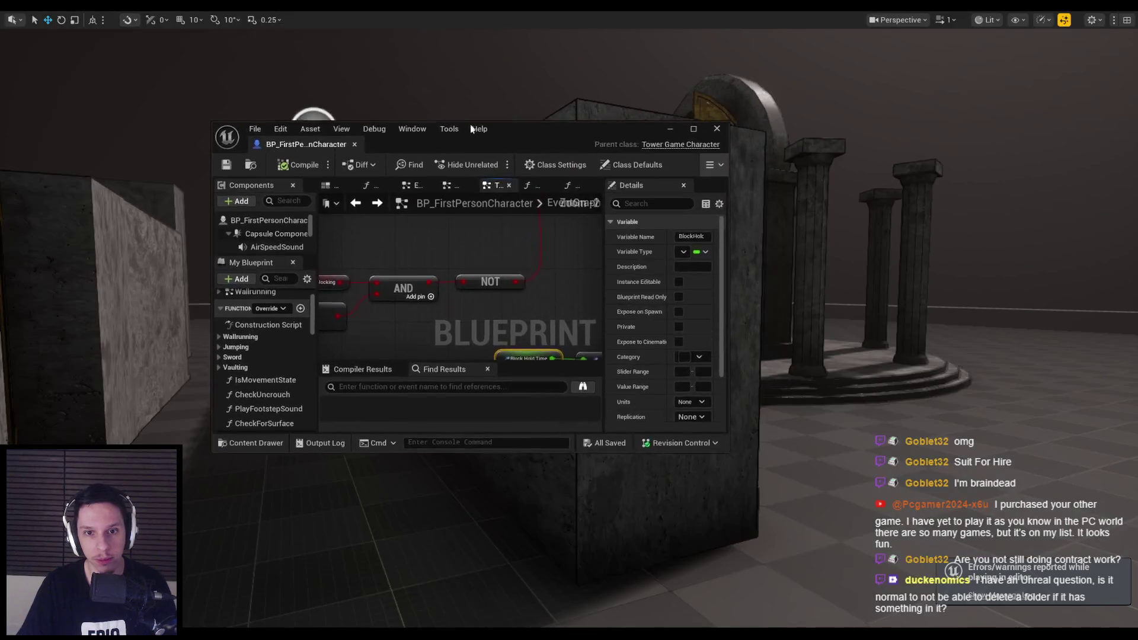
{"action": "left_click_drag", "start_coordinate": [571, 174], "coordinate": [785, 236]}
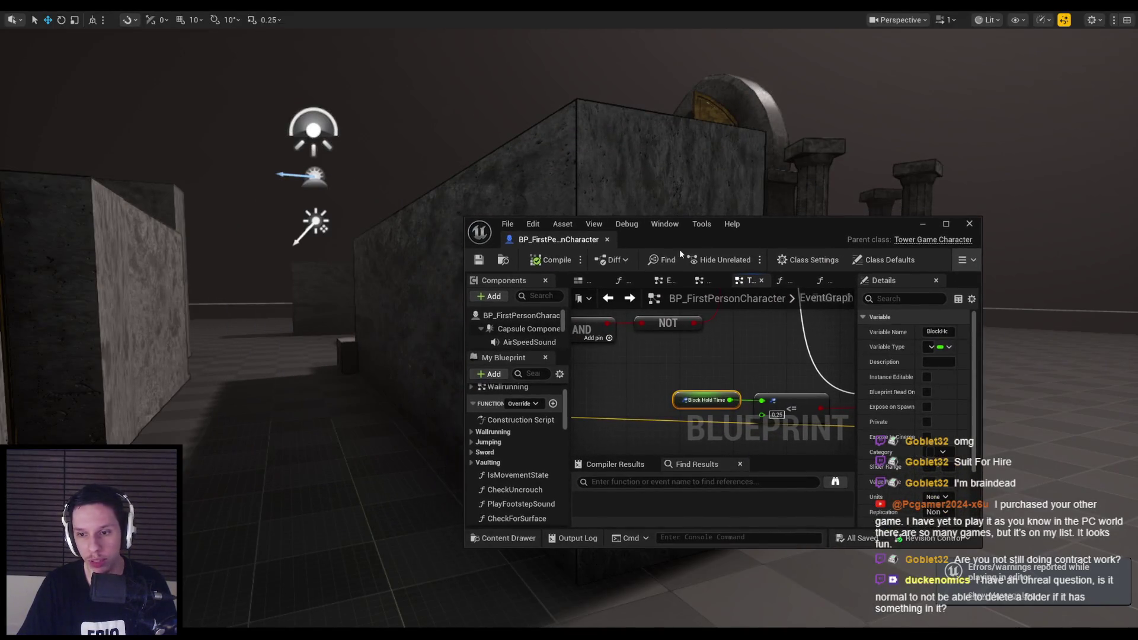
{"action": "key", "text": "alt+p"}
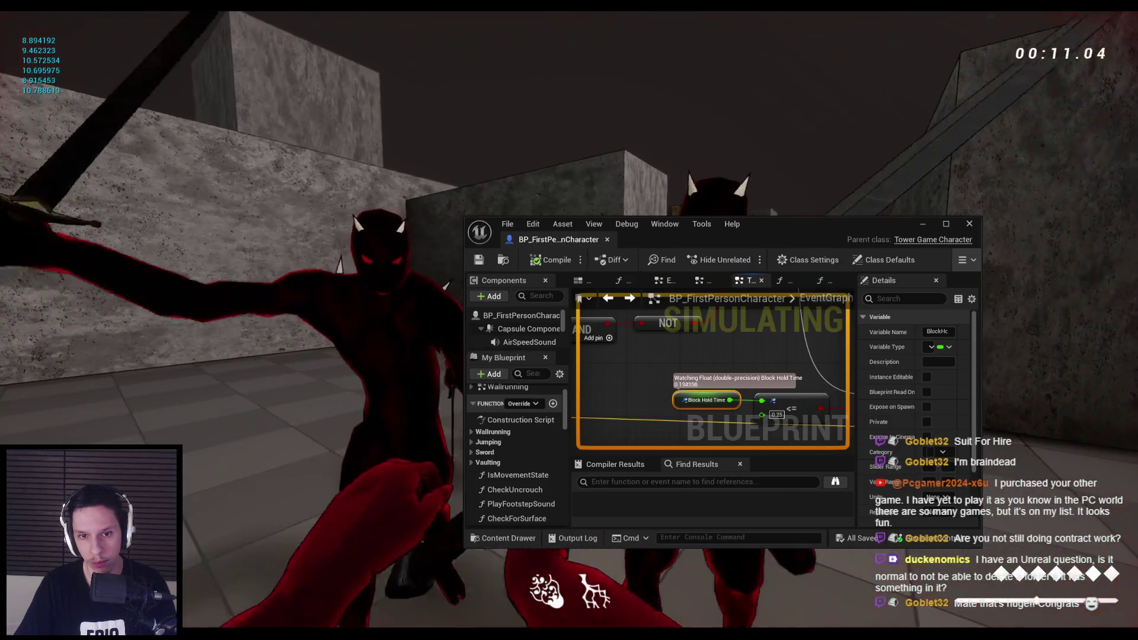
{"action": "key", "text": "Escape"}
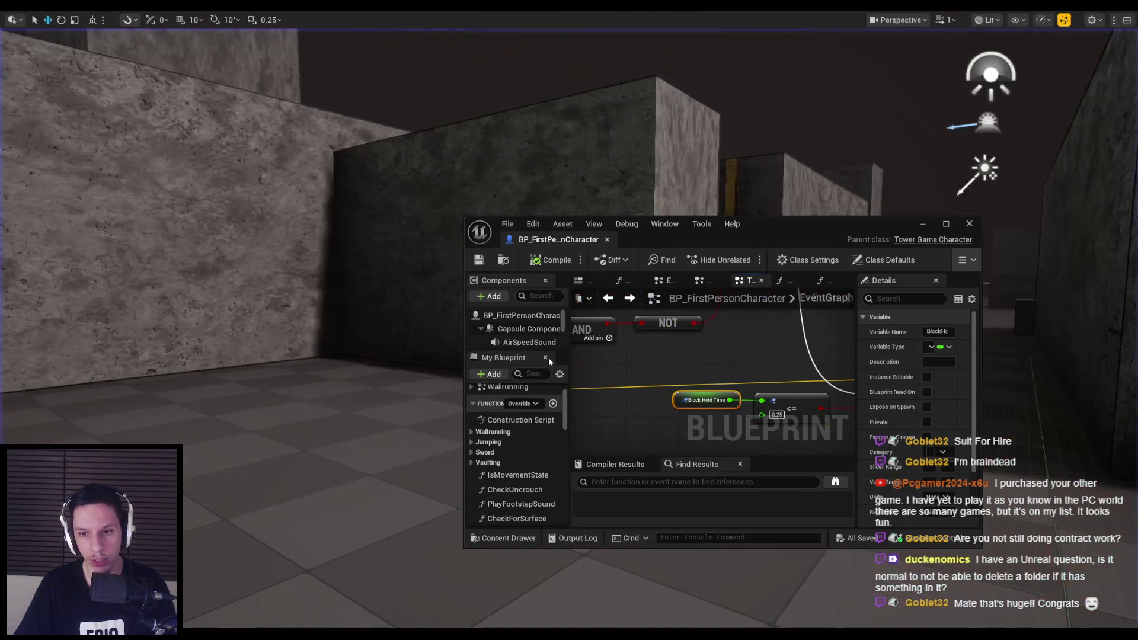
{"action": "double_click", "coordinate": [765, 235]}
Replace the <= node's 0.25 Block Hold Time threshold with 0.3, then save the blueprint.
{"action": "left_click_drag", "start_coordinate": [382, 187], "coordinate": [387, 225]}
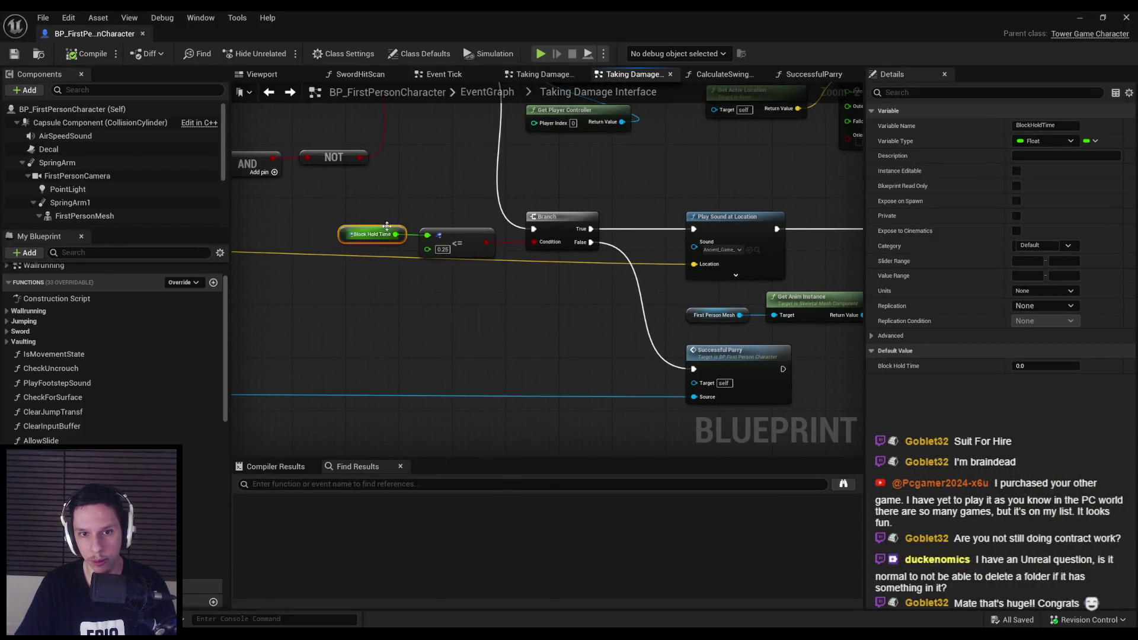
{"action": "left_click", "coordinate": [356, 253]}
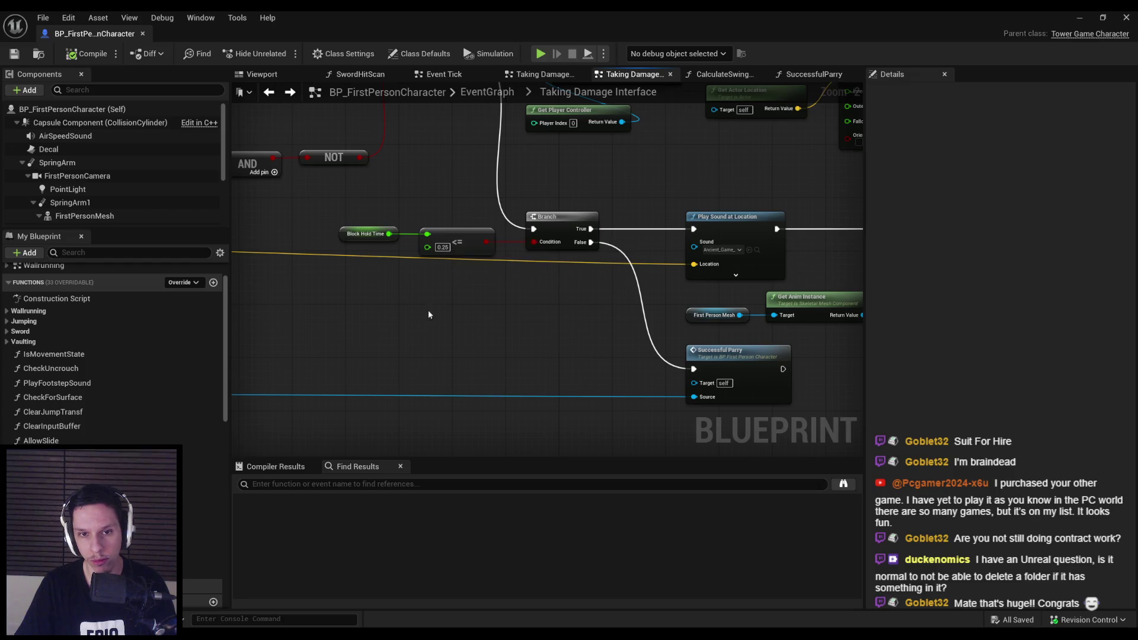
{"action": "scroll", "coordinate": [428, 310], "scroll_direction": "up", "scroll_amount": 2}
{"action": "type", "text": "0.3"}
{"action": "key", "text": "Return"}
{"action": "scroll", "coordinate": [479, 248], "scroll_direction": "down", "scroll_amount": 3}
{"action": "left_click", "coordinate": [14, 54]}
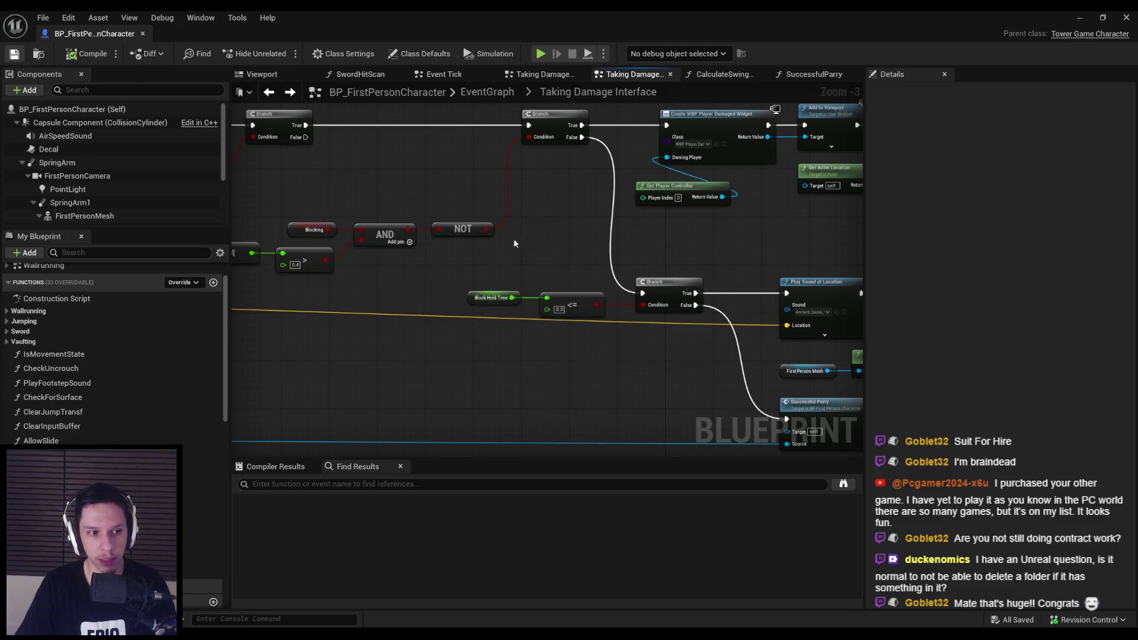
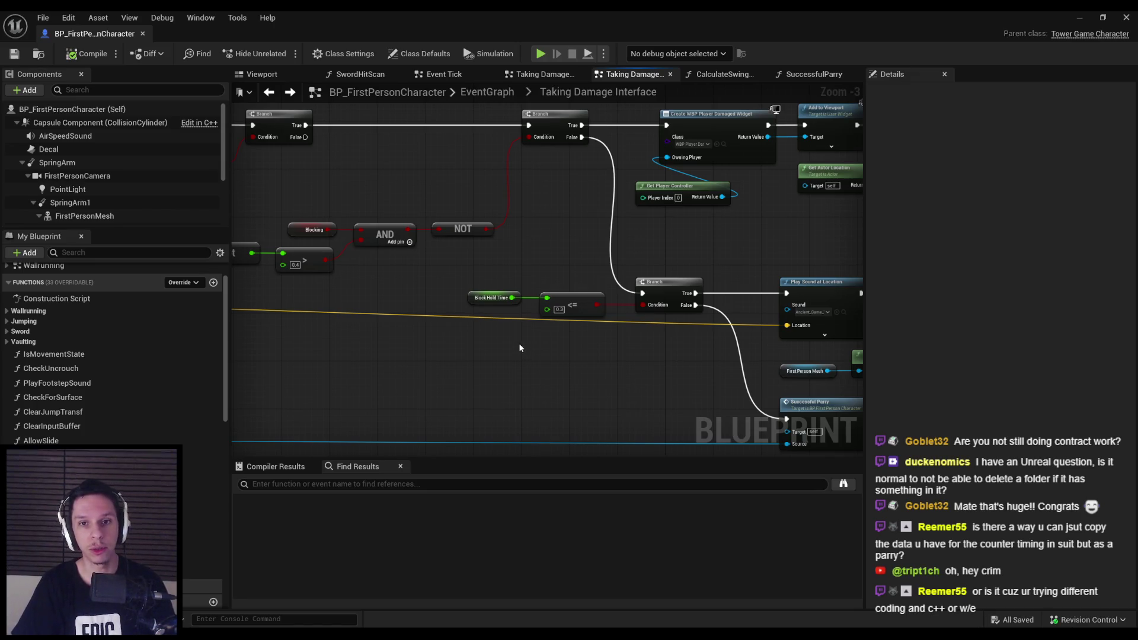
Zoom out of the damage-handling graph and minimize the BP_FirstPersonCharacter editor.
{"action": "scroll", "coordinate": [521, 349], "scroll_direction": "down", "scroll_amount": 1}
{"action": "left_click_drag", "start_coordinate": [518, 344], "coordinate": [351, 313]}
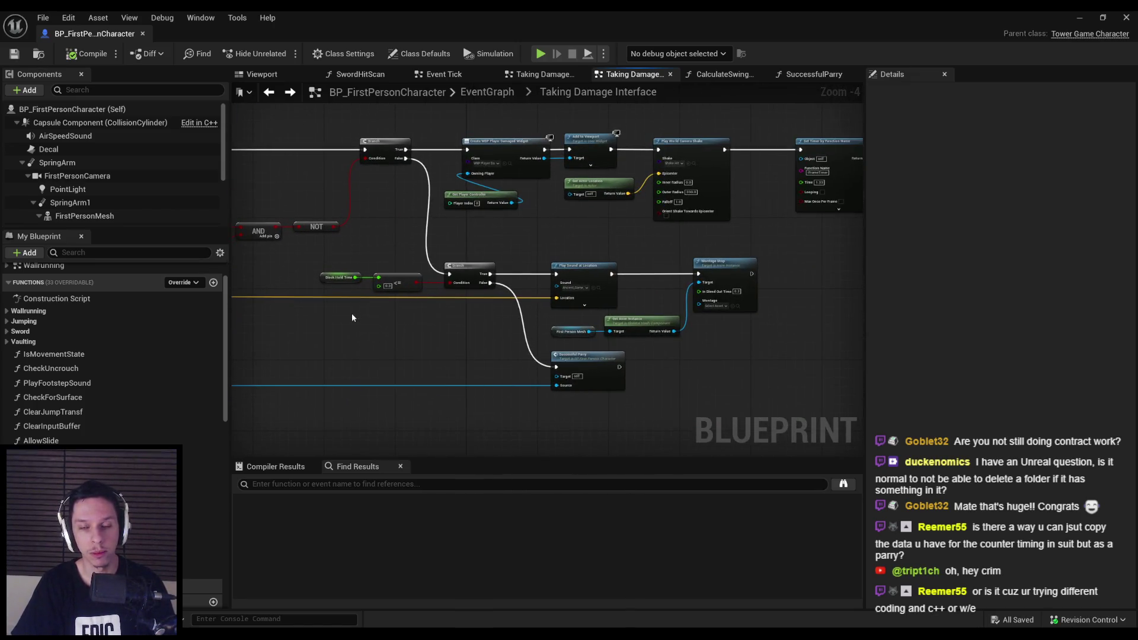
{"action": "left_click", "coordinate": [1126, 17]}
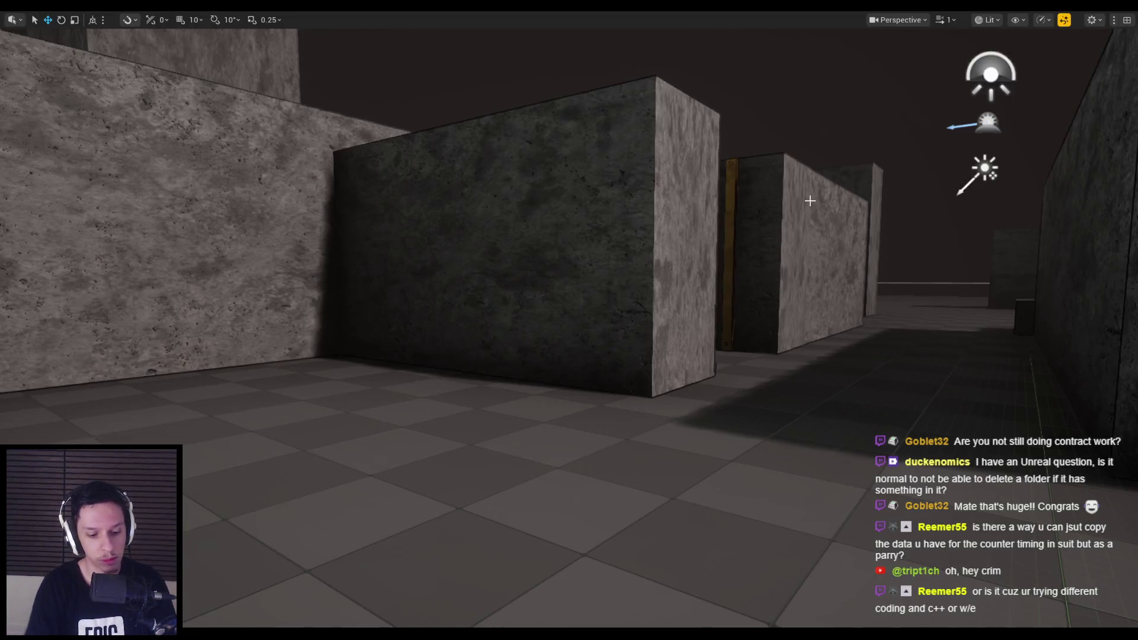
Start Play In Editor and fight the horned red enemies, moving and swinging the sword.
{"action": "key", "text": "alt+p"}
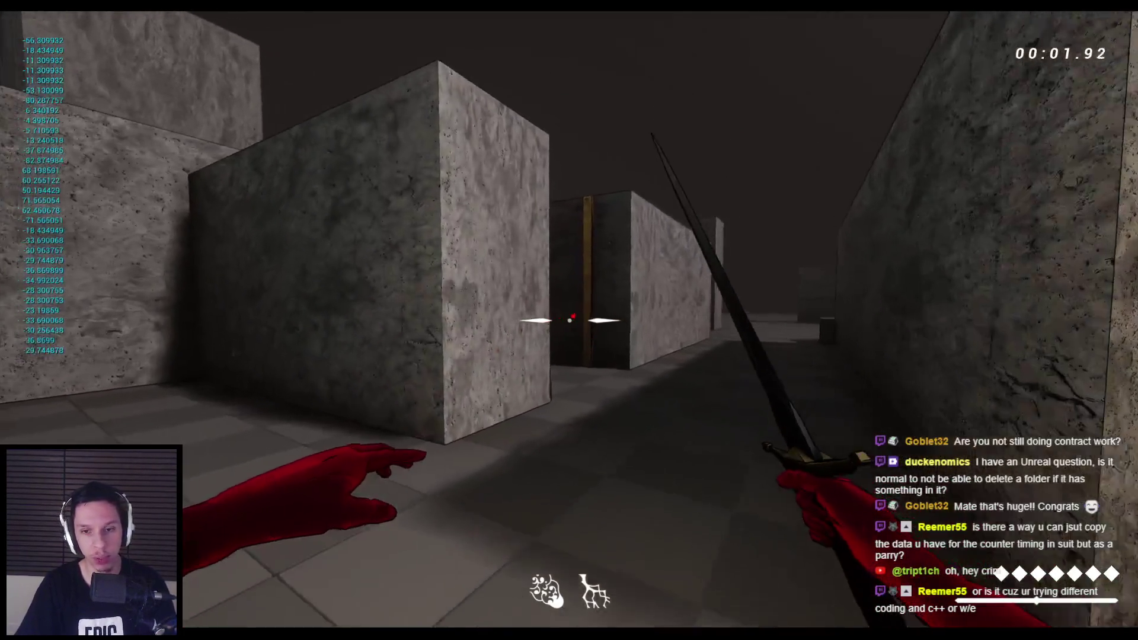
{"action": "key", "text": "w"}
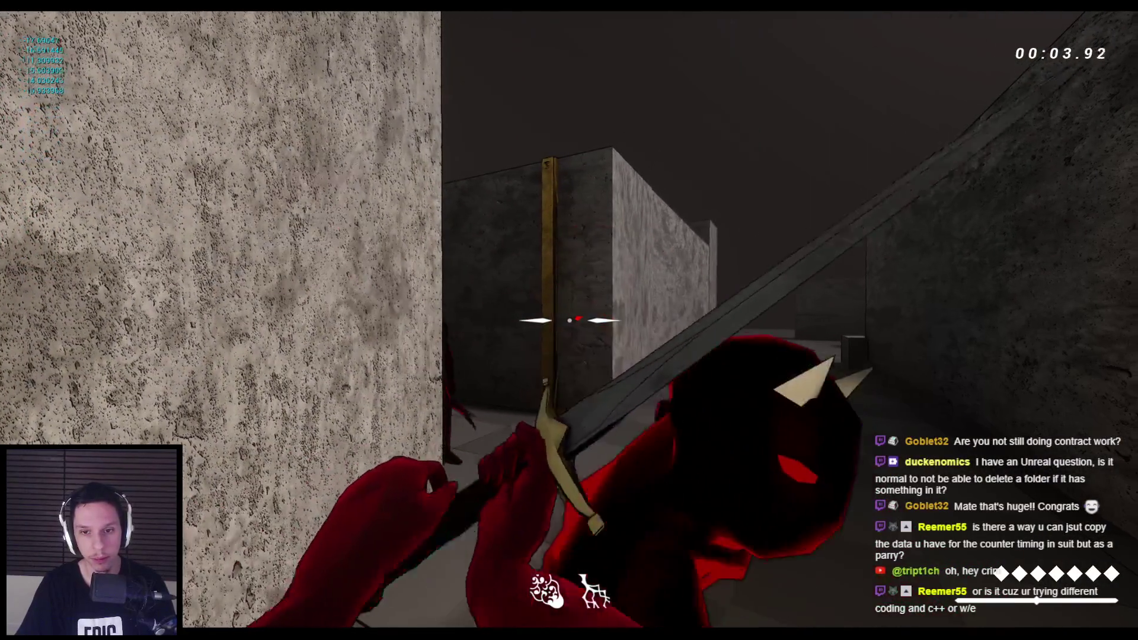
{"action": "key", "text": "s"}
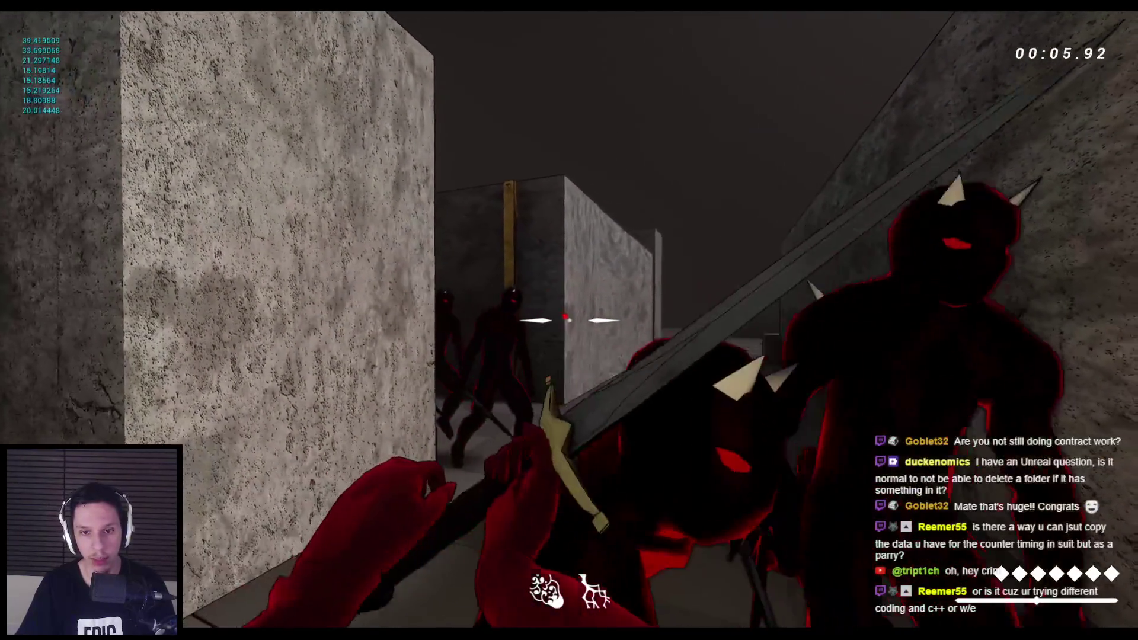
{"action": "left_click", "coordinate": [569, 320]}
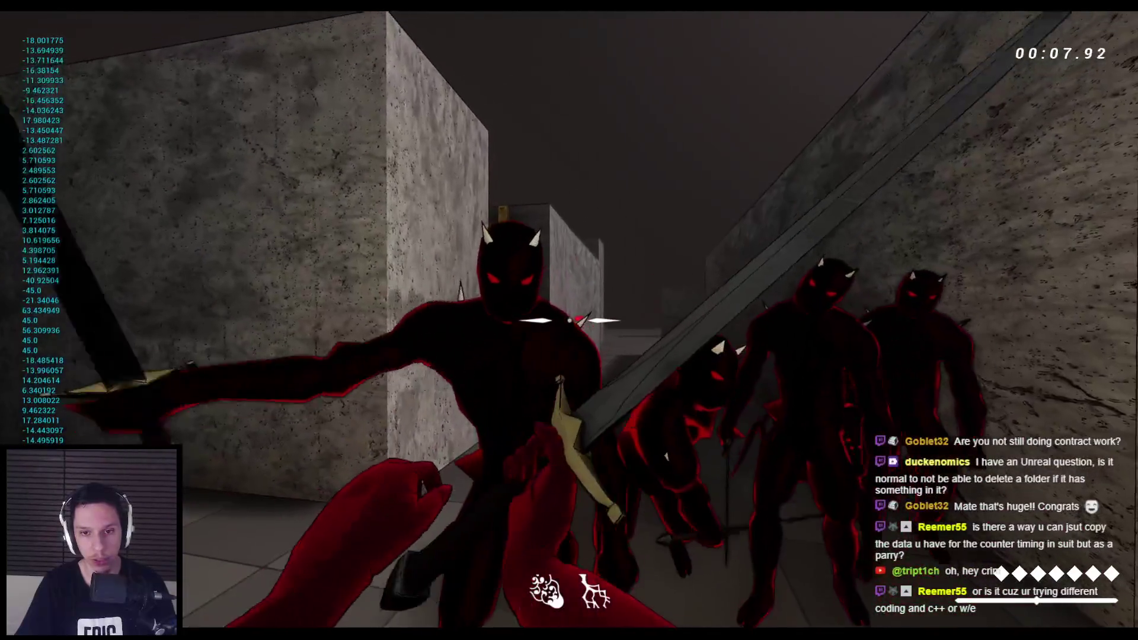
{"action": "key", "text": "s"}
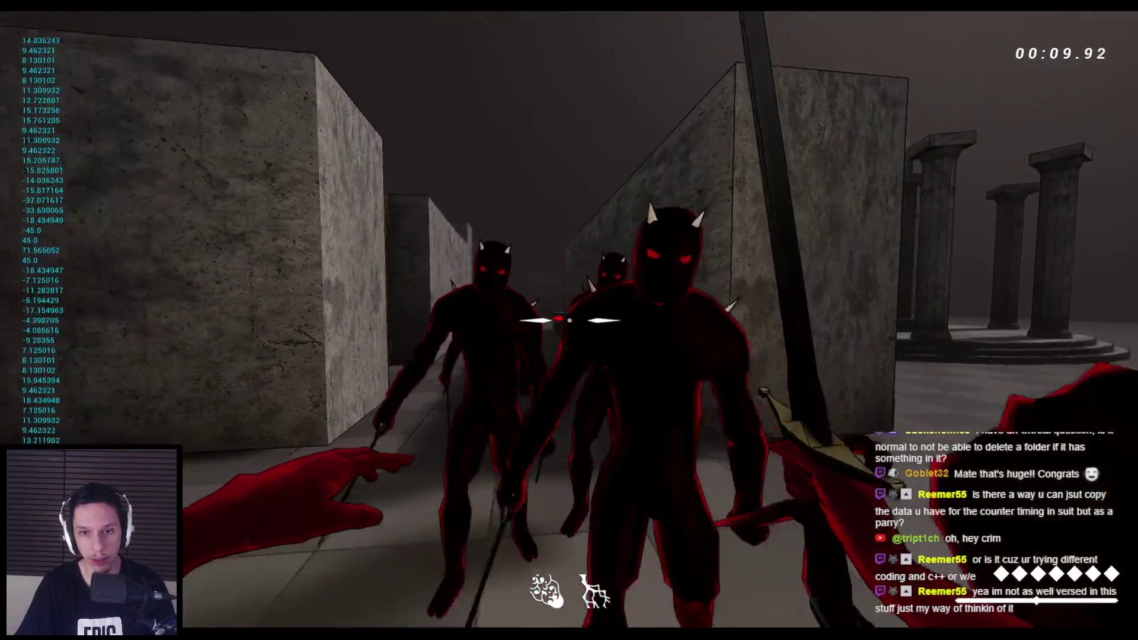
{"action": "left_click", "coordinate": [569, 320]}
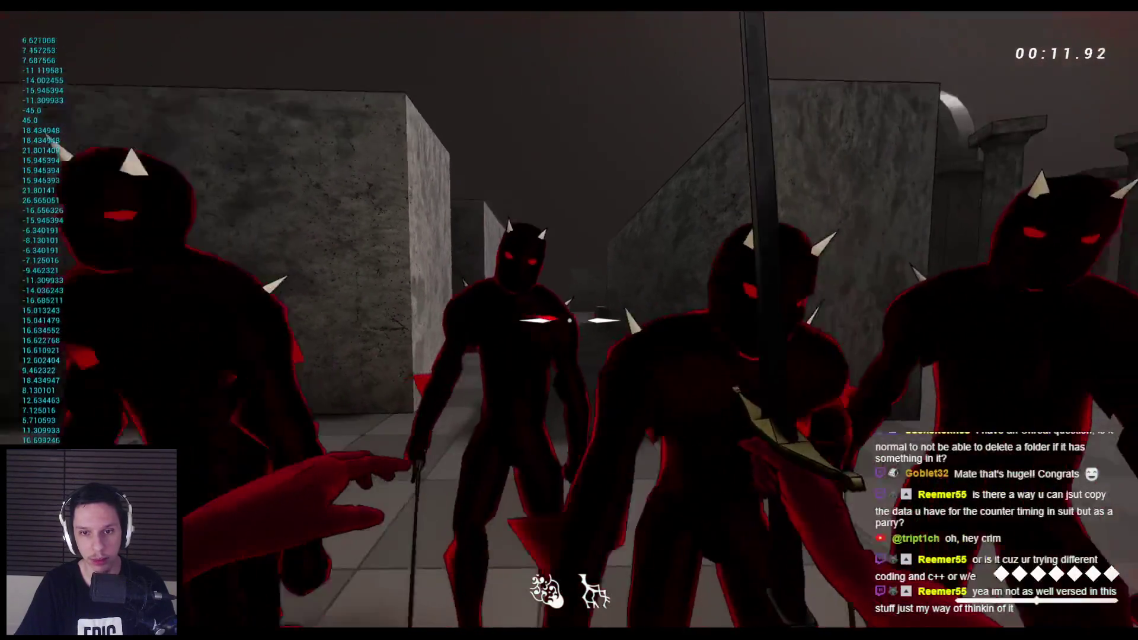
{"action": "left_click", "coordinate": [569, 320]}
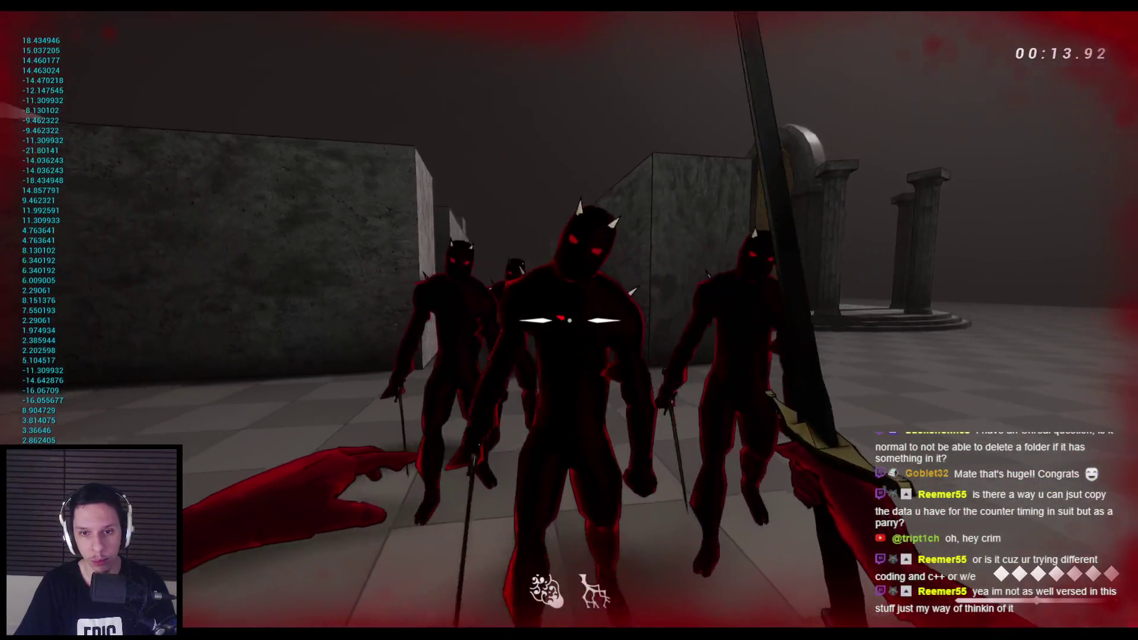
Restart the level after dying, attack another enemy, then stop the play session.
{"action": "key", "text": "r"}
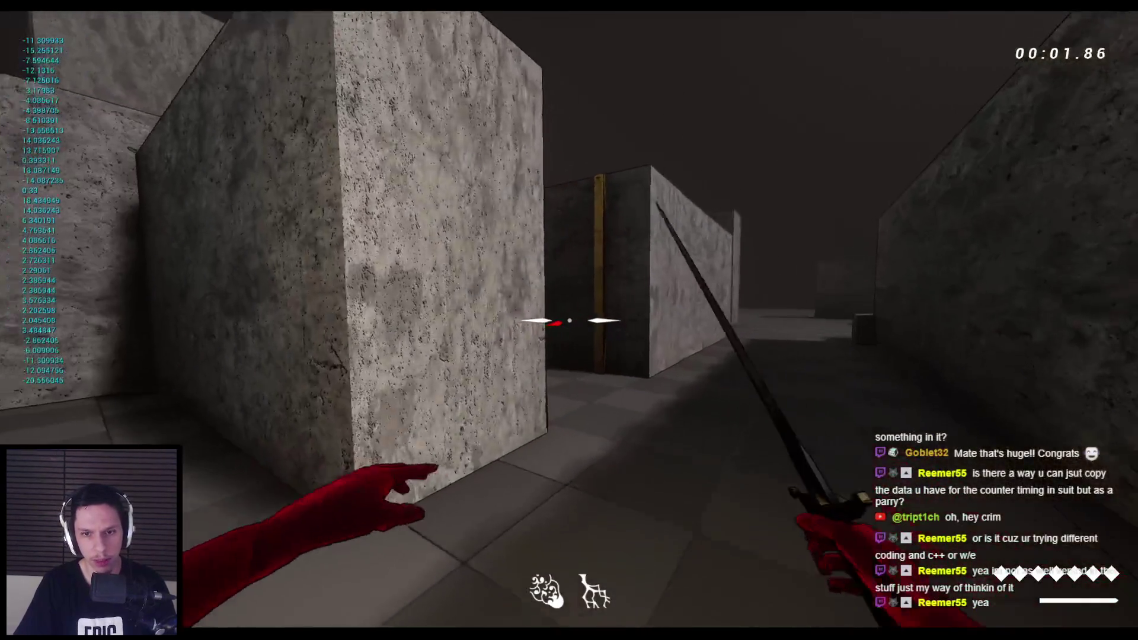
{"action": "left_click", "coordinate": [569, 320]}
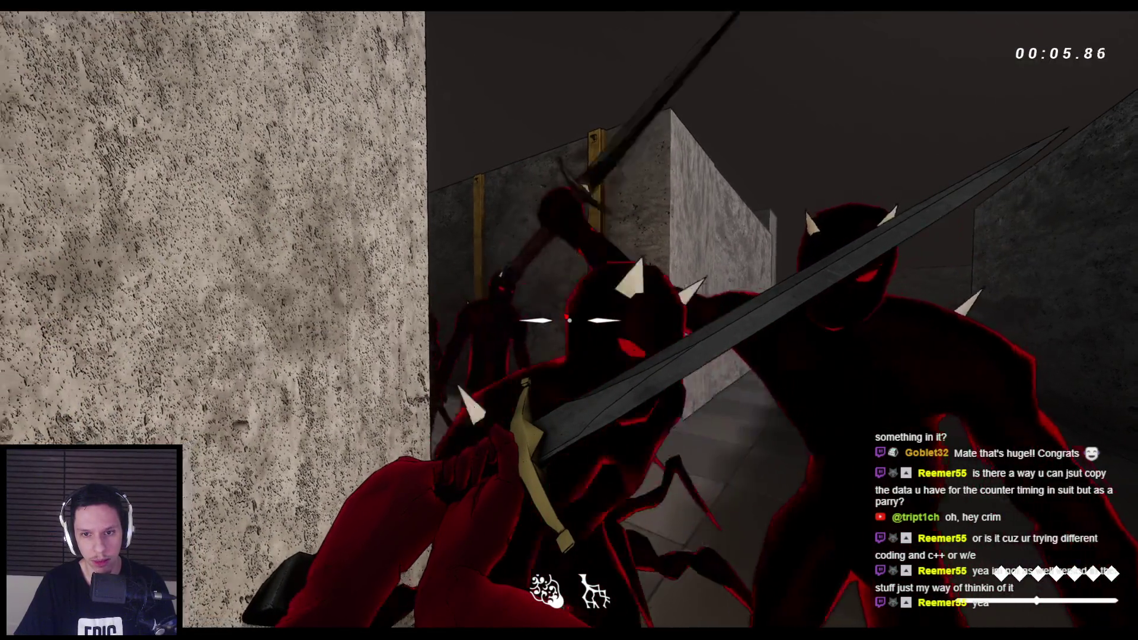
{"action": "key", "text": "Escape"}
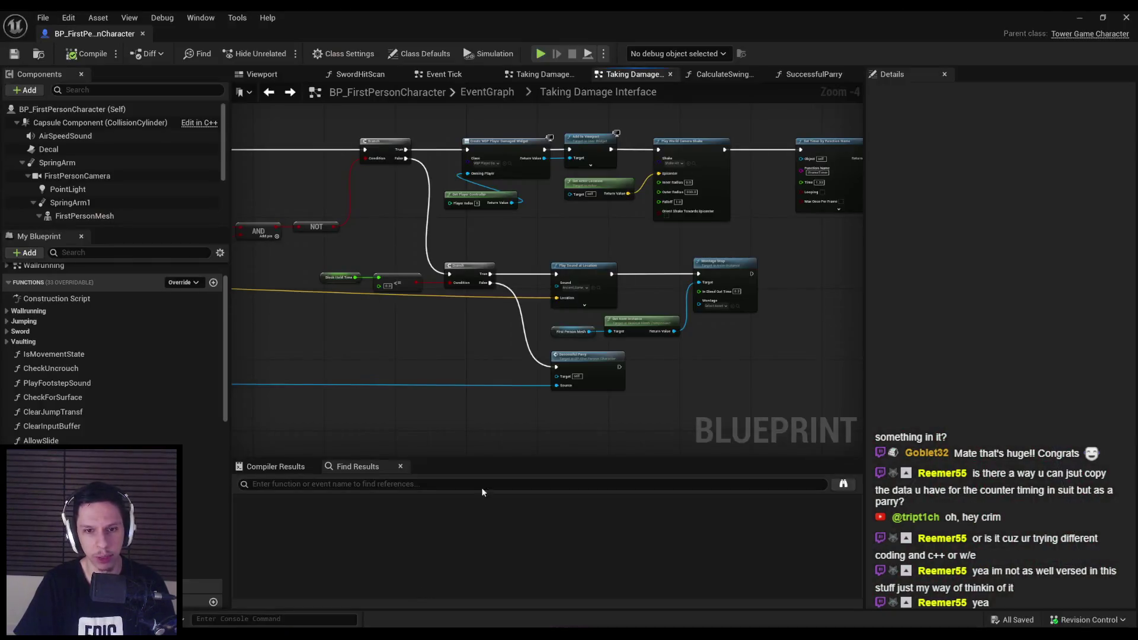
Wire the Branch's True to Successful Parry and False to Play Sound at Location.
{"action": "scroll", "coordinate": [485, 293], "scroll_direction": "up", "scroll_amount": 1}
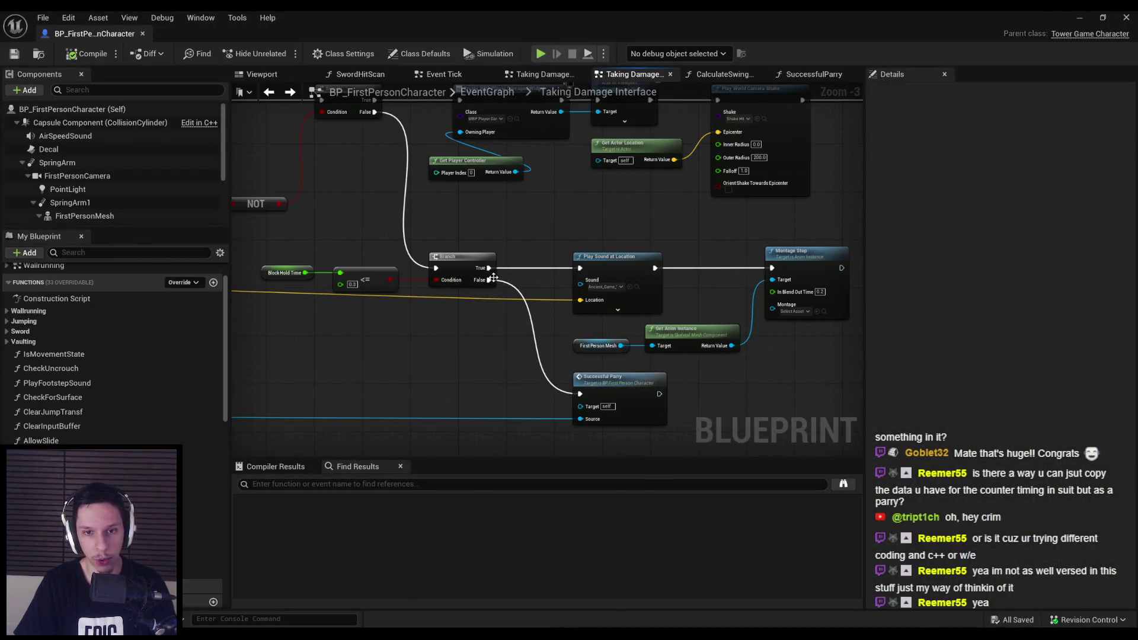
{"action": "mouse_move", "coordinate": [494, 287]}
{"action": "left_mouse_down"}
{"action": "mouse_move", "coordinate": [468, 231]}
{"action": "mouse_move", "coordinate": [548, 360]}
{"action": "left_mouse_up"}
{"action": "key", "text": "Escape"}
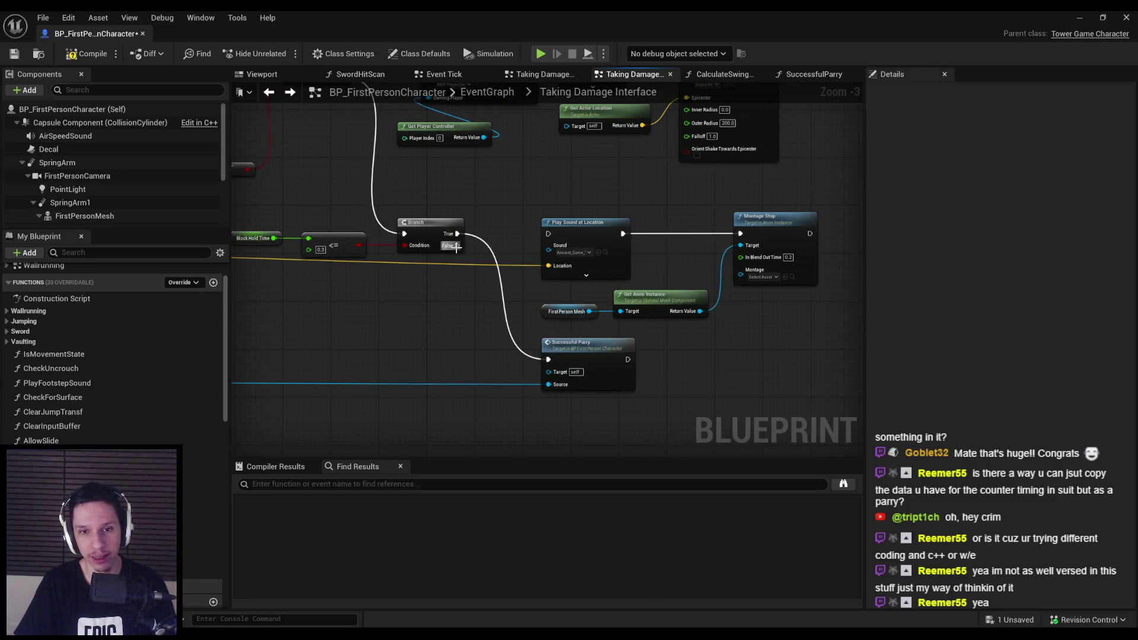
{"action": "scroll", "coordinate": [650, 198], "scroll_direction": "down", "scroll_amount": 2}
{"action": "left_click_drag", "start_coordinate": [550, 236], "coordinate": [702, 258]}
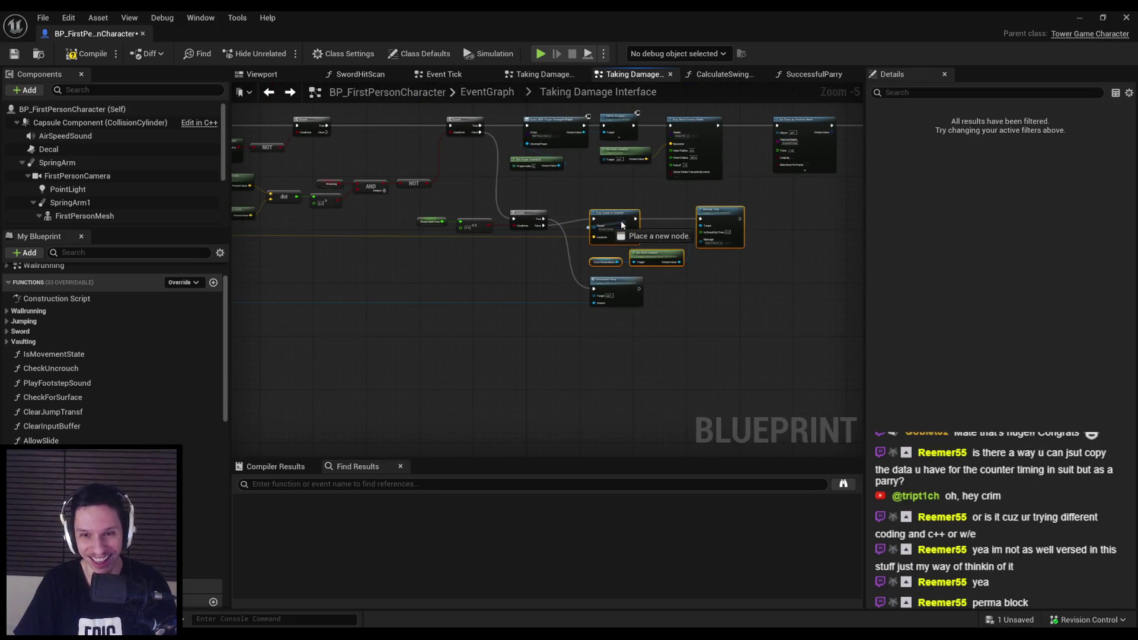
Move the sound and montage nodes down, Successful Parry up, and reposition the blue wire's reroute.
{"action": "left_click_drag", "start_coordinate": [612, 214], "coordinate": [614, 328]}
{"action": "left_click_drag", "start_coordinate": [620, 289], "coordinate": [620, 246]}
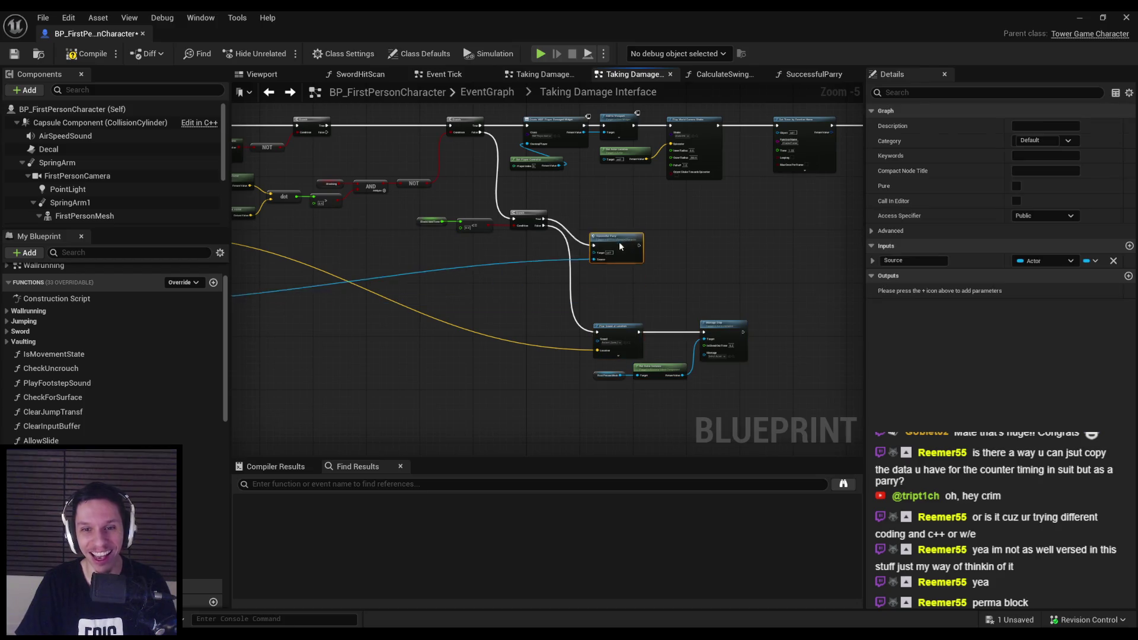
{"action": "left_click_drag", "start_coordinate": [420, 292], "coordinate": [704, 310]}
{"action": "mouse_move", "coordinate": [462, 346]}
{"action": "left_mouse_down"}
{"action": "mouse_move", "coordinate": [355, 330]}
{"action": "mouse_move", "coordinate": [397, 250]}
{"action": "left_mouse_up"}
{"action": "left_click_drag", "start_coordinate": [466, 264], "coordinate": [435, 290]}
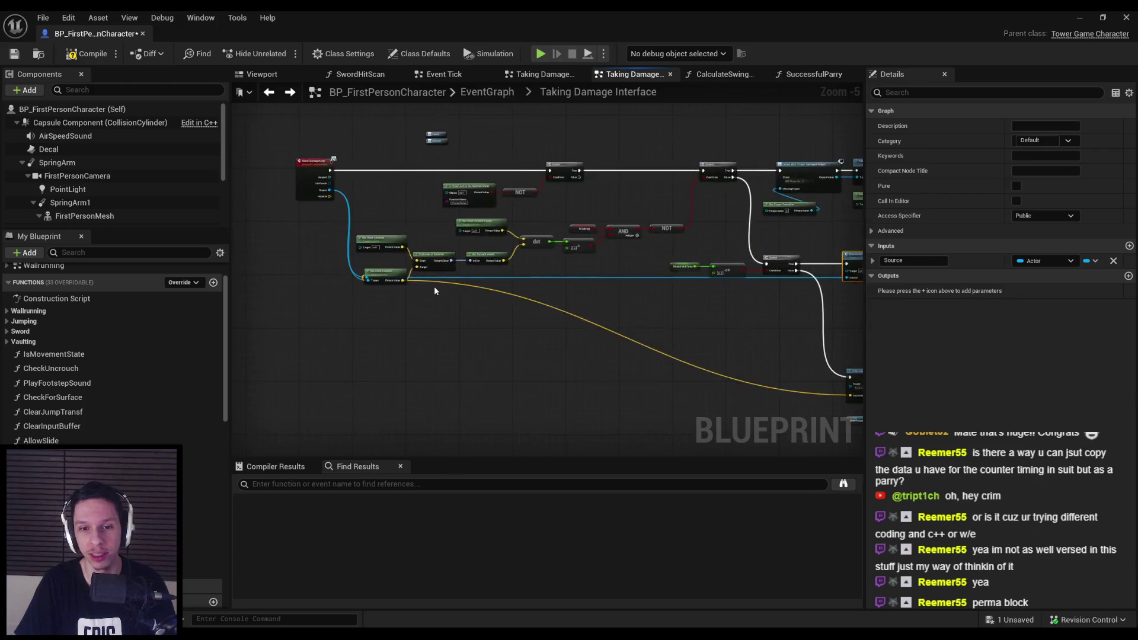
{"action": "scroll", "coordinate": [435, 290], "scroll_direction": "up", "scroll_amount": 2}
{"action": "key", "text": "ctrl+z"}
{"action": "key", "text": "ctrl+z"}
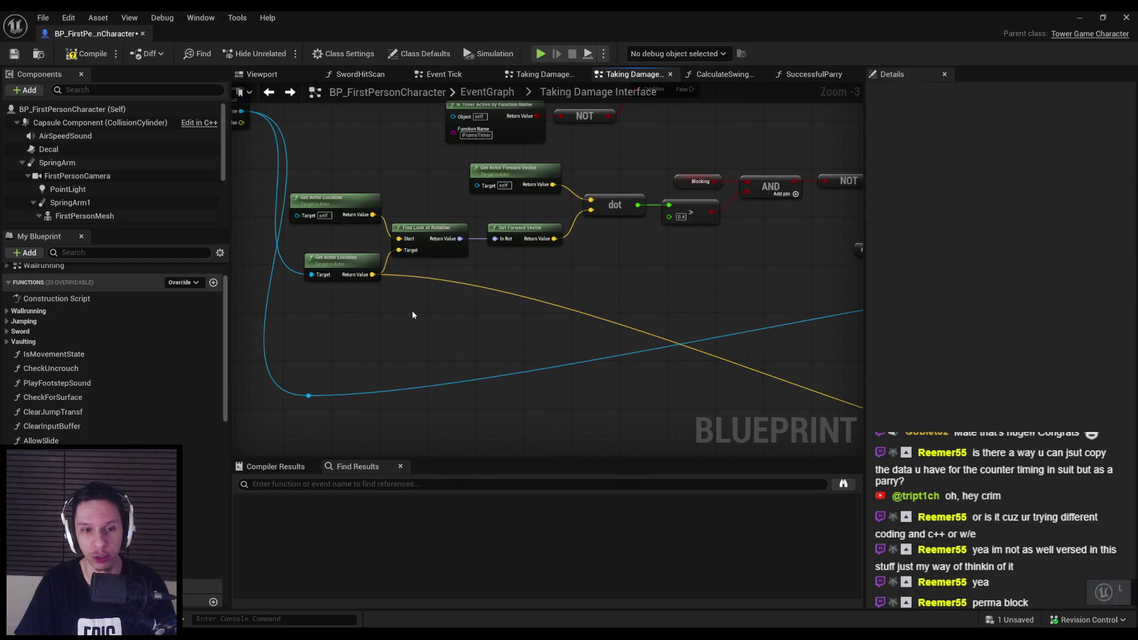
{"action": "mouse_move", "coordinate": [314, 304]}
{"action": "left_mouse_down"}
{"action": "mouse_move", "coordinate": [474, 321]}
{"action": "mouse_move", "coordinate": [391, 287]}
{"action": "left_mouse_up"}
Shift two left-side nodes upward together, then minimize the Blueprint editor.
{"action": "scroll", "coordinate": [475, 321], "scroll_direction": "down", "scroll_amount": 1}
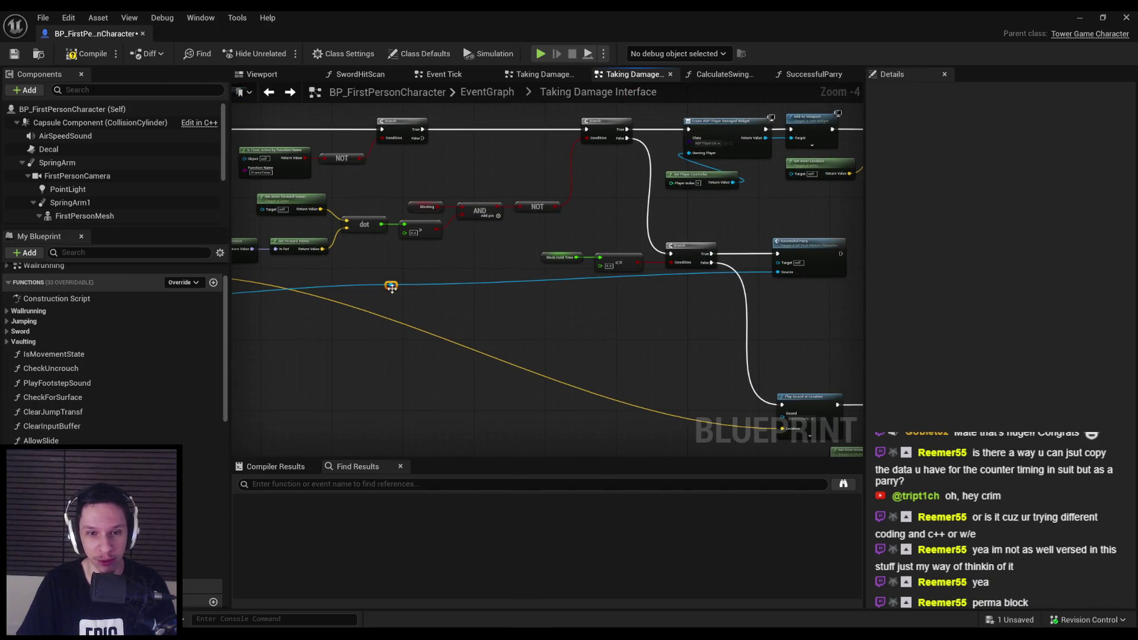
{"action": "left_click_drag", "start_coordinate": [714, 297], "coordinate": [660, 314]}
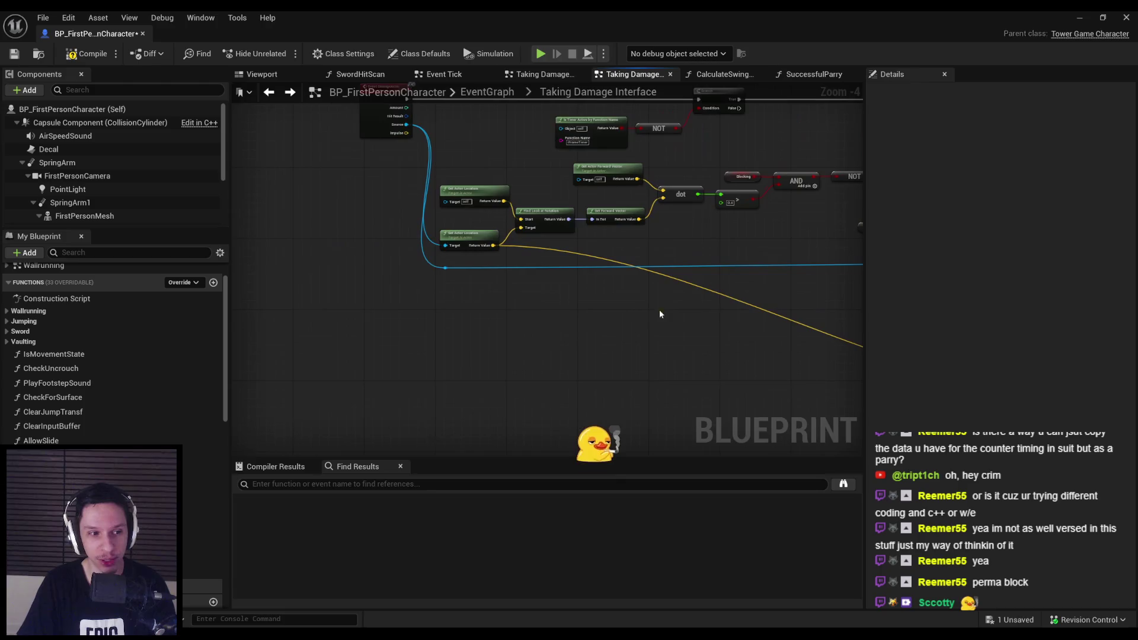
{"action": "scroll", "coordinate": [428, 265], "scroll_direction": "down", "scroll_amount": 1}
{"action": "left_click_drag", "start_coordinate": [428, 265], "coordinate": [709, 379]}
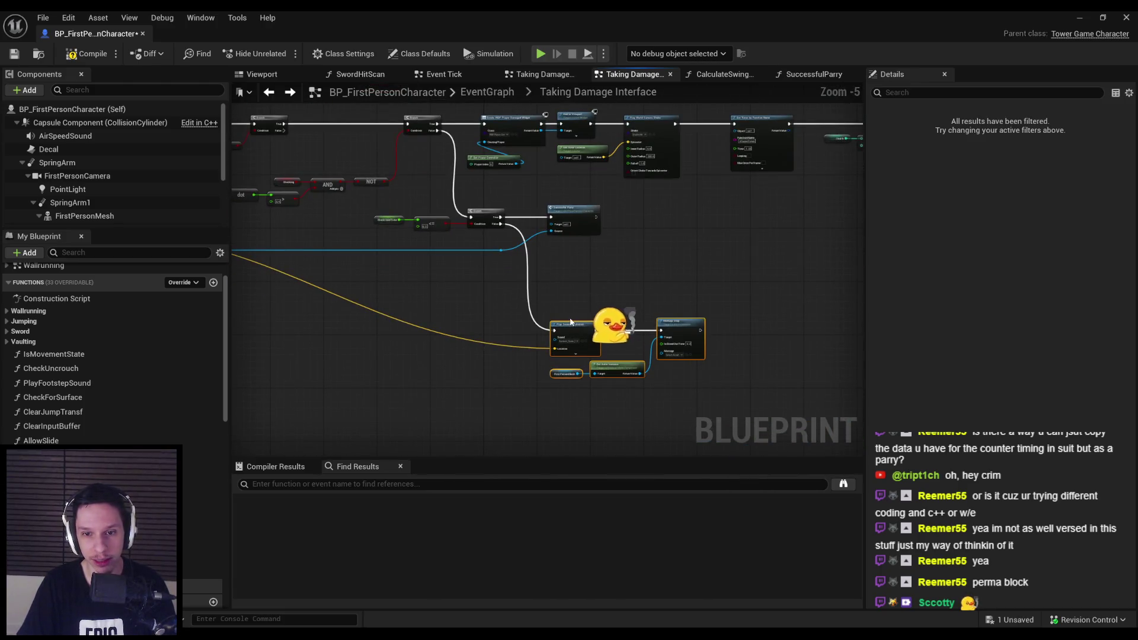
{"action": "left_click_drag", "start_coordinate": [579, 304], "coordinate": [568, 260]}
{"action": "left_click", "coordinate": [530, 335]}
{"action": "scroll", "coordinate": [254, 160], "scroll_direction": "up", "scroll_amount": 2}
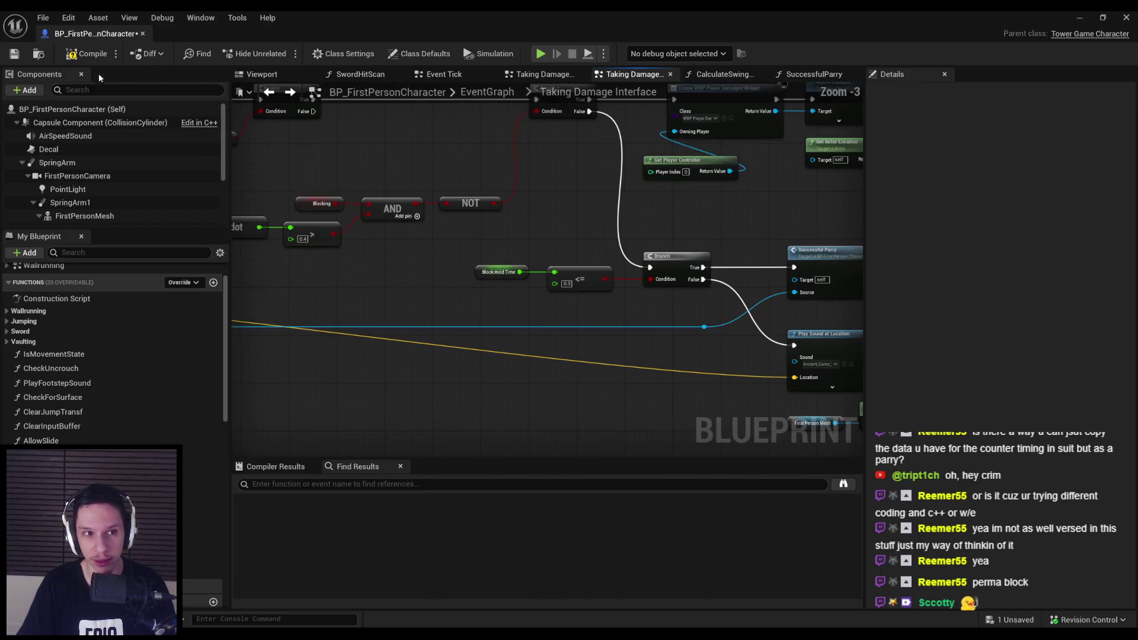
{"action": "scroll", "coordinate": [419, 285], "scroll_direction": "down", "scroll_amount": 1}
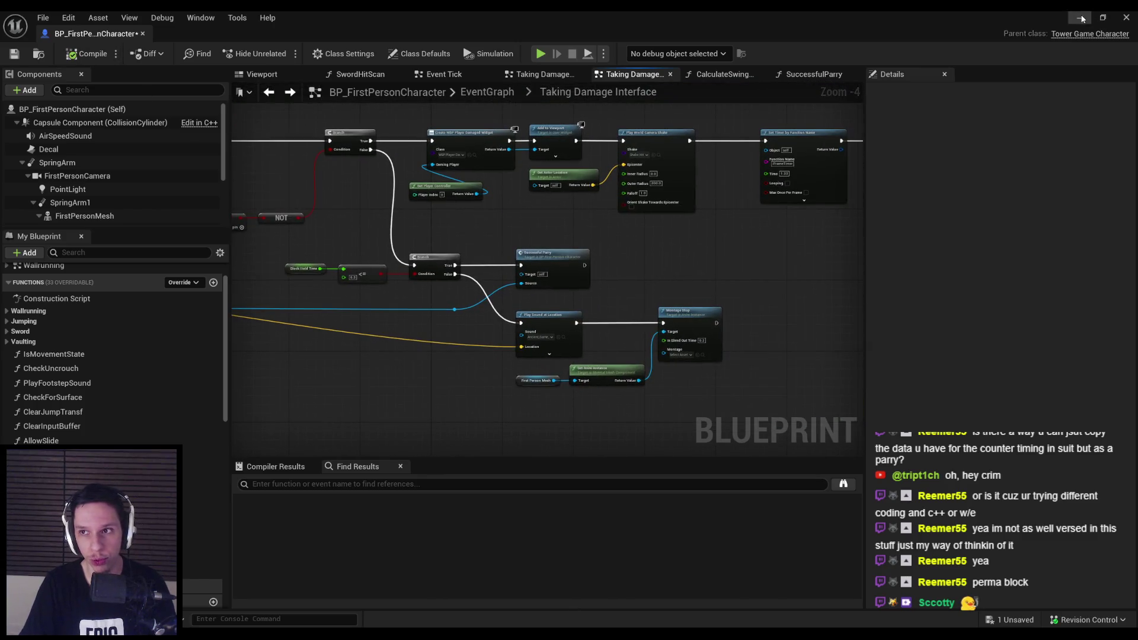
{"action": "left_click", "coordinate": [1081, 19]}
Start Play In Editor and swing the sword at the groups of demons.
{"action": "key", "text": "alt+p"}
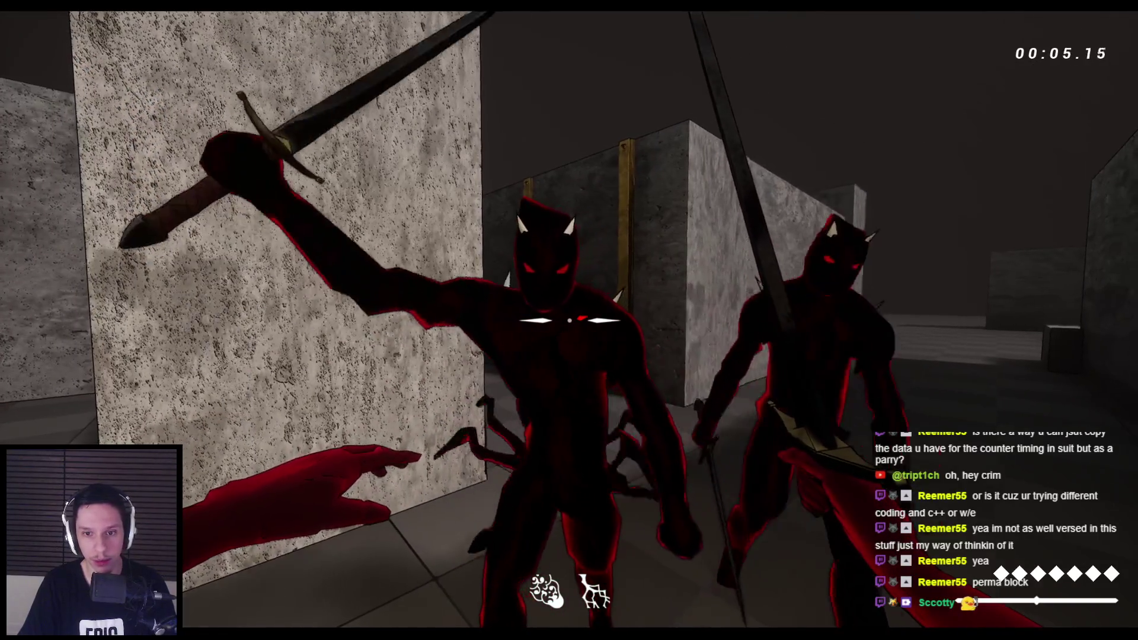
{"action": "left_click", "coordinate": [569, 320]}
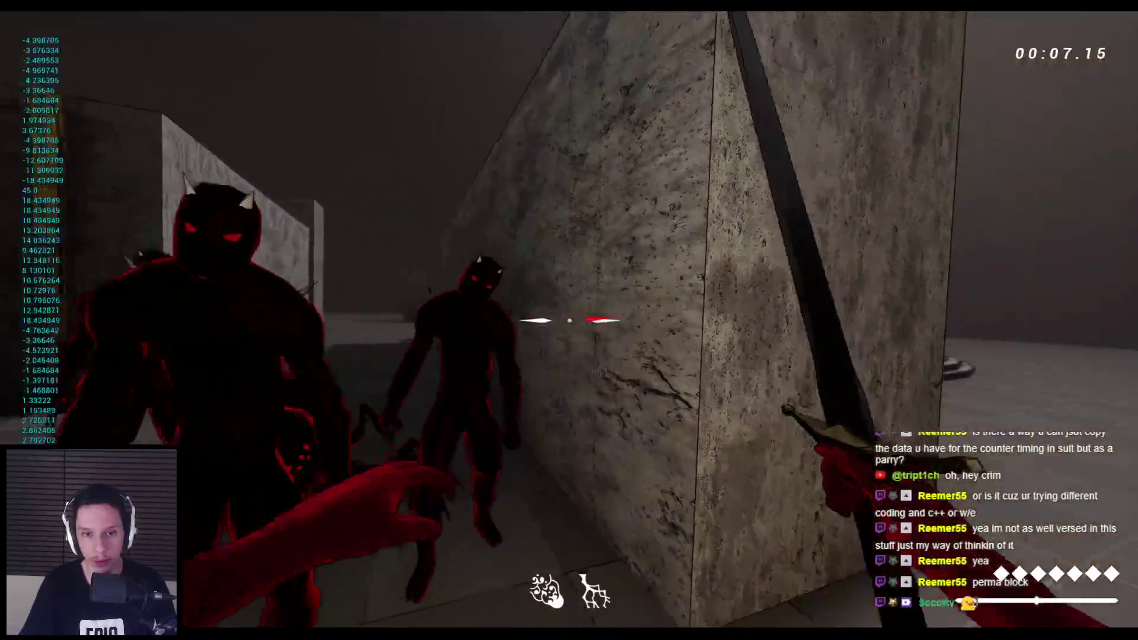
{"action": "left_click", "coordinate": [569, 320]}
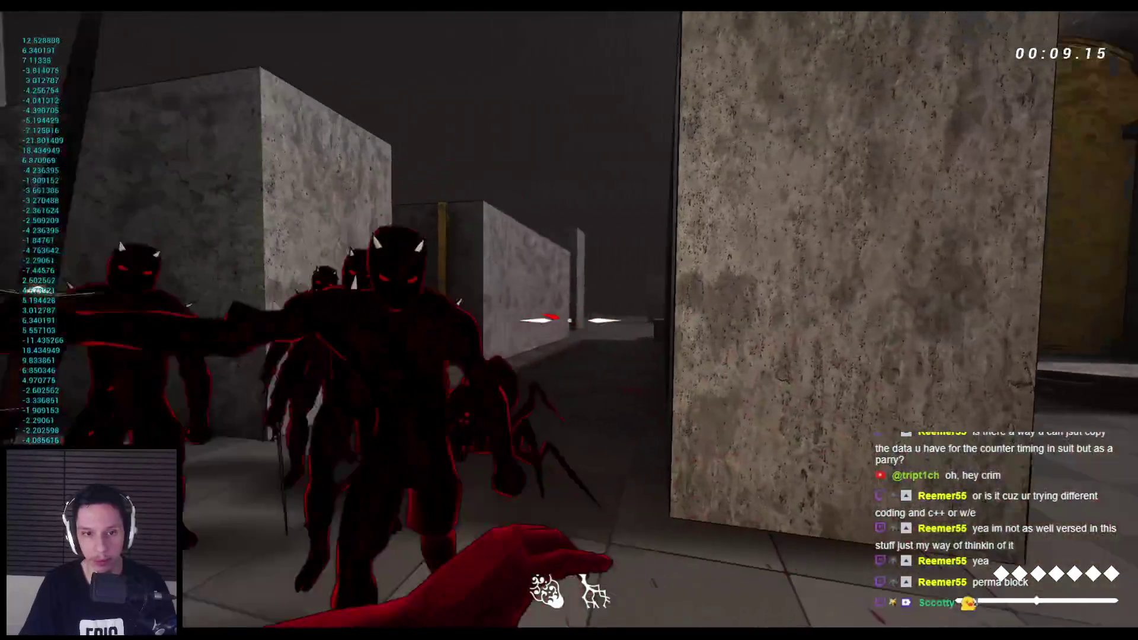
{"action": "left_click", "coordinate": [569, 320]}
{"action": "left_click", "coordinate": [569, 320]}
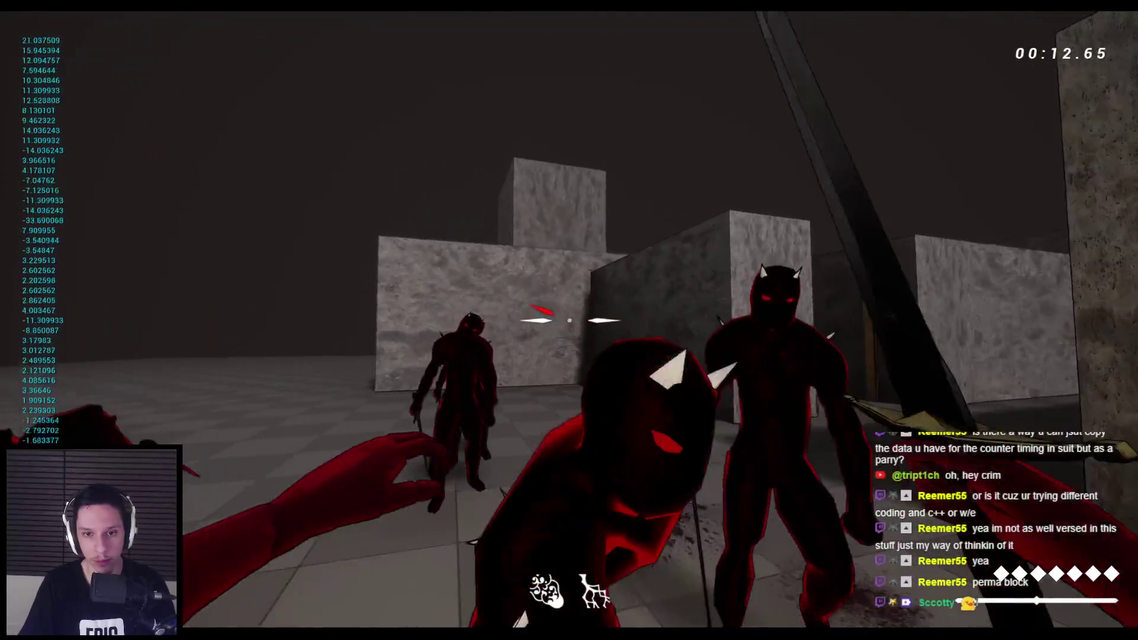
{"action": "left_click", "coordinate": [569, 320]}
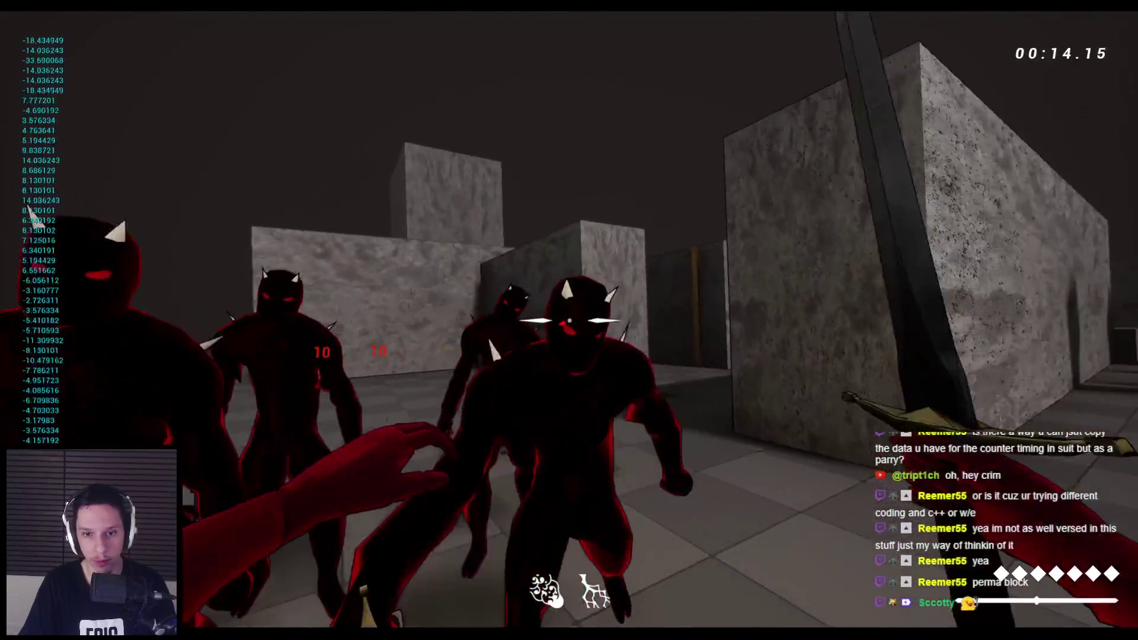
{"action": "left_click", "coordinate": [569, 320]}
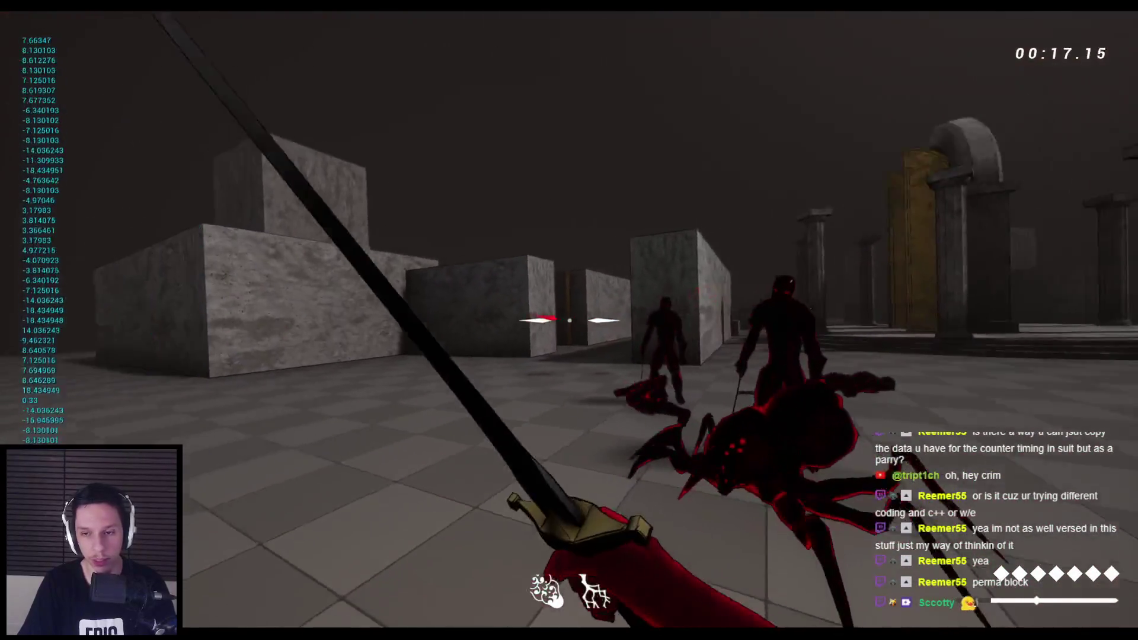
{"action": "left_click", "coordinate": [569, 320]}
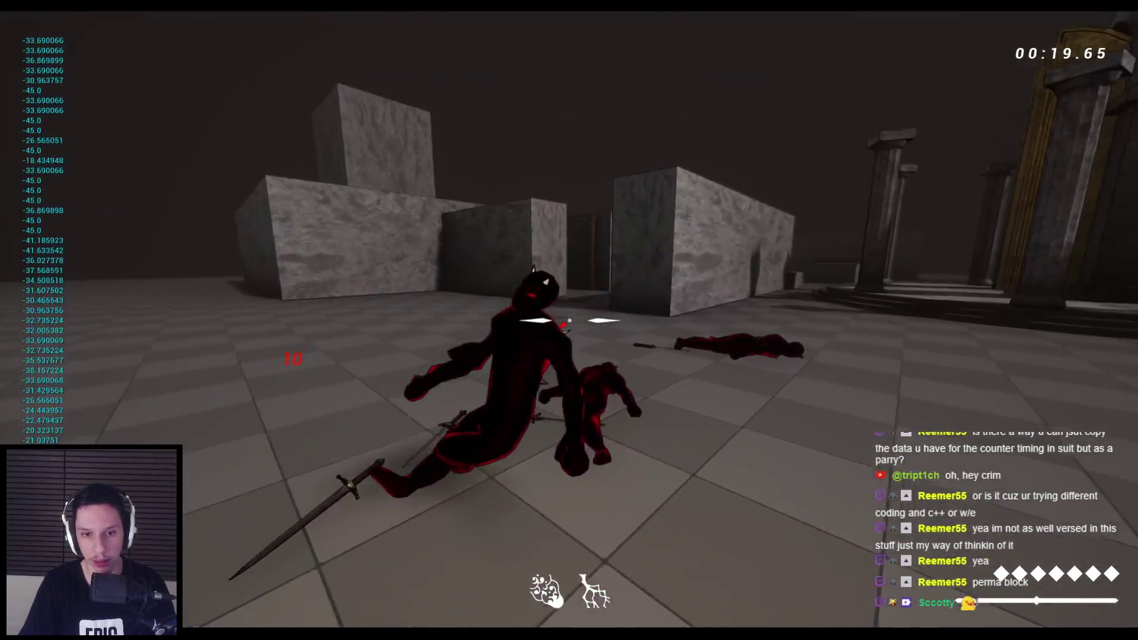
Keep slashing the nearby demons and the lunging spider demon.
{"action": "left_click", "coordinate": [569, 320]}
{"action": "left_click", "coordinate": [569, 320]}
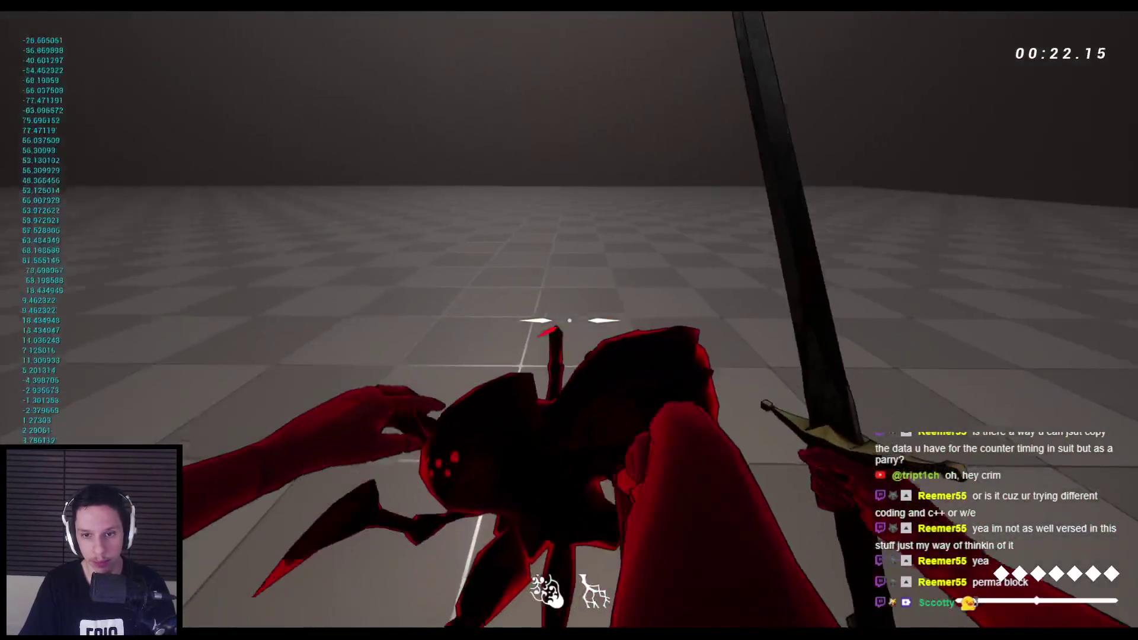
{"action": "left_click", "coordinate": [569, 320]}
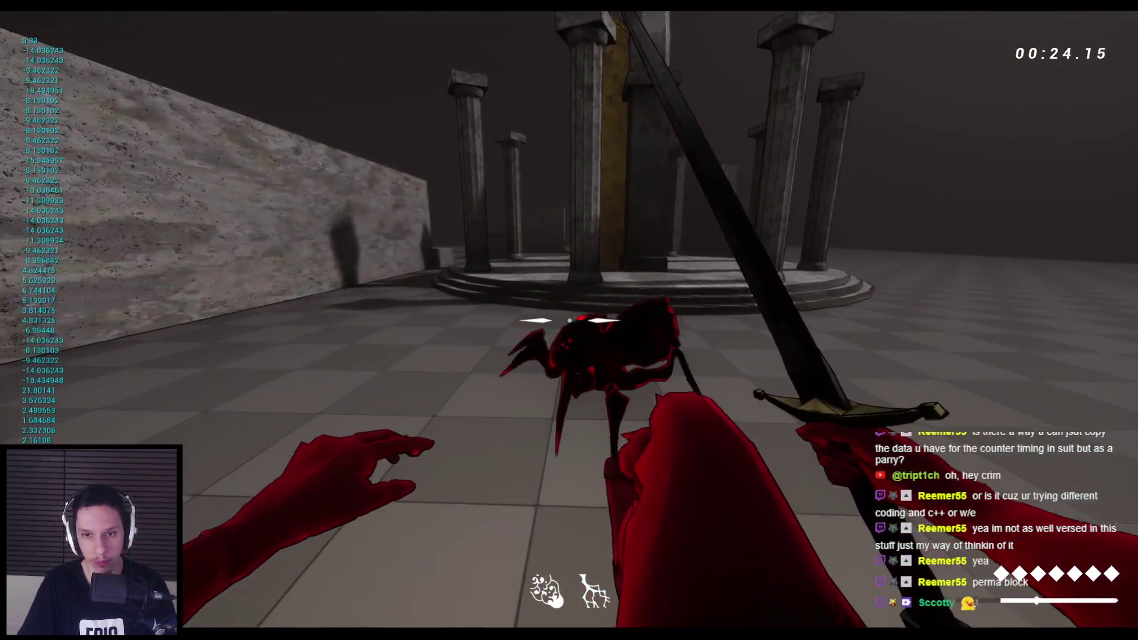
{"action": "left_click", "coordinate": [569, 320]}
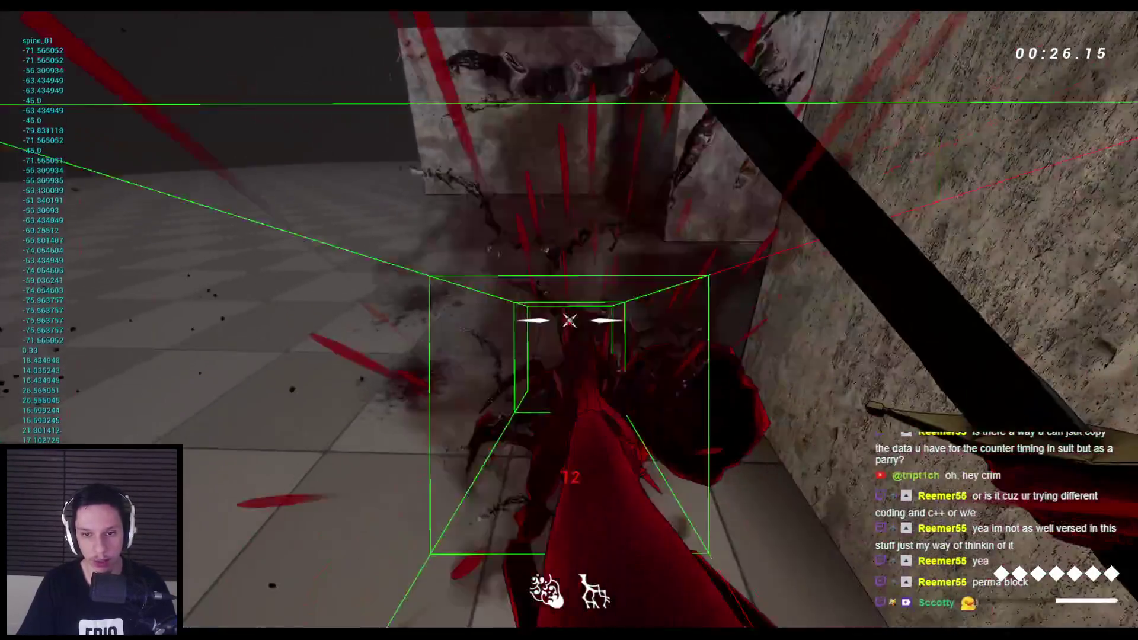
{"action": "left_click", "coordinate": [569, 320]}
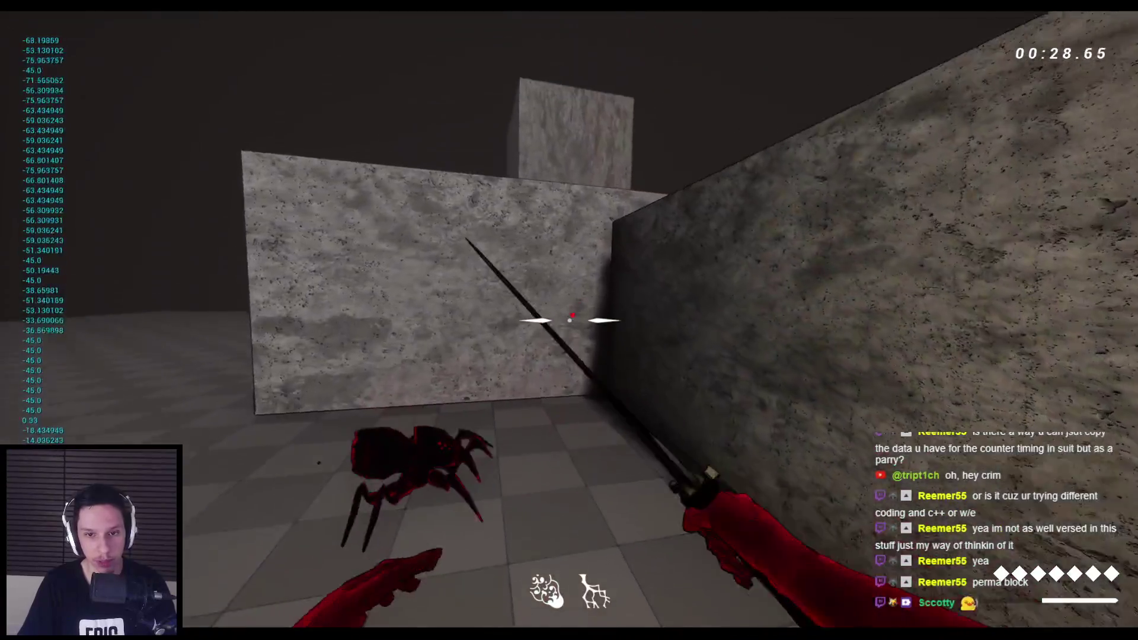
{"action": "left_click", "coordinate": [569, 320]}
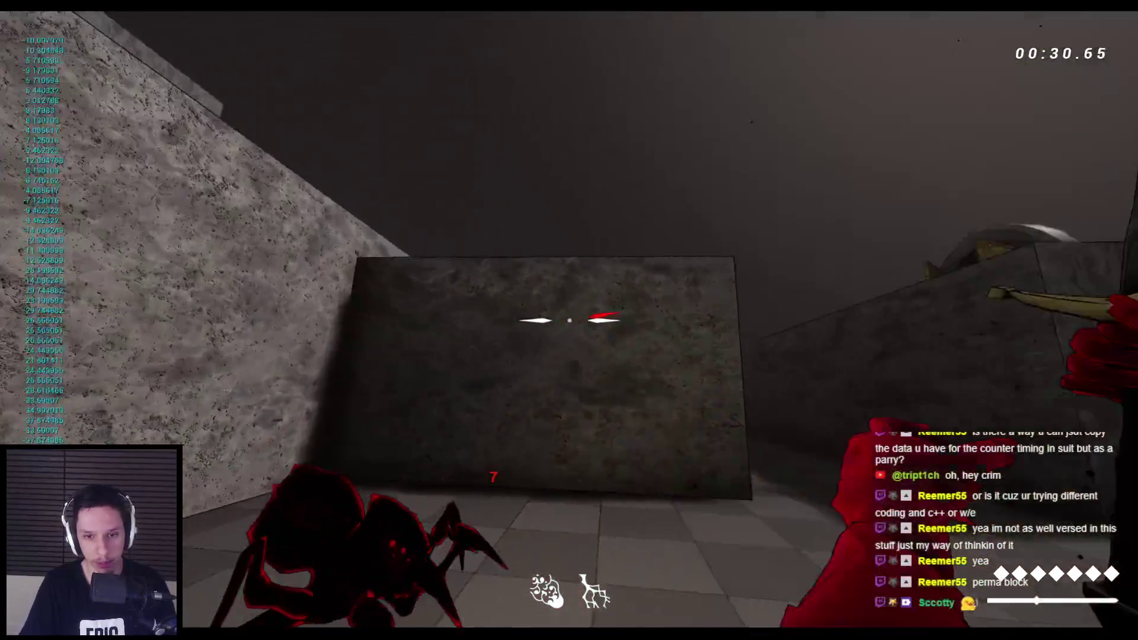
{"action": "left_click", "coordinate": [569, 320]}
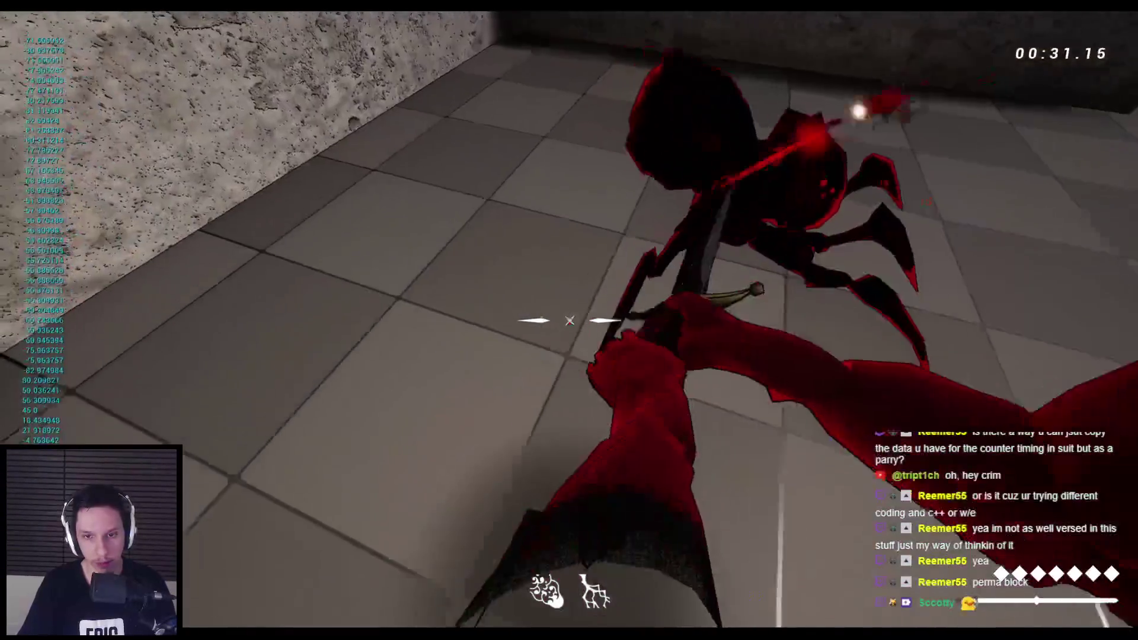
Jump onto the wall tops and back down, then stop the play session.
{"action": "key", "text": "space"}
{"action": "key", "text": "space"}
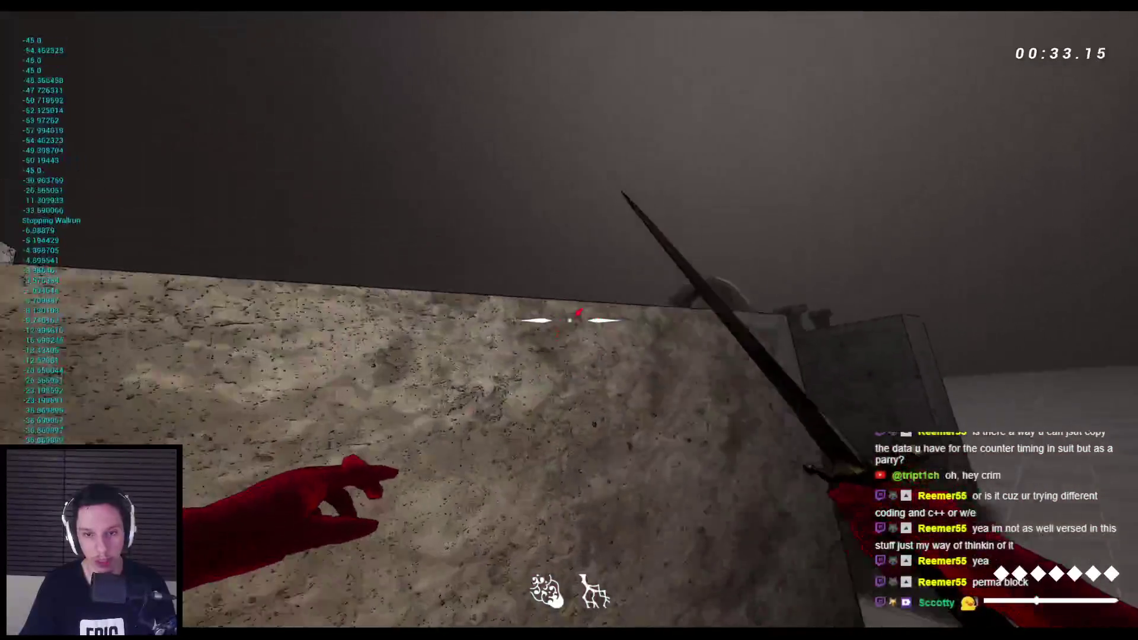
{"action": "key", "text": "w"}
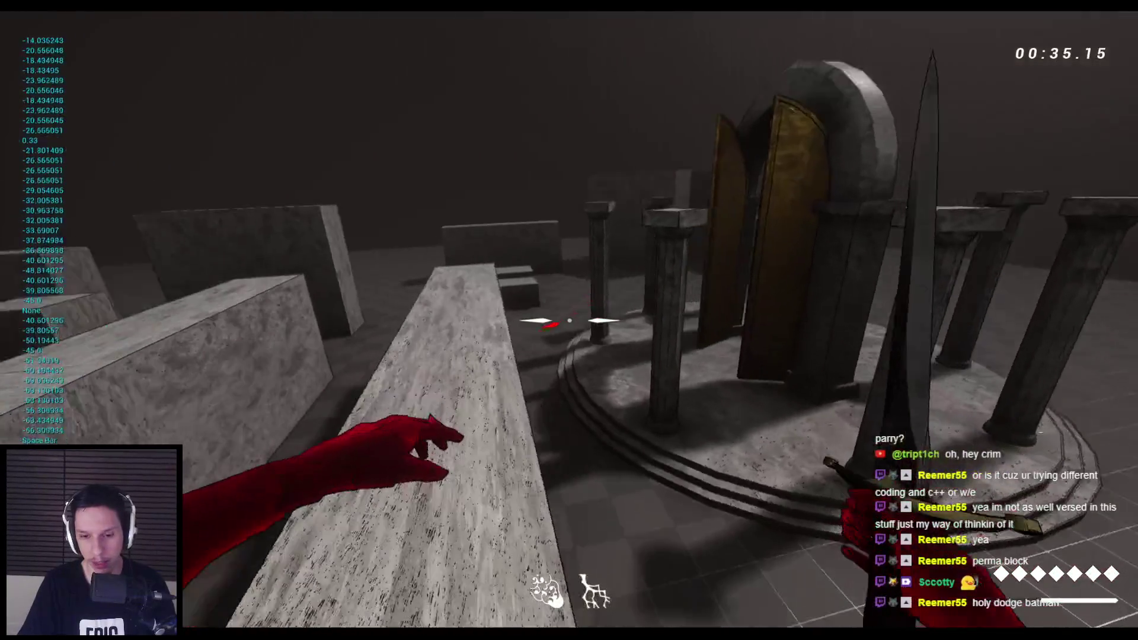
{"action": "key", "text": "space"}
{"action": "key", "text": "space"}
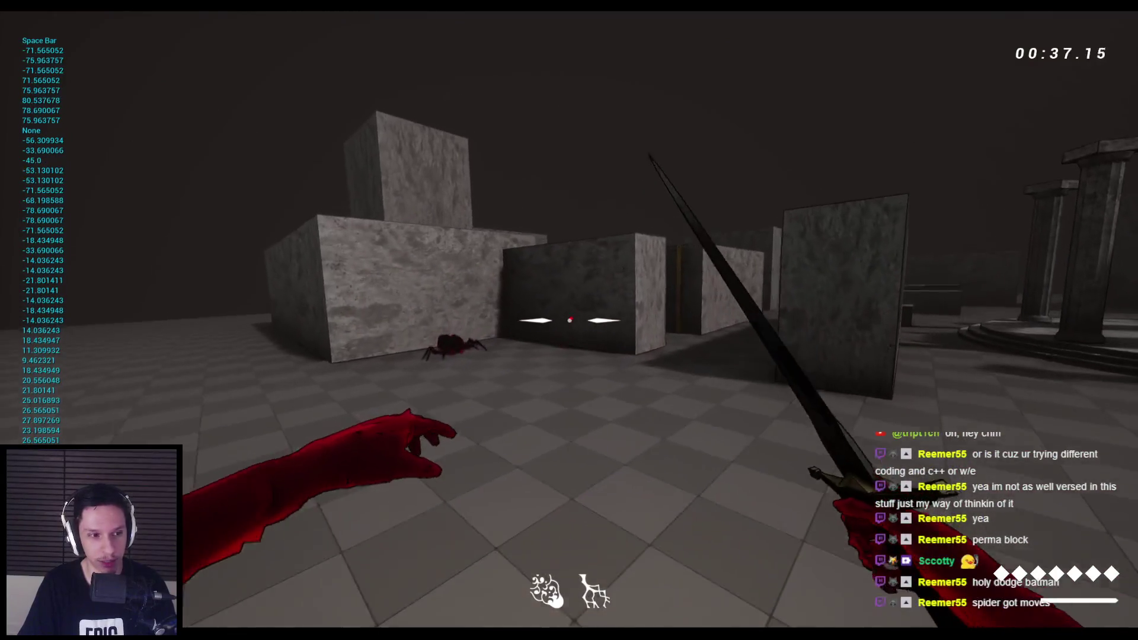
{"action": "key", "text": "Escape"}
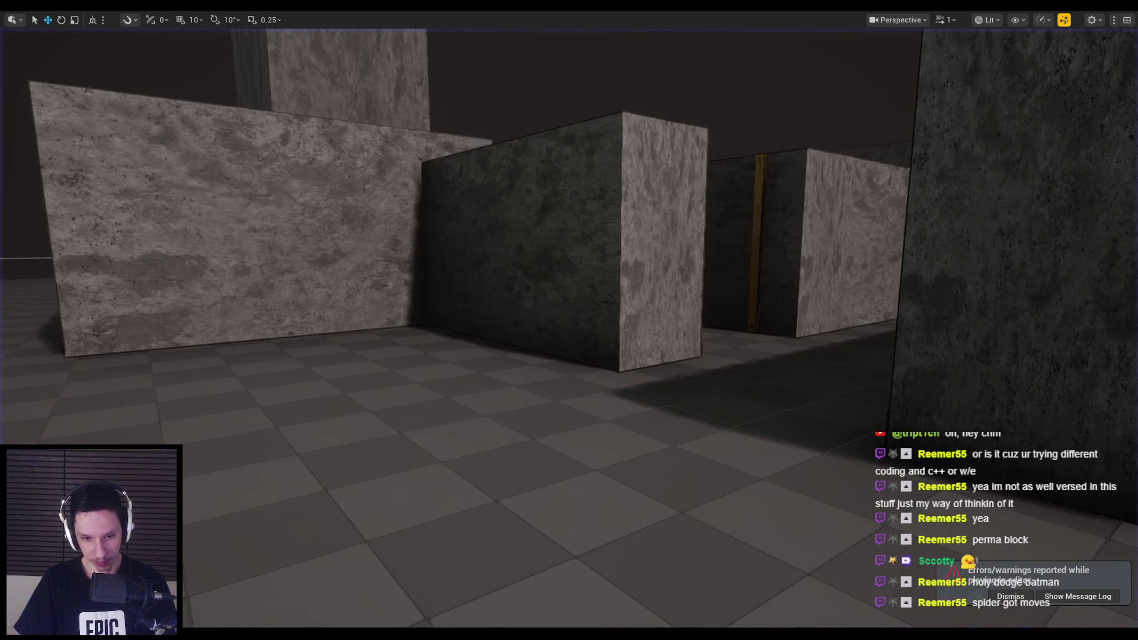
Switch to the BP_FirstPersonCharacter editor and save the blueprint with Ctrl+S.
{"action": "mouse_move", "coordinate": [408, 623]}
{"action": "left_click", "coordinate": [409, 587]}
{"action": "scroll", "coordinate": [470, 308], "scroll_direction": "down", "scroll_amount": 1}
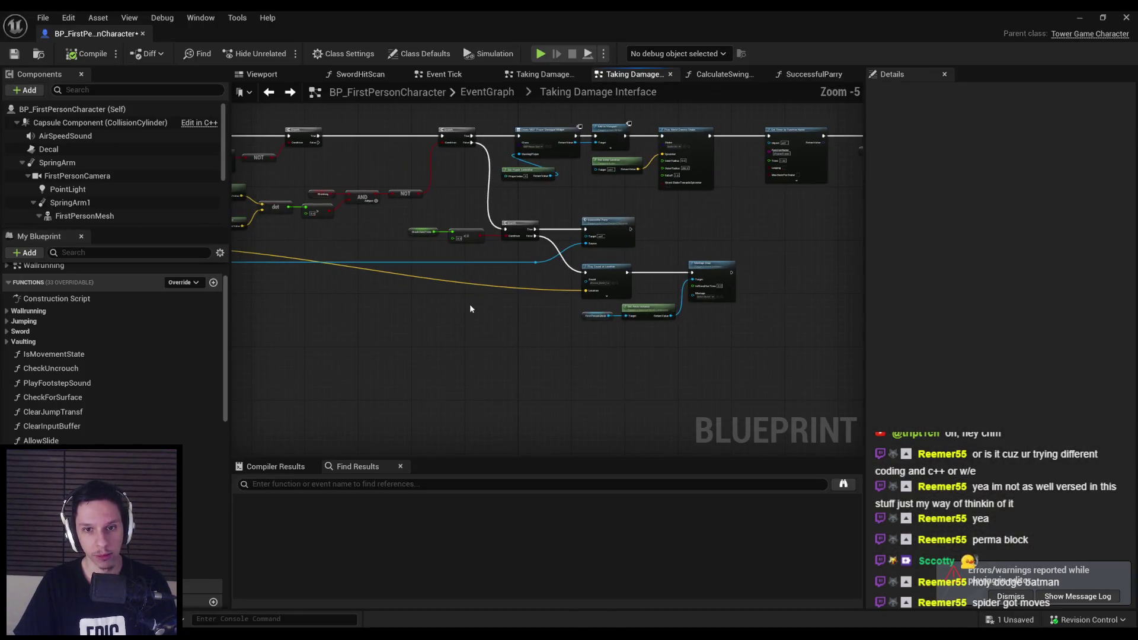
{"action": "key", "text": "ctrl+s"}
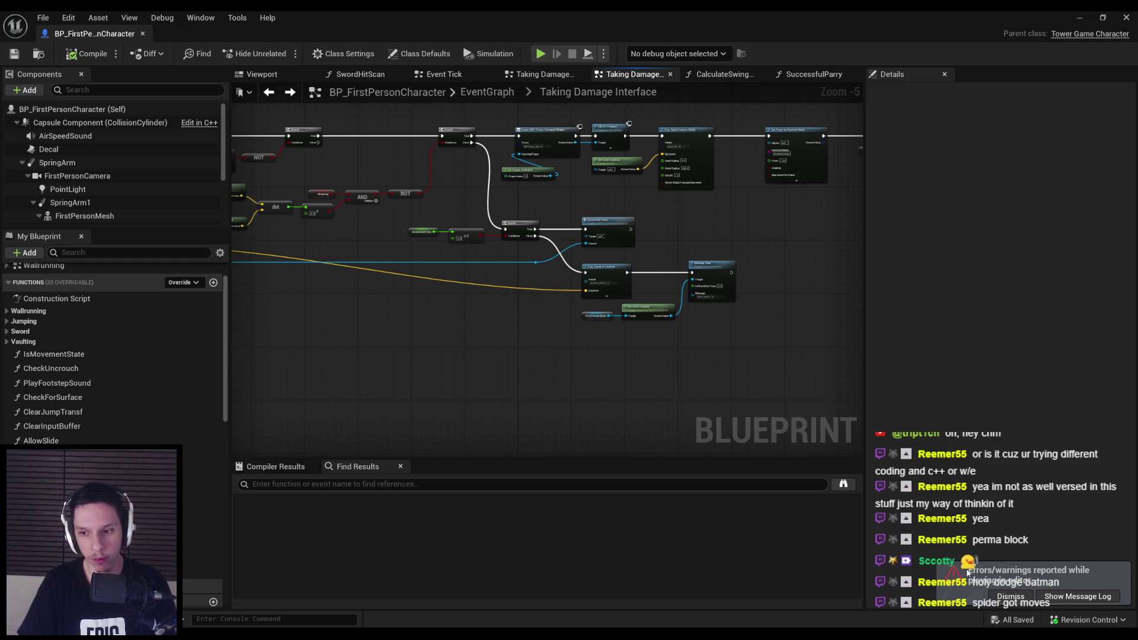
Zoom in and out repeatedly across the Taking Damage Interface graph.
{"action": "scroll", "coordinate": [535, 334], "scroll_direction": "up", "scroll_amount": 2}
{"action": "scroll", "coordinate": [769, 296], "scroll_direction": "down", "scroll_amount": 3}
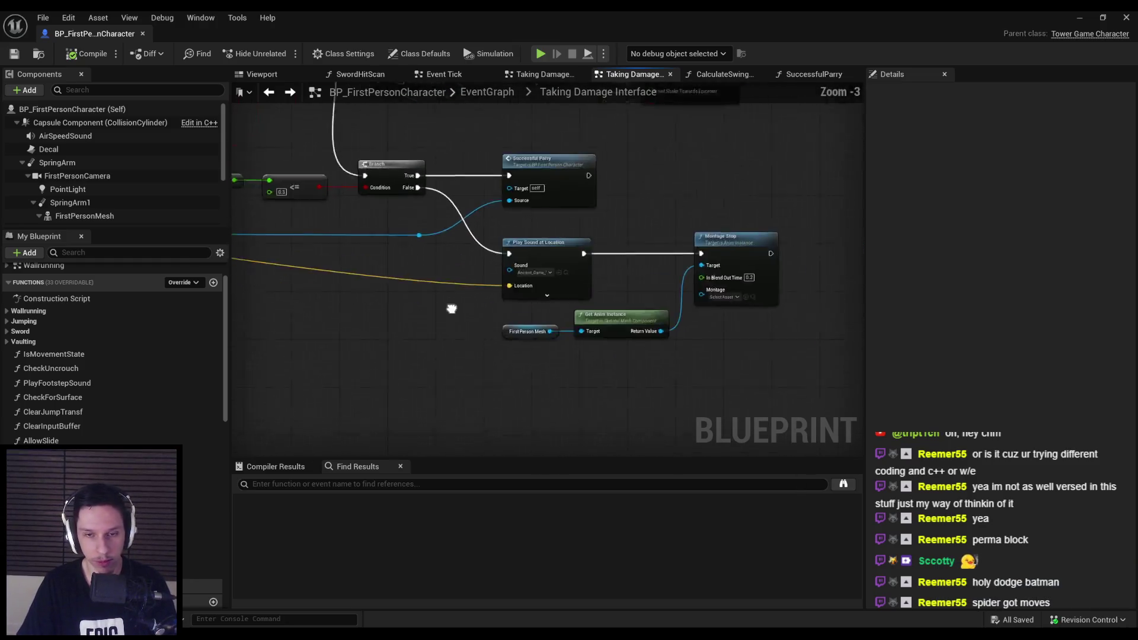
{"action": "scroll", "coordinate": [770, 297], "scroll_direction": "up", "scroll_amount": 2}
{"action": "scroll", "coordinate": [762, 302], "scroll_direction": "down", "scroll_amount": 1}
{"action": "scroll", "coordinate": [762, 302], "scroll_direction": "up", "scroll_amount": 4}
{"action": "scroll", "coordinate": [430, 289], "scroll_direction": "down", "scroll_amount": 4}
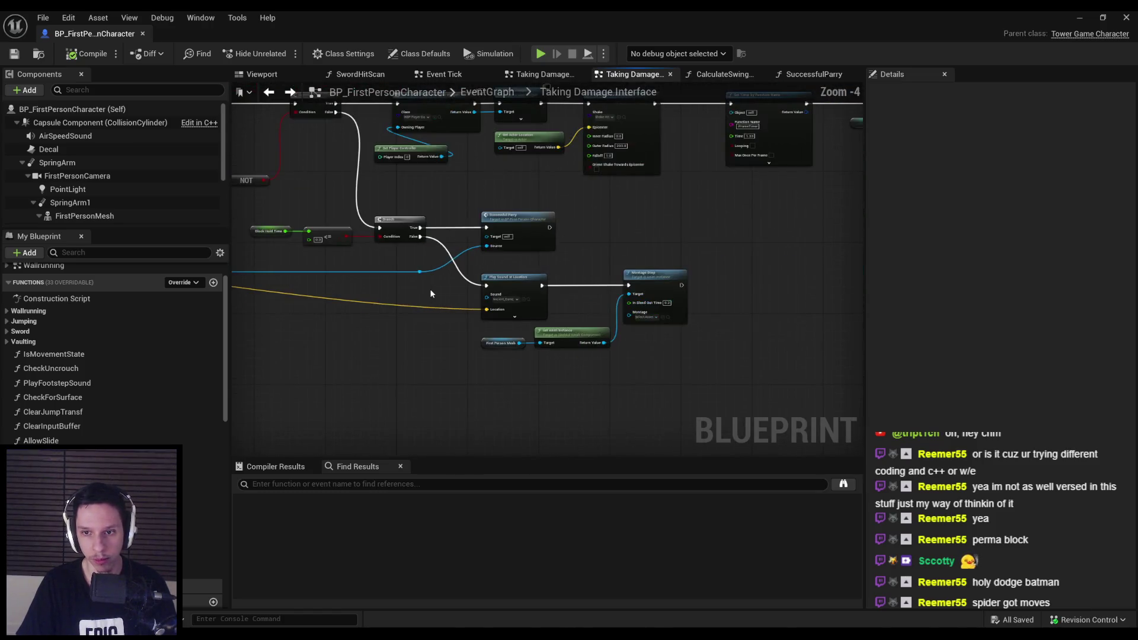
{"action": "scroll", "coordinate": [428, 290], "scroll_direction": "up", "scroll_amount": 2}
{"action": "scroll", "coordinate": [451, 261], "scroll_direction": "down", "scroll_amount": 3}
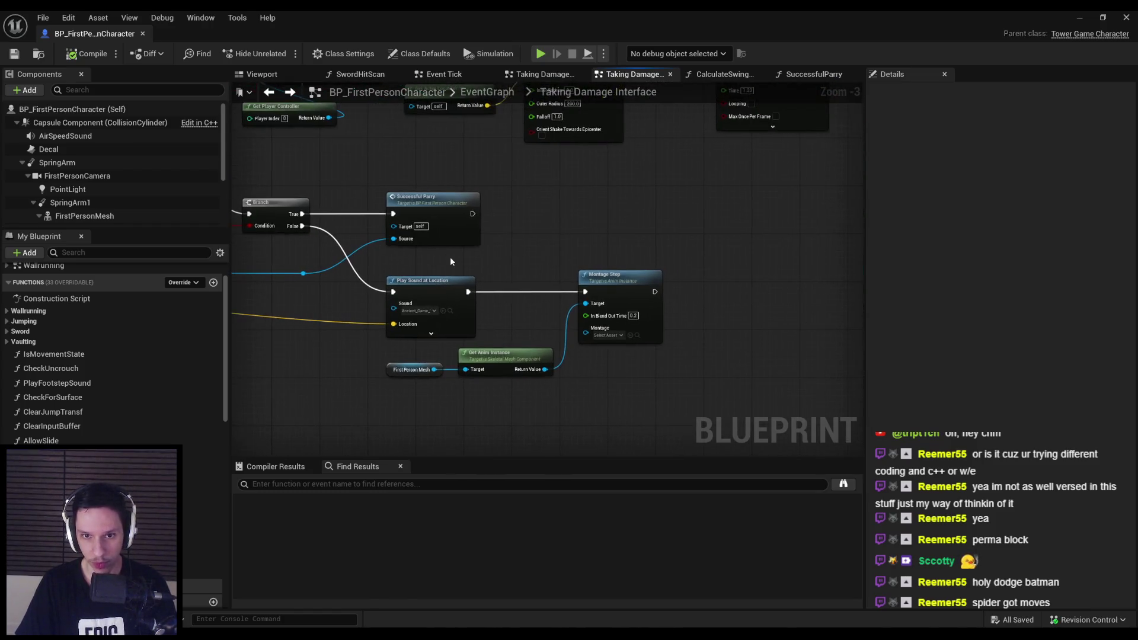
{"action": "scroll", "coordinate": [389, 301], "scroll_direction": "up", "scroll_amount": 3}
{"action": "scroll", "coordinate": [100, 373], "scroll_direction": "up", "scroll_amount": 2}
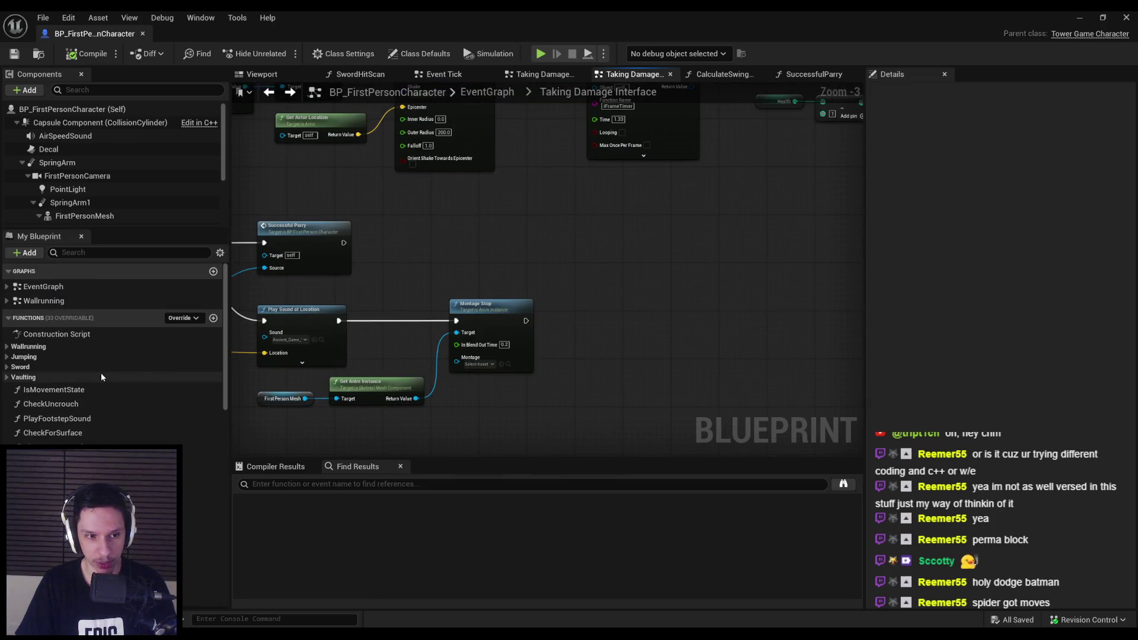
{"action": "scroll", "coordinate": [48, 383], "scroll_direction": "down", "scroll_amount": 3}
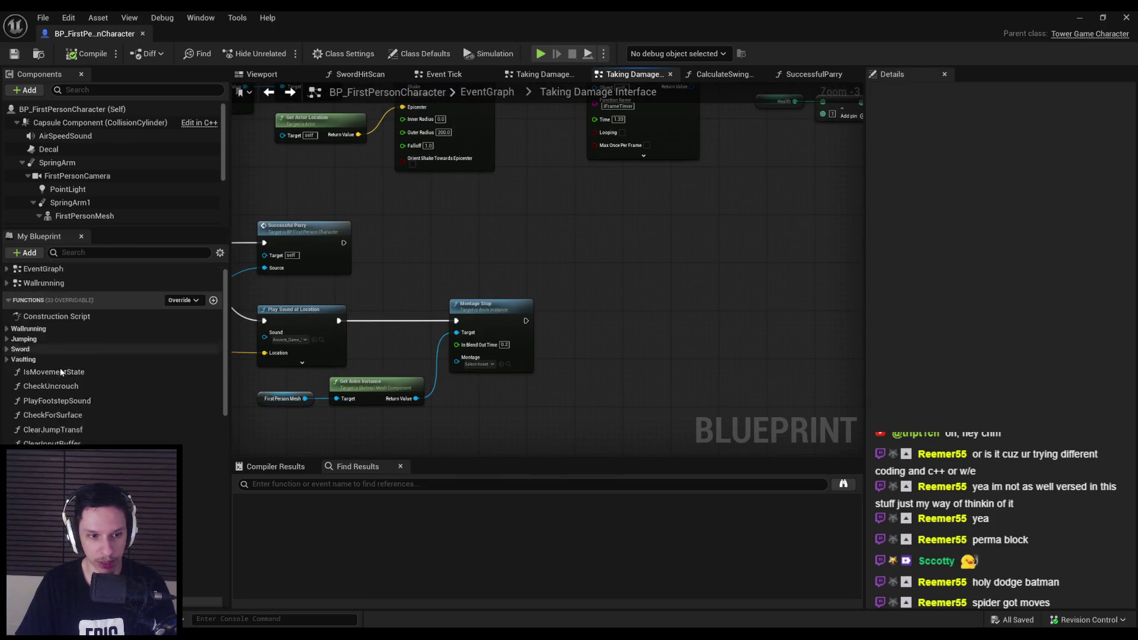
{"action": "scroll", "coordinate": [50, 391], "scroll_direction": "up", "scroll_amount": 3}
{"action": "scroll", "coordinate": [56, 407], "scroll_direction": "down", "scroll_amount": 2}
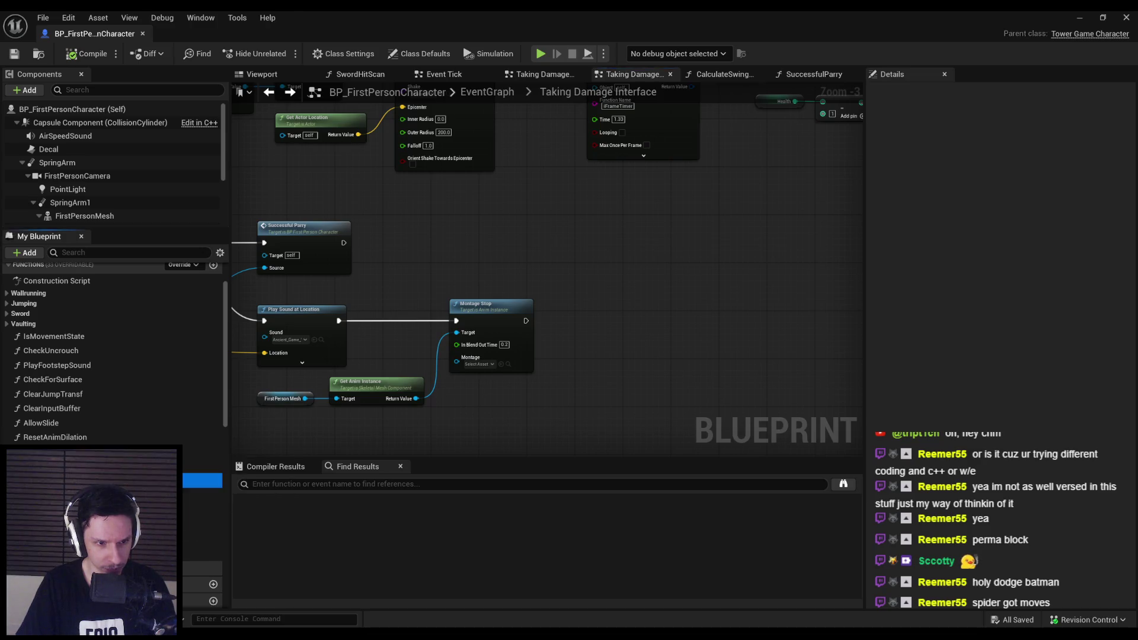
Open ReplenishDashes from the Functions list and bring up actions for its Remaining Dashes node.
{"action": "double_click", "coordinate": [202, 481]}
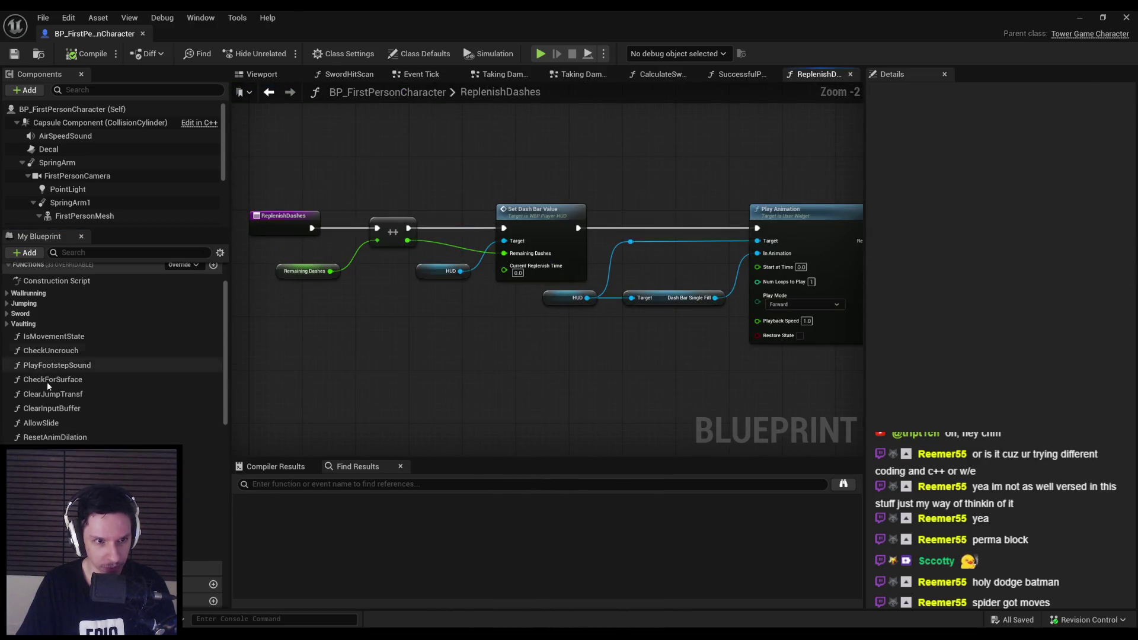
{"action": "scroll", "coordinate": [22, 362], "scroll_direction": "up", "scroll_amount": 2}
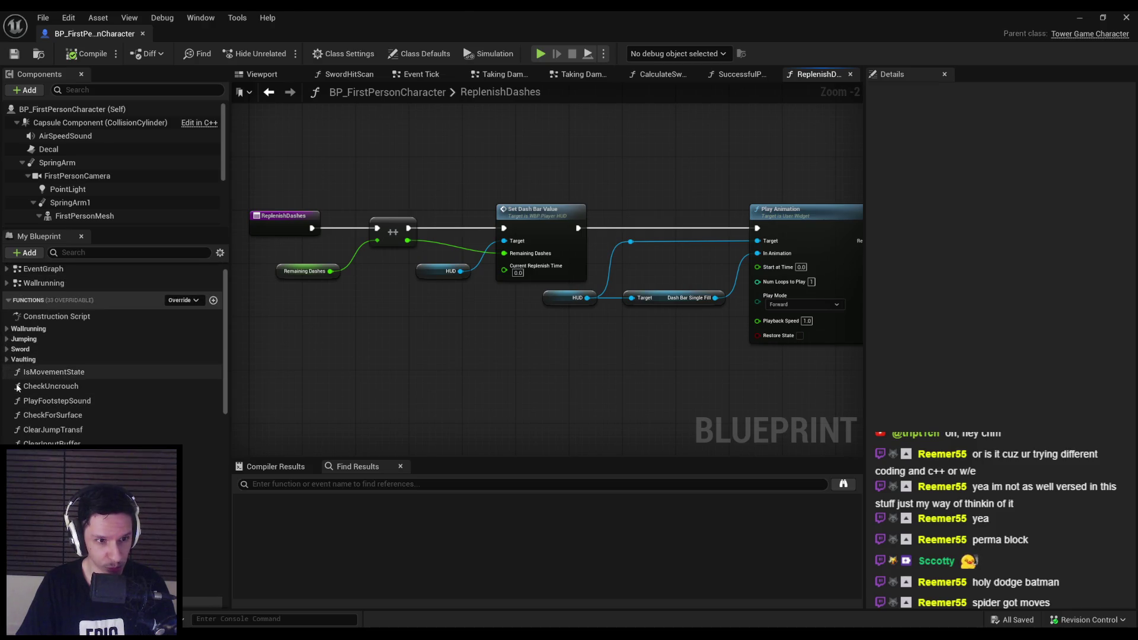
{"action": "scroll", "coordinate": [63, 406], "scroll_direction": "down", "scroll_amount": 1}
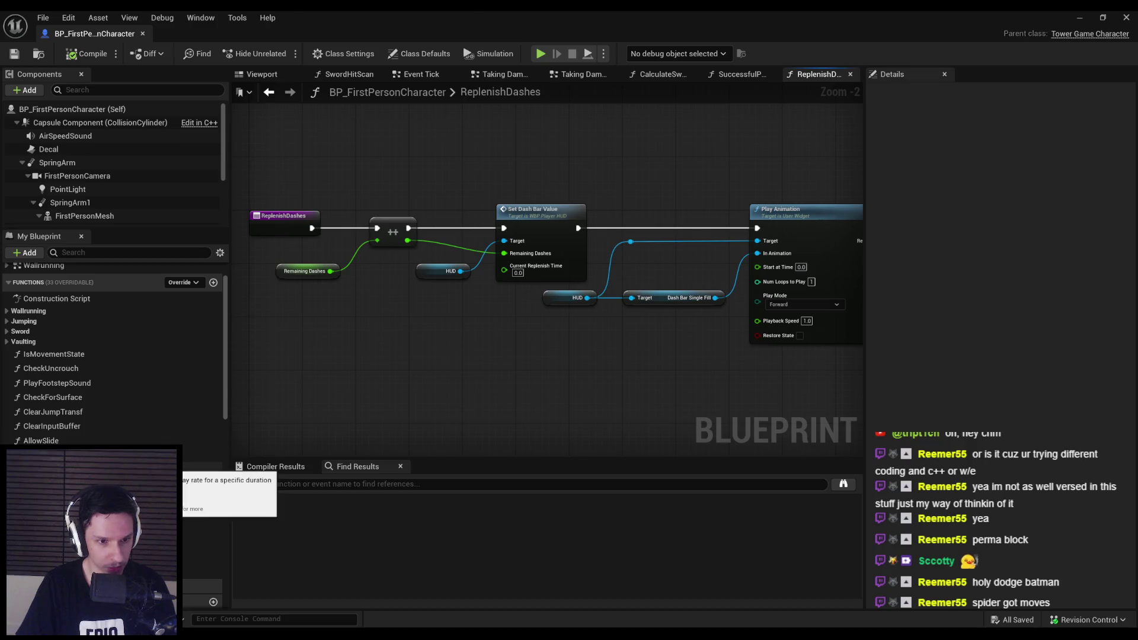
{"action": "right_click", "coordinate": [291, 272]}
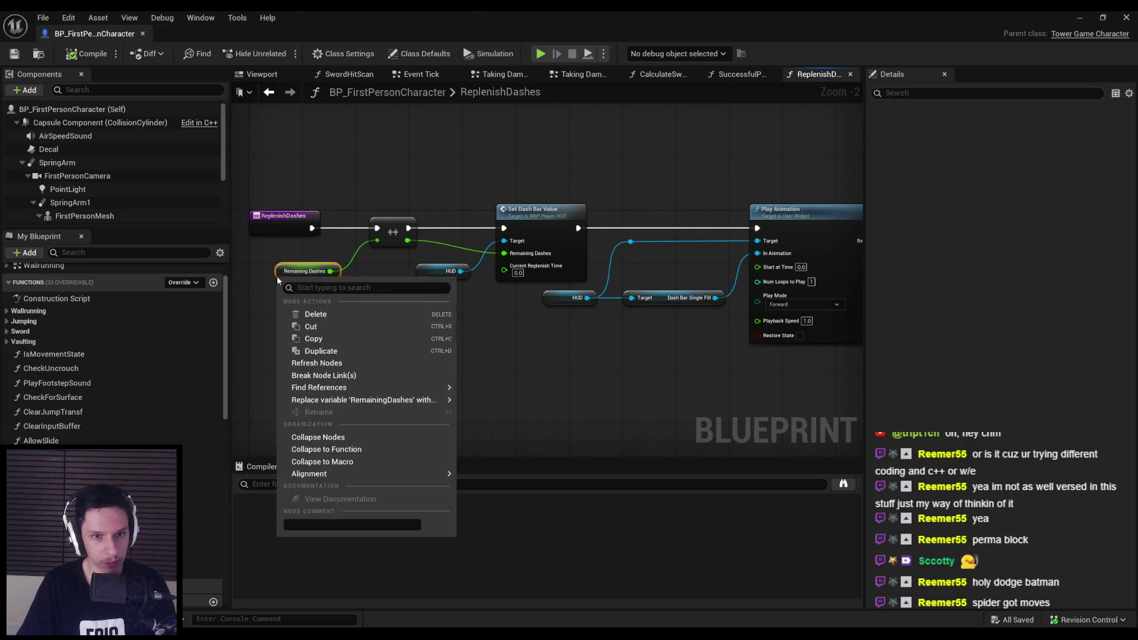
Find RemainingDashes references by name, rename the variable to Stamina, and check its SetDashBarValue use.
{"action": "mouse_move", "coordinate": [332, 388]}
{"action": "left_click", "coordinate": [483, 391]}
{"action": "left_click", "coordinate": [297, 526]}
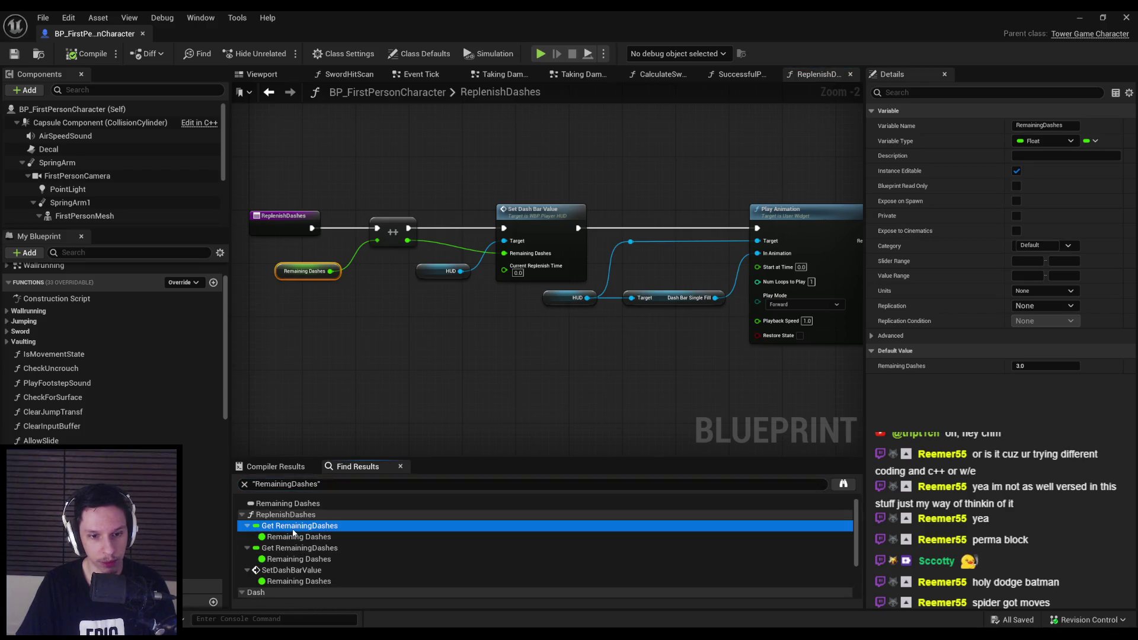
{"action": "left_click", "coordinate": [288, 549]}
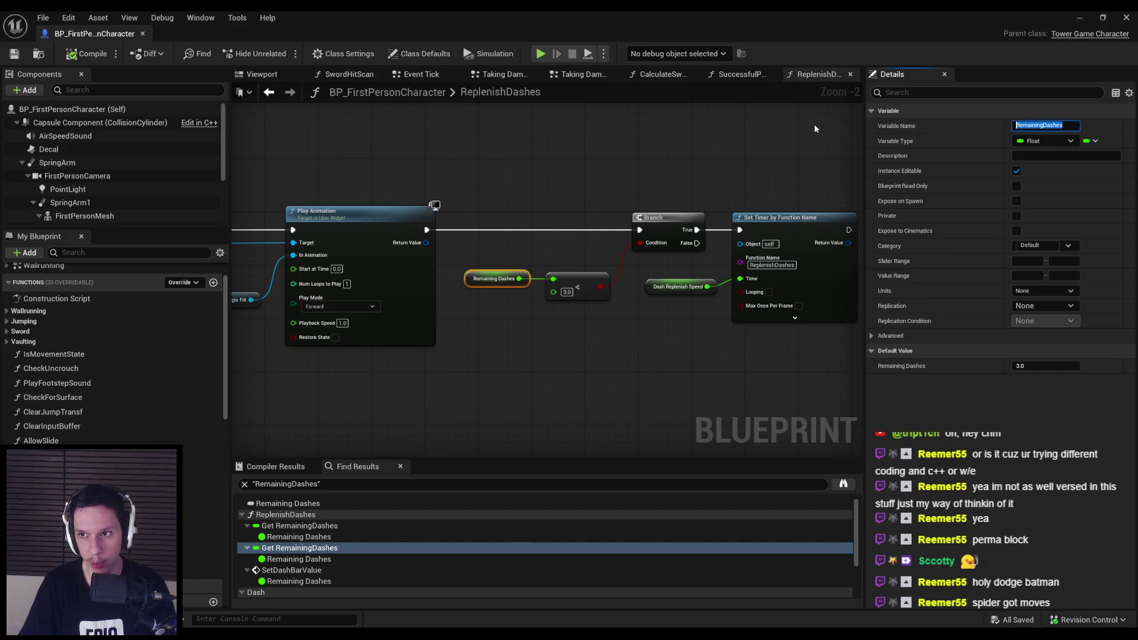
{"action": "left_click", "coordinate": [1079, 128]}
{"action": "type", "text": "Stamina"}
{"action": "key", "text": "Return"}
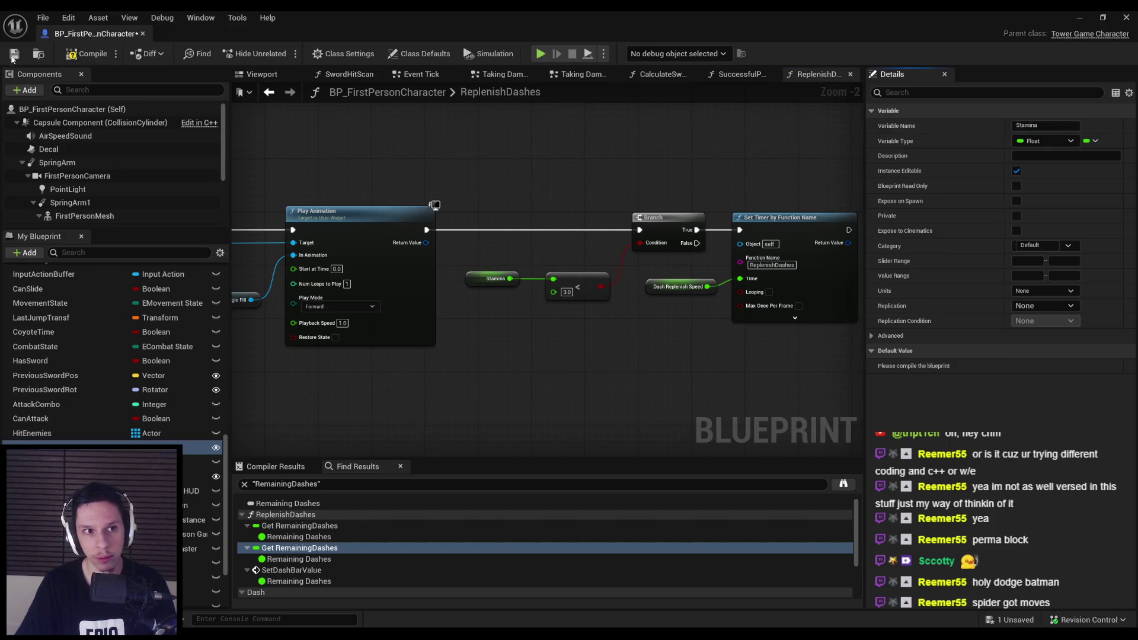
{"action": "left_click", "coordinate": [300, 572]}
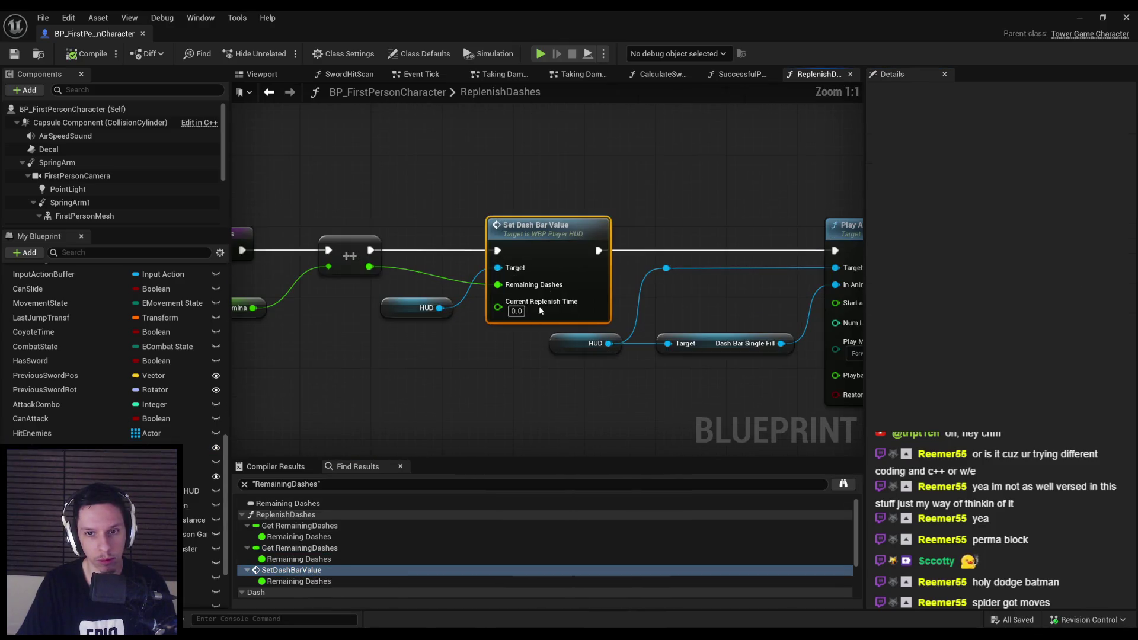
{"action": "scroll", "coordinate": [316, 570], "scroll_direction": "down", "scroll_amount": 1}
{"action": "scroll", "coordinate": [315, 570], "scroll_direction": "down", "scroll_amount": 1}
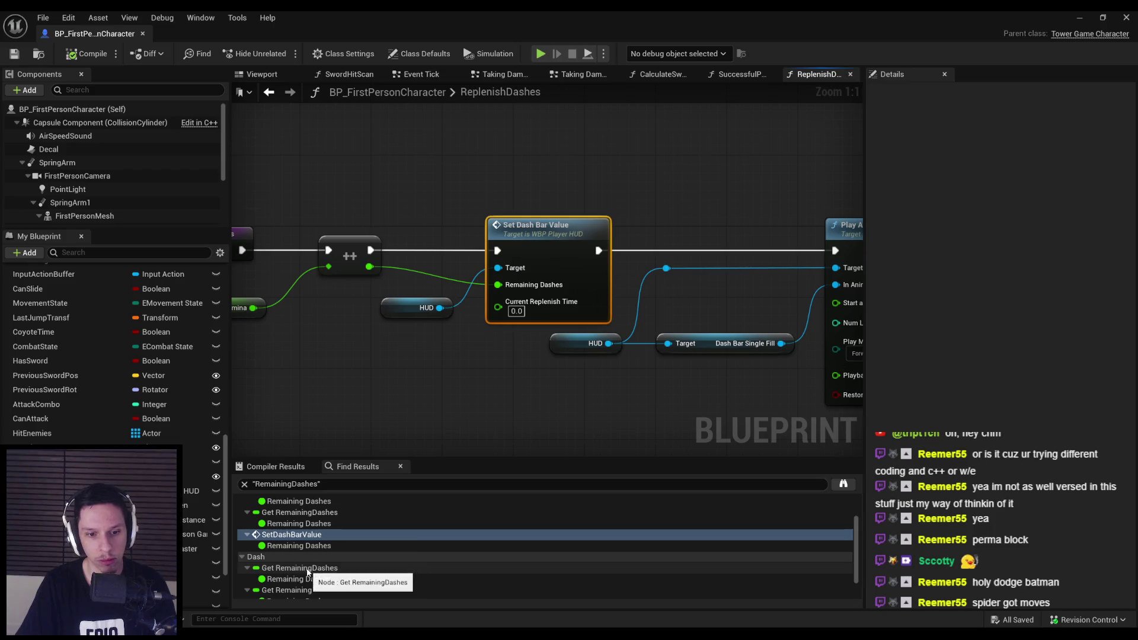
{"action": "left_click", "coordinate": [300, 567]}
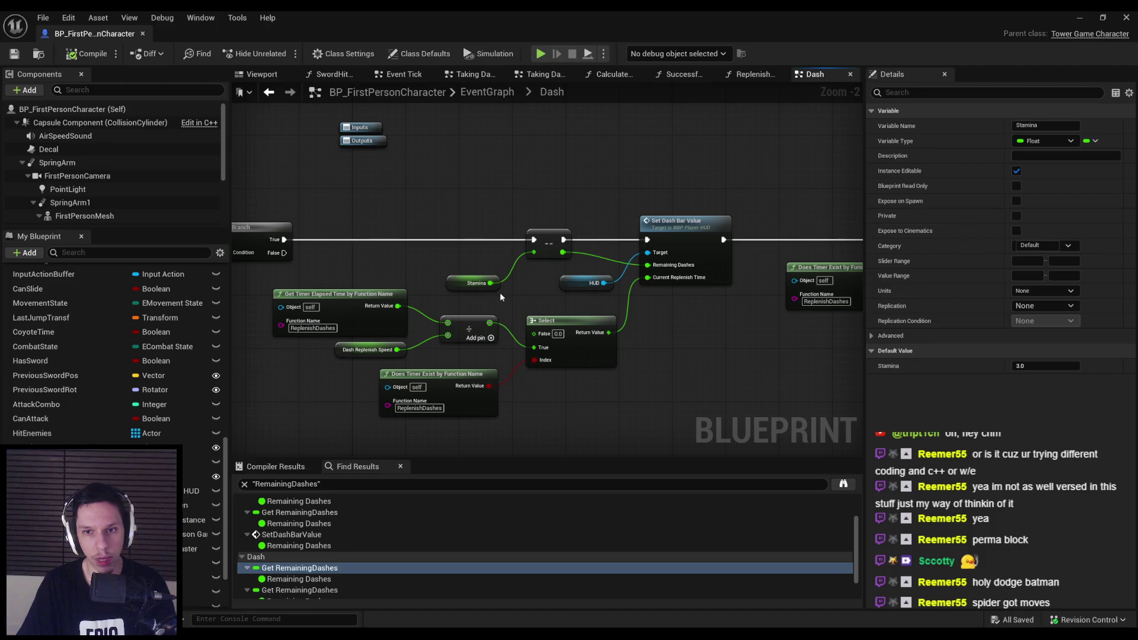
{"action": "left_click_drag", "start_coordinate": [511, 289], "coordinate": [504, 272]}
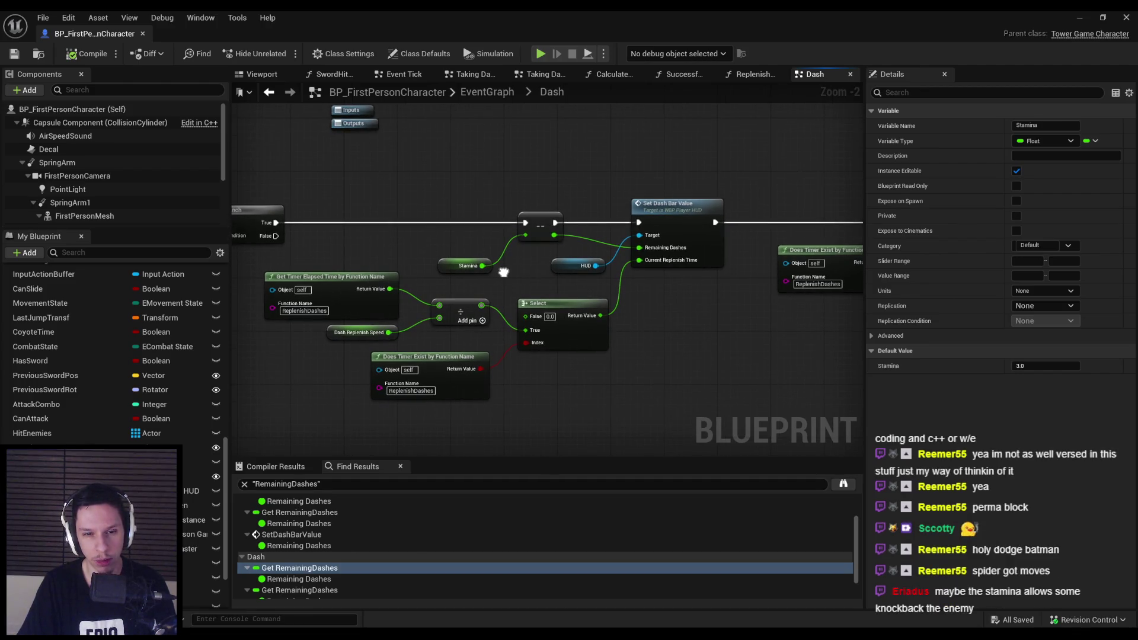
{"action": "mouse_move", "coordinate": [504, 273]}
{"action": "left_mouse_down"}
{"action": "mouse_move", "coordinate": [319, 242]}
{"action": "mouse_move", "coordinate": [118, 246]}
{"action": "left_mouse_up"}
{"action": "left_click_drag", "start_coordinate": [610, 332], "coordinate": [476, 331]}
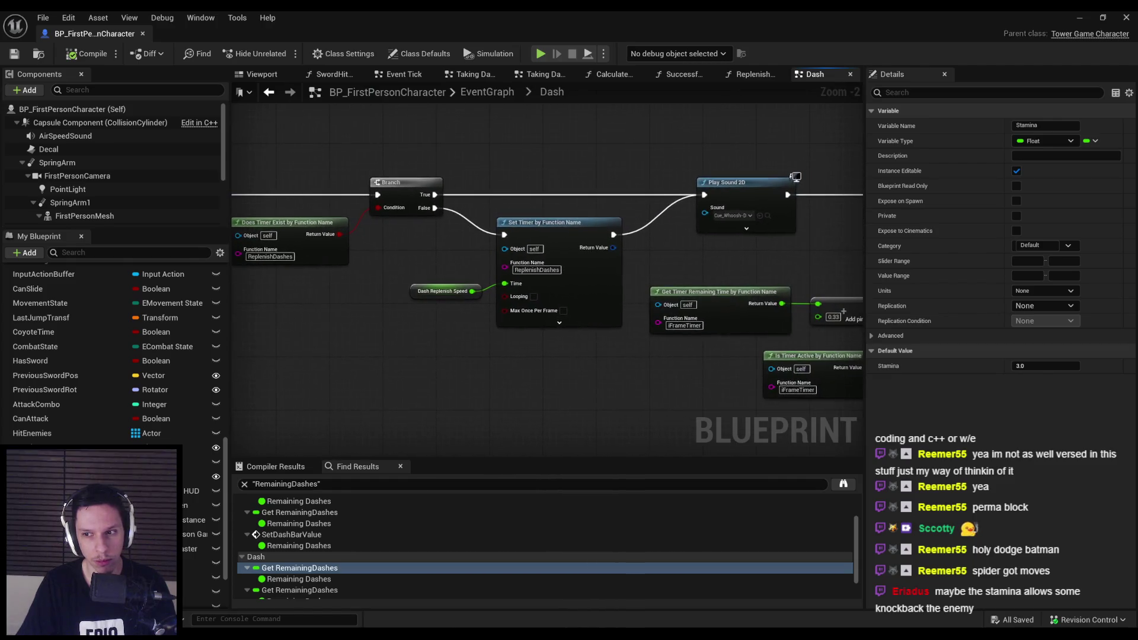
{"action": "left_click_drag", "start_coordinate": [669, 350], "coordinate": [510, 353]}
{"action": "scroll", "coordinate": [510, 353], "scroll_direction": "down", "scroll_amount": 1}
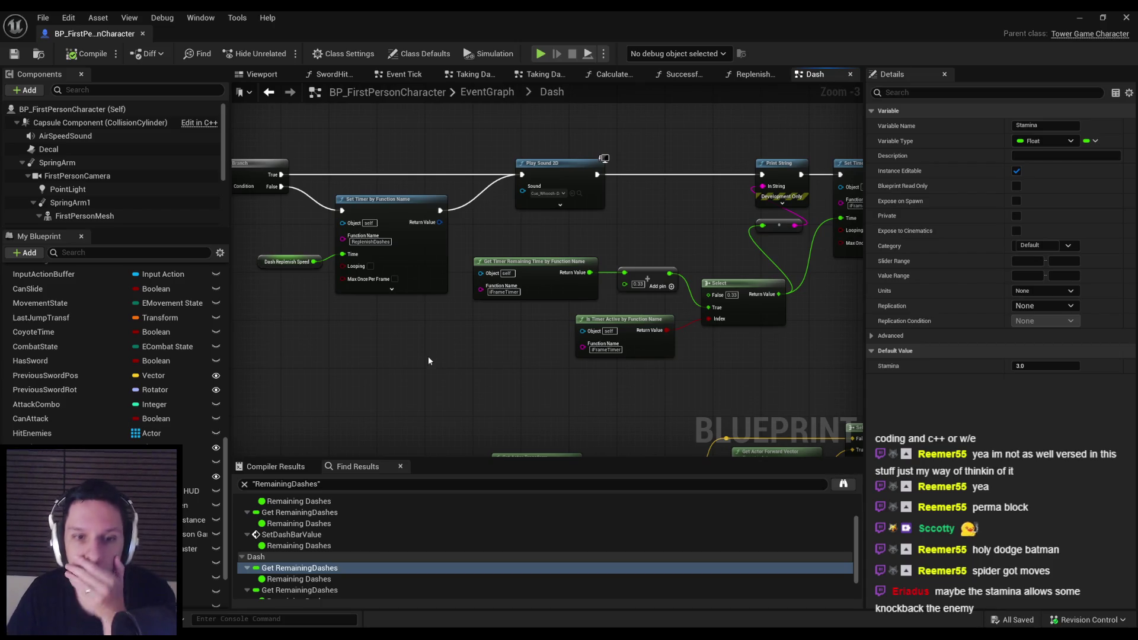
{"action": "mouse_move", "coordinate": [749, 383]}
{"action": "left_mouse_down"}
{"action": "mouse_move", "coordinate": [323, 375]}
{"action": "mouse_move", "coordinate": [344, 380]}
{"action": "left_mouse_up"}
{"action": "scroll", "coordinate": [403, 371], "scroll_direction": "down", "scroll_amount": 1}
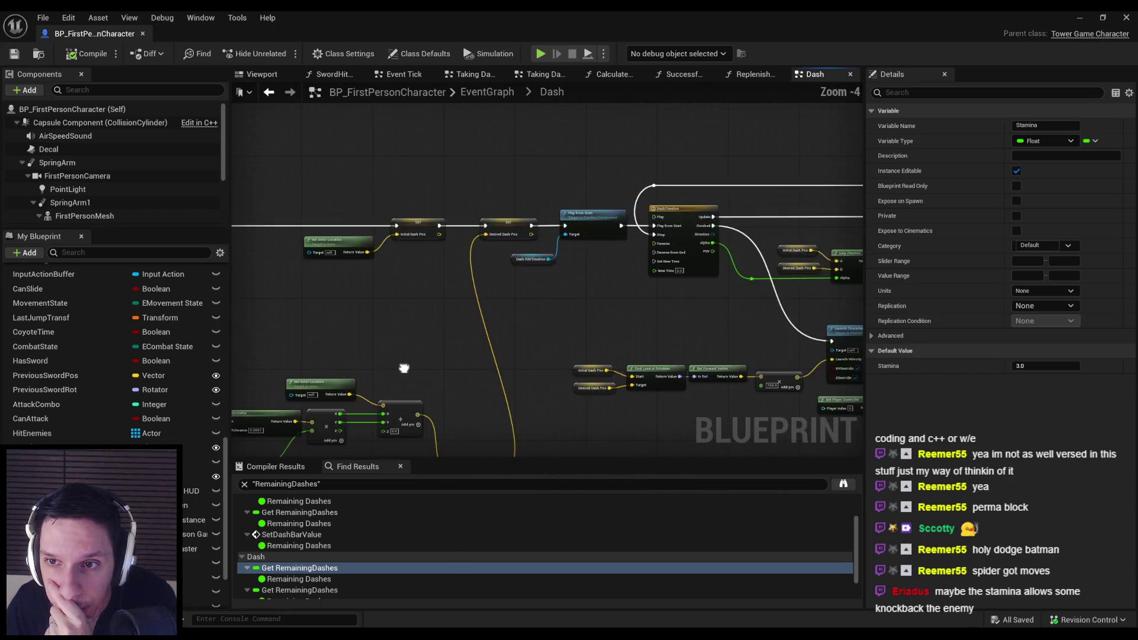
{"action": "mouse_move", "coordinate": [711, 427]}
{"action": "left_mouse_down"}
{"action": "mouse_move", "coordinate": [467, 413]}
{"action": "mouse_move", "coordinate": [641, 375]}
{"action": "left_mouse_up"}
{"action": "left_click_drag", "start_coordinate": [488, 387], "coordinate": [712, 325]}
{"action": "scroll", "coordinate": [515, 388], "scroll_direction": "down", "scroll_amount": 1}
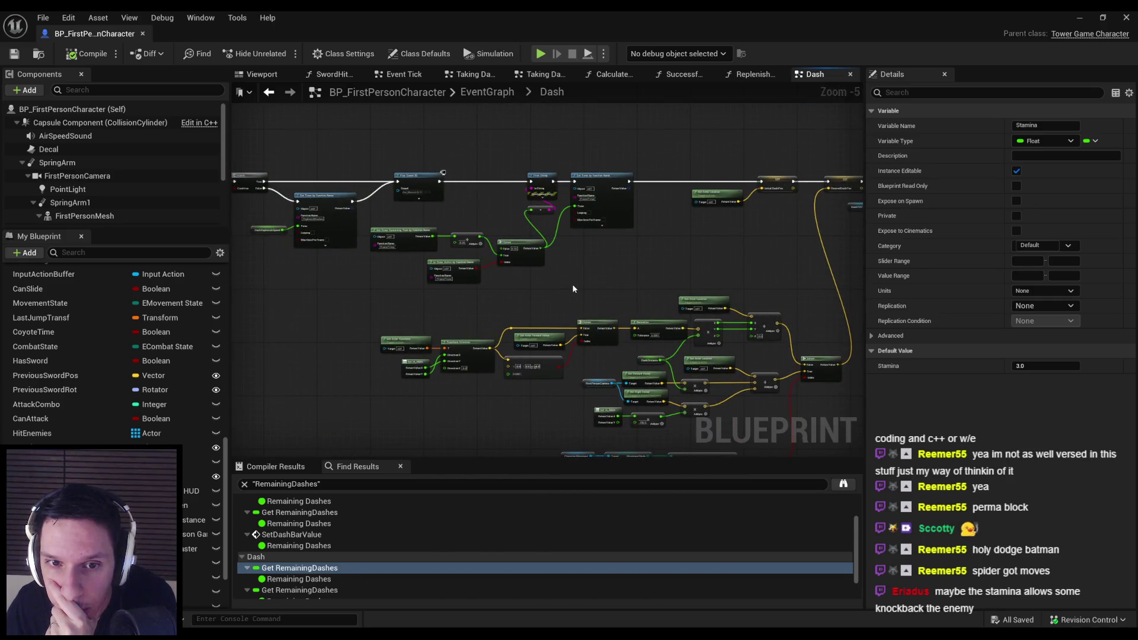
{"action": "scroll", "coordinate": [573, 288], "scroll_direction": "up", "scroll_amount": 1}
{"action": "mouse_move", "coordinate": [521, 322]}
{"action": "left_mouse_down"}
{"action": "mouse_move", "coordinate": [237, 305]}
{"action": "mouse_move", "coordinate": [574, 314]}
{"action": "mouse_move", "coordinate": [683, 354]}
{"action": "left_mouse_up"}
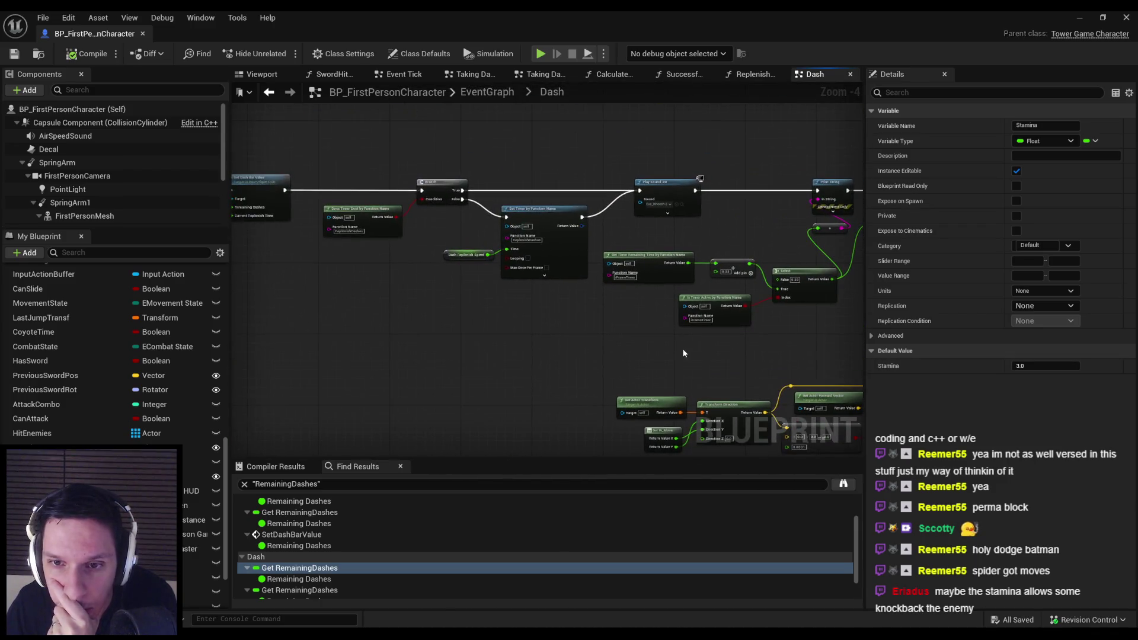
{"action": "scroll", "coordinate": [579, 317], "scroll_direction": "up", "scroll_amount": 1}
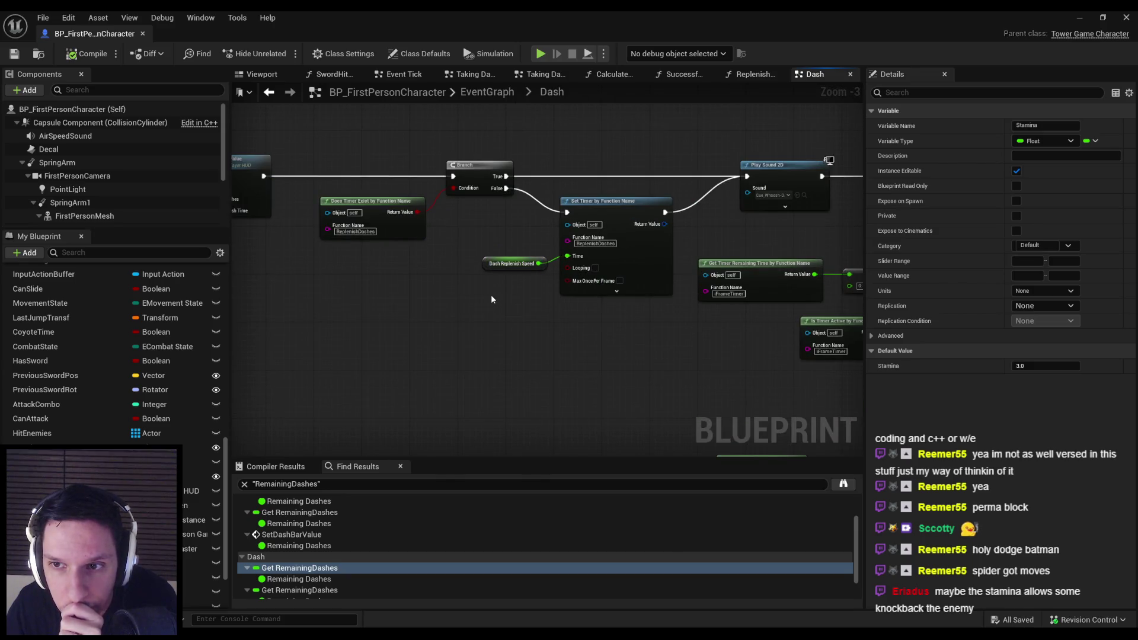
{"action": "scroll", "coordinate": [491, 299], "scroll_direction": "down", "scroll_amount": 1}
{"action": "left_click_drag", "start_coordinate": [389, 302], "coordinate": [550, 319]}
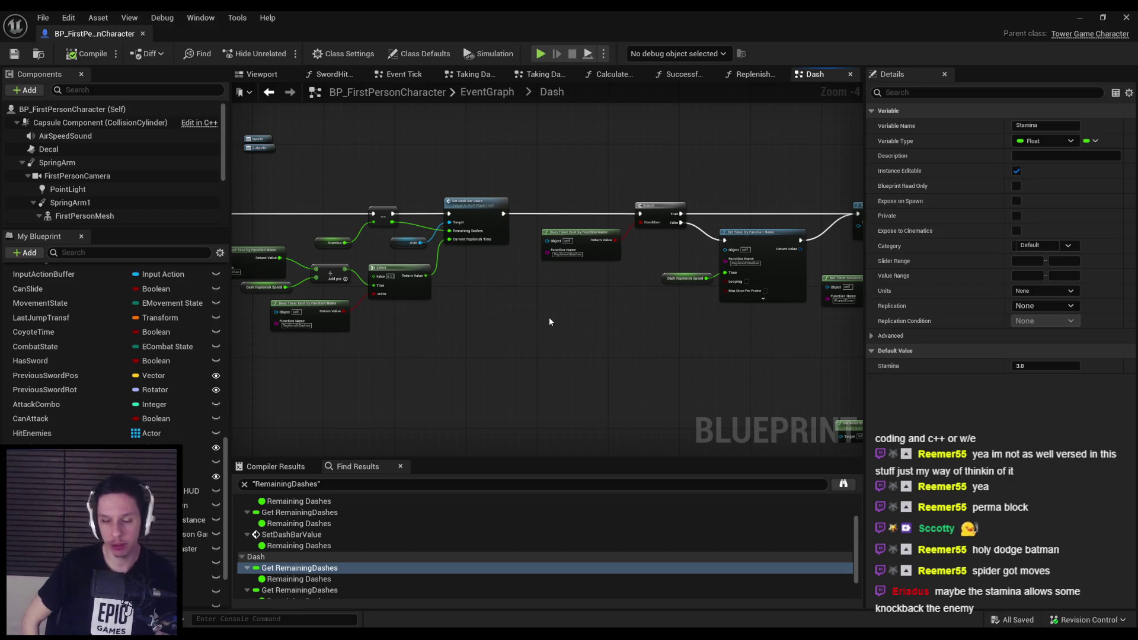
{"action": "mouse_move", "coordinate": [738, 341]}
{"action": "left_mouse_down"}
{"action": "mouse_move", "coordinate": [347, 200]}
{"action": "mouse_move", "coordinate": [237, 248]}
{"action": "mouse_move", "coordinate": [374, 247]}
{"action": "mouse_move", "coordinate": [351, 351]}
{"action": "left_mouse_up"}
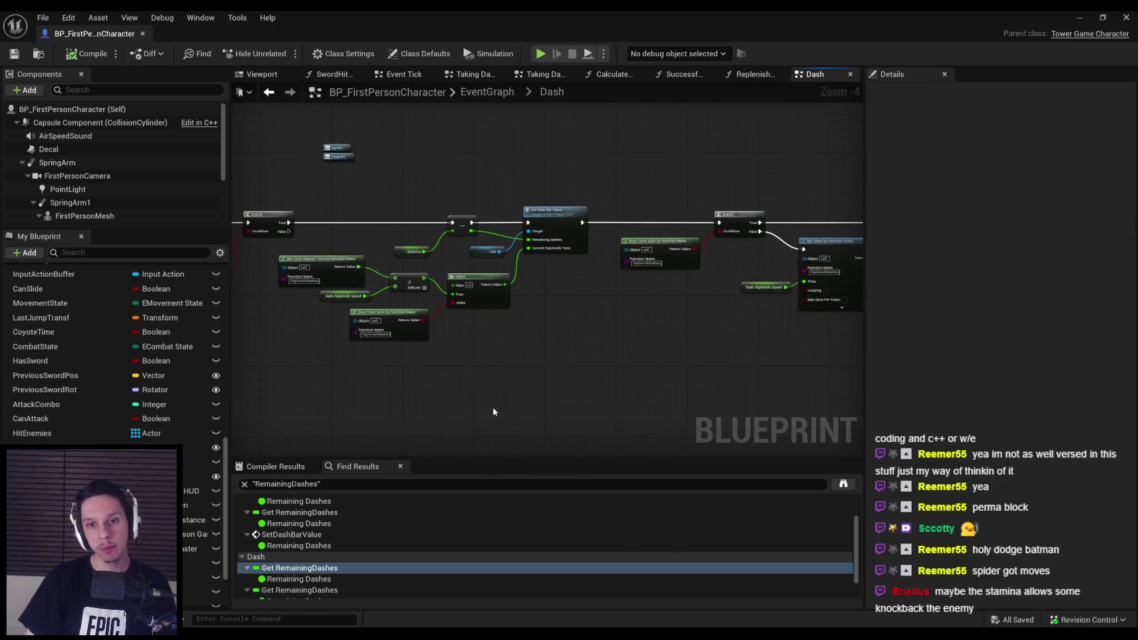
{"action": "scroll", "coordinate": [623, 381], "scroll_direction": "up", "scroll_amount": 1}
{"action": "mouse_move", "coordinate": [606, 356]}
{"action": "left_mouse_down"}
{"action": "mouse_move", "coordinate": [507, 386]}
{"action": "mouse_move", "coordinate": [452, 372]}
{"action": "left_mouse_up"}
{"action": "scroll", "coordinate": [523, 383], "scroll_direction": "down", "scroll_amount": 1}
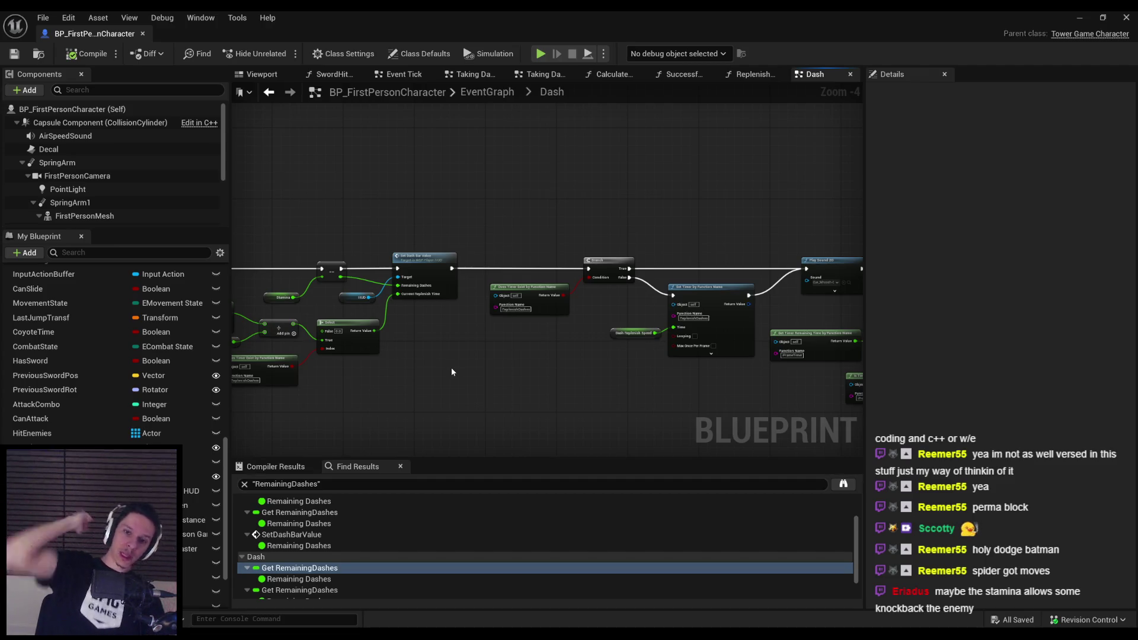
{"action": "scroll", "coordinate": [611, 380], "scroll_direction": "up", "scroll_amount": 1}
{"action": "scroll", "coordinate": [609, 381], "scroll_direction": "down", "scroll_amount": 1}
{"action": "left_click_drag", "start_coordinate": [609, 381], "coordinate": [555, 275]}
{"action": "scroll", "coordinate": [101, 436], "scroll_direction": "up", "scroll_amount": 1}
{"action": "scroll", "coordinate": [101, 436], "scroll_direction": "up", "scroll_amount": 8}
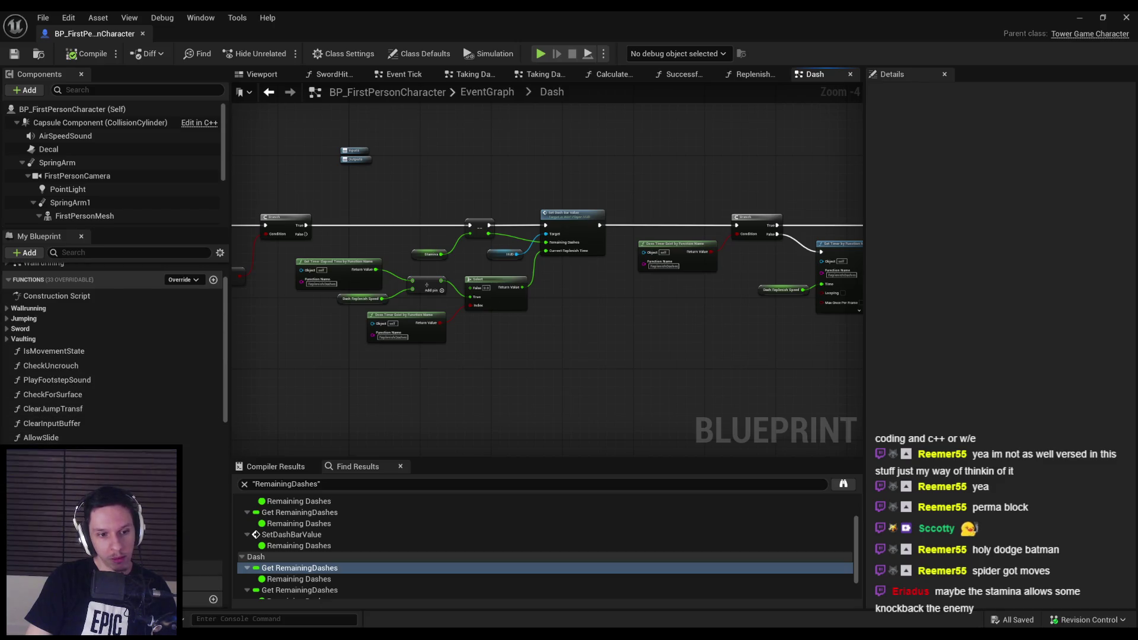
Move the CalculateSwingDirection function into the Sword category.
{"action": "left_click", "coordinate": [100, 553]}
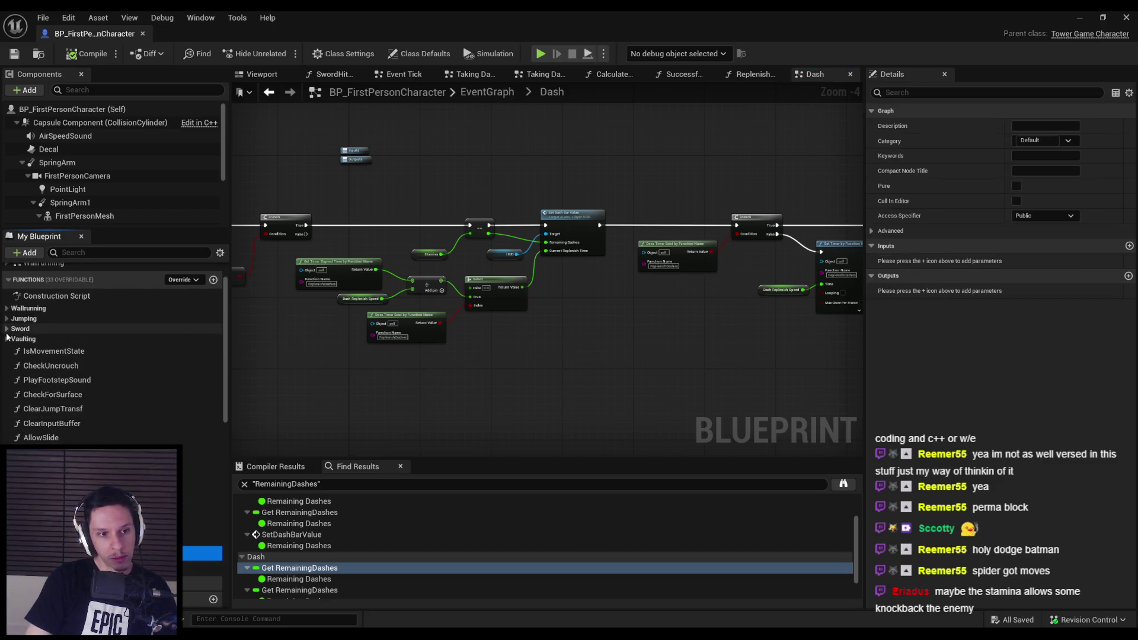
{"action": "left_click", "coordinate": [7, 330]}
{"action": "left_click", "coordinate": [6, 334]}
{"action": "left_click_drag", "start_coordinate": [121, 555], "coordinate": [26, 331]}
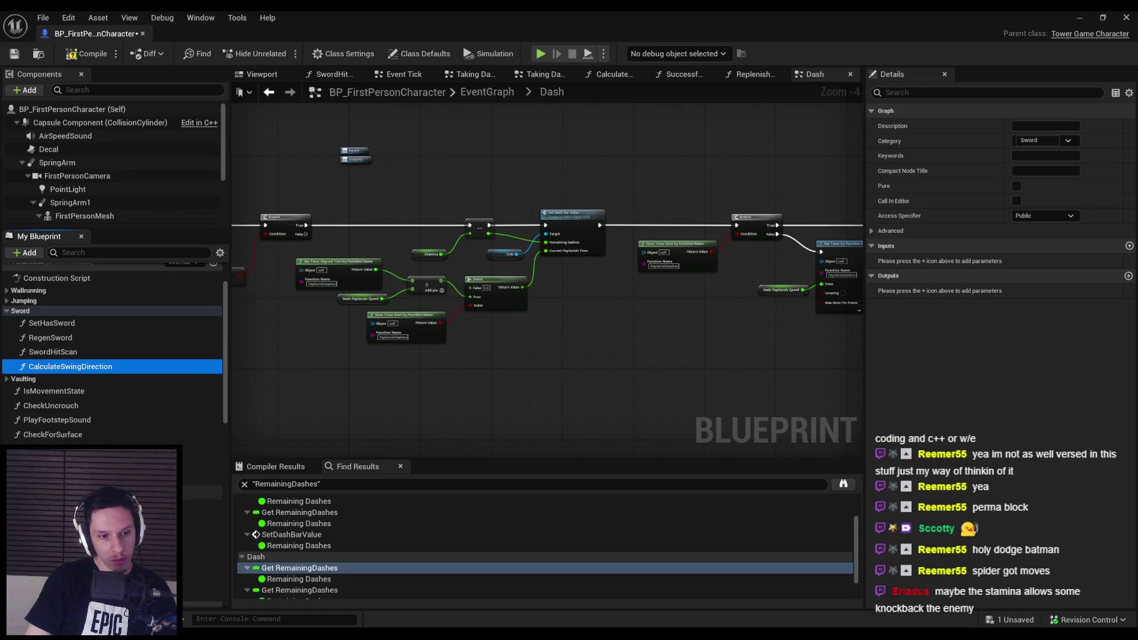
Rename ReplenishDashes to RegenStamina, then compile and save the blueprint.
{"action": "left_click", "coordinate": [202, 535]}
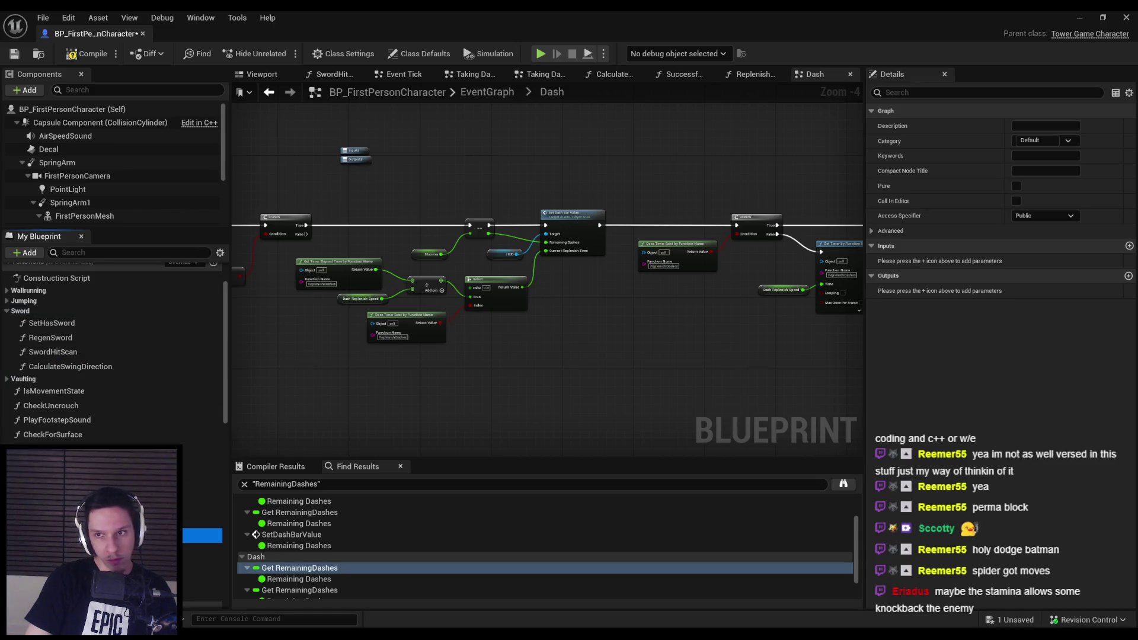
{"action": "double_click", "coordinate": [202, 535]}
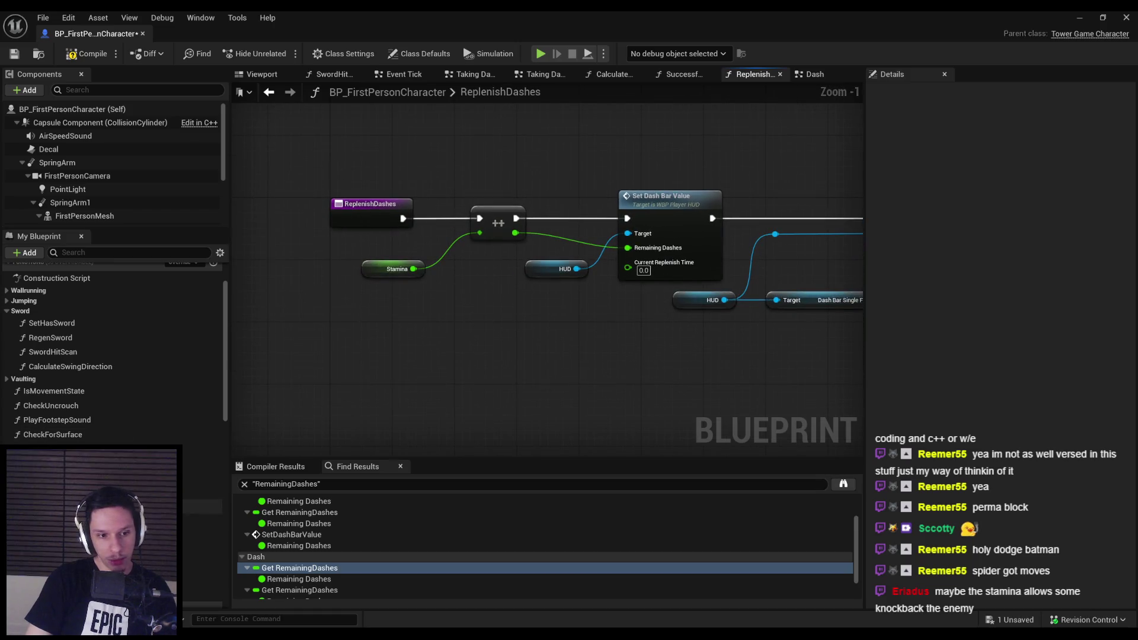
{"action": "left_click", "coordinate": [202, 535]}
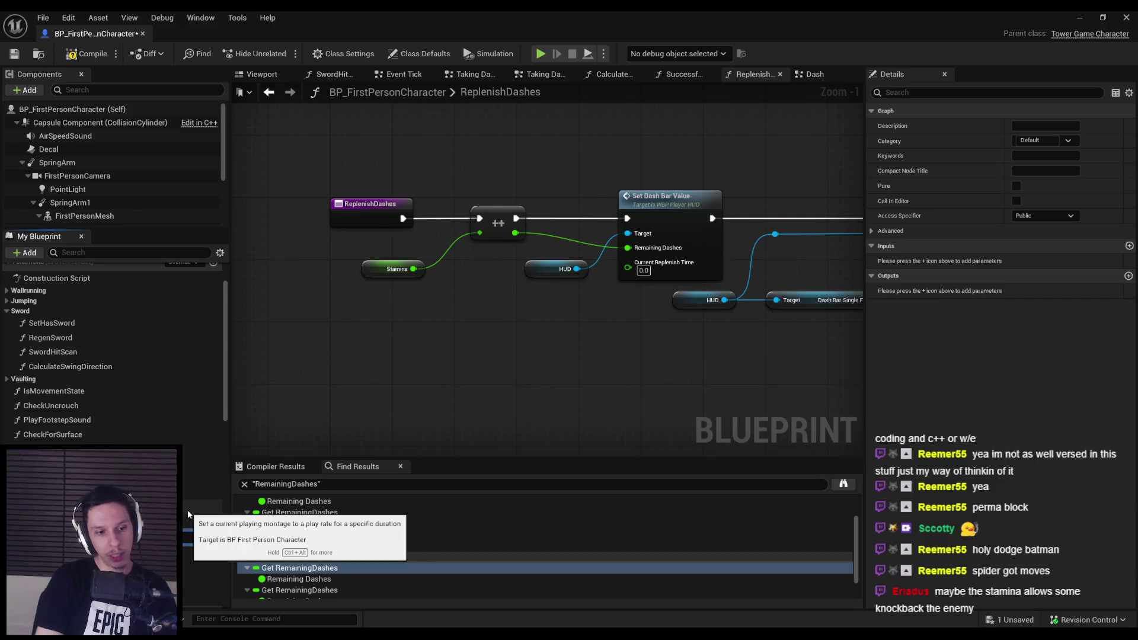
{"action": "key", "text": "Return"}
{"action": "left_click", "coordinate": [86, 54]}
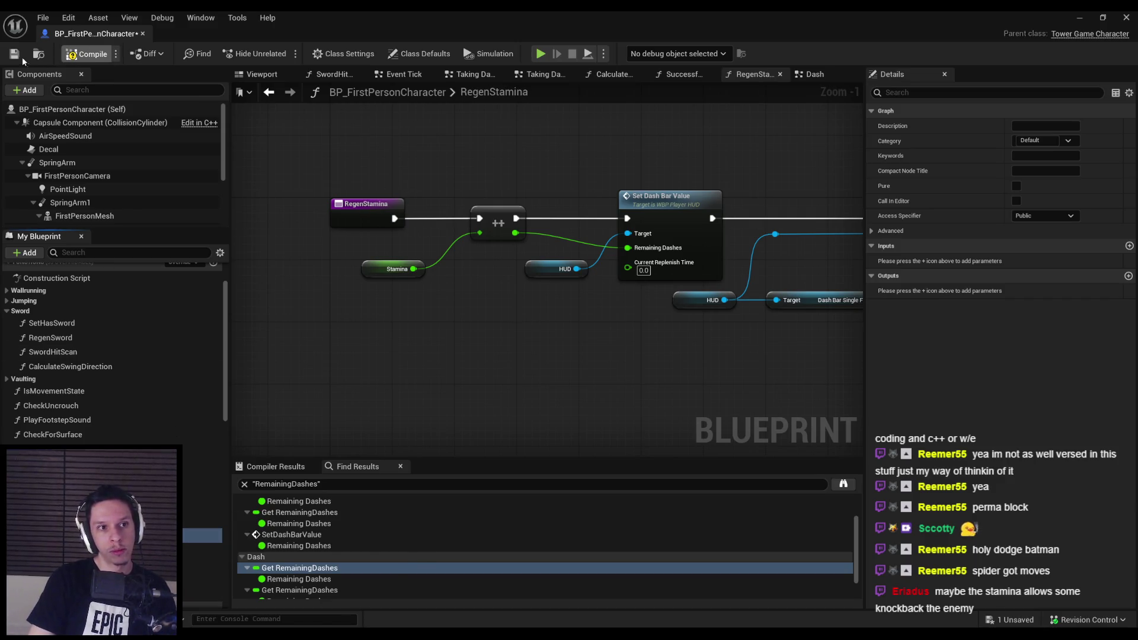
{"action": "left_click", "coordinate": [14, 53]}
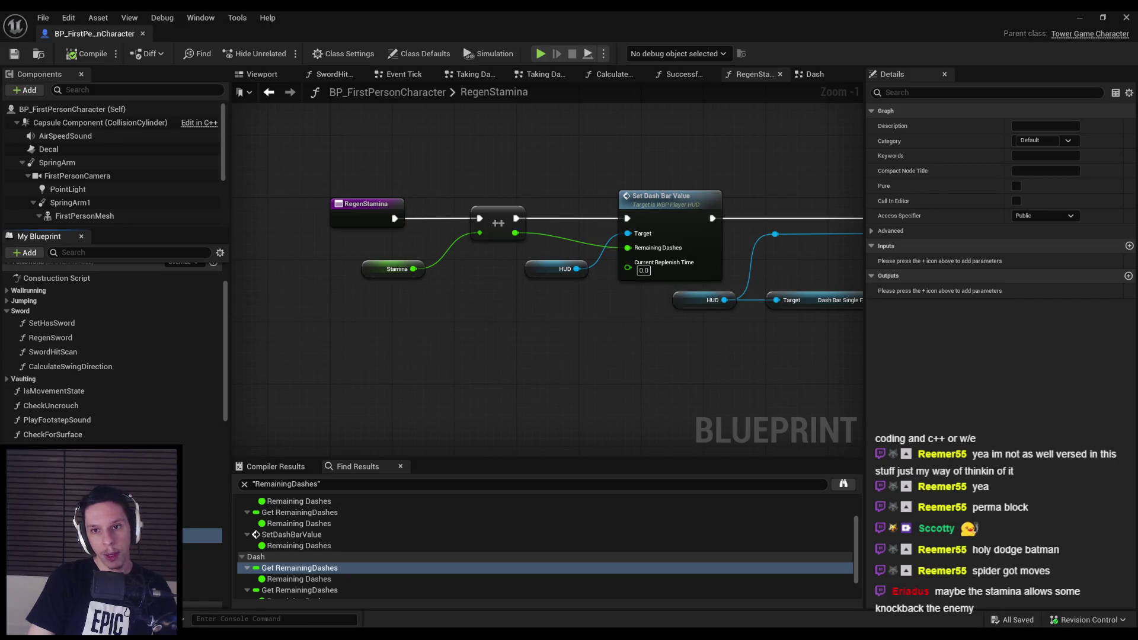
Review the RegenStamina graph's Branch and Set Timer nodes, then return to the Dash graph.
{"action": "left_click_drag", "start_coordinate": [524, 333], "coordinate": [241, 359]}
{"action": "scroll", "coordinate": [432, 386], "scroll_direction": "down", "scroll_amount": 2}
{"action": "mouse_move", "coordinate": [432, 387]}
{"action": "left_mouse_down"}
{"action": "mouse_move", "coordinate": [88, 352]}
{"action": "mouse_move", "coordinate": [665, 371]}
{"action": "left_mouse_up"}
{"action": "key", "text": "alt+Left"}
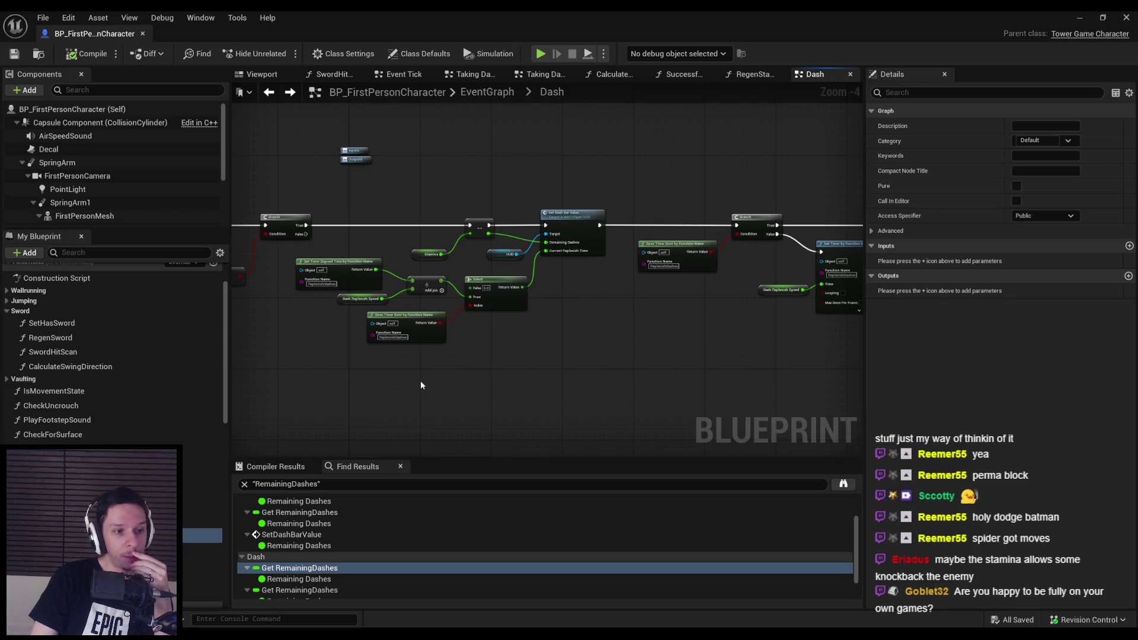
{"action": "scroll", "coordinate": [414, 376], "scroll_direction": "up", "scroll_amount": 1}
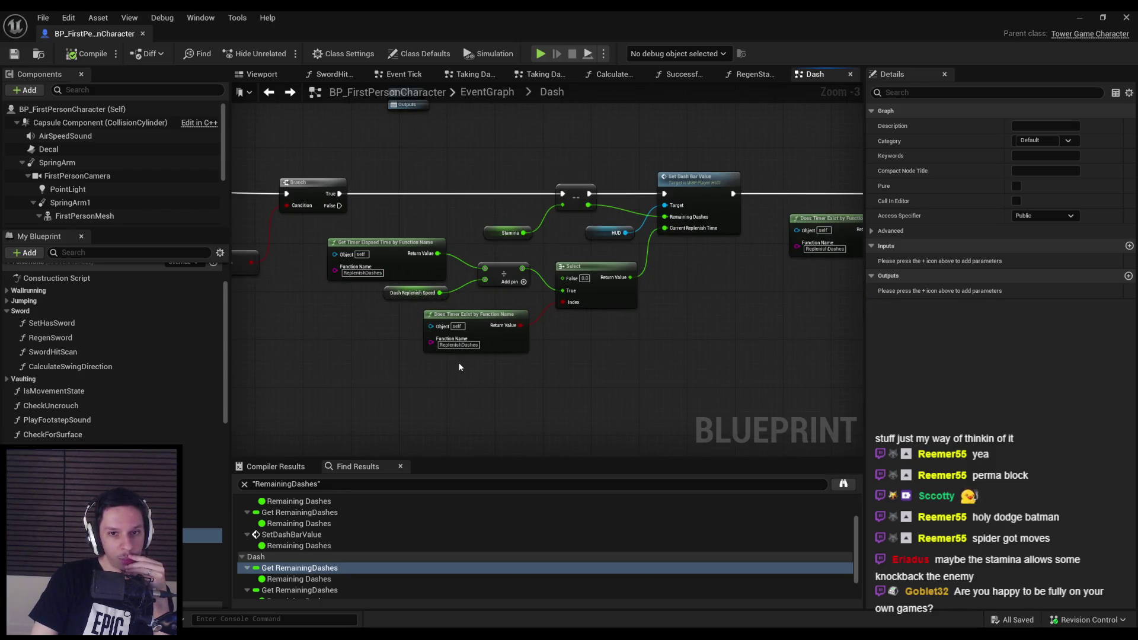
Reposition the timer, speed and Does Timer Exist nodes, align the divide node, and compile.
{"action": "mouse_move", "coordinate": [460, 384]}
{"action": "left_mouse_down"}
{"action": "mouse_move", "coordinate": [415, 311]}
{"action": "mouse_move", "coordinate": [325, 236]}
{"action": "left_mouse_up"}
{"action": "mouse_move", "coordinate": [355, 261]}
{"action": "left_mouse_down"}
{"action": "mouse_move", "coordinate": [356, 273]}
{"action": "mouse_move", "coordinate": [617, 281]}
{"action": "left_mouse_up"}
{"action": "left_click", "coordinate": [360, 344]}
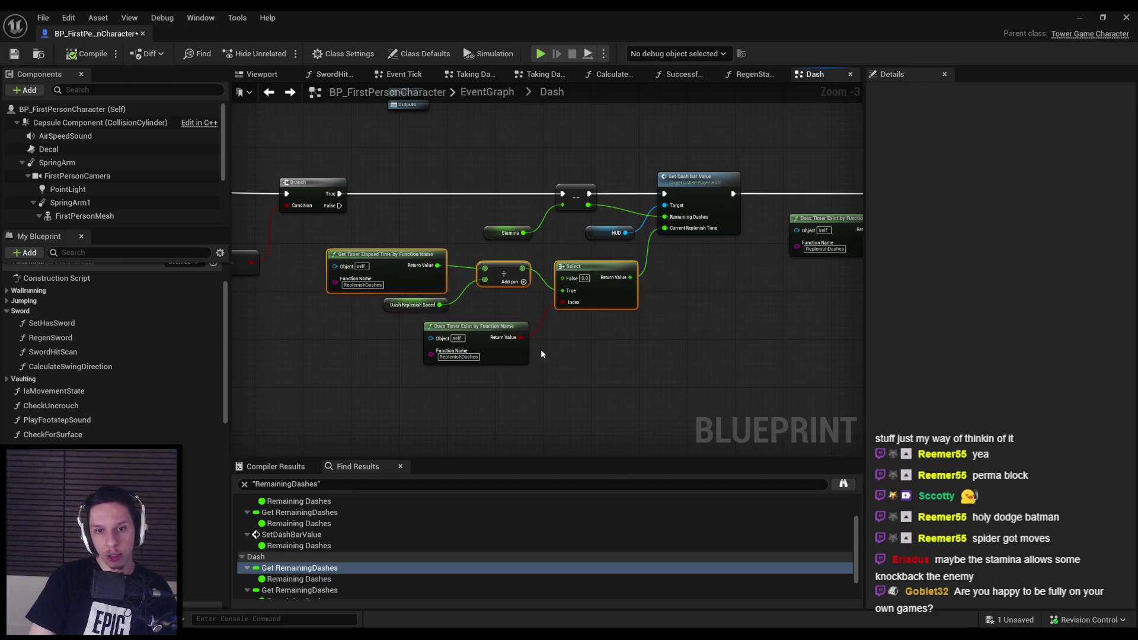
{"action": "left_click_drag", "start_coordinate": [491, 273], "coordinate": [492, 270]}
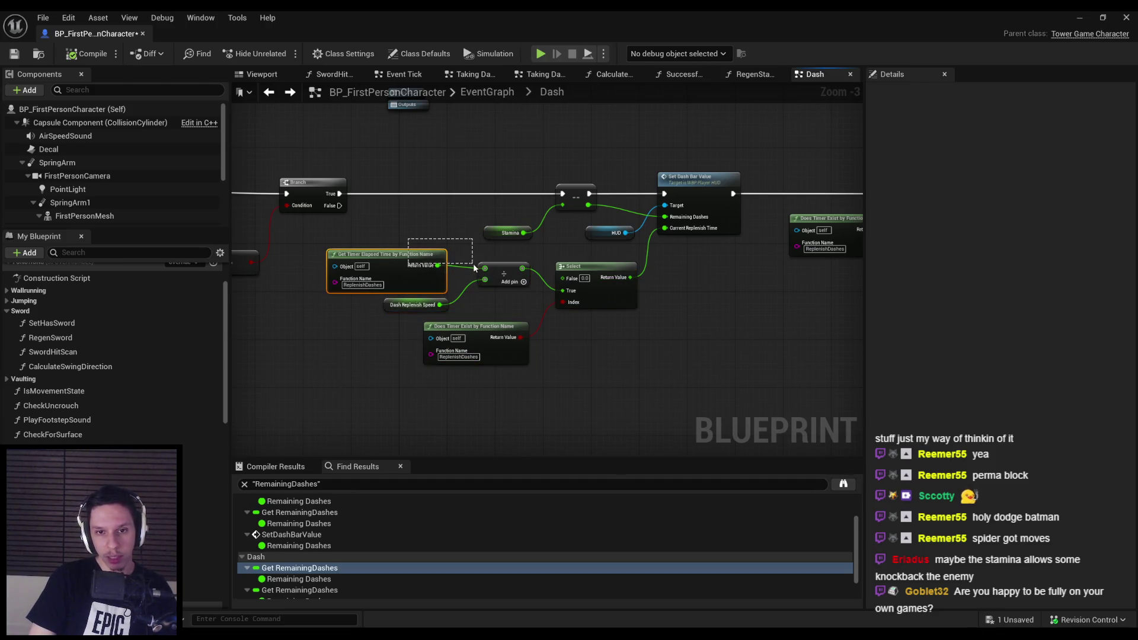
{"action": "left_click", "coordinate": [463, 308]}
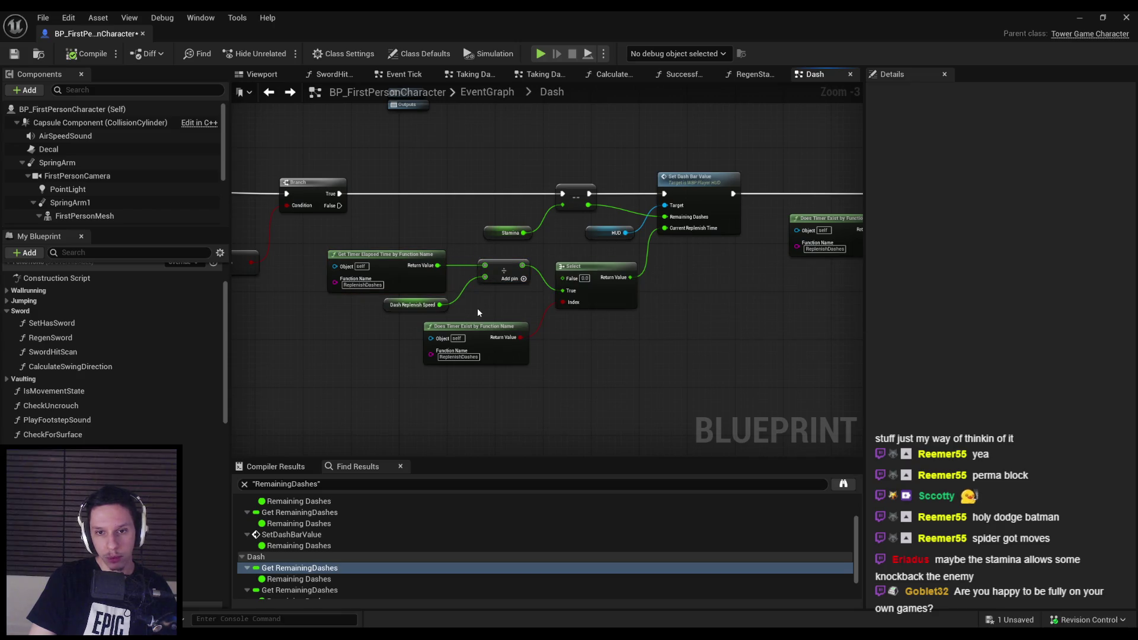
{"action": "left_click", "coordinate": [86, 55]}
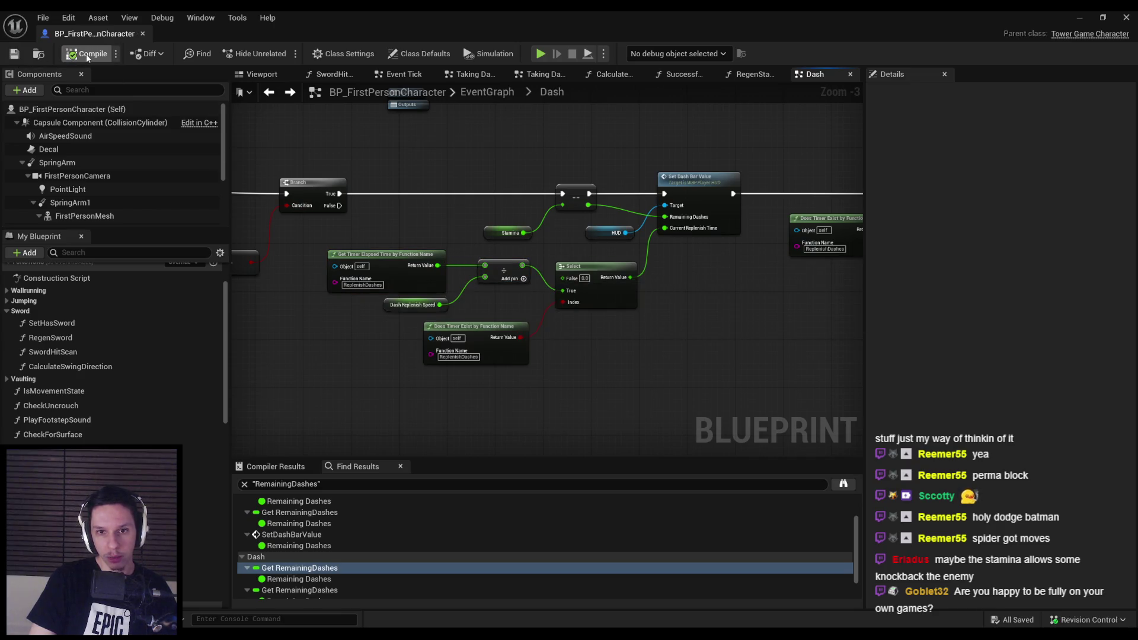
Nudge the Select and timer nodes, undo those moves, then compile and save.
{"action": "left_click", "coordinate": [590, 296]}
{"action": "left_click_drag", "start_coordinate": [591, 297], "coordinate": [591, 291]}
{"action": "left_click", "coordinate": [591, 333]}
{"action": "key", "text": "ctrl+z"}
{"action": "left_click", "coordinate": [523, 294]}
{"action": "key", "text": "ctrl+z"}
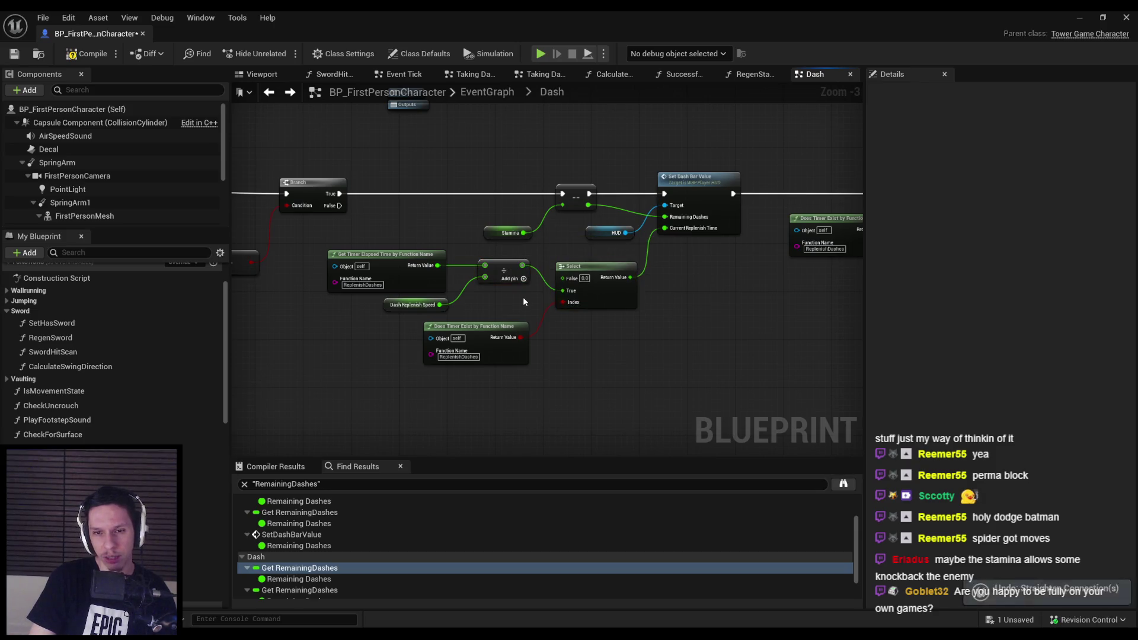
{"action": "left_click_drag", "start_coordinate": [523, 300], "coordinate": [323, 246]}
{"action": "left_click", "coordinate": [495, 349], "text": "ctrl"}
{"action": "key", "text": "ctrl+z"}
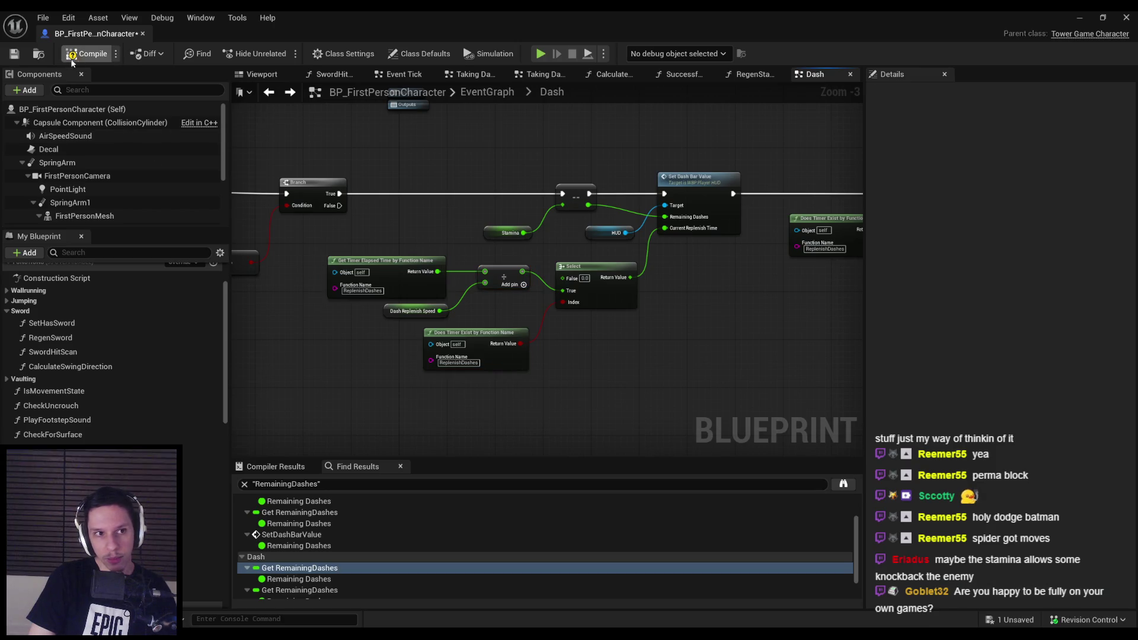
{"action": "left_click", "coordinate": [13, 53]}
Lower the Dash Replenish Speed and Does Timer Exist nodes, then compile and save.
{"action": "scroll", "coordinate": [481, 310], "scroll_direction": "up", "scroll_amount": 1}
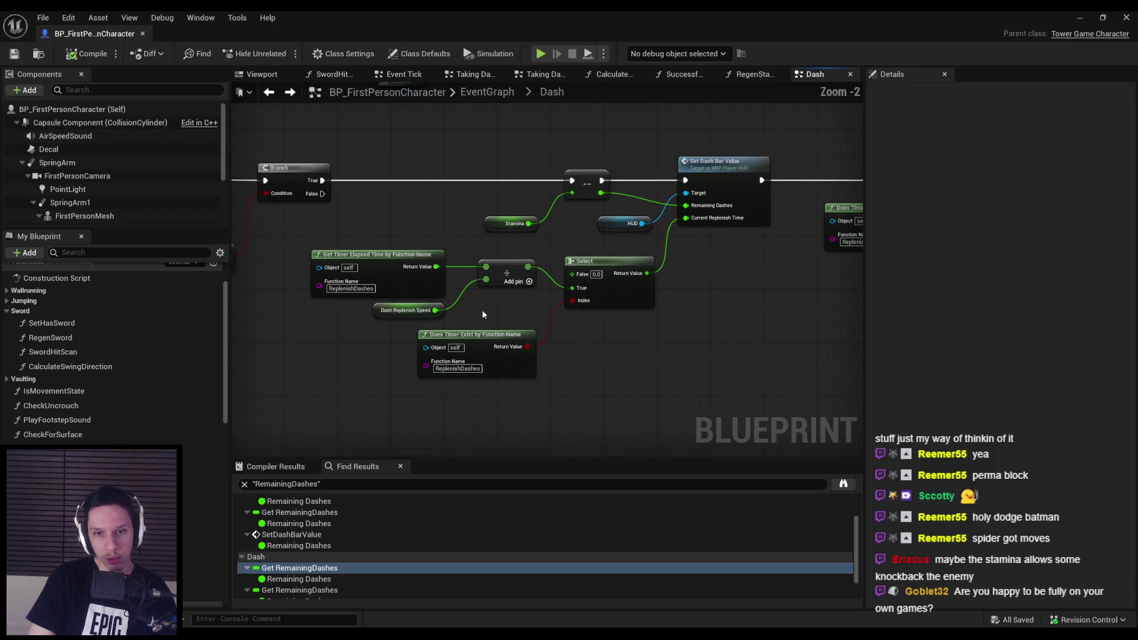
{"action": "mouse_move", "coordinate": [501, 404]}
{"action": "left_mouse_down"}
{"action": "mouse_move", "coordinate": [409, 332]}
{"action": "mouse_move", "coordinate": [398, 308]}
{"action": "left_mouse_up"}
{"action": "left_click_drag", "start_coordinate": [406, 310], "coordinate": [406, 317]}
{"action": "left_click", "coordinate": [358, 352]}
{"action": "left_click", "coordinate": [66, 56]}
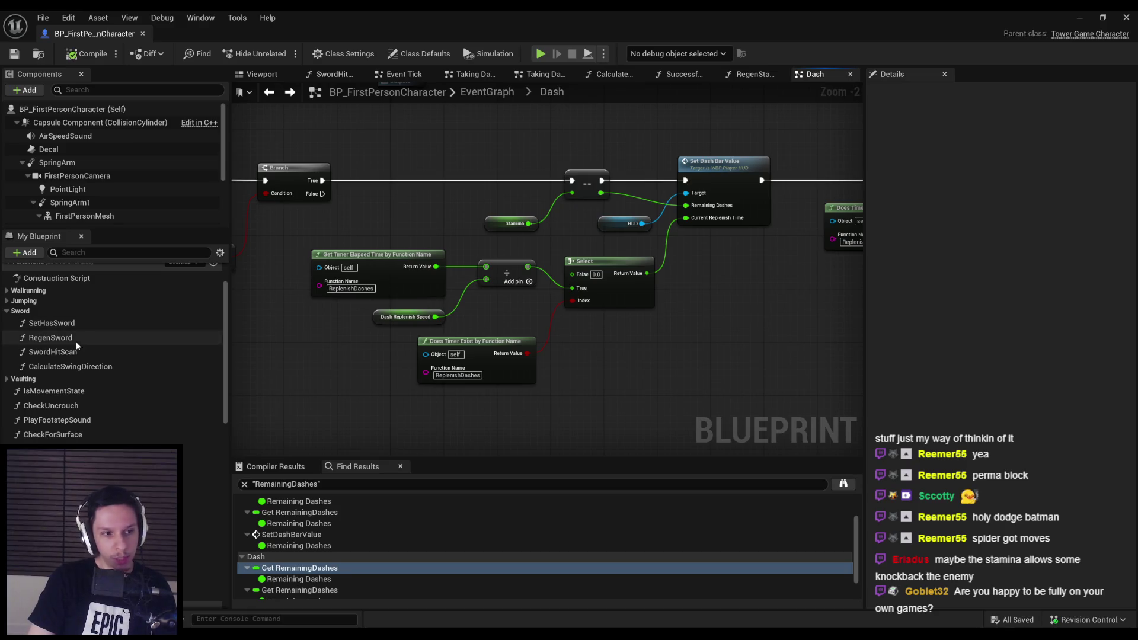
Raise the Stamina comparison nodes near Set Sprint State and save the blueprint.
{"action": "left_click_drag", "start_coordinate": [318, 336], "coordinate": [567, 346]}
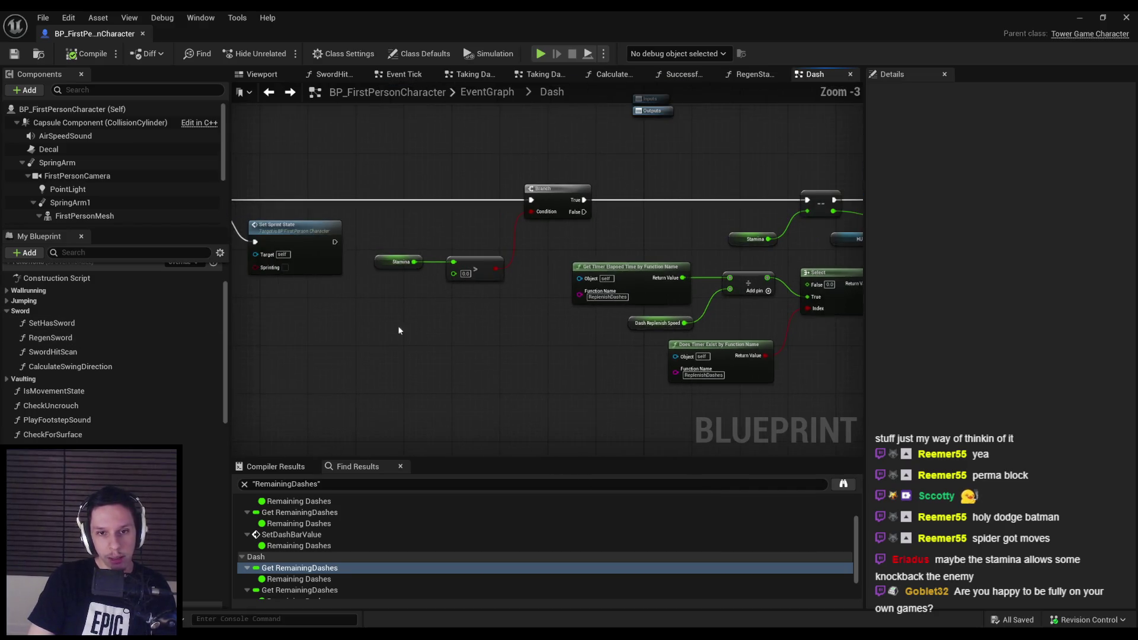
{"action": "scroll", "coordinate": [397, 325], "scroll_direction": "down", "scroll_amount": 1}
{"action": "mouse_move", "coordinate": [570, 272]}
{"action": "left_mouse_down"}
{"action": "mouse_move", "coordinate": [514, 324]}
{"action": "mouse_move", "coordinate": [616, 362]}
{"action": "mouse_move", "coordinate": [435, 336]}
{"action": "left_mouse_up"}
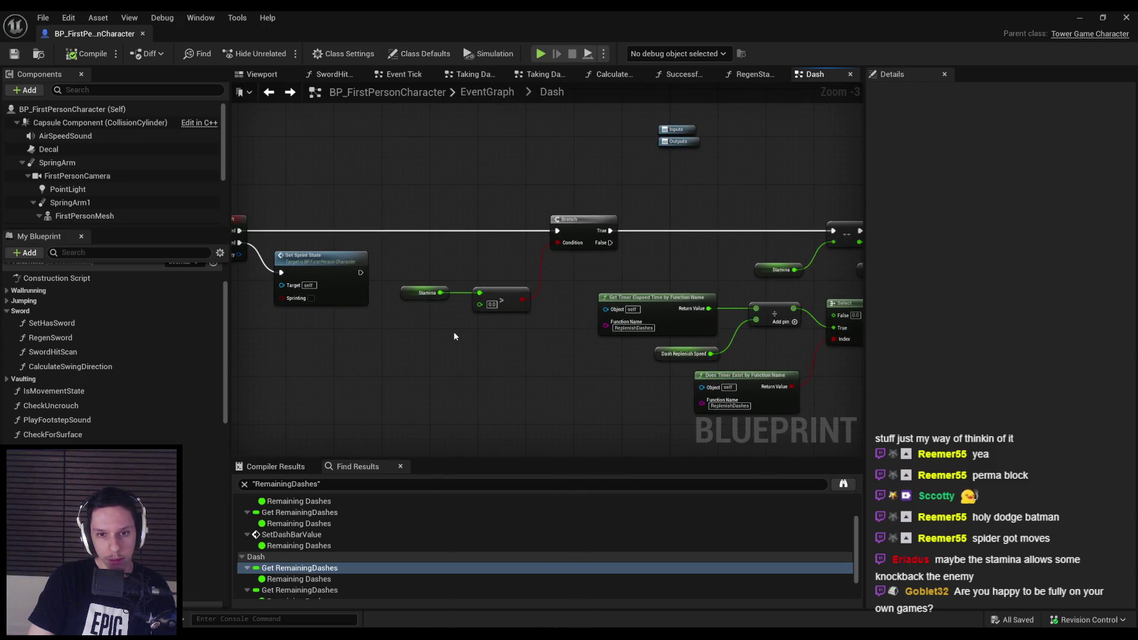
{"action": "scroll", "coordinate": [454, 336], "scroll_direction": "up", "scroll_amount": 1}
{"action": "left_click_drag", "start_coordinate": [405, 271], "coordinate": [511, 345]}
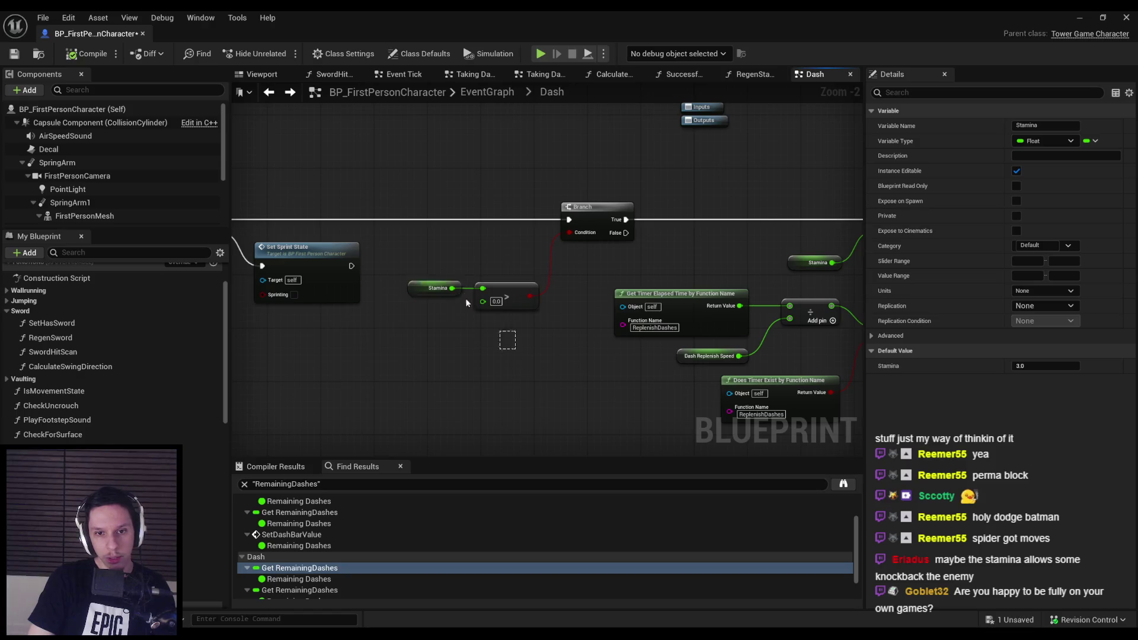
{"action": "left_click_drag", "start_coordinate": [514, 287], "coordinate": [521, 262]}
{"action": "left_click", "coordinate": [528, 317]}
{"action": "key", "text": "ctrl+s"}
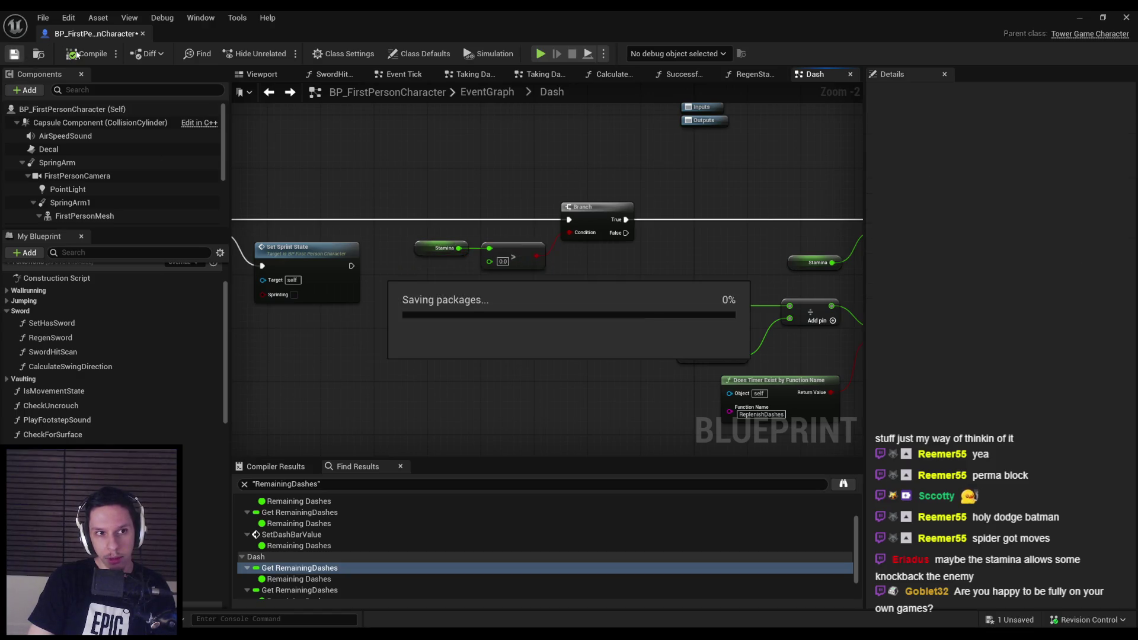
Select the RegenStamina function in the My Blueprint panel.
{"action": "scroll", "coordinate": [487, 318], "scroll_direction": "down", "scroll_amount": 1}
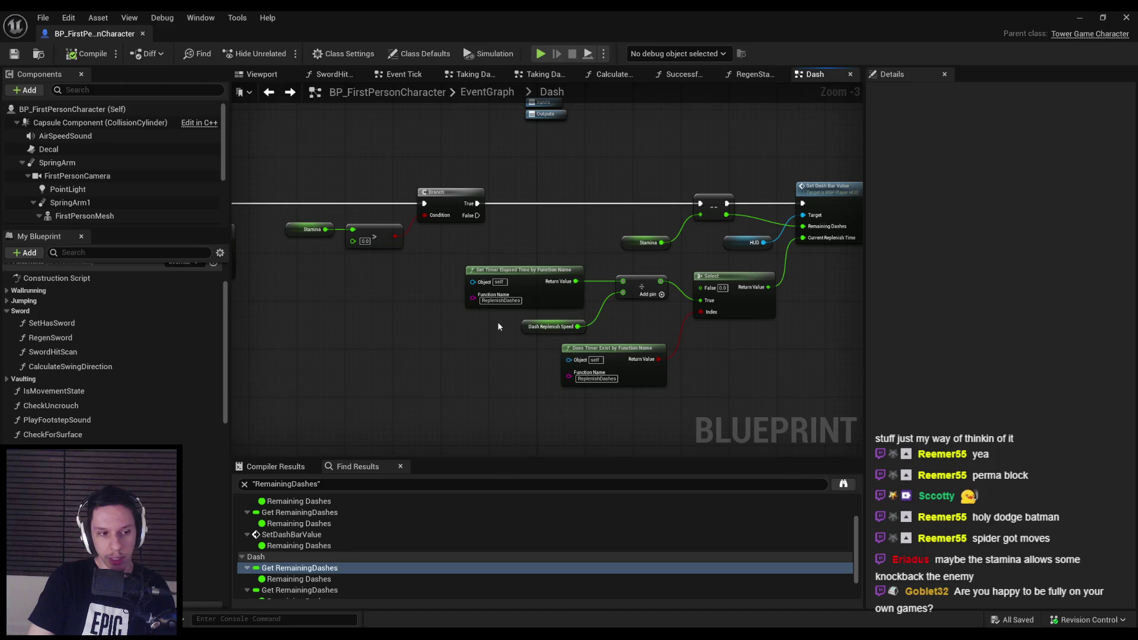
{"action": "scroll", "coordinate": [415, 314], "scroll_direction": "down", "scroll_amount": 1}
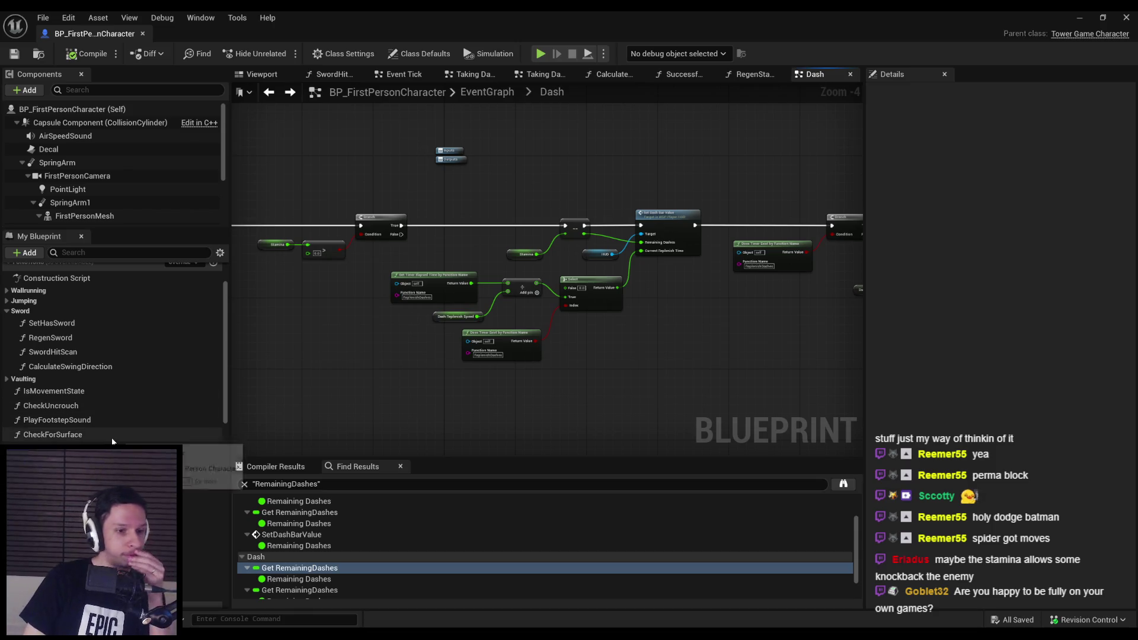
{"action": "left_click", "coordinate": [118, 535]}
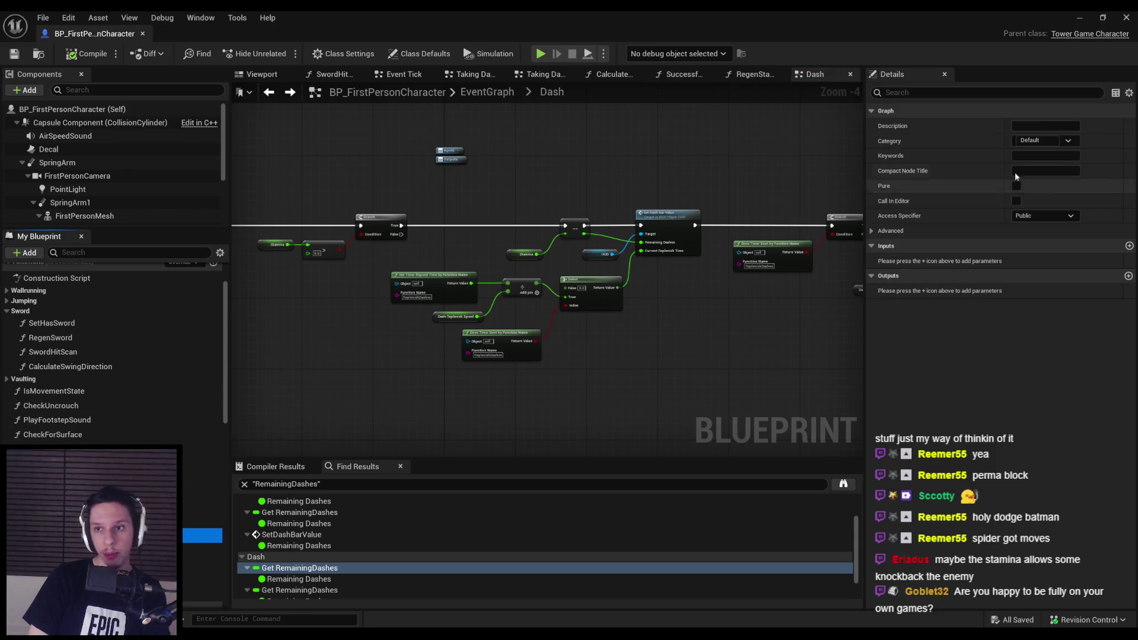
File the RegenStamina function under the Stamina category and compile.
{"action": "left_click", "coordinate": [1037, 141]}
{"action": "type", "text": "Stamina"}
{"action": "key", "text": "Return"}
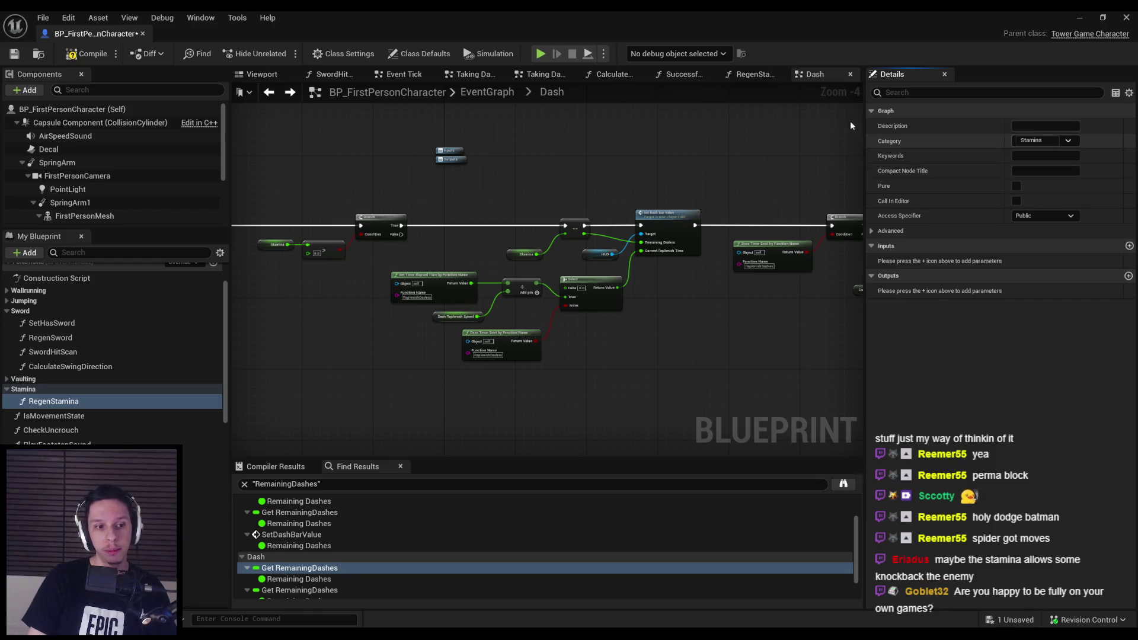
{"action": "left_click", "coordinate": [13, 53]}
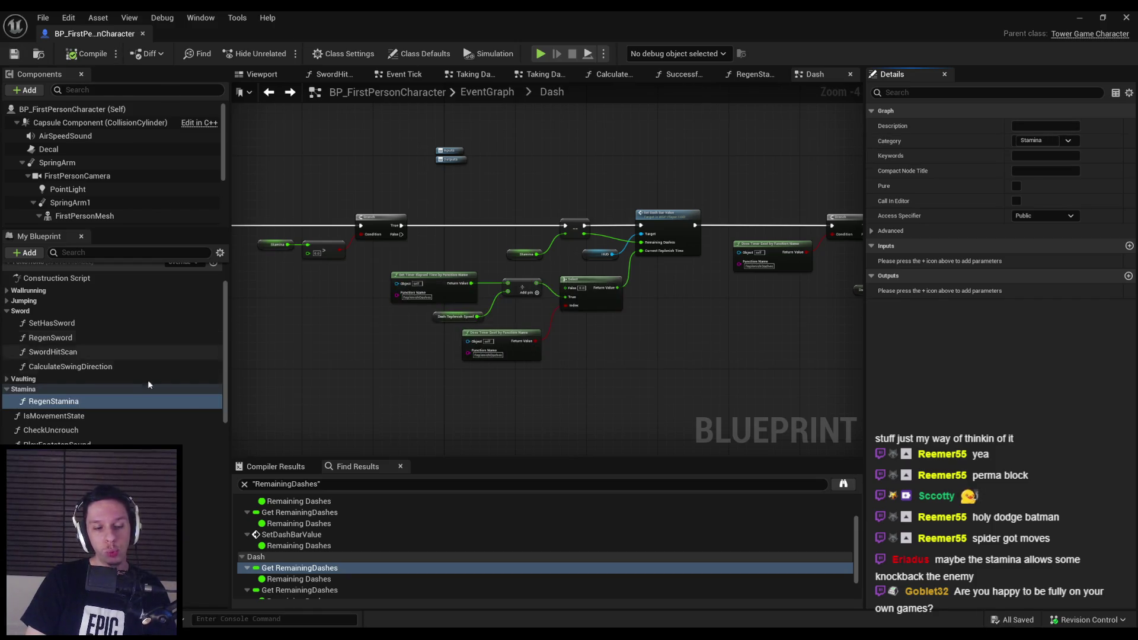
Align the == and HUD nodes in Dash, move the Stamina node beside ==, and save.
{"action": "scroll", "coordinate": [69, 372], "scroll_direction": "up", "scroll_amount": 3}
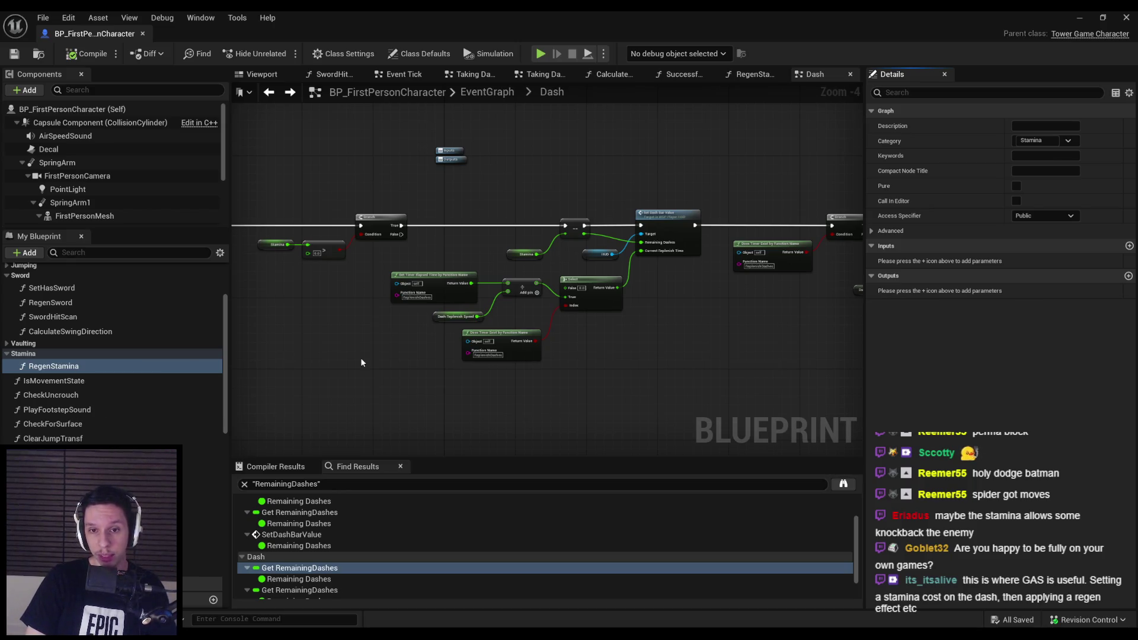
{"action": "left_click_drag", "start_coordinate": [685, 305], "coordinate": [475, 294]}
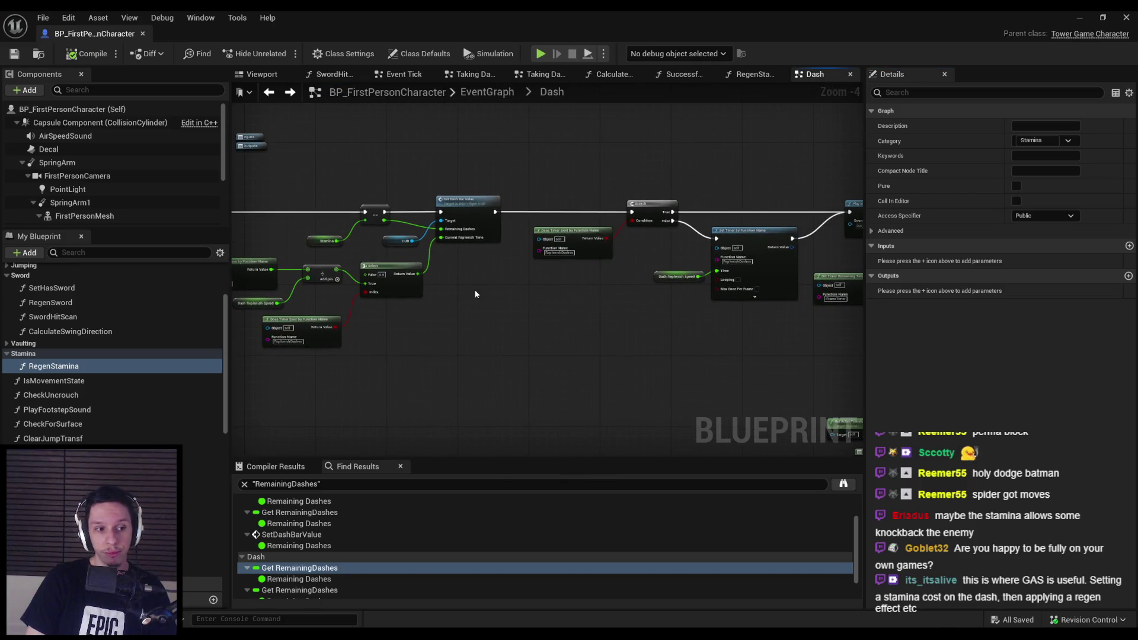
{"action": "left_click_drag", "start_coordinate": [475, 294], "coordinate": [637, 358]}
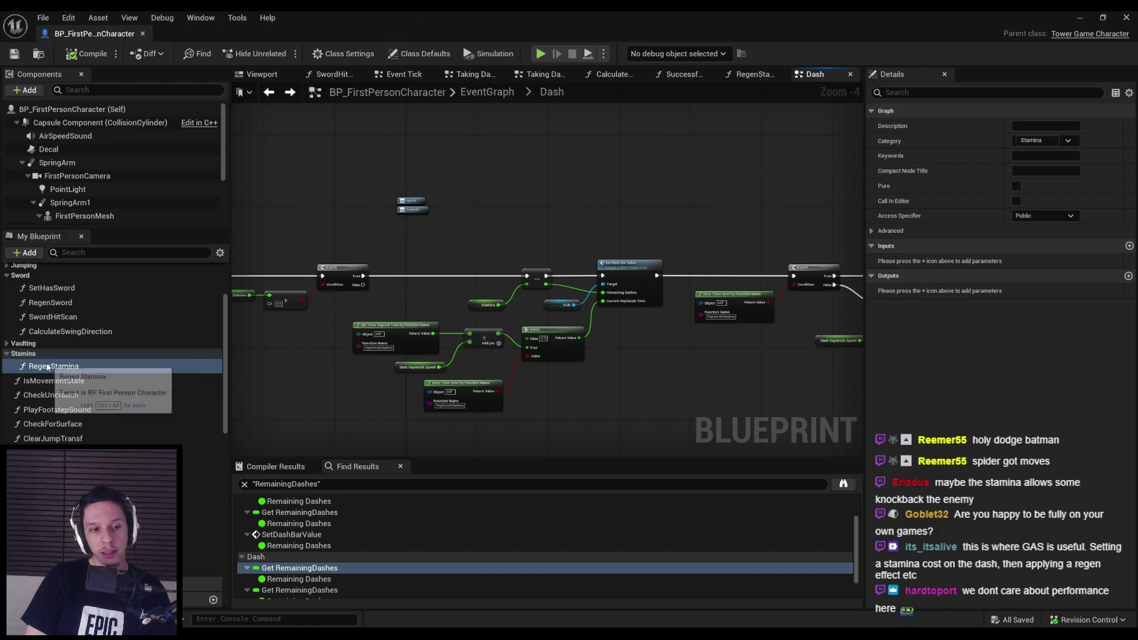
{"action": "scroll", "coordinate": [367, 393], "scroll_direction": "up", "scroll_amount": 1}
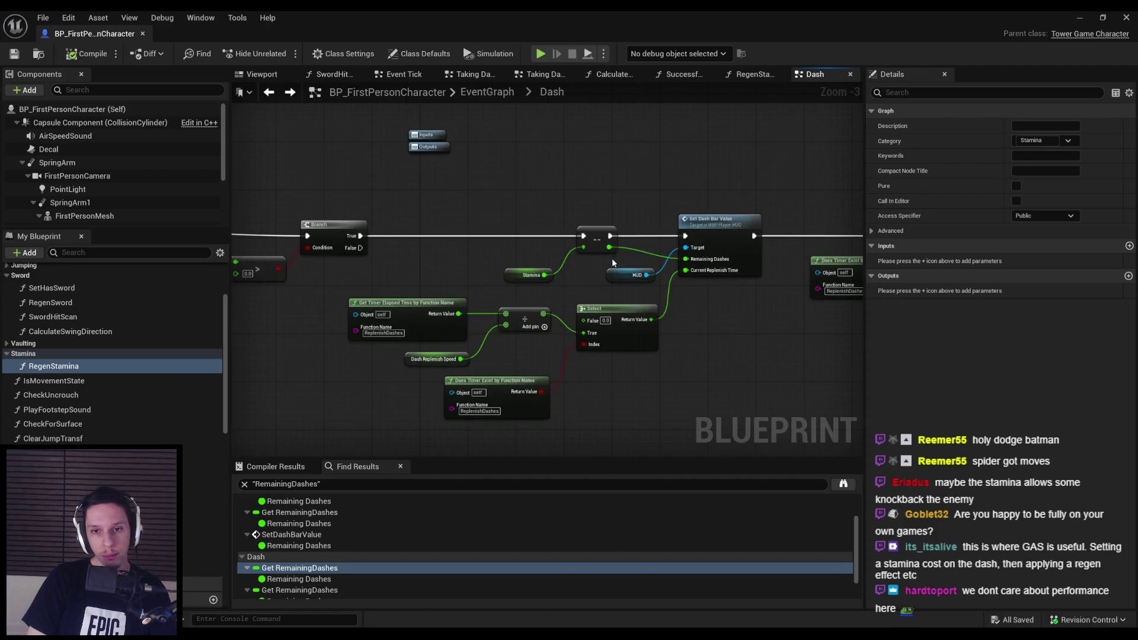
{"action": "left_click_drag", "start_coordinate": [621, 291], "coordinate": [595, 229]}
{"action": "key", "text": "shift+d"}
{"action": "left_click_drag", "start_coordinate": [518, 275], "coordinate": [552, 257]}
{"action": "left_click", "coordinate": [14, 54]}
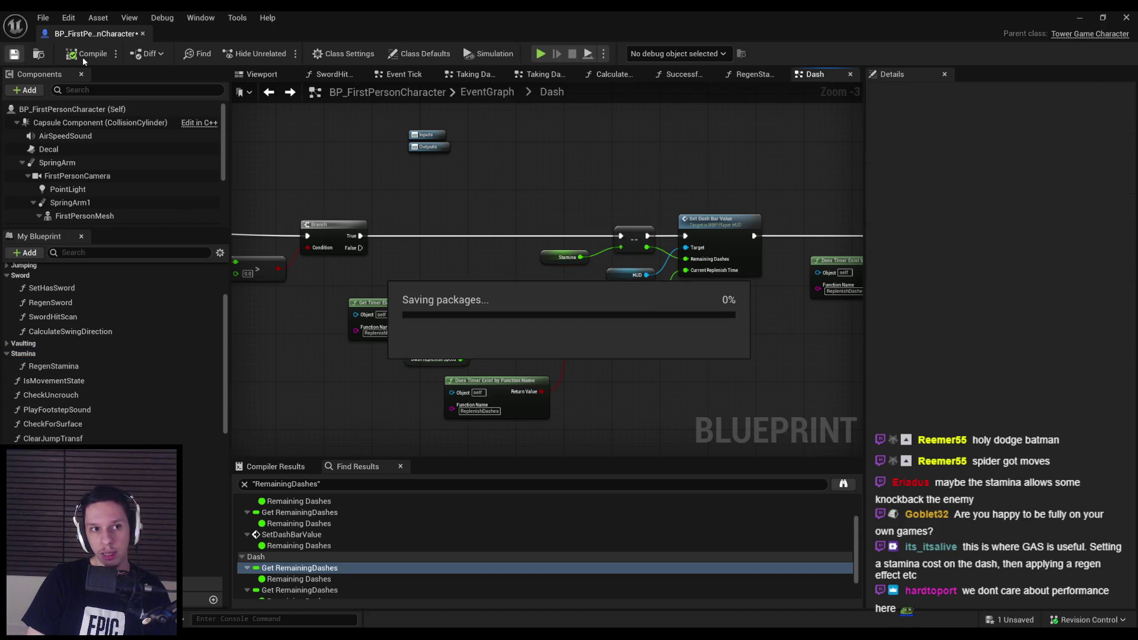
{"action": "scroll", "coordinate": [572, 284], "scroll_direction": "up", "scroll_amount": 1}
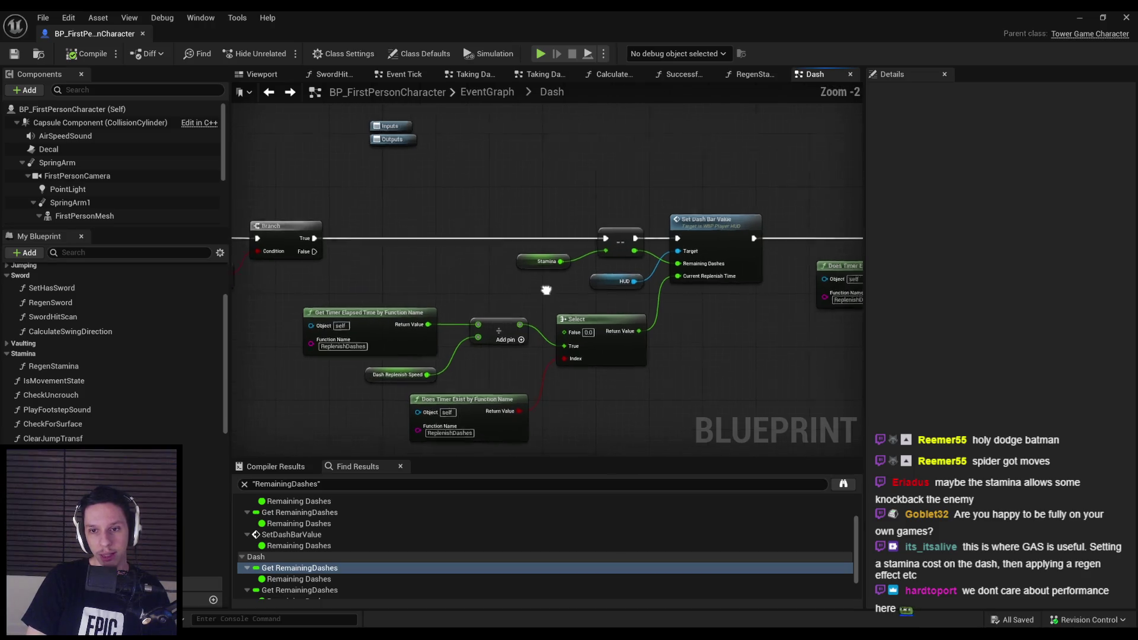
{"action": "left_click_drag", "start_coordinate": [522, 295], "coordinate": [581, 301]}
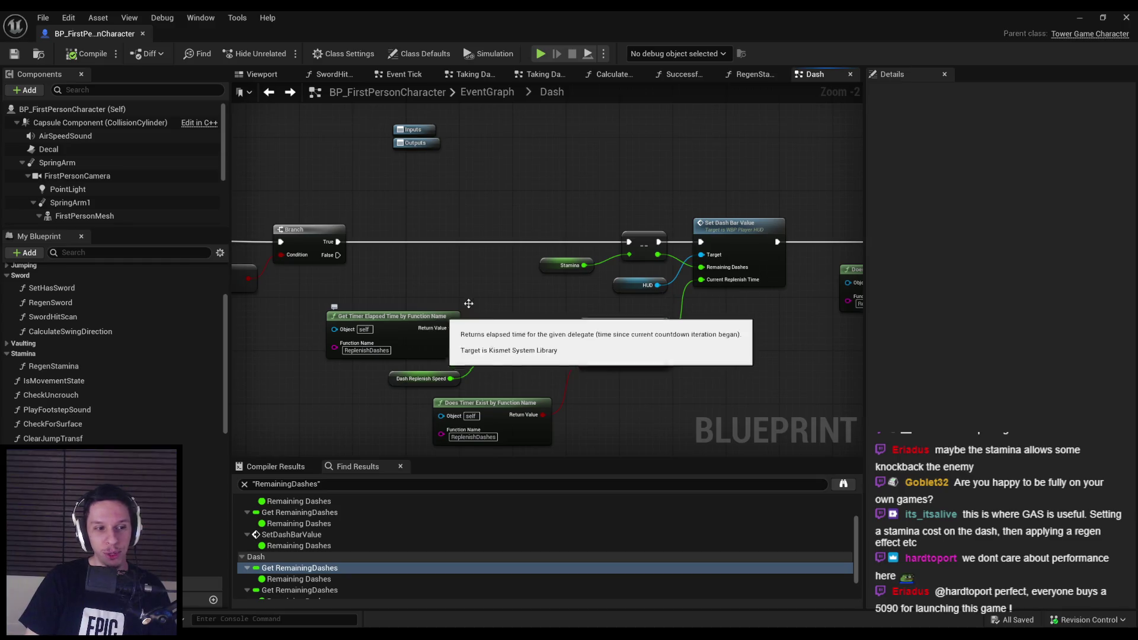
{"action": "scroll", "coordinate": [475, 289], "scroll_direction": "down", "scroll_amount": 1}
{"action": "left_click_drag", "start_coordinate": [478, 290], "coordinate": [501, 414]}
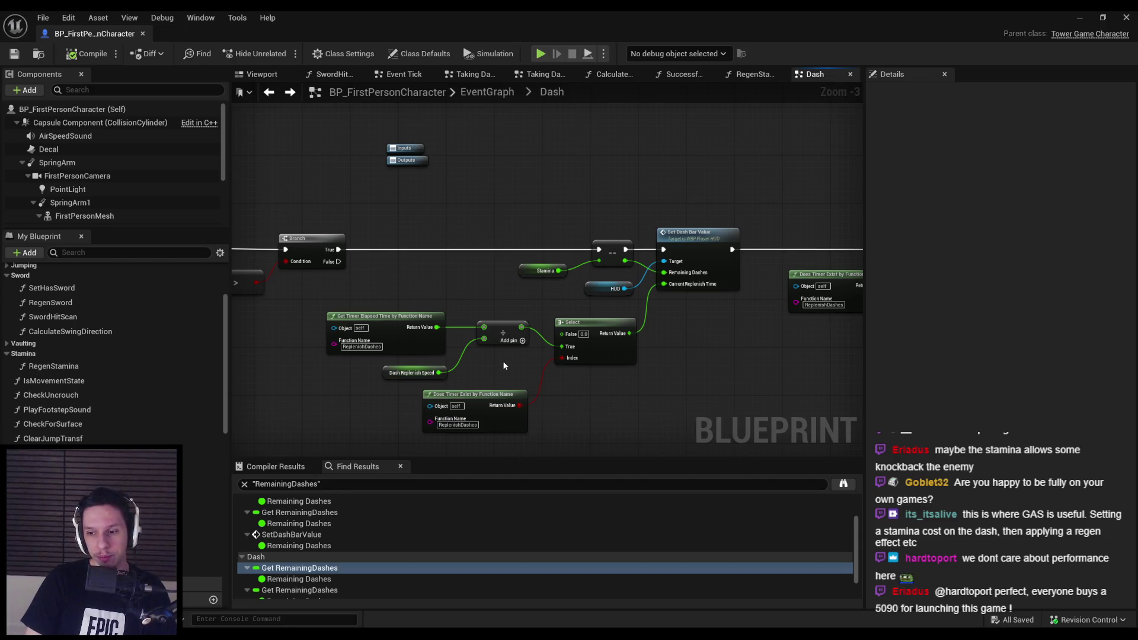
{"action": "mouse_move", "coordinate": [504, 366]}
{"action": "left_mouse_down"}
{"action": "mouse_move", "coordinate": [470, 325]}
{"action": "mouse_move", "coordinate": [467, 336]}
{"action": "left_mouse_up"}
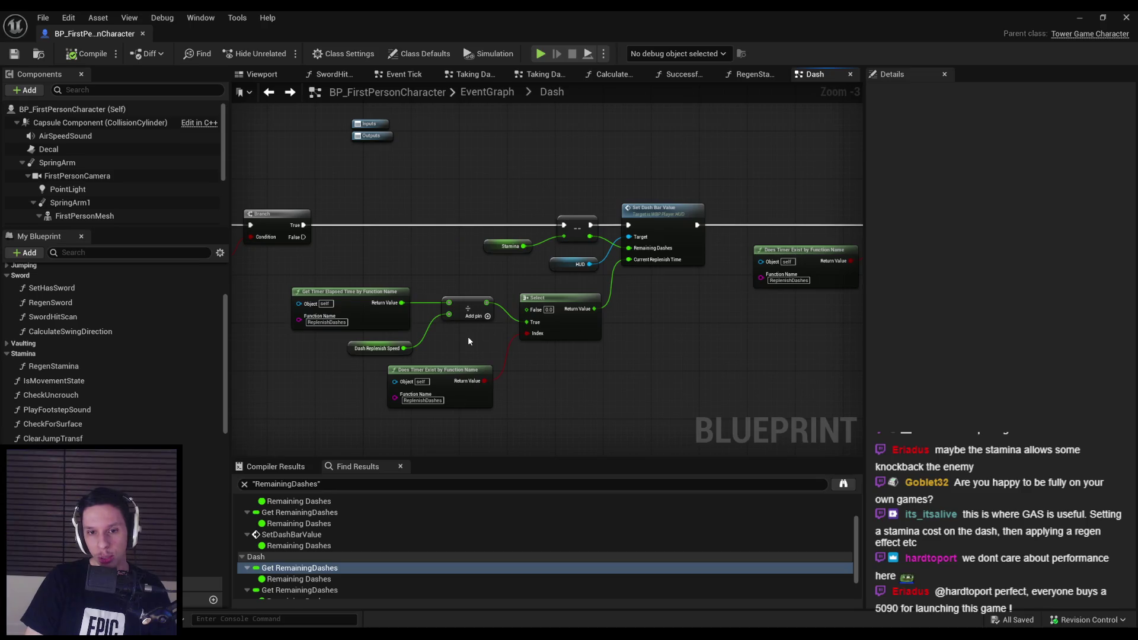
{"action": "scroll", "coordinate": [463, 344], "scroll_direction": "up", "scroll_amount": 2}
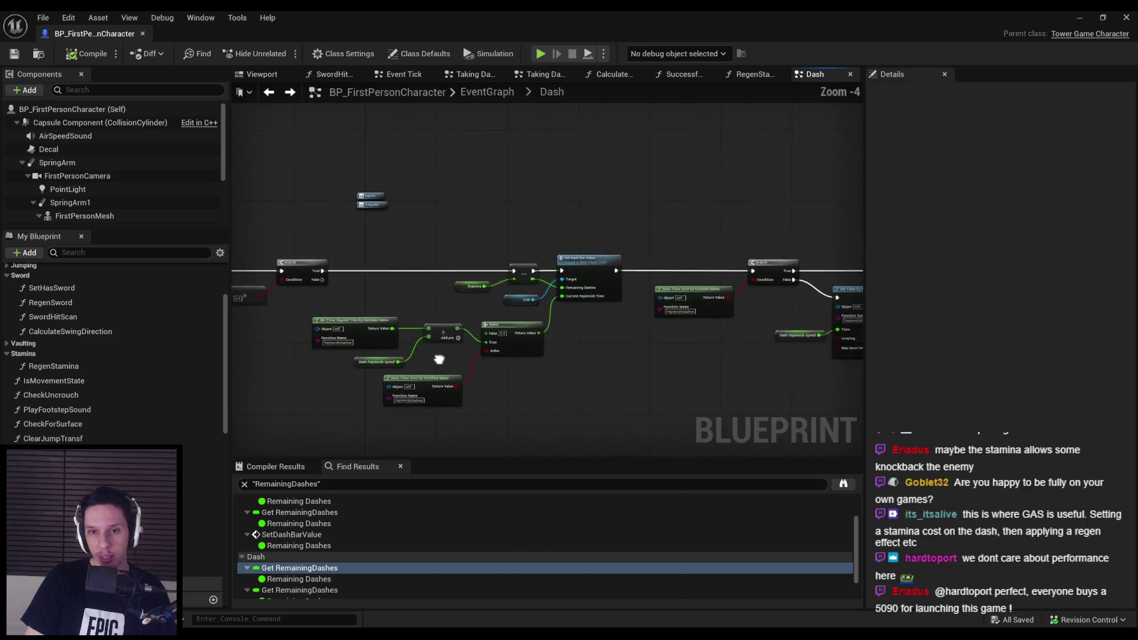
{"action": "scroll", "coordinate": [354, 385], "scroll_direction": "down", "scroll_amount": 1}
{"action": "left_click_drag", "start_coordinate": [354, 385], "coordinate": [407, 320]}
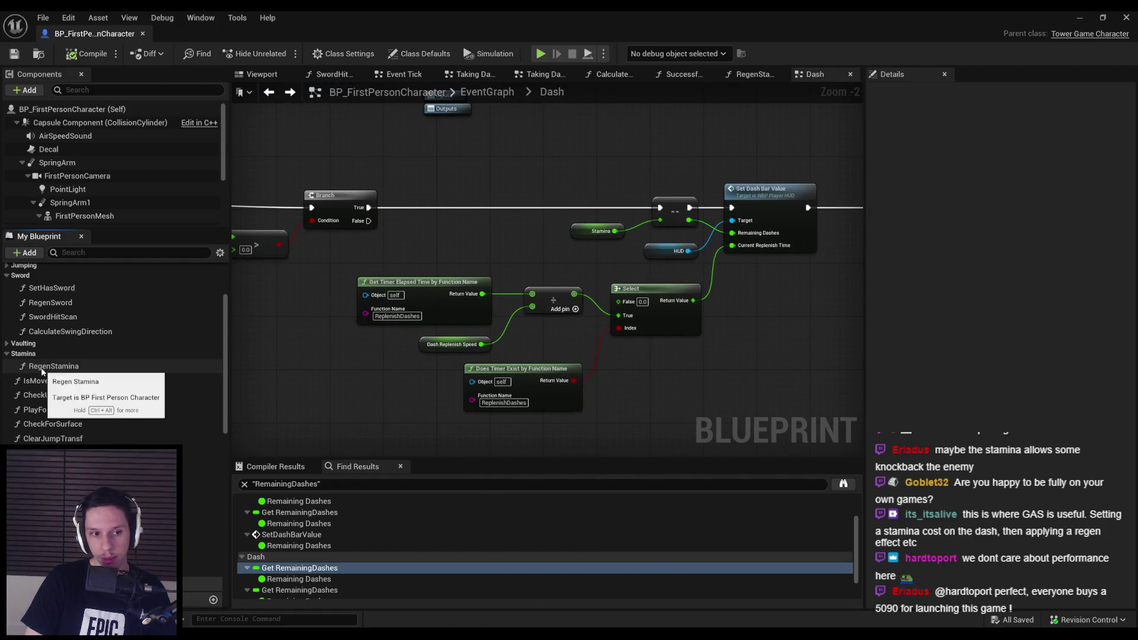
{"action": "scroll", "coordinate": [72, 425], "scroll_direction": "down", "scroll_amount": 3}
{"action": "scroll", "coordinate": [72, 424], "scroll_direction": "down", "scroll_amount": 10}
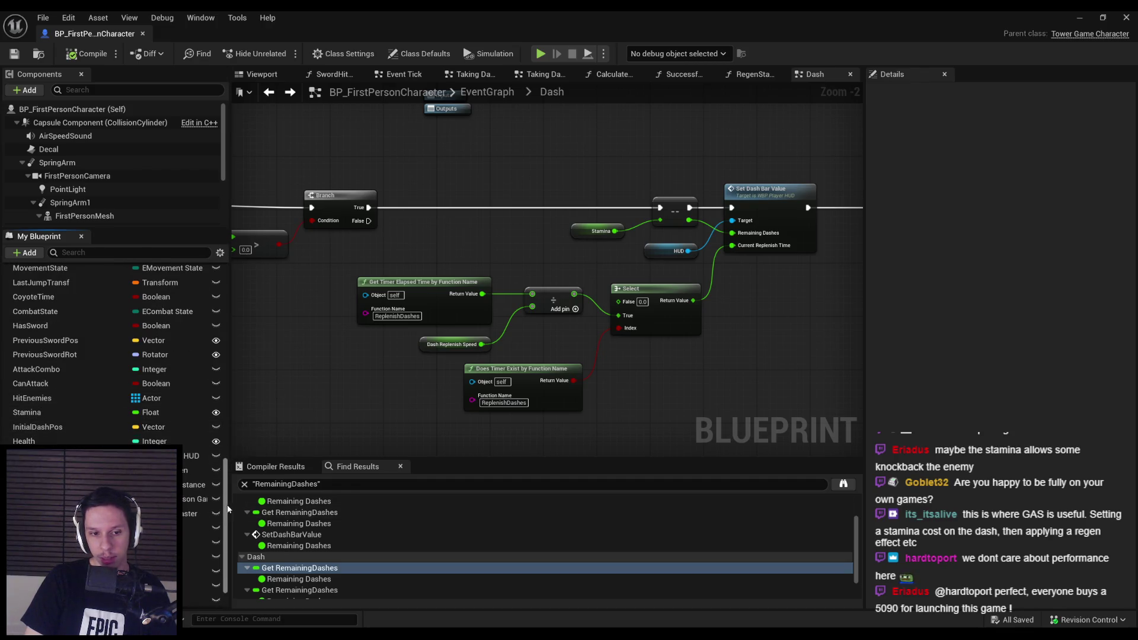
{"action": "scroll", "coordinate": [226, 529], "scroll_direction": "down", "scroll_amount": 2}
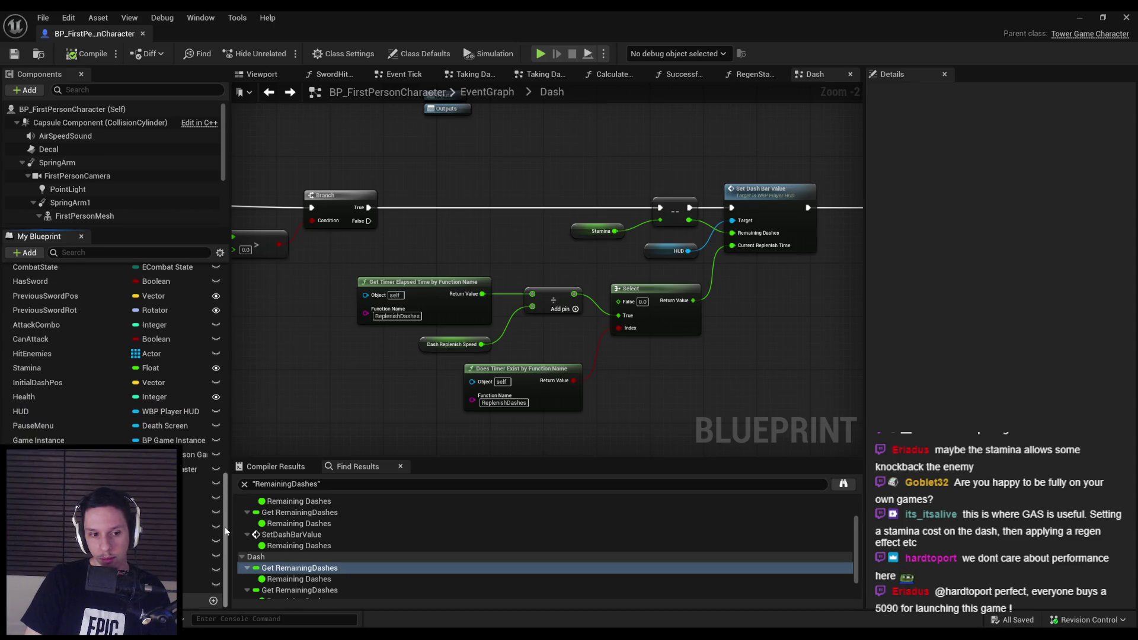
{"action": "left_click", "coordinate": [195, 512]}
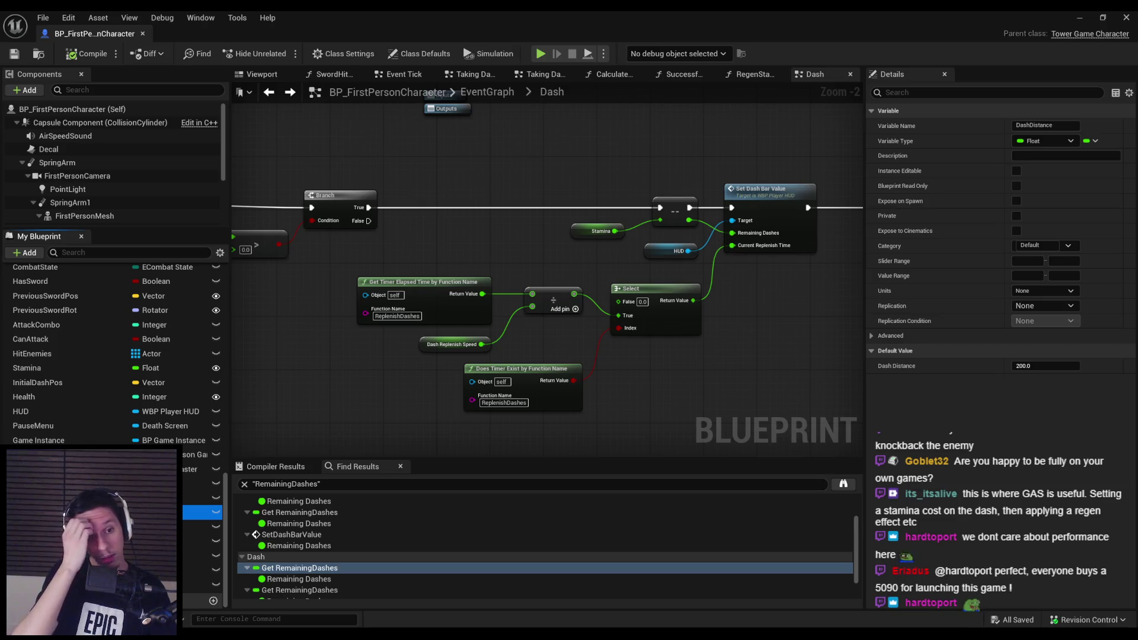
{"action": "scroll", "coordinate": [113, 355], "scroll_direction": "up", "scroll_amount": 5}
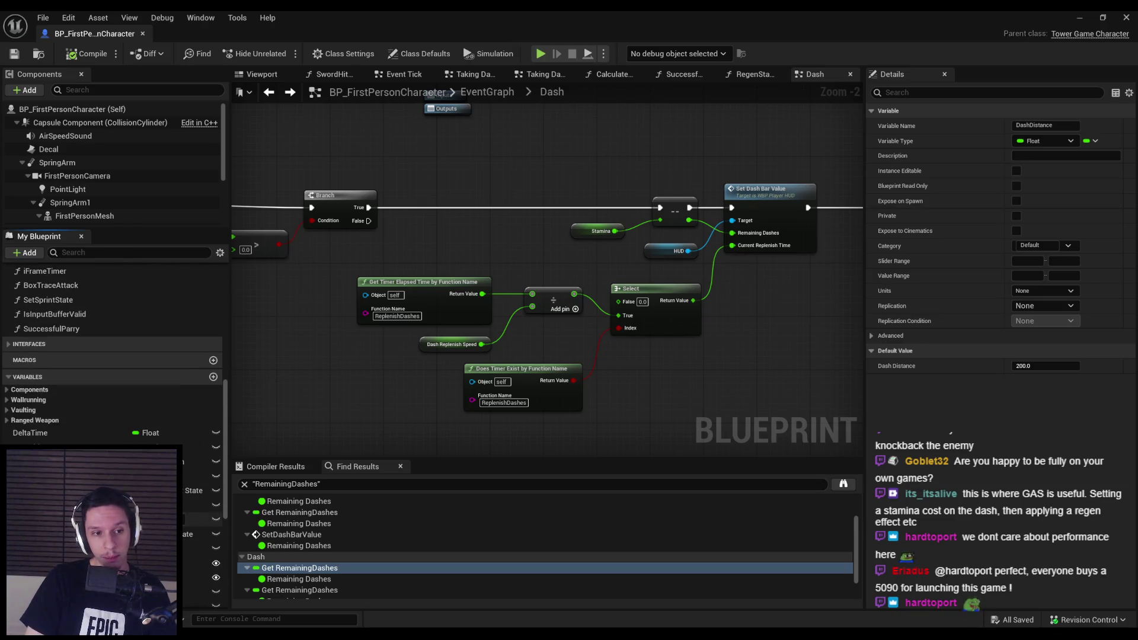
{"action": "left_click", "coordinate": [8, 296]}
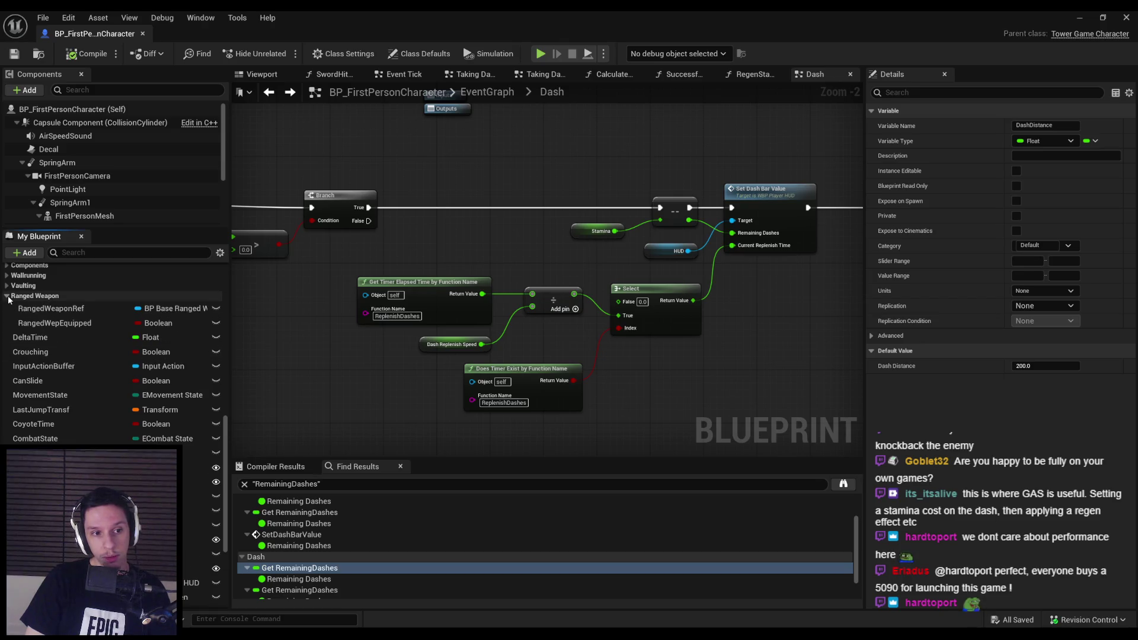
{"action": "left_click", "coordinate": [8, 296]}
{"action": "left_click", "coordinate": [8, 285]}
{"action": "left_click", "coordinate": [7, 286]}
{"action": "left_click", "coordinate": [7, 276]}
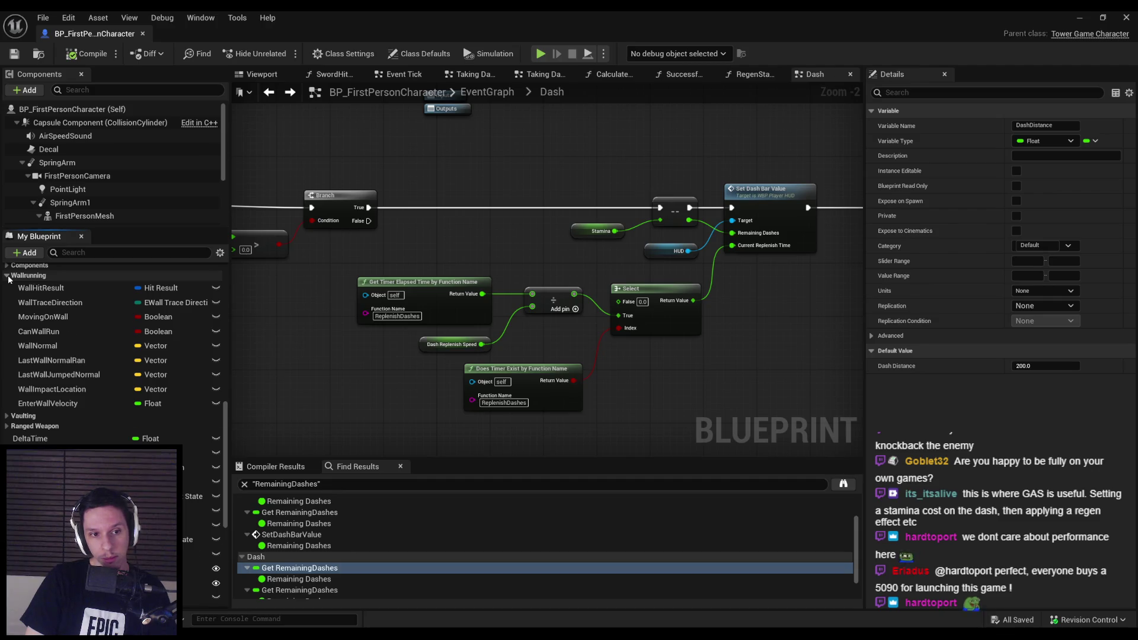
{"action": "scroll", "coordinate": [9, 278], "scroll_direction": "down", "scroll_amount": 5}
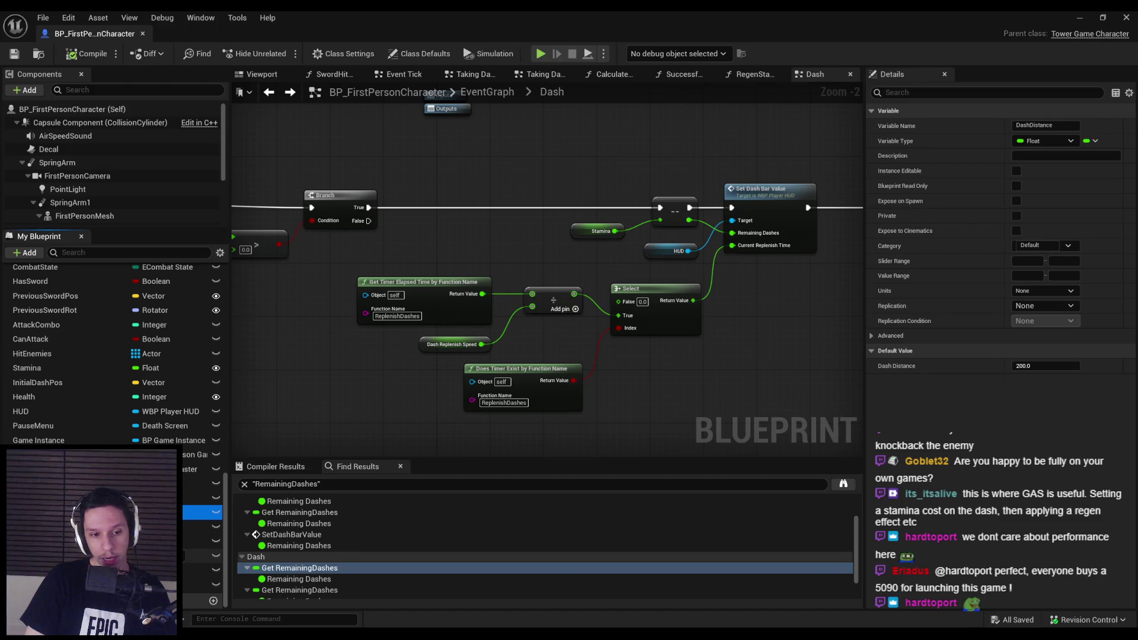
{"action": "left_click", "coordinate": [89, 525]}
{"action": "scroll", "coordinate": [89, 526], "scroll_direction": "up", "scroll_amount": 5}
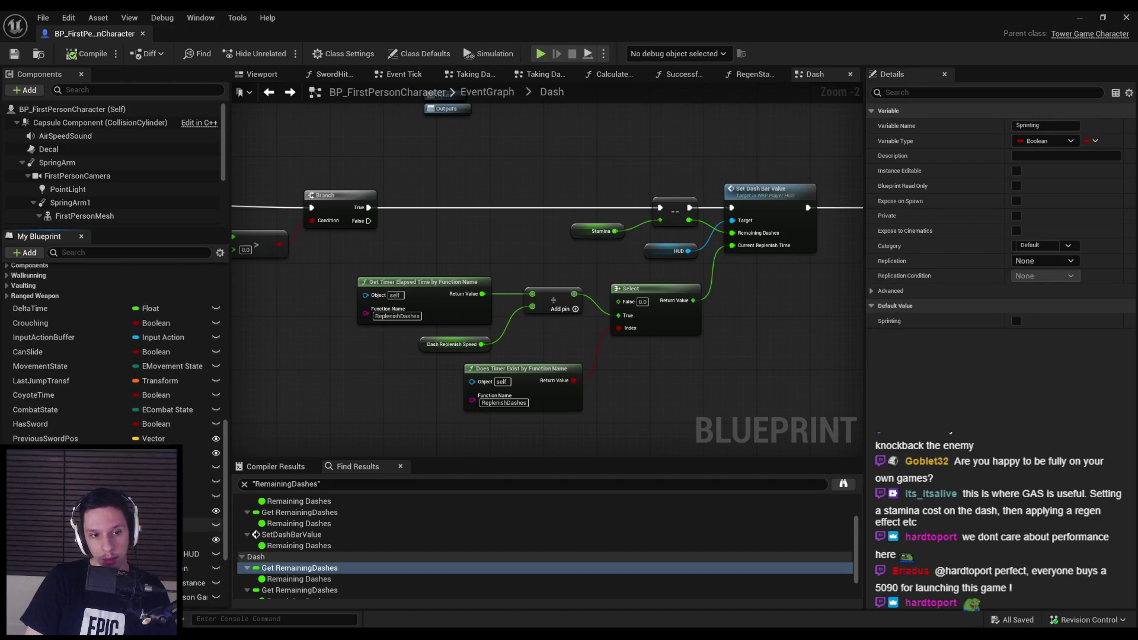
{"action": "scroll", "coordinate": [89, 526], "scroll_direction": "down", "scroll_amount": 1}
{"action": "scroll", "coordinate": [89, 525], "scroll_direction": "down", "scroll_amount": 4}
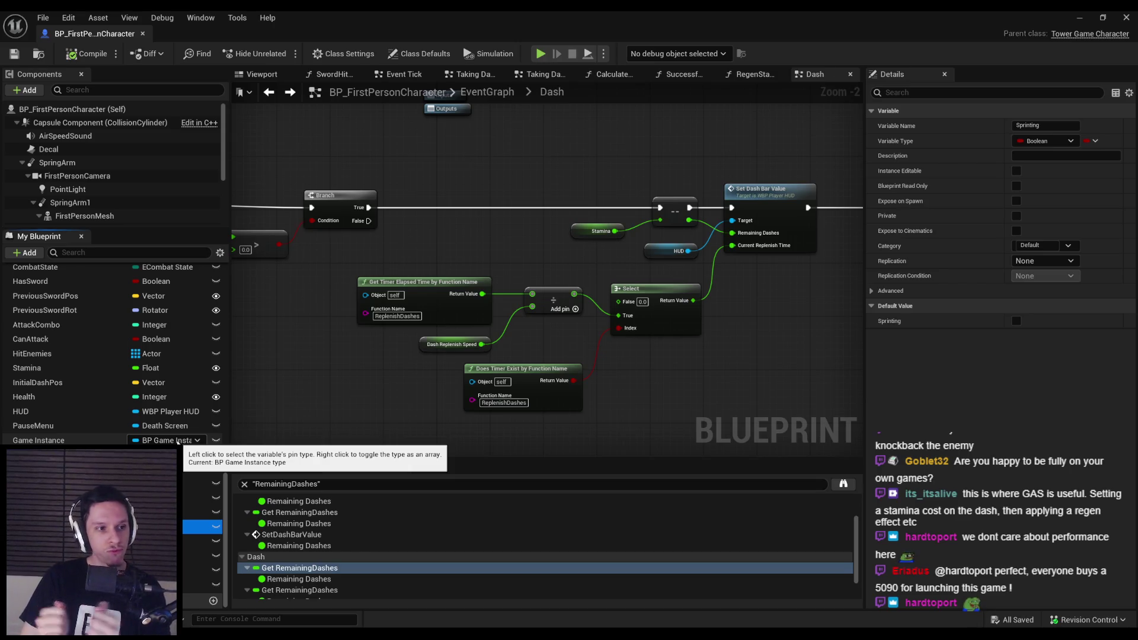
{"action": "left_click", "coordinate": [408, 402]}
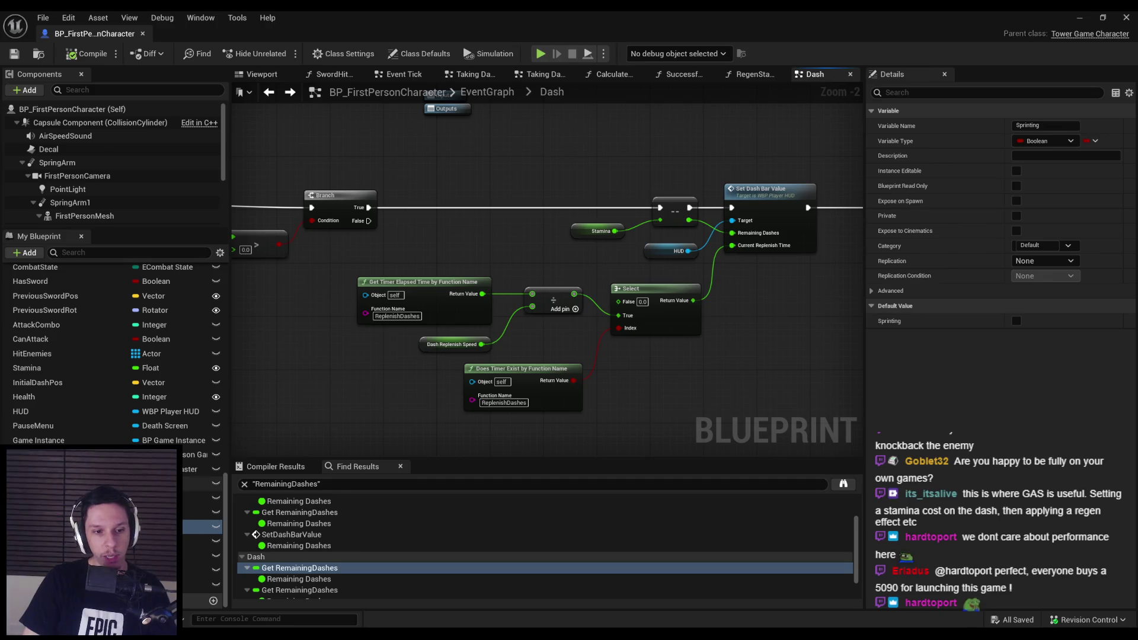
{"action": "scroll", "coordinate": [219, 368], "scroll_direction": "up", "scroll_amount": 10}
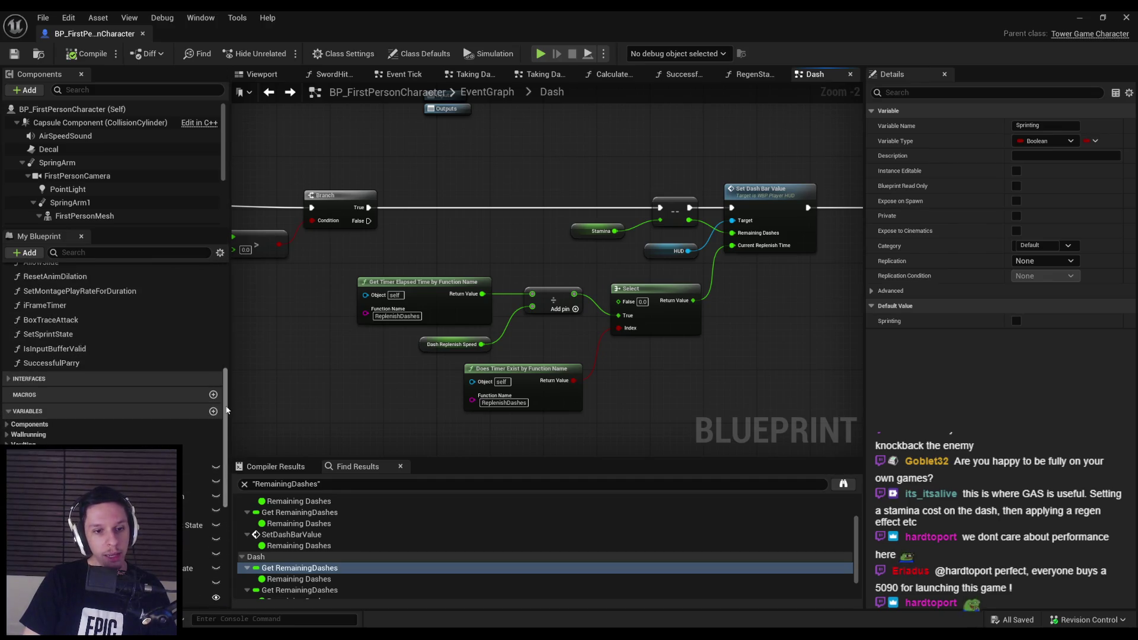
{"action": "scroll", "coordinate": [227, 275], "scroll_direction": "up", "scroll_amount": 5}
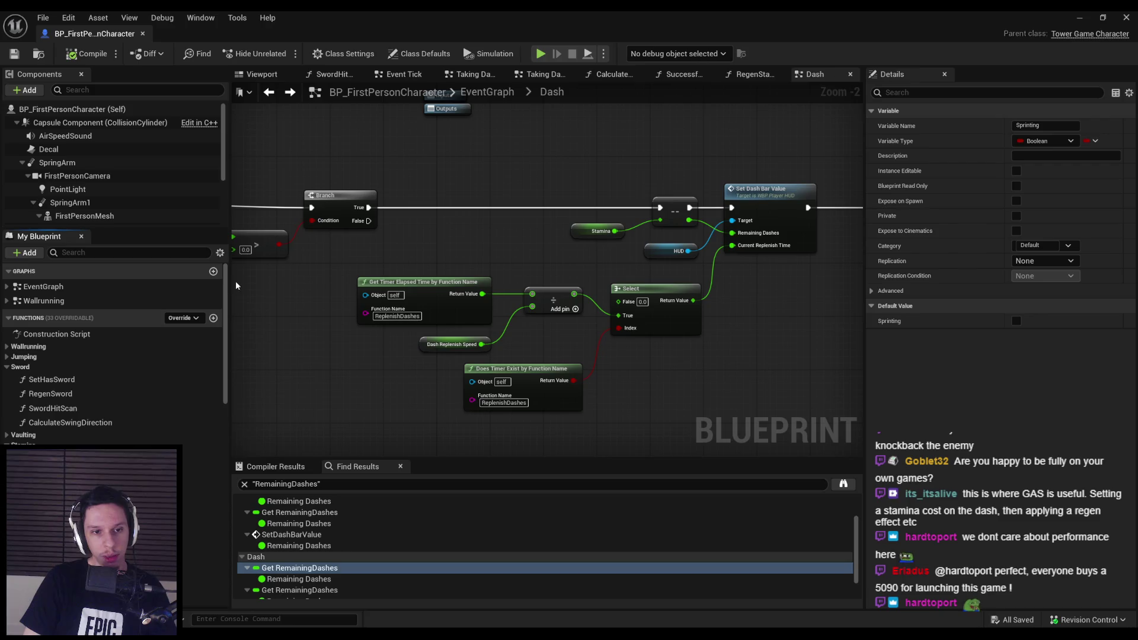
{"action": "scroll", "coordinate": [228, 289], "scroll_direction": "down", "scroll_amount": 15}
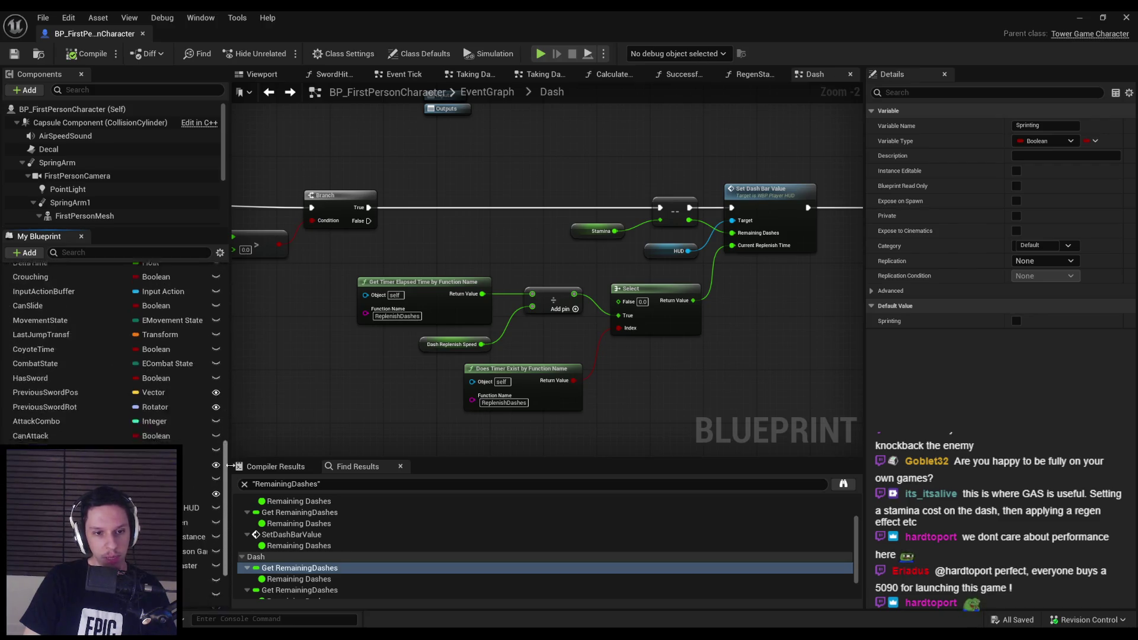
{"action": "scroll", "coordinate": [113, 355], "scroll_direction": "up", "scroll_amount": 5}
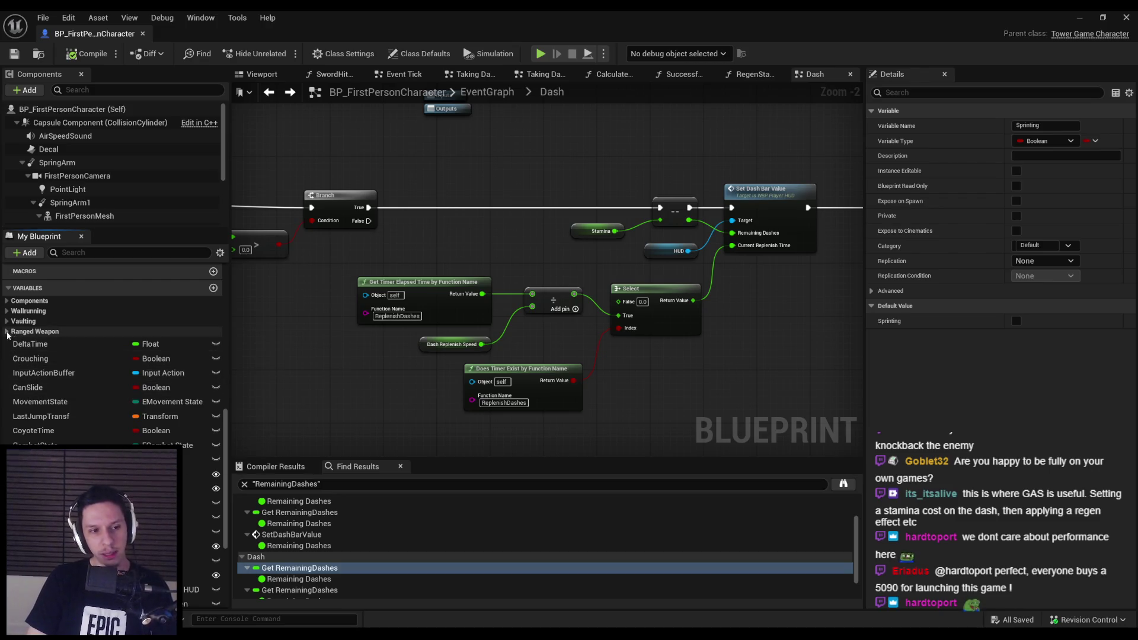
{"action": "scroll", "coordinate": [58, 415], "scroll_direction": "down", "scroll_amount": 5}
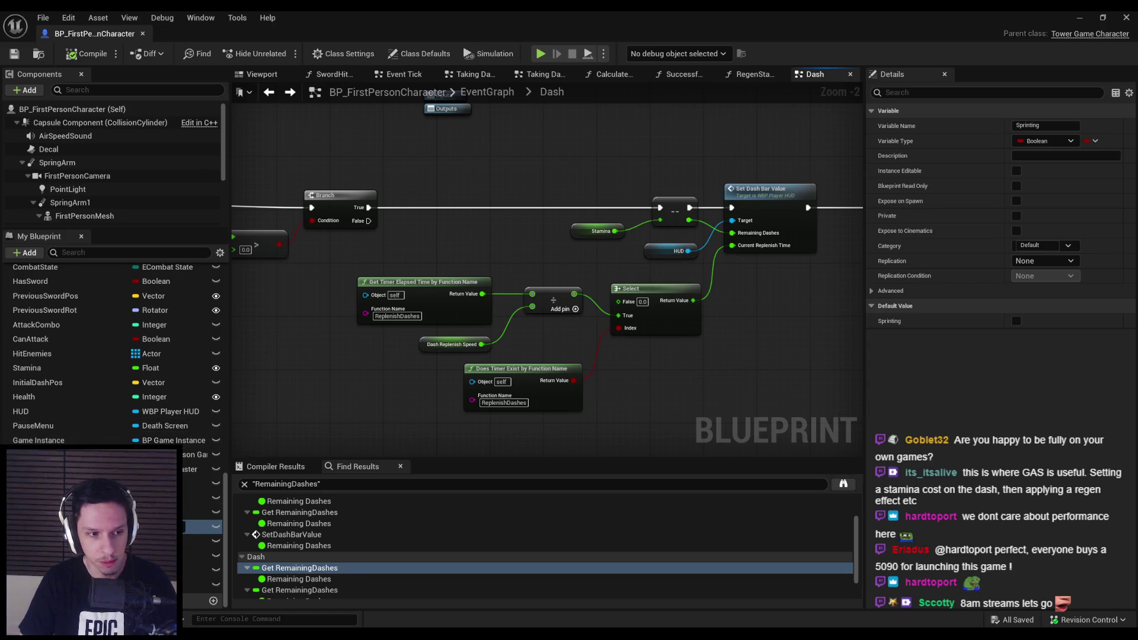
Add a new function, NewFunction, from the Functions list in My Blueprint.
{"action": "left_click", "coordinate": [204, 526]}
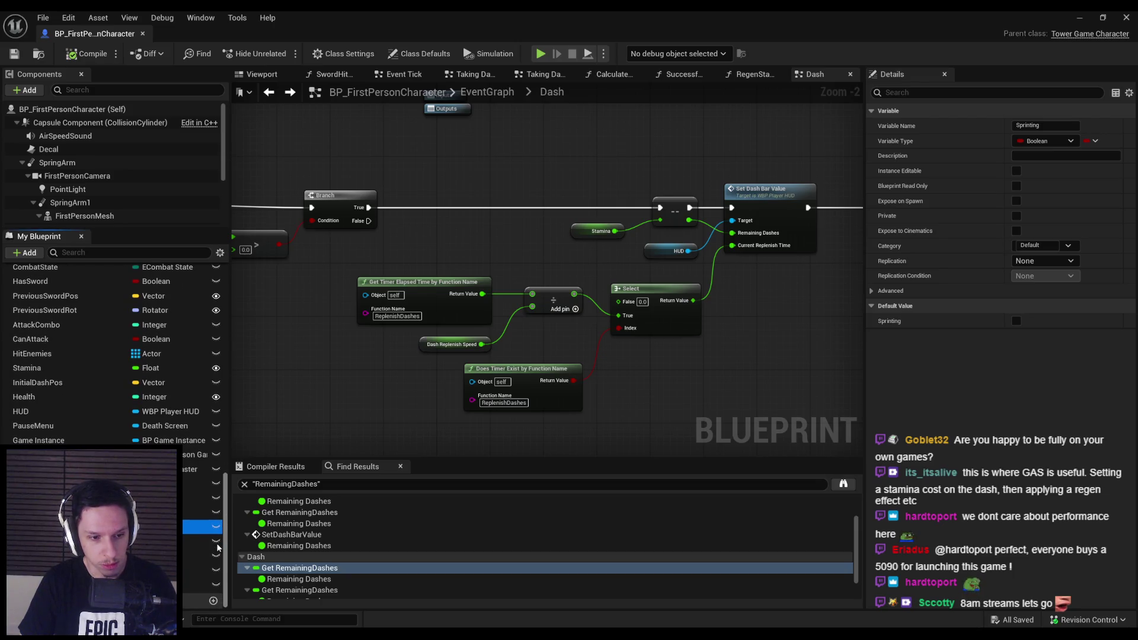
{"action": "mouse_move", "coordinate": [223, 543]}
{"action": "left_mouse_down"}
{"action": "mouse_move", "coordinate": [233, 279]}
{"action": "mouse_move", "coordinate": [227, 391]}
{"action": "mouse_move", "coordinate": [223, 372]}
{"action": "left_mouse_up"}
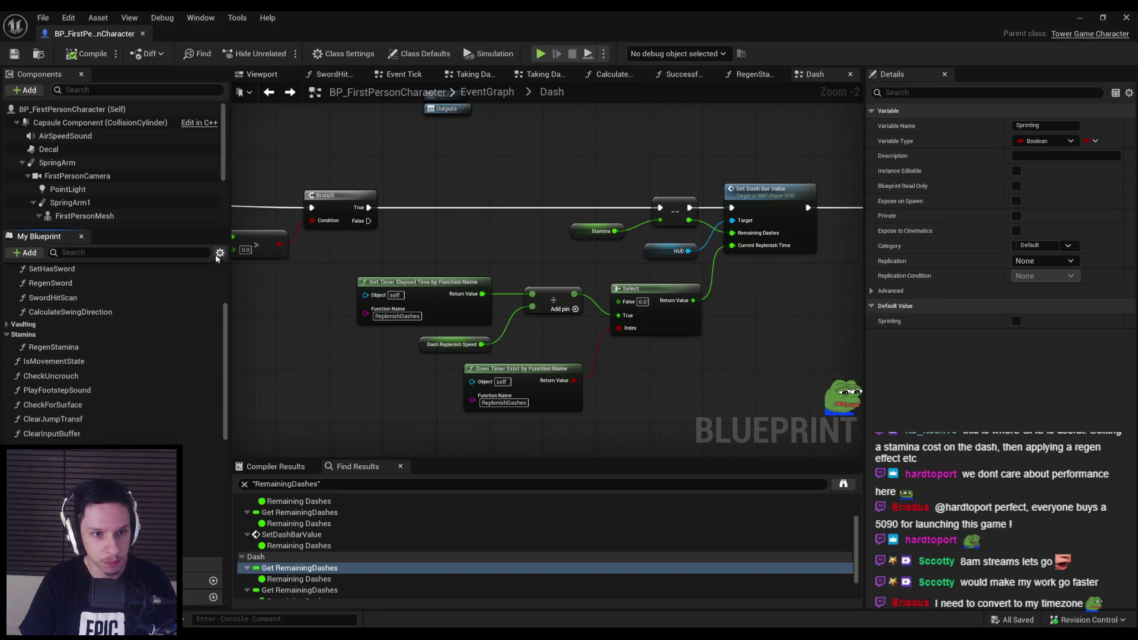
{"action": "scroll", "coordinate": [187, 325], "scroll_direction": "up", "scroll_amount": 2}
{"action": "left_click", "coordinate": [212, 297]}
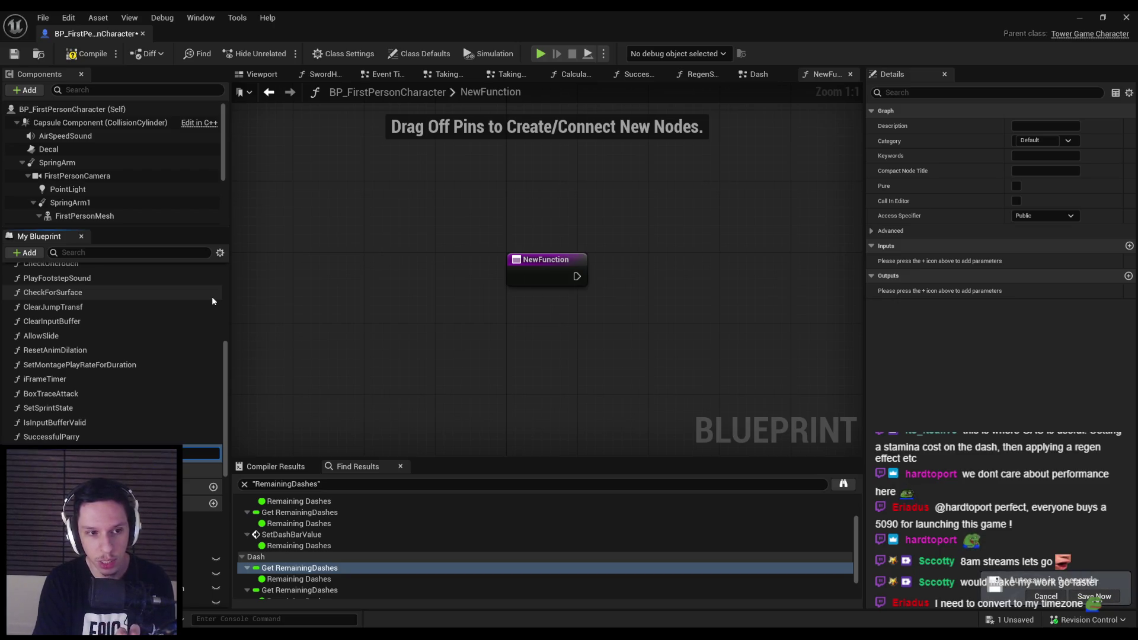
Name it DrainStamina under Stamina with a Float input Amount, and place its call in Dash.
{"action": "key", "text": "Return"}
{"action": "mouse_move", "coordinate": [202, 453]}
{"action": "left_mouse_down"}
{"action": "mouse_move", "coordinate": [75, 408]}
{"action": "mouse_move", "coordinate": [27, 306]}
{"action": "left_mouse_up"}
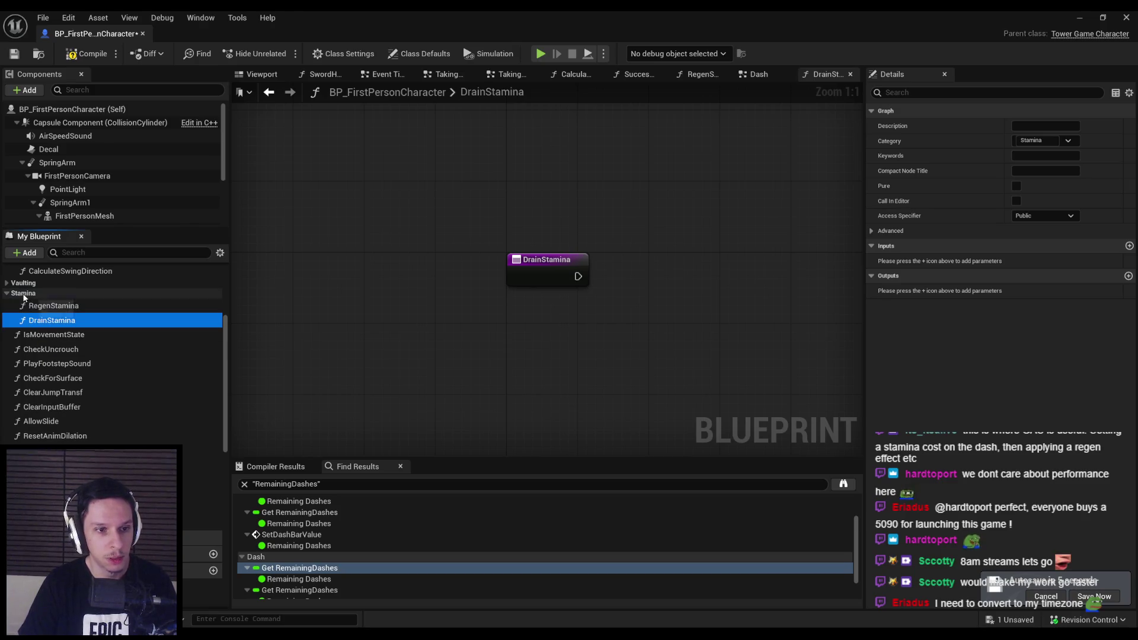
{"action": "left_click", "coordinate": [1129, 245]}
{"action": "type", "text": "Amount"}
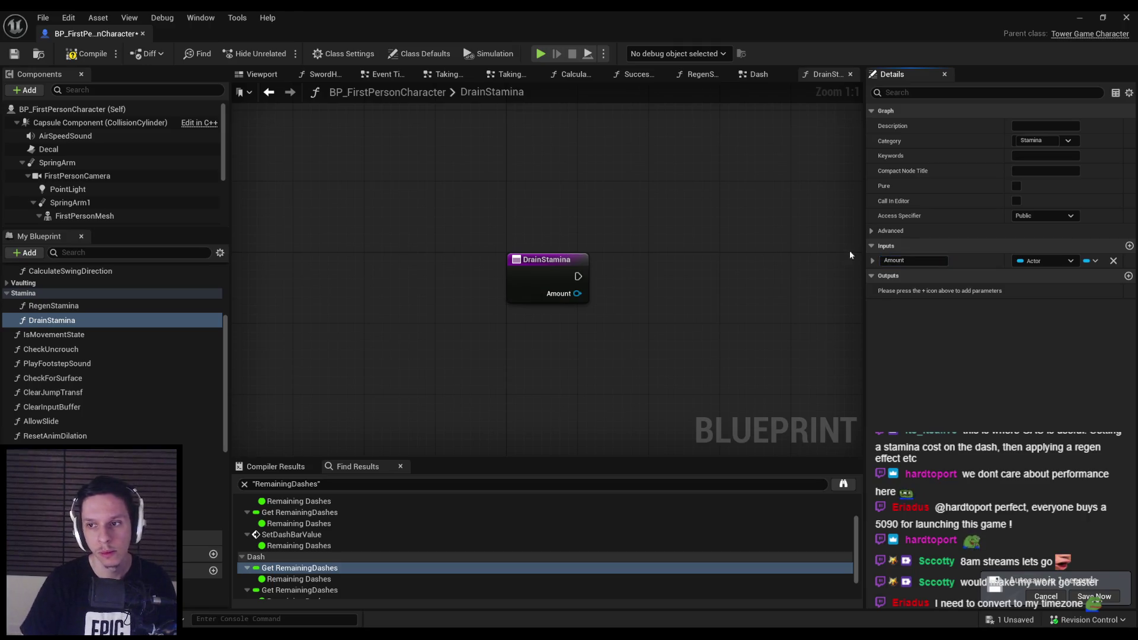
{"action": "left_click", "coordinate": [1039, 261]}
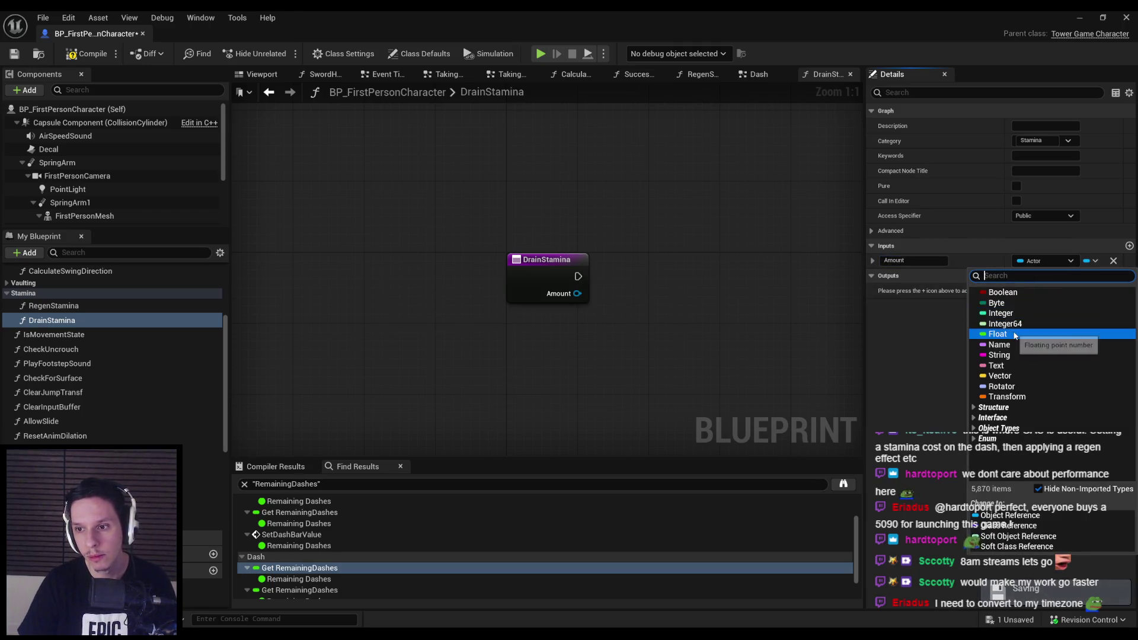
{"action": "left_click", "coordinate": [1015, 336]}
{"action": "key", "text": "alt+Left"}
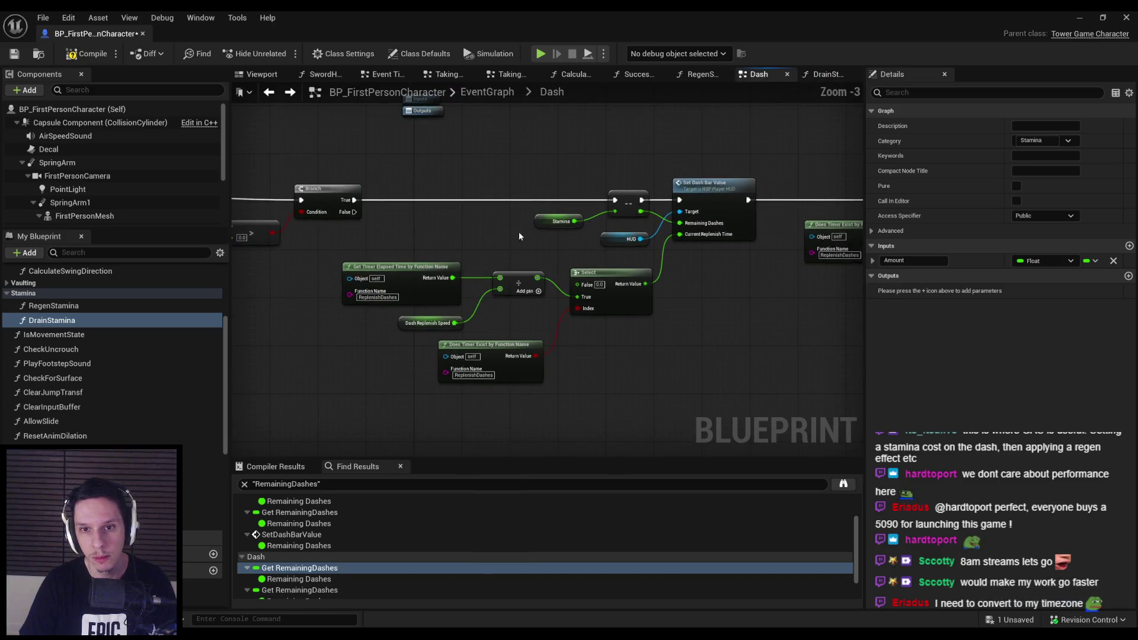
{"action": "mouse_move", "coordinate": [52, 320]}
{"action": "left_mouse_down"}
{"action": "mouse_move", "coordinate": [101, 334]}
{"action": "mouse_move", "coordinate": [563, 341]}
{"action": "mouse_move", "coordinate": [606, 353]}
{"action": "mouse_move", "coordinate": [528, 342]}
{"action": "left_mouse_up"}
Select the Dash Replenish Speed variable node in the Dash graph.
{"action": "left_click", "coordinate": [444, 367]}
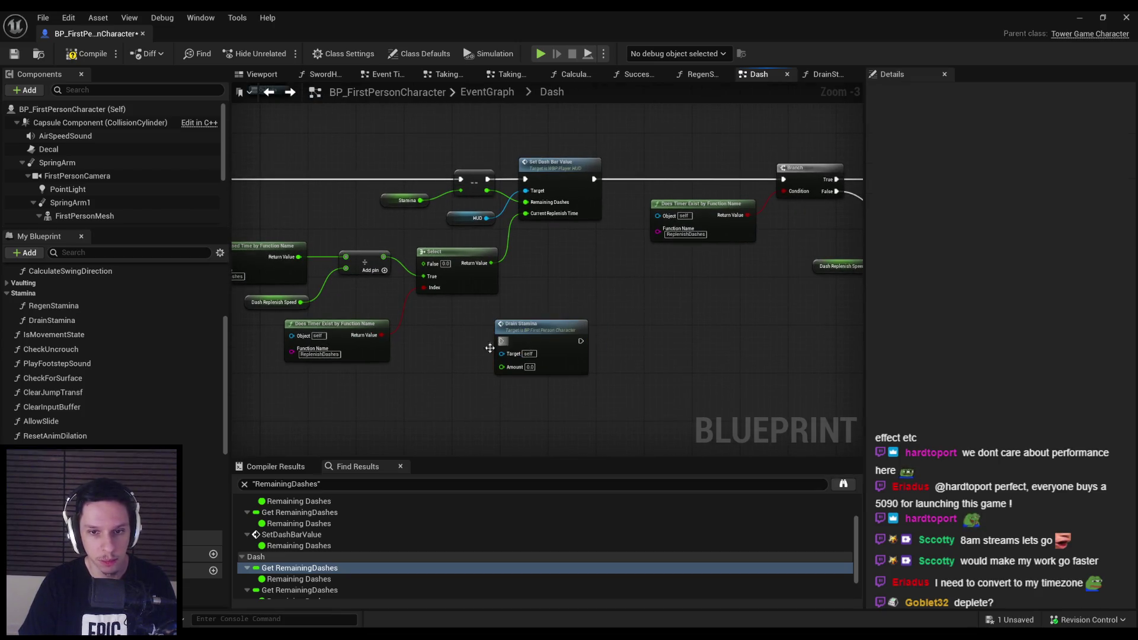
{"action": "left_click_drag", "start_coordinate": [395, 252], "coordinate": [477, 242]}
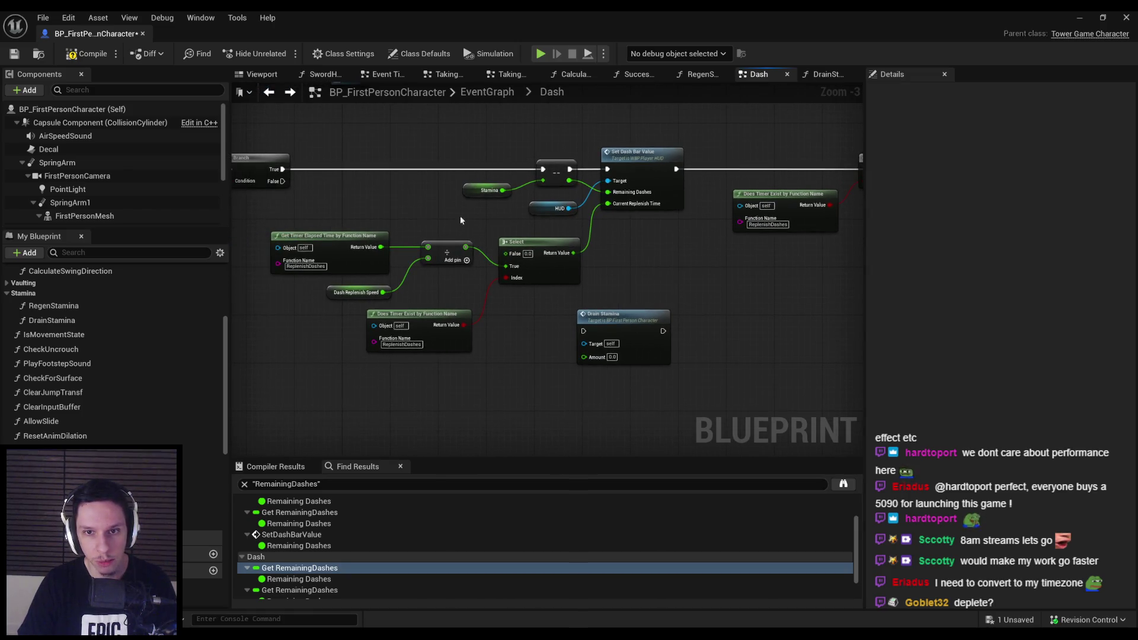
{"action": "mouse_move", "coordinate": [342, 164]}
{"action": "left_mouse_down"}
{"action": "mouse_move", "coordinate": [450, 274]}
{"action": "mouse_move", "coordinate": [496, 356]}
{"action": "mouse_move", "coordinate": [520, 370]}
{"action": "mouse_move", "coordinate": [543, 362]}
{"action": "left_mouse_up"}
{"action": "left_click", "coordinate": [356, 292]}
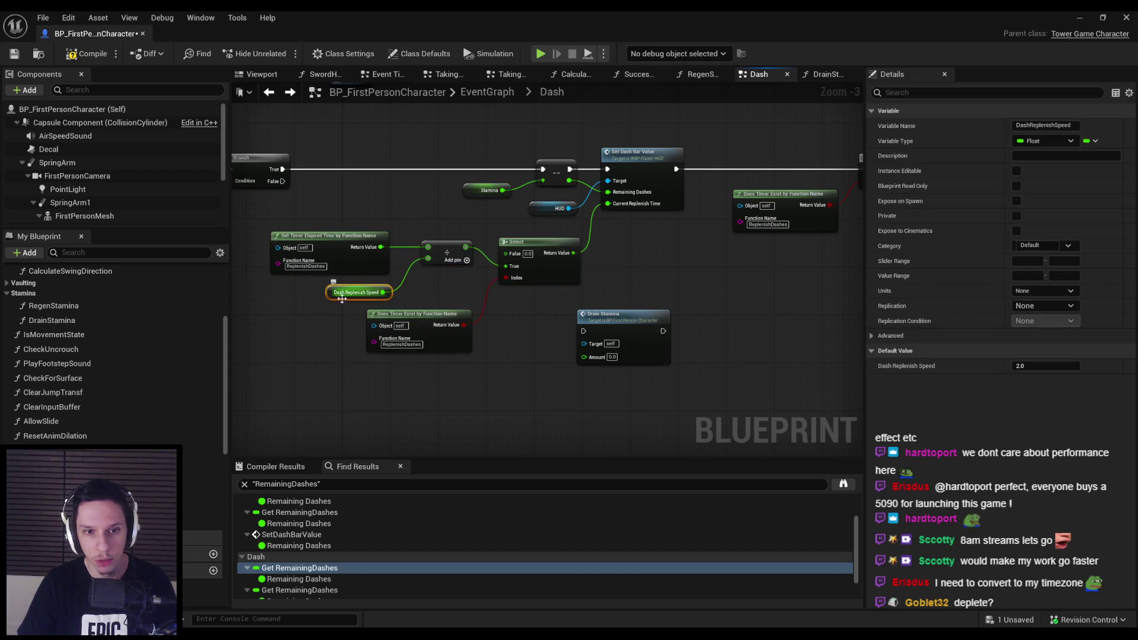
Rename DashReplenishSpeed to StaminaRegenSpeed and compile the blueprint.
{"action": "double_click", "coordinate": [1025, 125]}
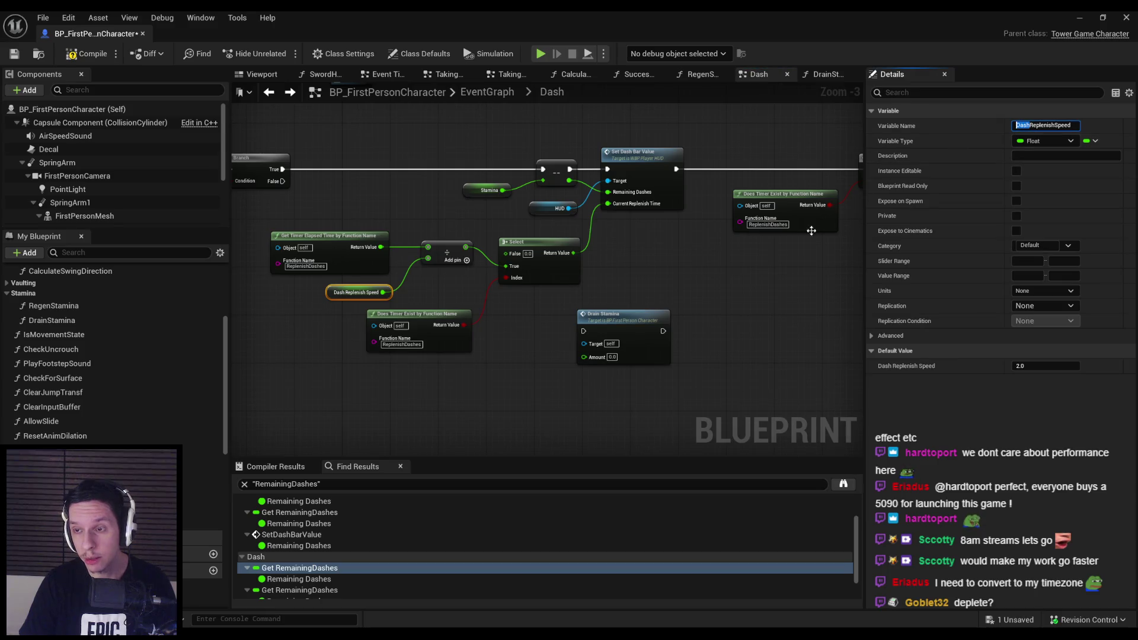
{"action": "type", "text": "Stamina"}
{"action": "key", "text": "Return"}
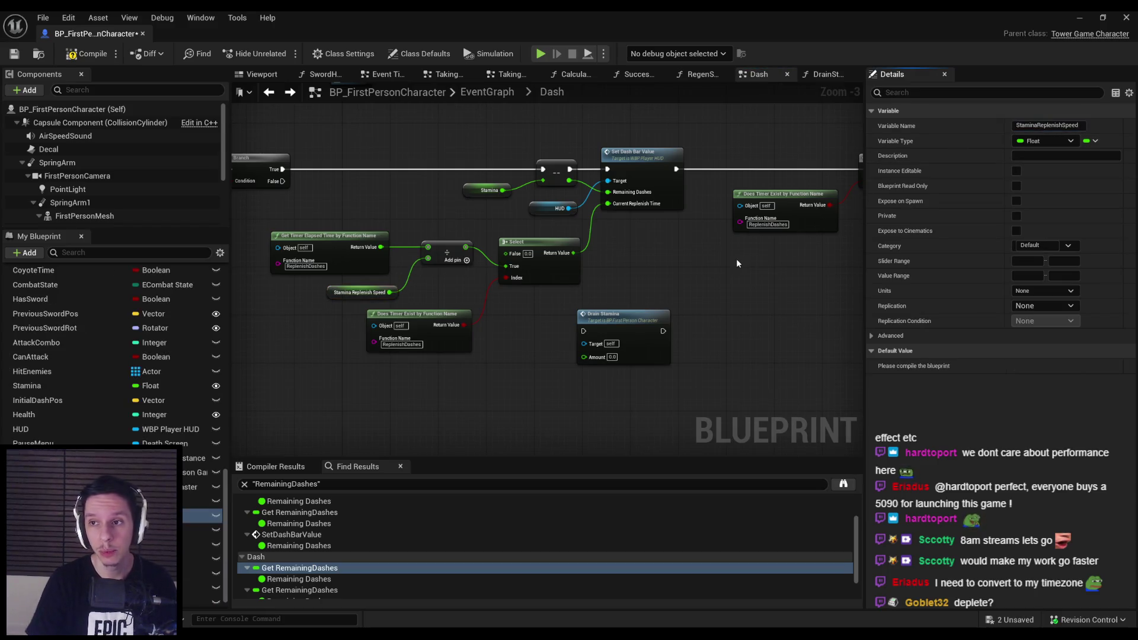
{"action": "left_click", "coordinate": [1062, 125]}
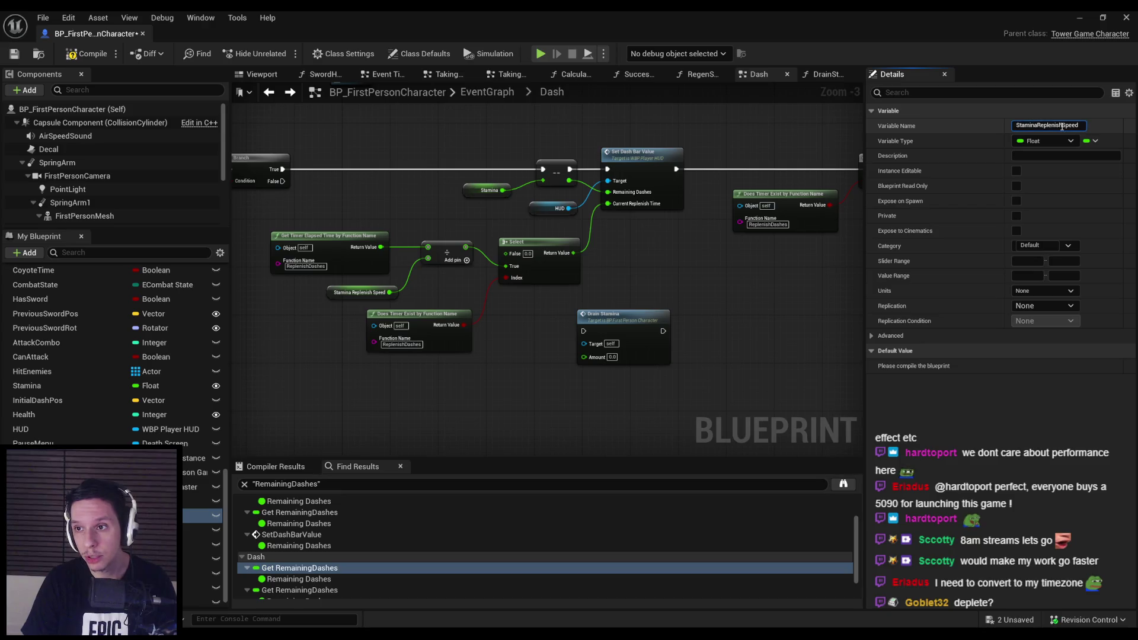
{"action": "type", "text": "gen"}
{"action": "key", "text": "Return"}
{"action": "left_click", "coordinate": [80, 54]}
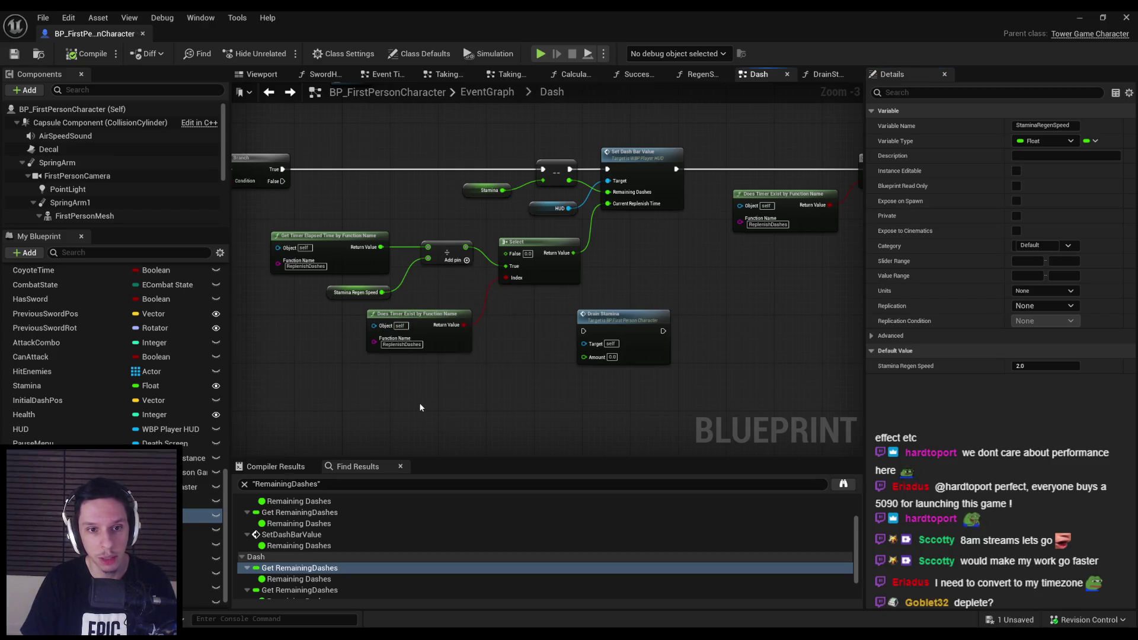
{"action": "scroll", "coordinate": [202, 517], "scroll_direction": "down", "scroll_amount": 10}
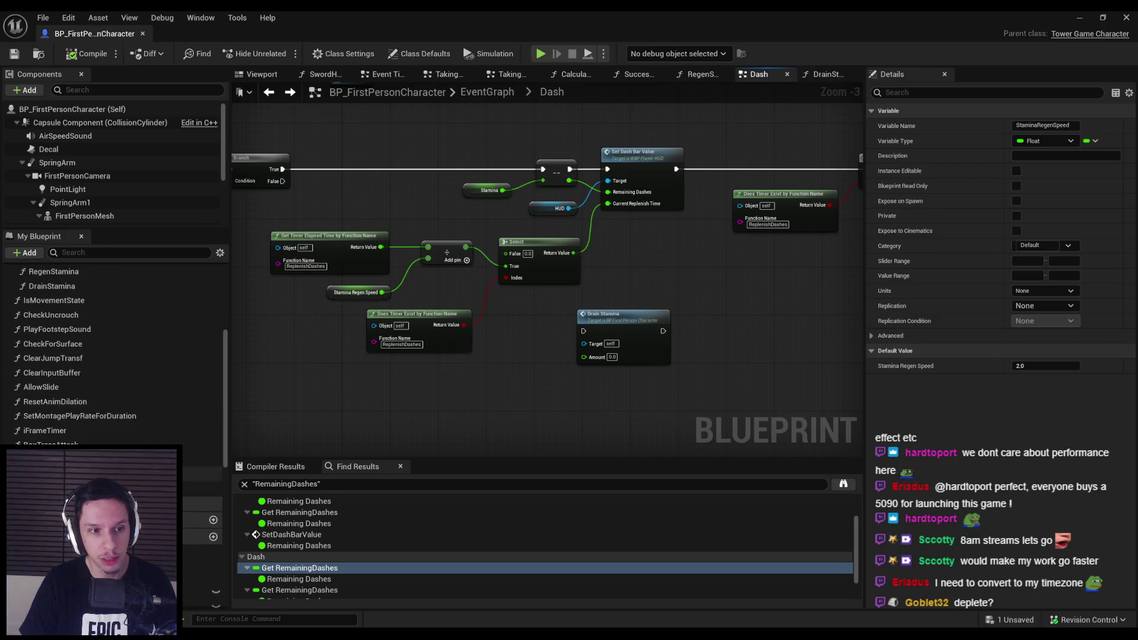
{"action": "scroll", "coordinate": [201, 517], "scroll_direction": "up", "scroll_amount": 3}
{"action": "scroll", "coordinate": [112, 350], "scroll_direction": "up", "scroll_amount": 1}
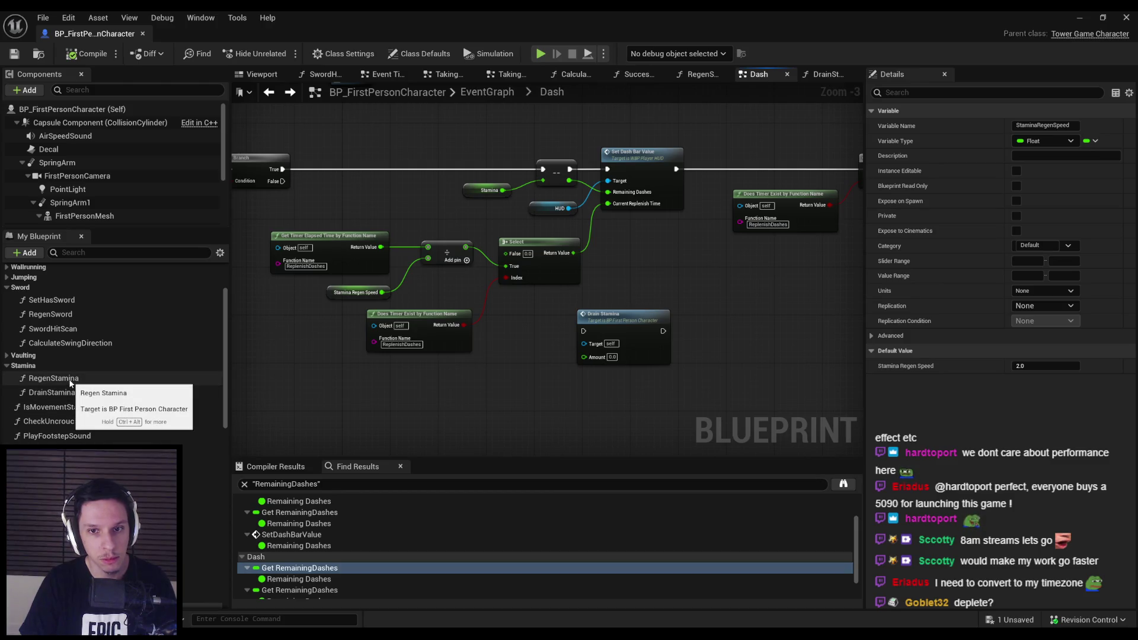
Set the Get Timer Elapsed node's Function Name to RegenStamina.
{"action": "double_click", "coordinate": [51, 377]}
{"action": "key", "text": "alt+Left"}
{"action": "scroll", "coordinate": [296, 276], "scroll_direction": "up", "scroll_amount": 2}
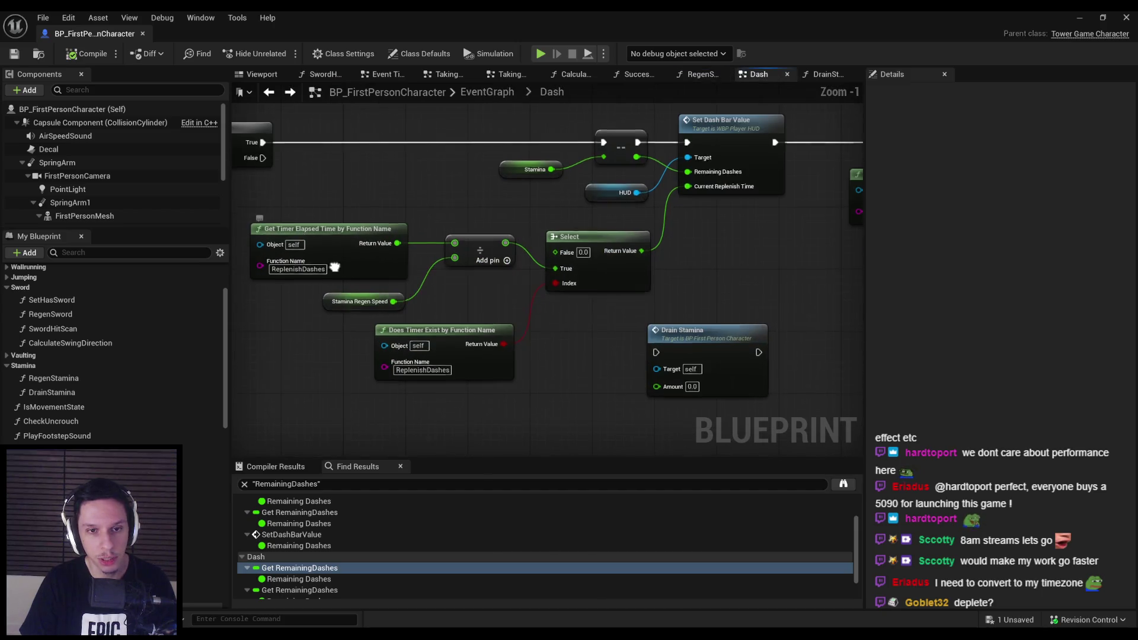
{"action": "scroll", "coordinate": [292, 279], "scroll_direction": "down", "scroll_amount": 1}
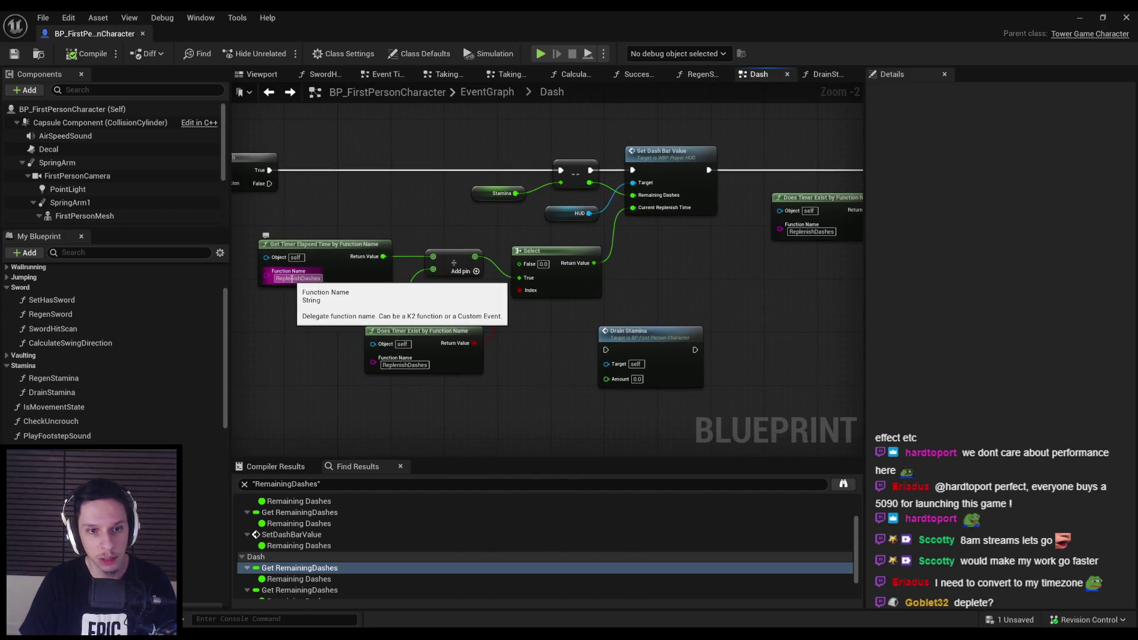
{"action": "left_click_drag", "start_coordinate": [292, 278], "coordinate": [341, 267]}
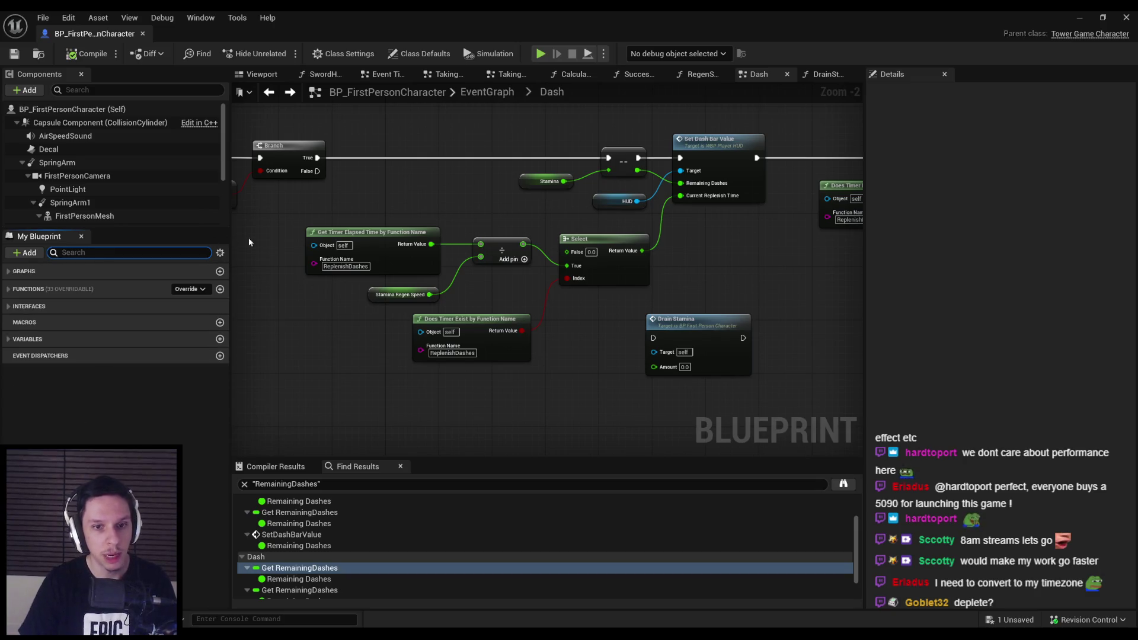
{"action": "left_click", "coordinate": [9, 290]}
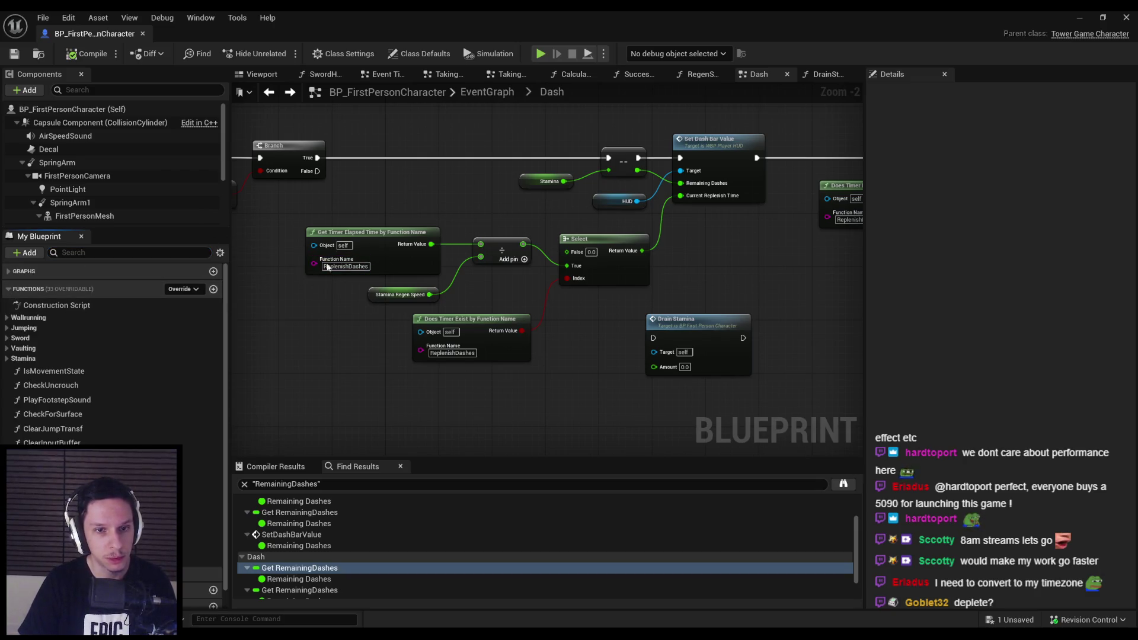
{"action": "type", "text": "RegenSta"}
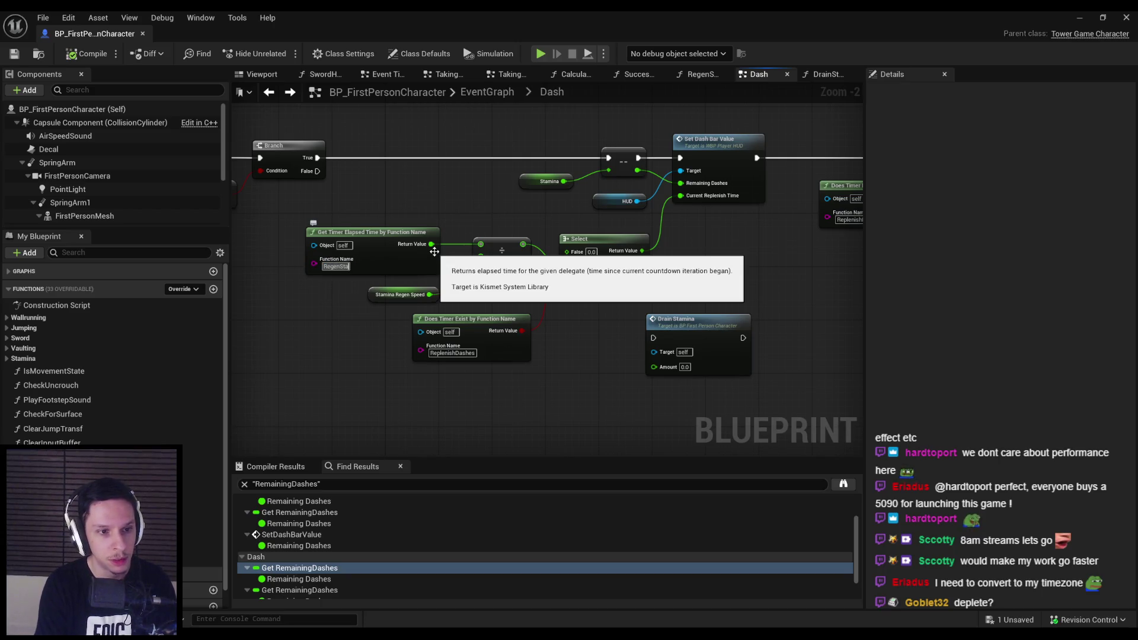
{"action": "key", "text": "Return"}
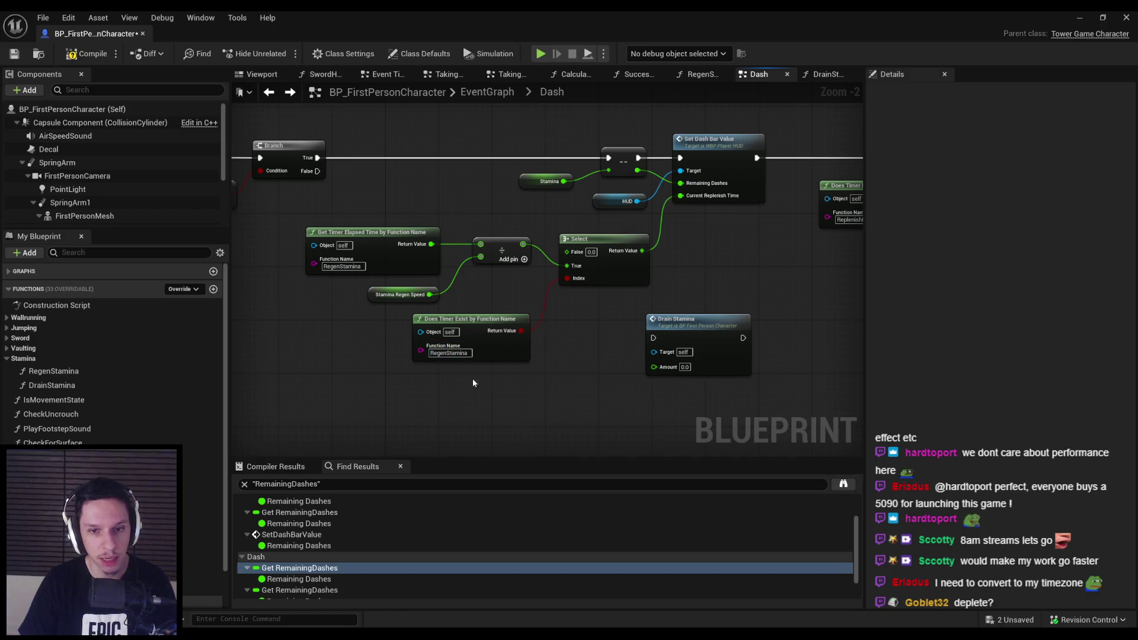
Survey the Does Timer Exist, Set Timer and Play Sound 2D nodes, then select the Find Results search text.
{"action": "left_click_drag", "start_coordinate": [471, 378], "coordinate": [397, 318]}
{"action": "scroll", "coordinate": [613, 218], "scroll_direction": "up", "scroll_amount": 1}
{"action": "scroll", "coordinate": [577, 282], "scroll_direction": "down", "scroll_amount": 2}
{"action": "left_click_drag", "start_coordinate": [576, 282], "coordinate": [233, 295]}
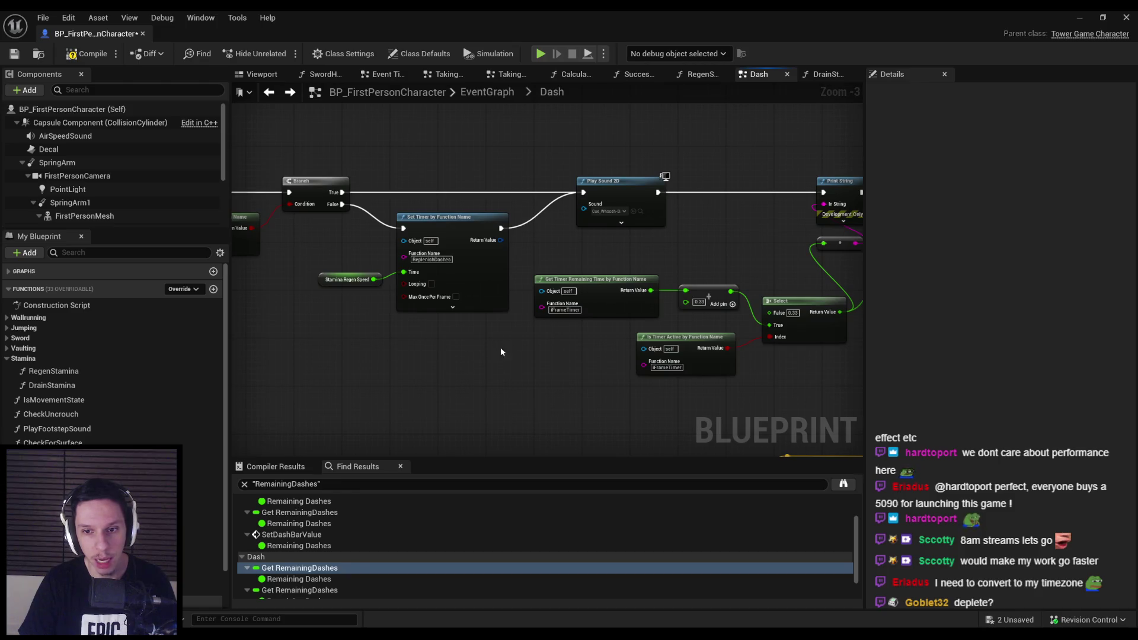
{"action": "scroll", "coordinate": [500, 351], "scroll_direction": "down", "scroll_amount": 2}
{"action": "scroll", "coordinate": [428, 328], "scroll_direction": "up", "scroll_amount": 3}
{"action": "scroll", "coordinate": [440, 340], "scroll_direction": "down", "scroll_amount": 3}
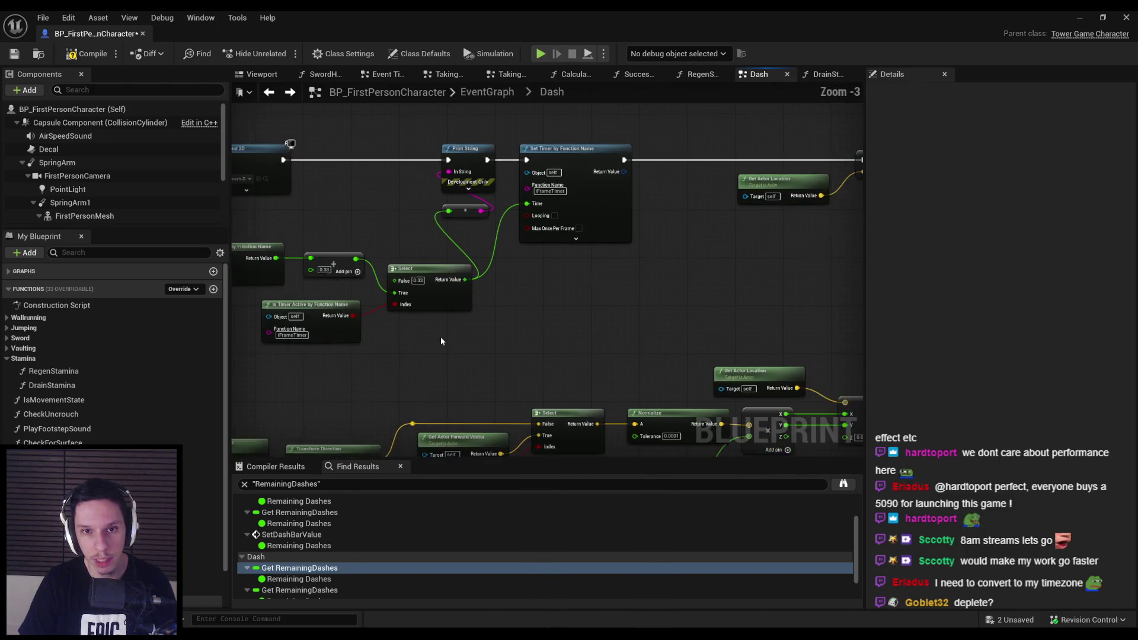
{"action": "left_click_drag", "start_coordinate": [610, 318], "coordinate": [352, 241]}
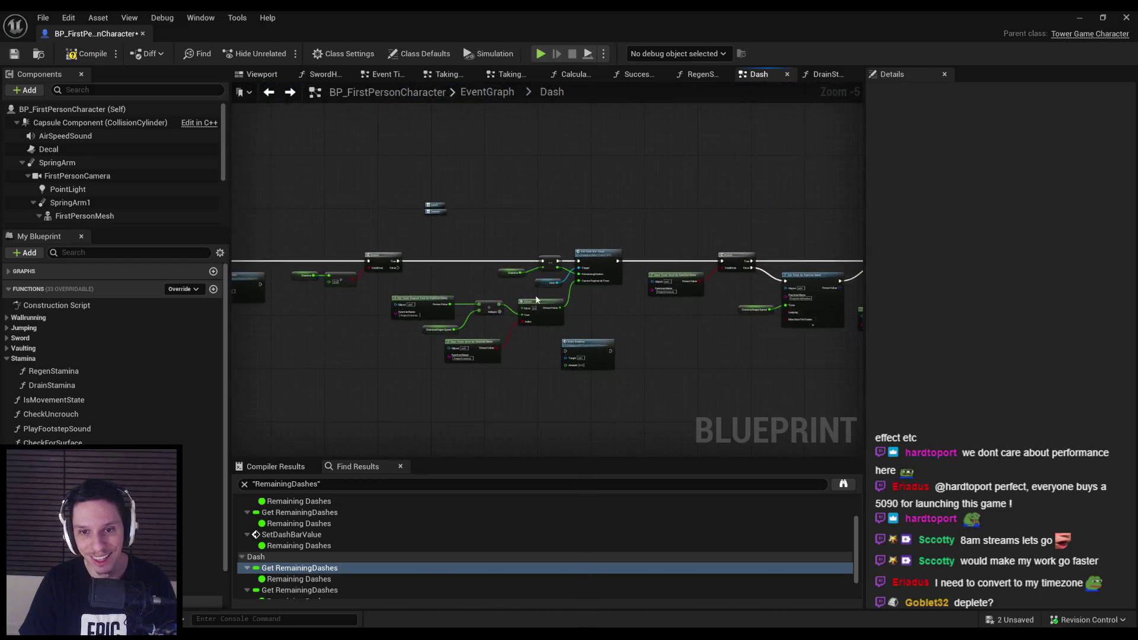
{"action": "scroll", "coordinate": [352, 241], "scroll_direction": "up", "scroll_amount": 4}
{"action": "left_click", "coordinate": [330, 487]}
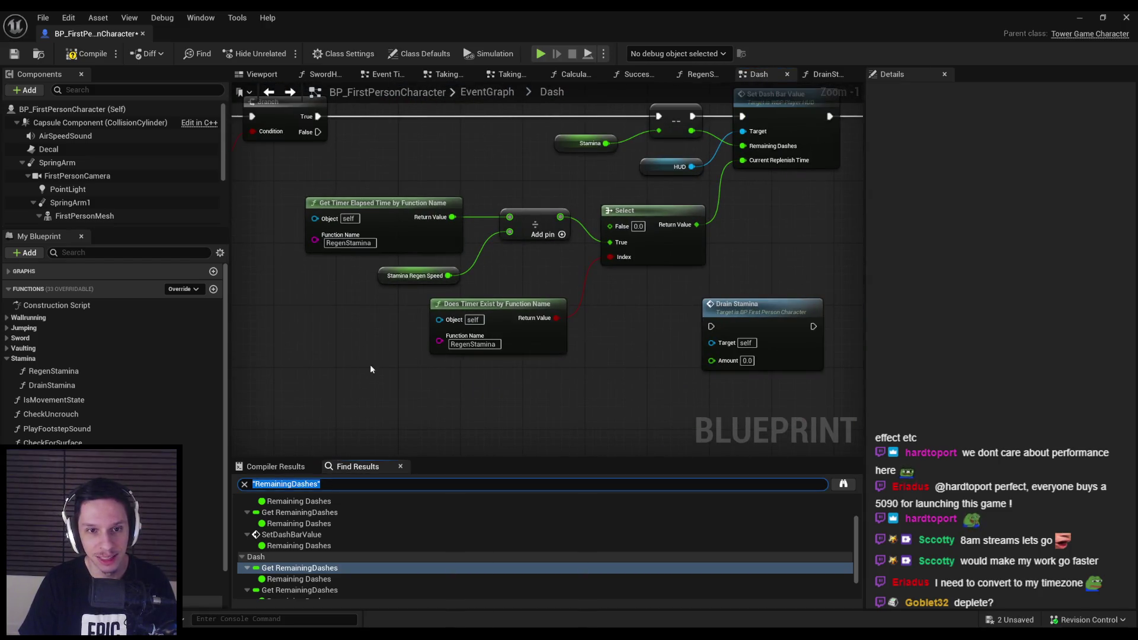
Search the blueprint for 'replenish' references and compile.
{"action": "type", "text": "replenish"}
{"action": "key", "text": "Return"}
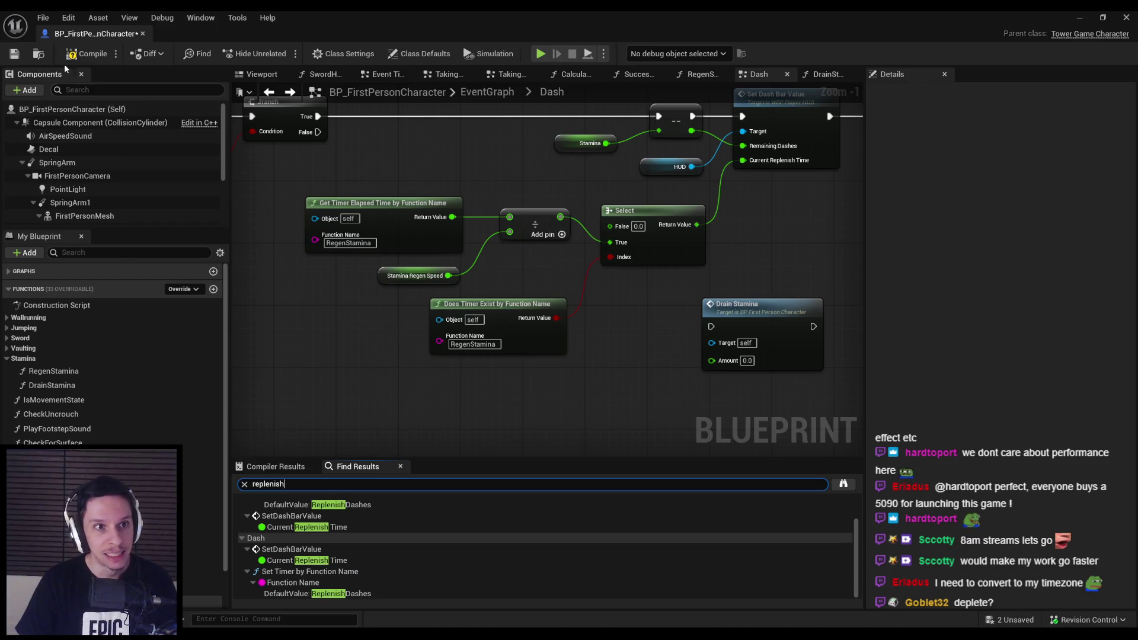
{"action": "left_click", "coordinate": [591, 483]}
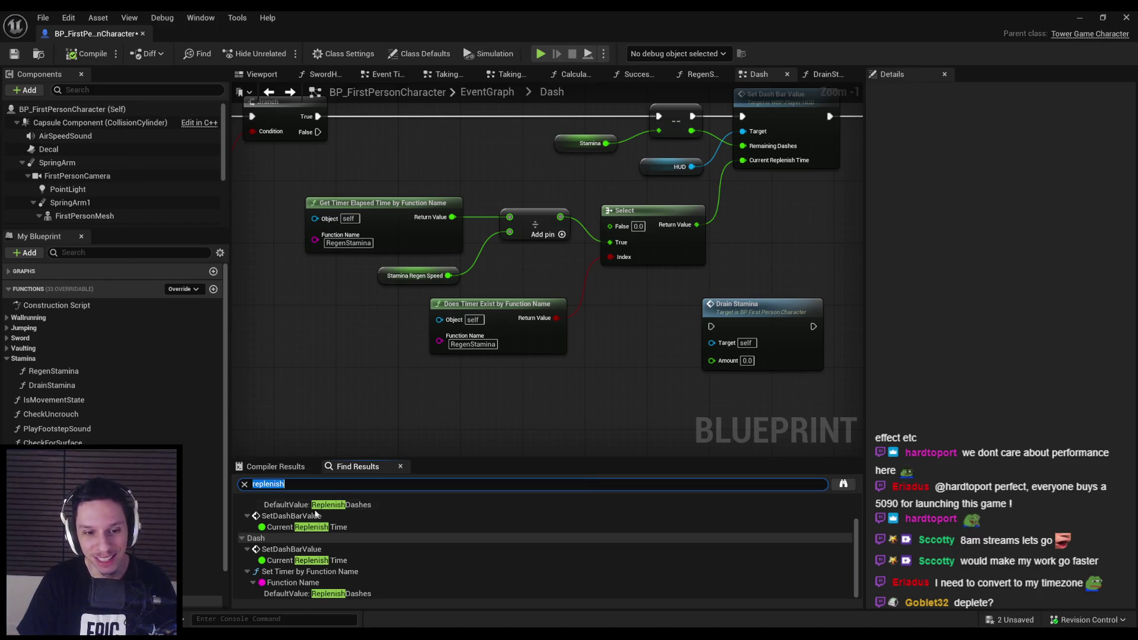
Change the Set Timer by Function Name node from ReplenishDashes to RegenStamina.
{"action": "left_click", "coordinate": [293, 549]}
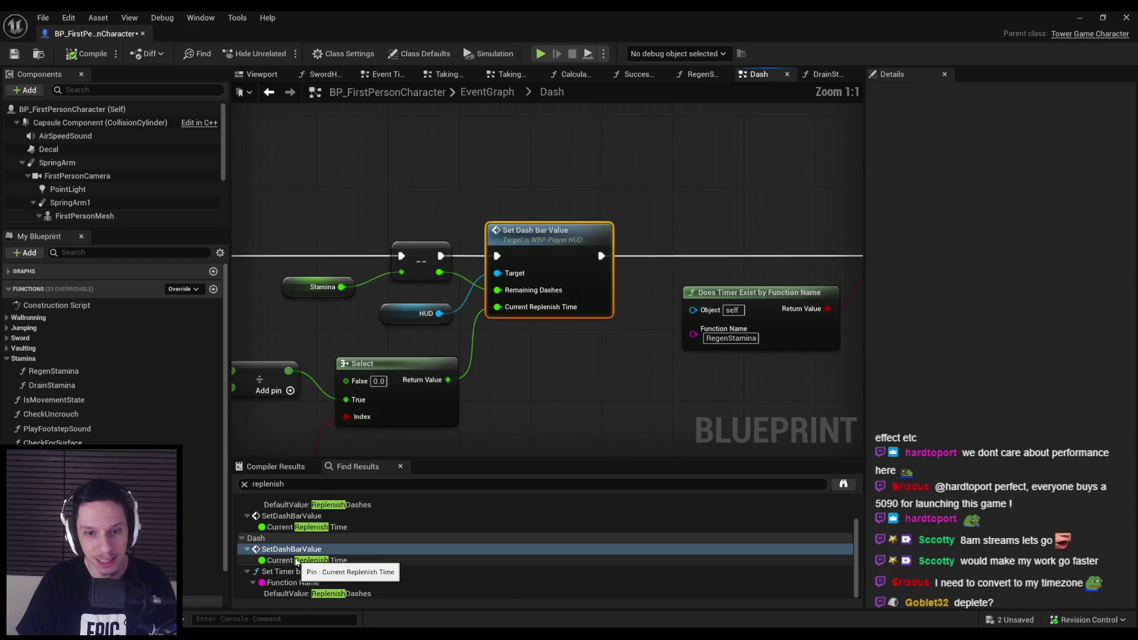
{"action": "left_click", "coordinate": [297, 561]}
{"action": "left_click", "coordinate": [293, 583]}
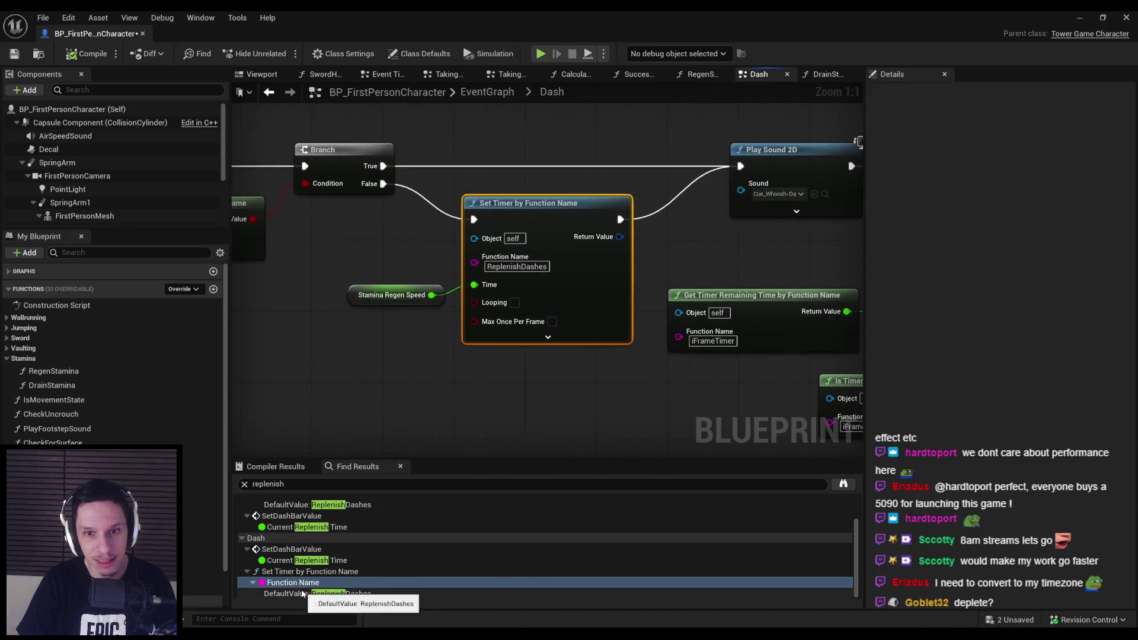
{"action": "left_click", "coordinate": [303, 593]}
{"action": "type", "text": "RegenStamina"}
{"action": "key", "text": "Return"}
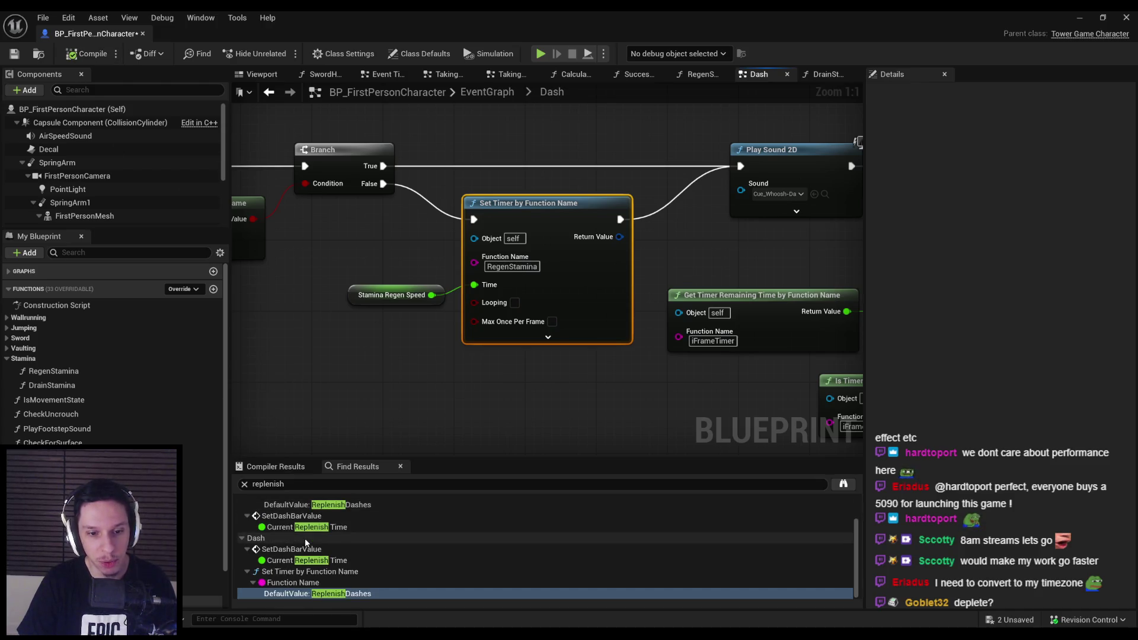
Save, search all blueprints for 'replenish', and open the RegenStamina function graph.
{"action": "key", "text": "ctrl+s"}
{"action": "left_click", "coordinate": [843, 484]}
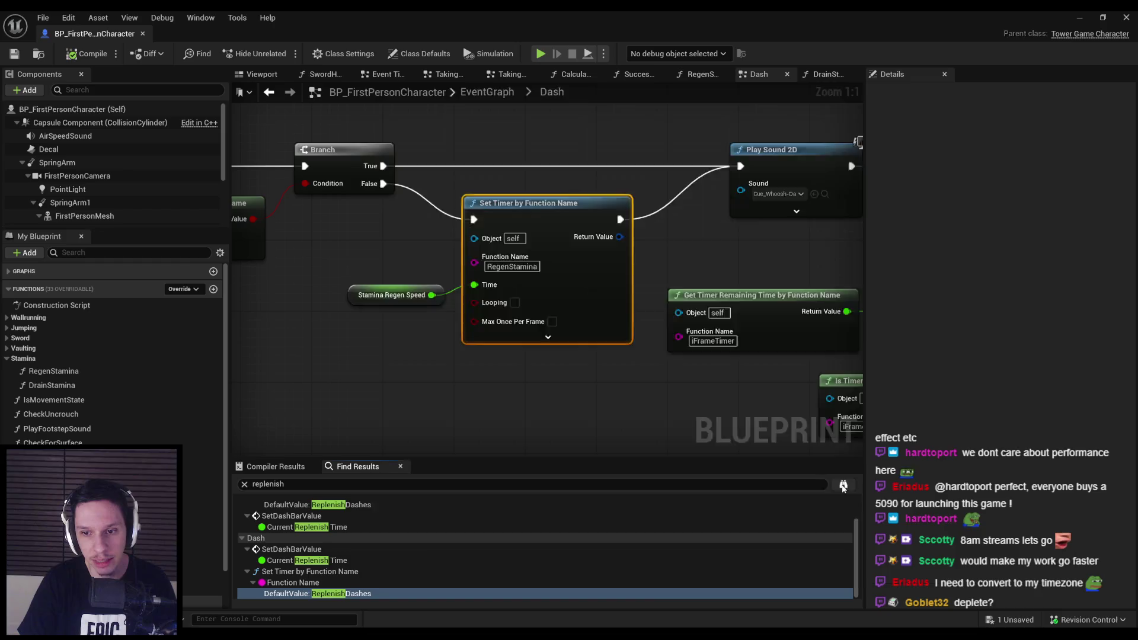
{"action": "left_click_drag", "start_coordinate": [572, 99], "coordinate": [572, 93]}
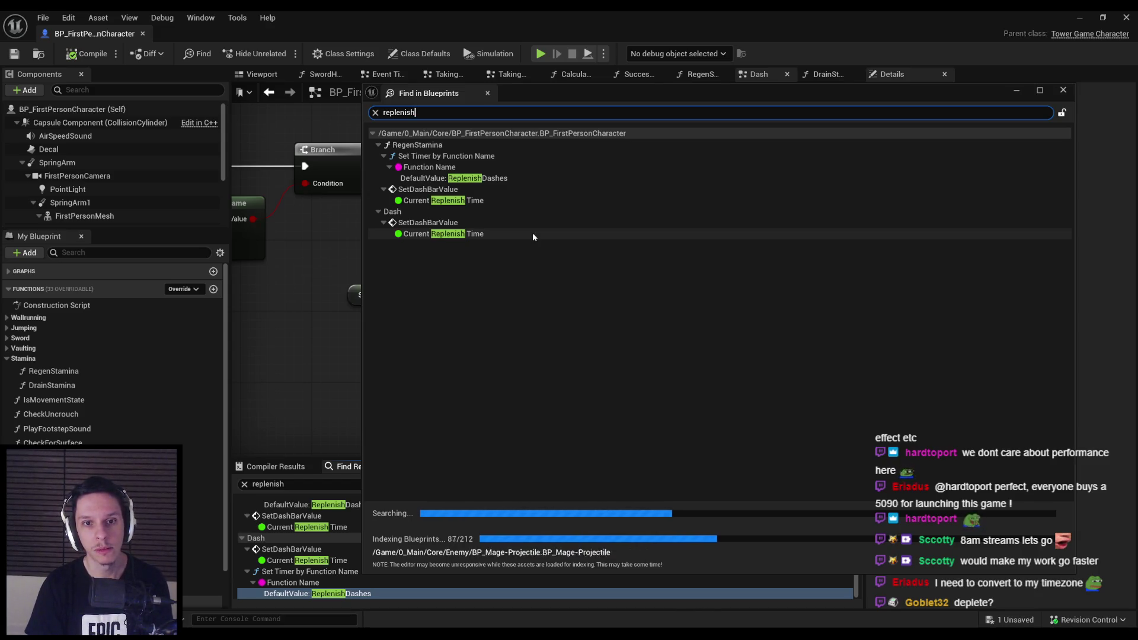
{"action": "double_click", "coordinate": [433, 173]}
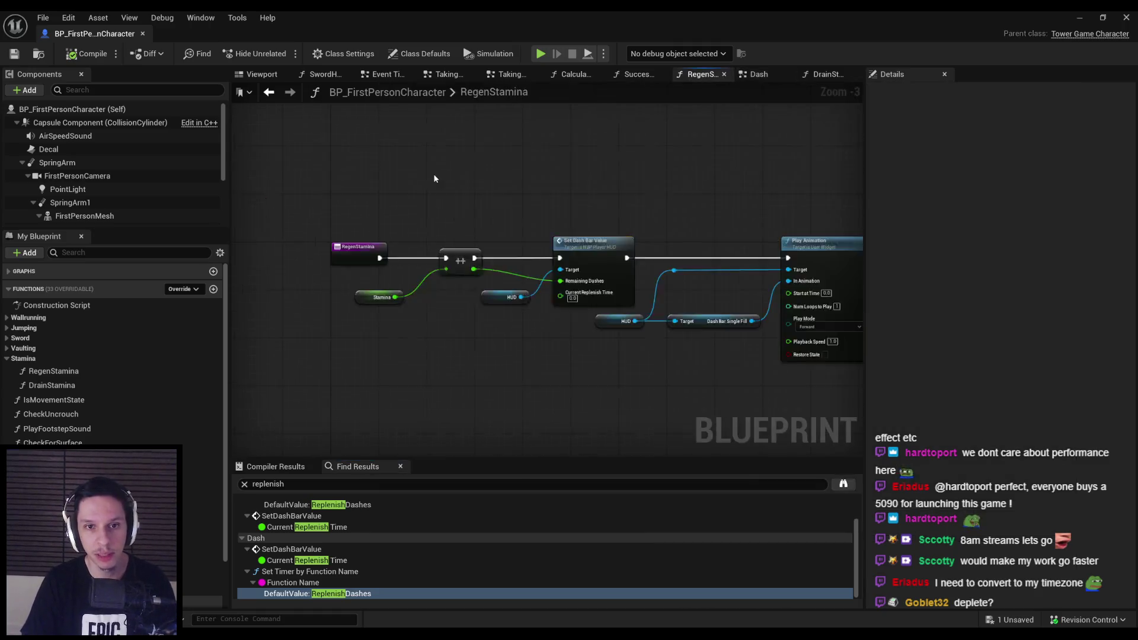
Review the RegenStamina entry node and save the character blueprint.
{"action": "type", "text": "RegenStamina"}
{"action": "scroll", "coordinate": [592, 326], "scroll_direction": "down", "scroll_amount": 2}
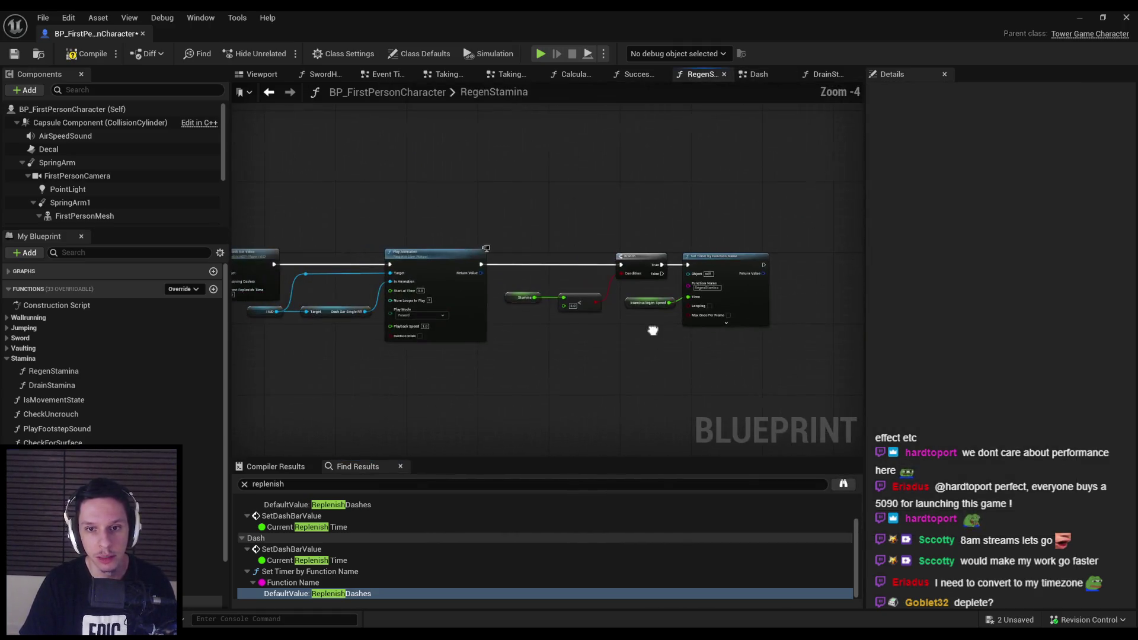
{"action": "scroll", "coordinate": [592, 326], "scroll_direction": "down", "scroll_amount": 1}
{"action": "mouse_move", "coordinate": [591, 326]}
{"action": "left_mouse_down"}
{"action": "mouse_move", "coordinate": [763, 300]}
{"action": "mouse_move", "coordinate": [627, 328]}
{"action": "left_mouse_up"}
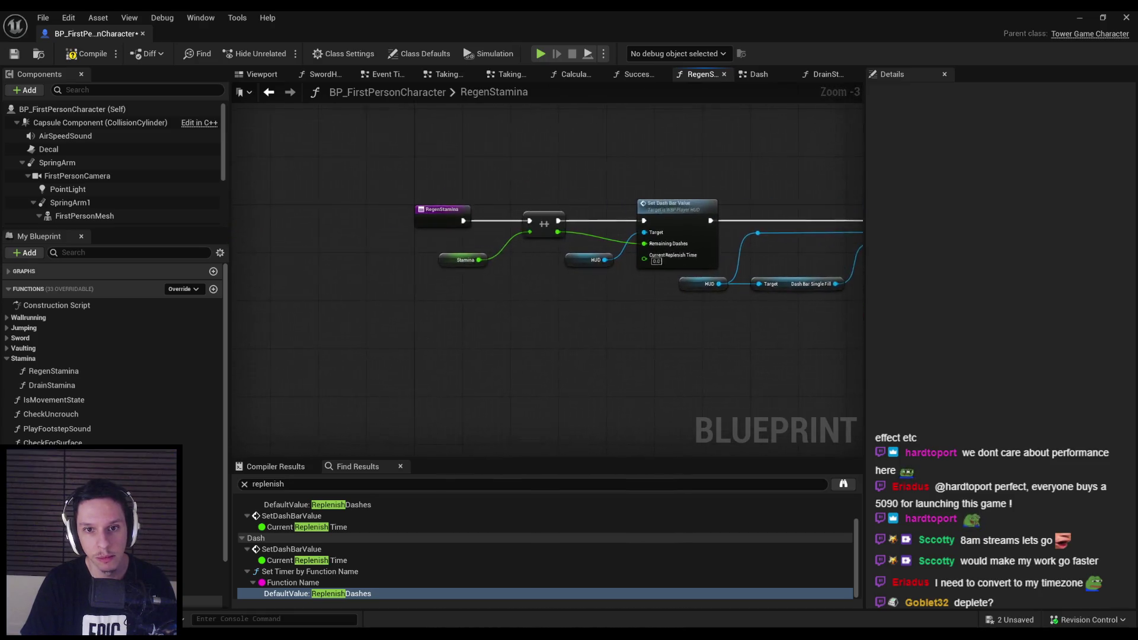
{"action": "left_click", "coordinate": [14, 54]}
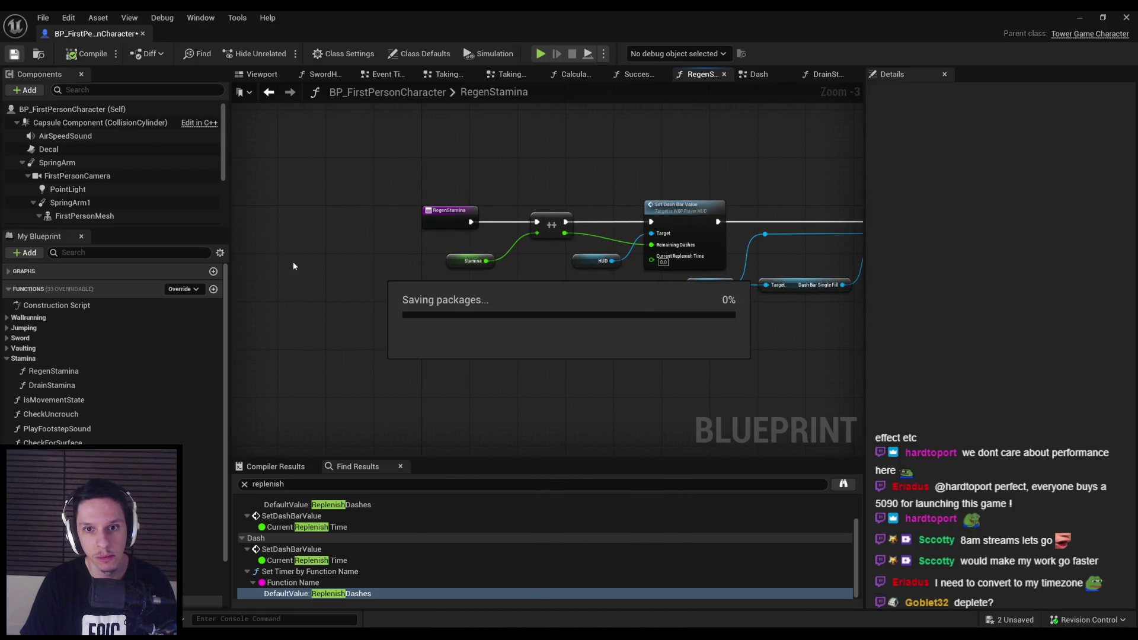
Select the HUD and Set Dash Bar Value nodes, check the Set Timer node, and save again.
{"action": "left_click_drag", "start_coordinate": [766, 336], "coordinate": [514, 323]}
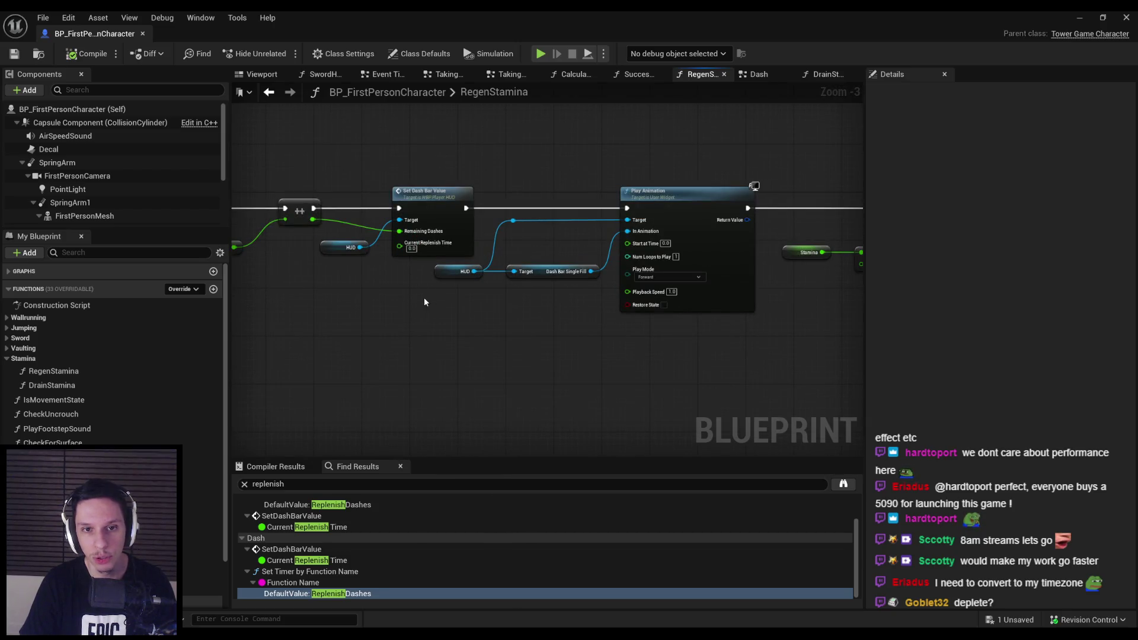
{"action": "scroll", "coordinate": [424, 297], "scroll_direction": "up", "scroll_amount": 1}
{"action": "scroll", "coordinate": [413, 293], "scroll_direction": "down", "scroll_amount": 1}
{"action": "scroll", "coordinate": [412, 293], "scroll_direction": "up", "scroll_amount": 1}
{"action": "mouse_move", "coordinate": [307, 231]}
{"action": "left_mouse_down"}
{"action": "mouse_move", "coordinate": [341, 215]}
{"action": "mouse_move", "coordinate": [460, 219]}
{"action": "left_mouse_up"}
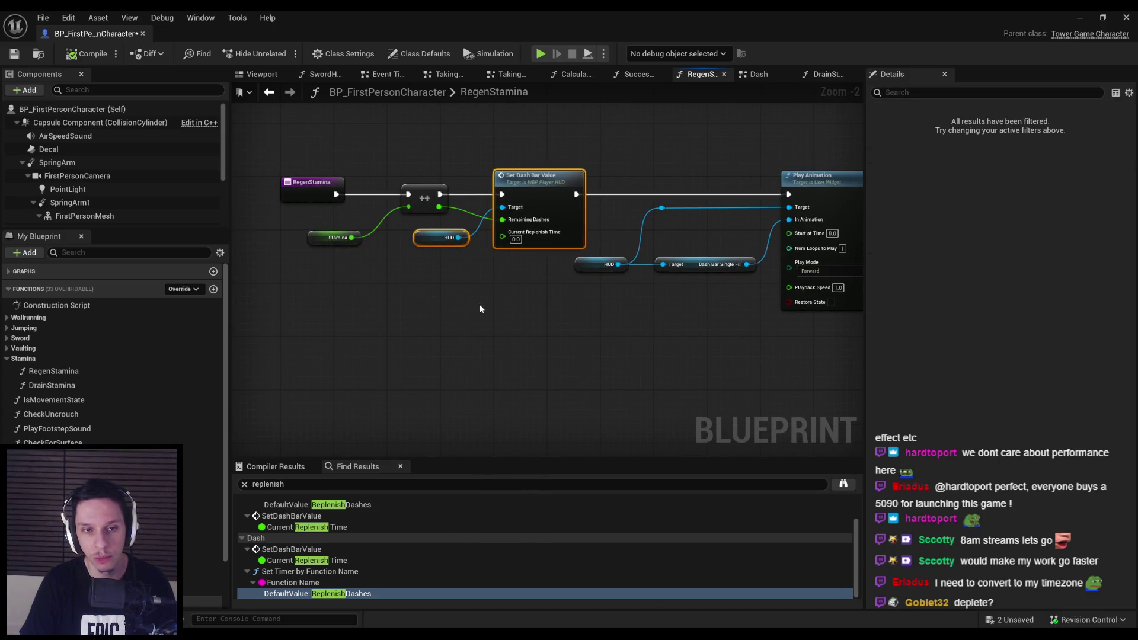
{"action": "scroll", "coordinate": [480, 308], "scroll_direction": "down", "scroll_amount": 2}
{"action": "left_click_drag", "start_coordinate": [480, 308], "coordinate": [195, 308]}
{"action": "left_click", "coordinate": [11, 57]}
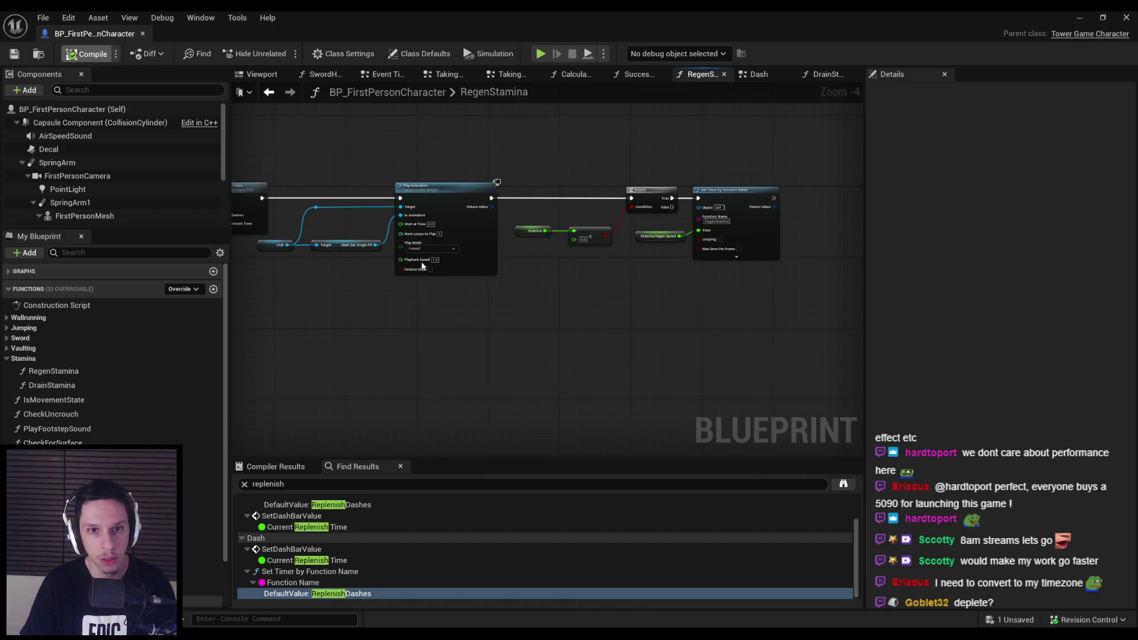
{"action": "scroll", "coordinate": [475, 285], "scroll_direction": "up", "scroll_amount": 1}
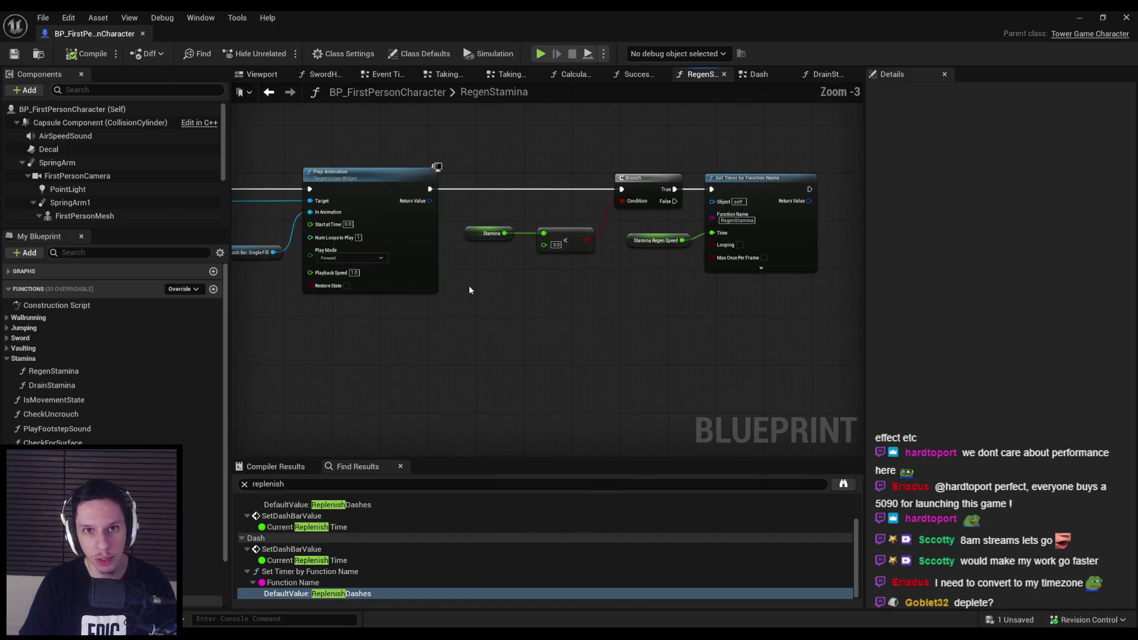
{"action": "scroll", "coordinate": [439, 285], "scroll_direction": "down", "scroll_amount": 1}
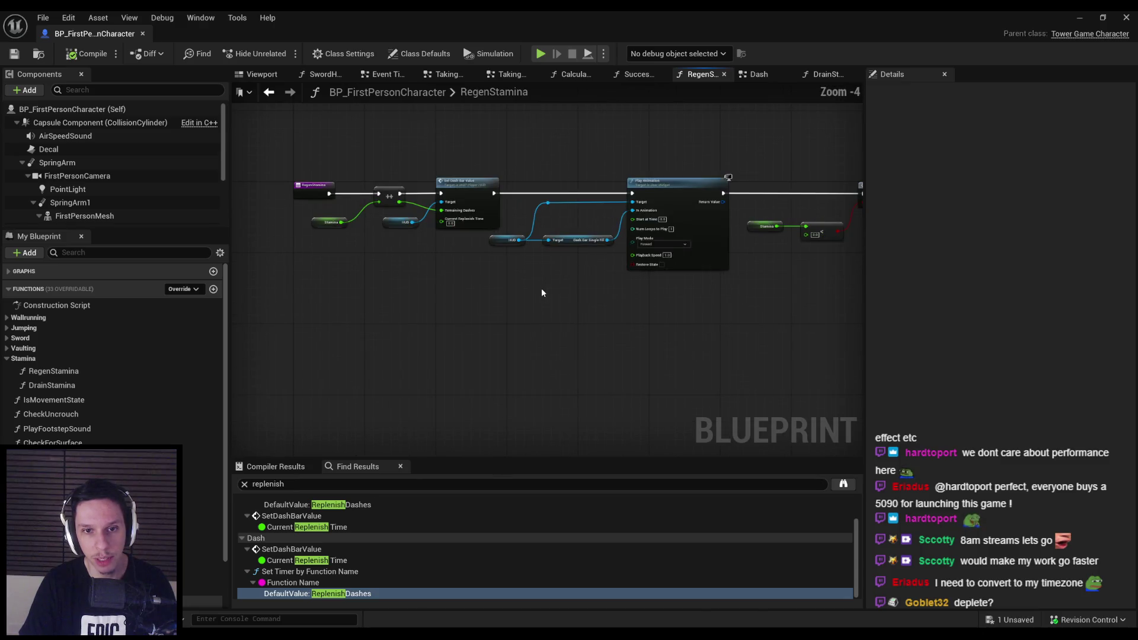
{"action": "scroll", "coordinate": [592, 278], "scroll_direction": "up", "scroll_amount": 1}
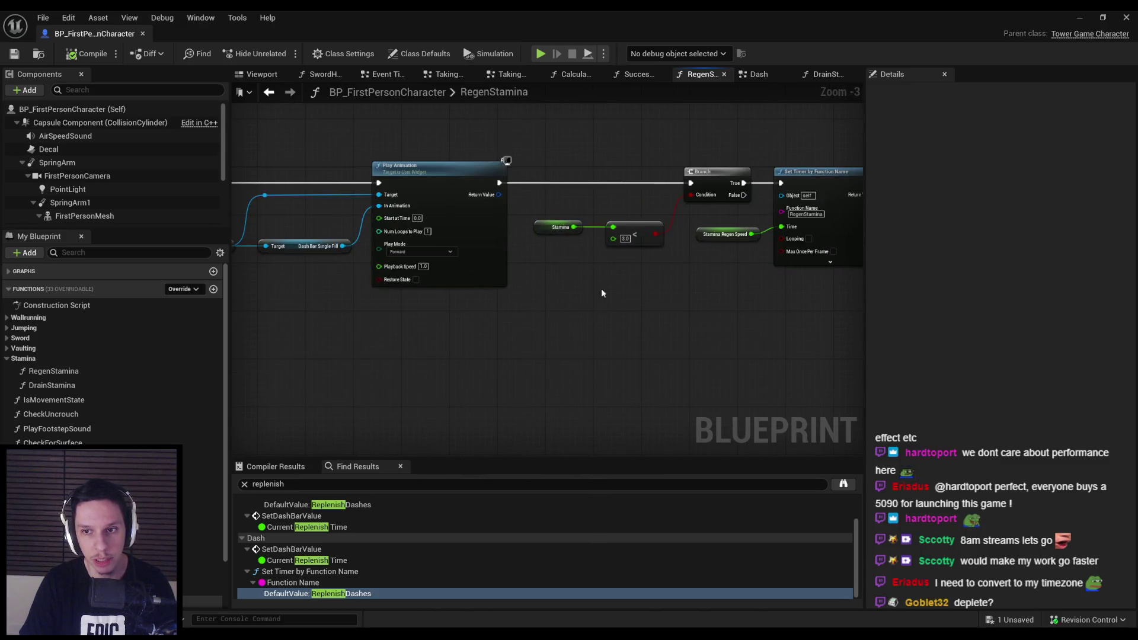
{"action": "scroll", "coordinate": [532, 313], "scroll_direction": "up", "scroll_amount": 3}
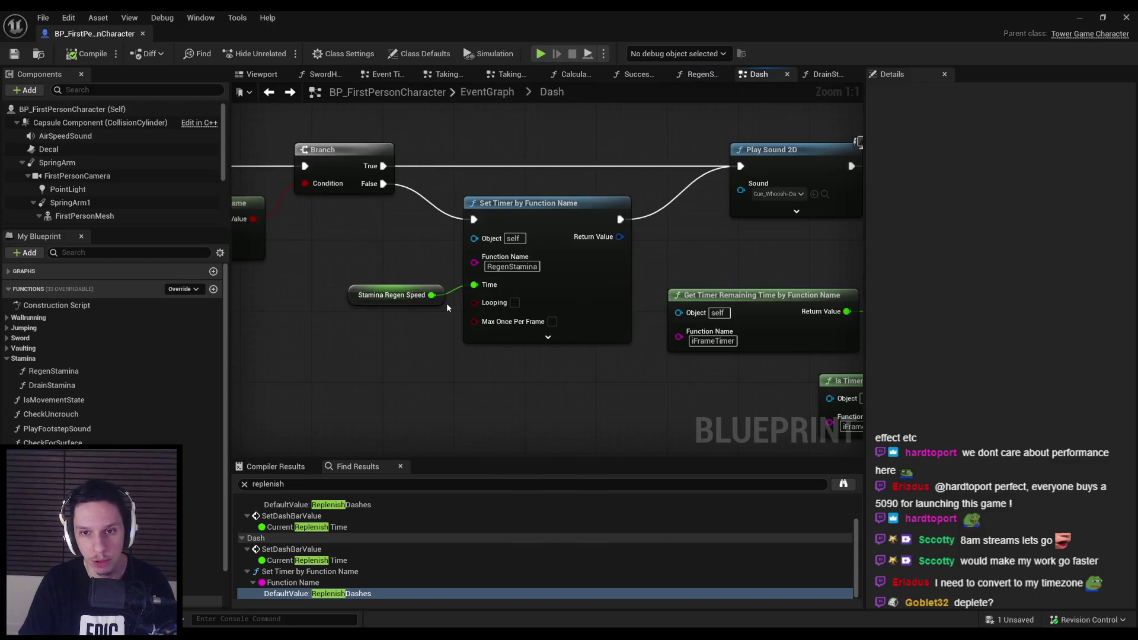
Select the Set Dash Bar Value, Select, Branch and timer nodes in the Dash graph.
{"action": "scroll", "coordinate": [525, 356], "scroll_direction": "down", "scroll_amount": 2}
{"action": "left_click_drag", "start_coordinate": [485, 325], "coordinate": [774, 313]}
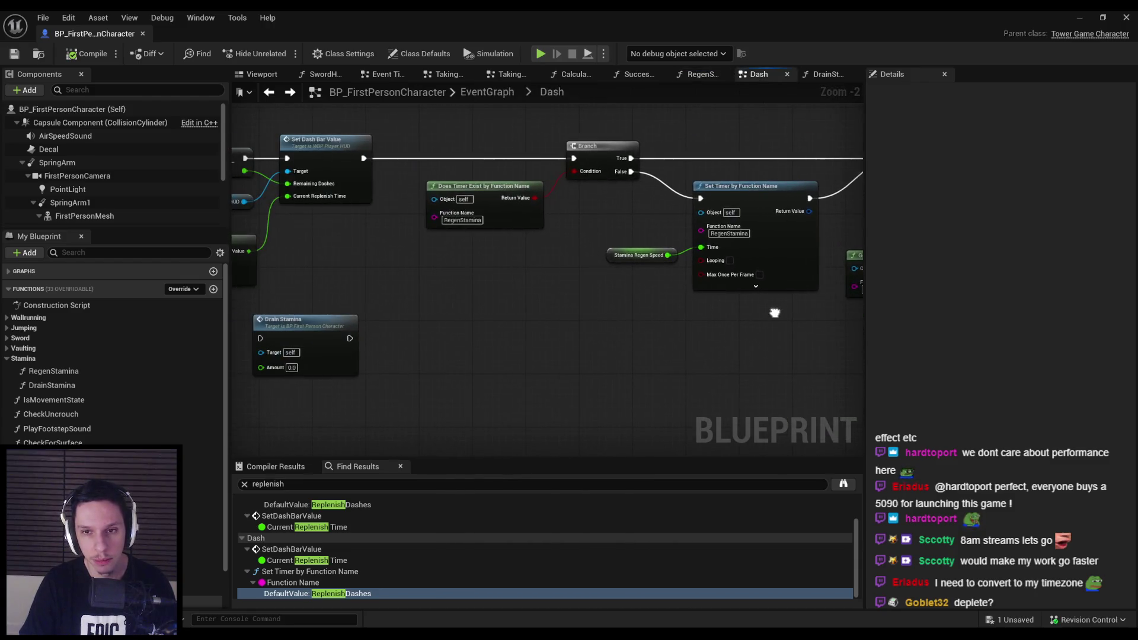
{"action": "left_click_drag", "start_coordinate": [417, 292], "coordinate": [556, 290]}
{"action": "mouse_move", "coordinate": [427, 274]}
{"action": "left_mouse_down"}
{"action": "mouse_move", "coordinate": [598, 248]}
{"action": "mouse_move", "coordinate": [659, 291]}
{"action": "left_mouse_up"}
{"action": "scroll", "coordinate": [598, 248], "scroll_direction": "down", "scroll_amount": 1}
{"action": "scroll", "coordinate": [401, 179], "scroll_direction": "down", "scroll_amount": 1}
{"action": "mouse_move", "coordinate": [401, 178]}
{"action": "left_mouse_down"}
{"action": "mouse_move", "coordinate": [360, 176]}
{"action": "mouse_move", "coordinate": [515, 365]}
{"action": "left_mouse_up"}
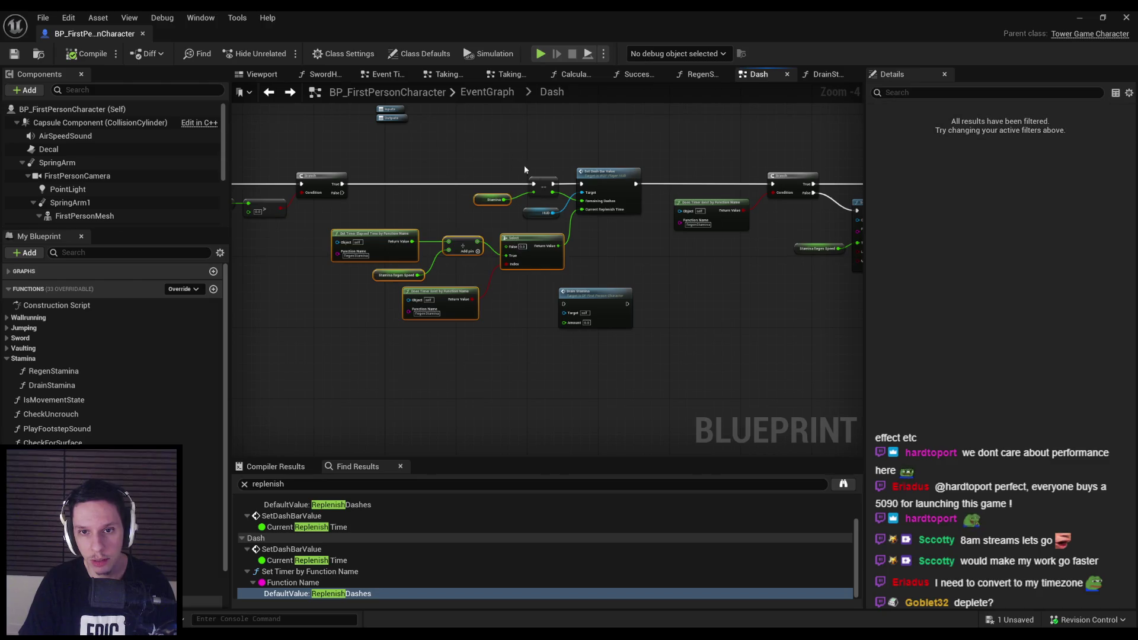
{"action": "left_click_drag", "start_coordinate": [524, 165], "coordinate": [293, 155]}
{"action": "left_click_drag", "start_coordinate": [443, 144], "coordinate": [662, 248]}
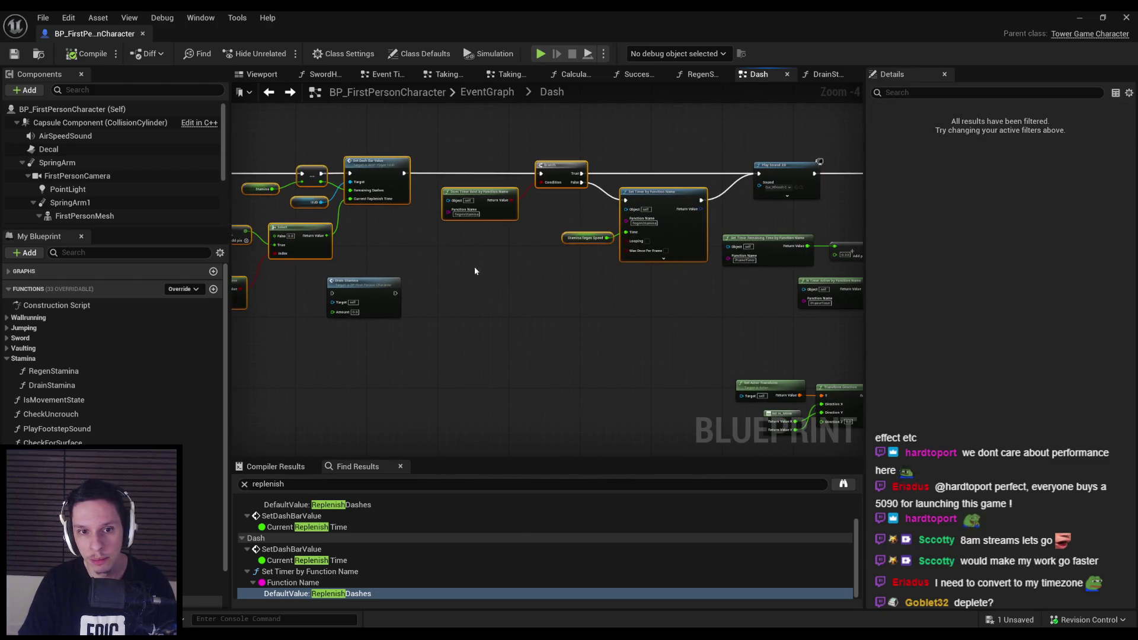
Paste the copied nodes into DrainStamina and wire them to its entry.
{"action": "left_click_drag", "start_coordinate": [474, 266], "coordinate": [644, 253]}
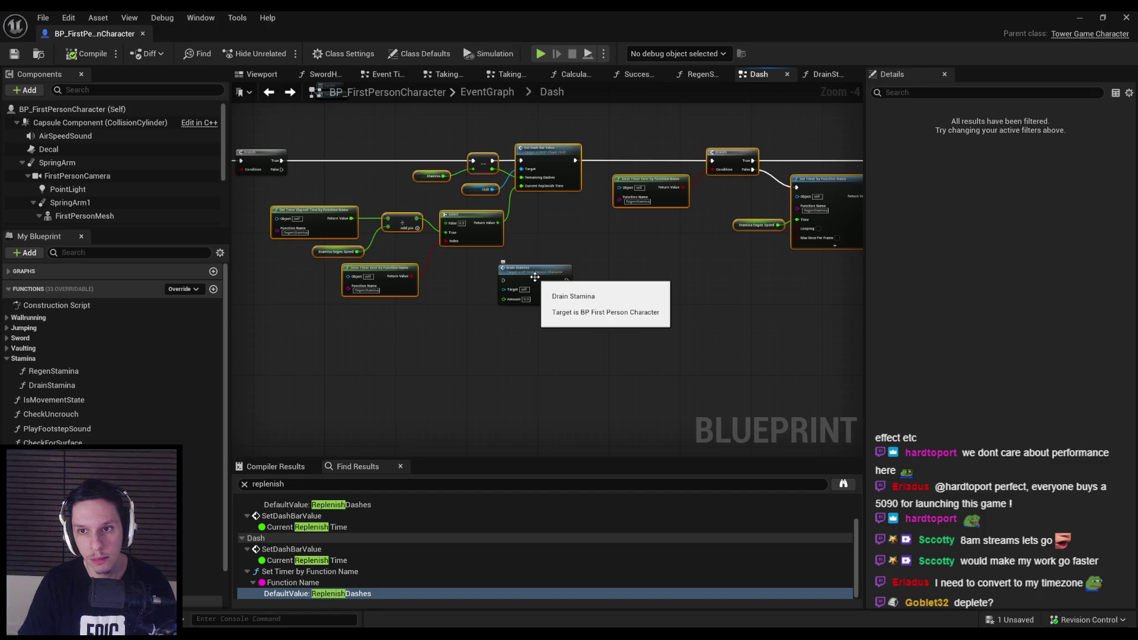
{"action": "double_click", "coordinate": [535, 277]}
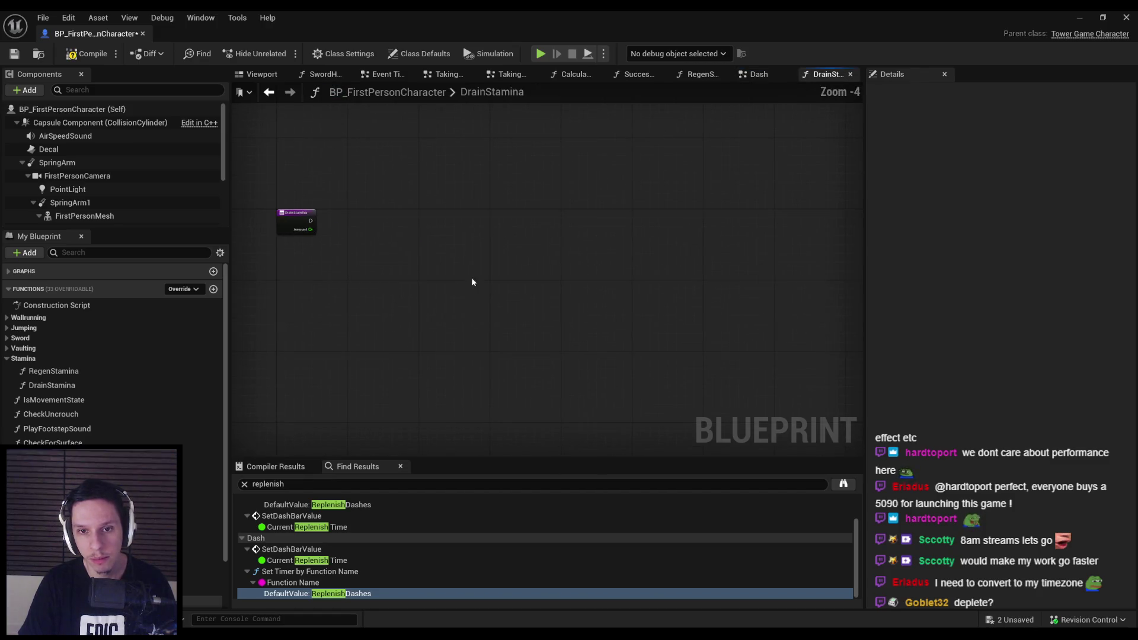
{"action": "key", "text": "ctrl+v"}
{"action": "left_click_drag", "start_coordinate": [446, 243], "coordinate": [309, 220]}
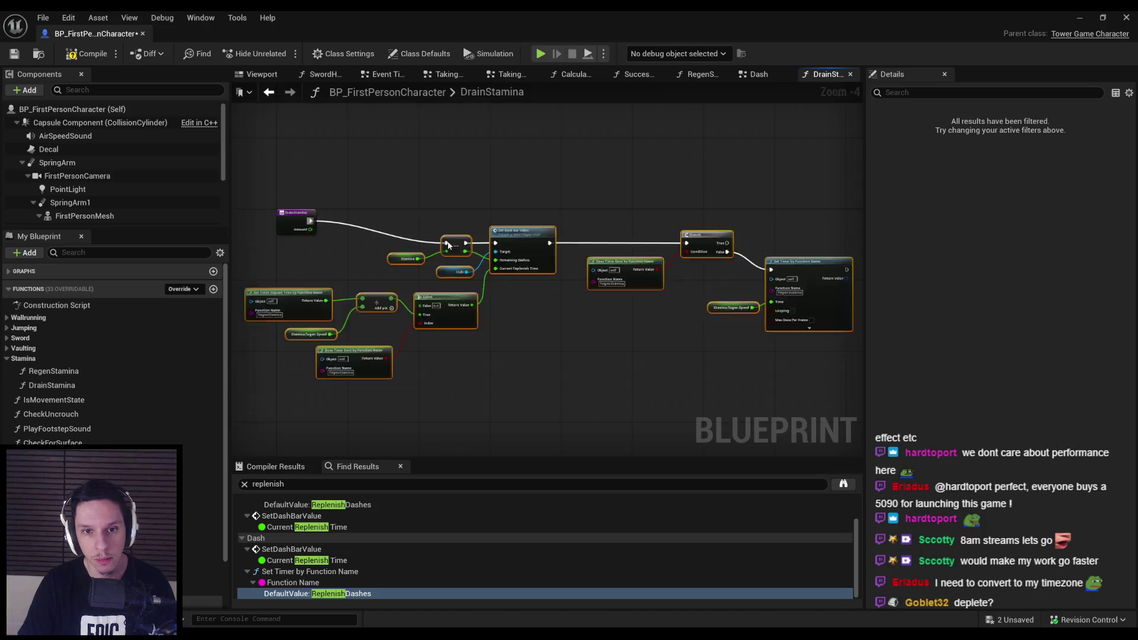
{"action": "scroll", "coordinate": [290, 267], "scroll_direction": "up", "scroll_amount": 2}
{"action": "left_click", "coordinate": [522, 190]}
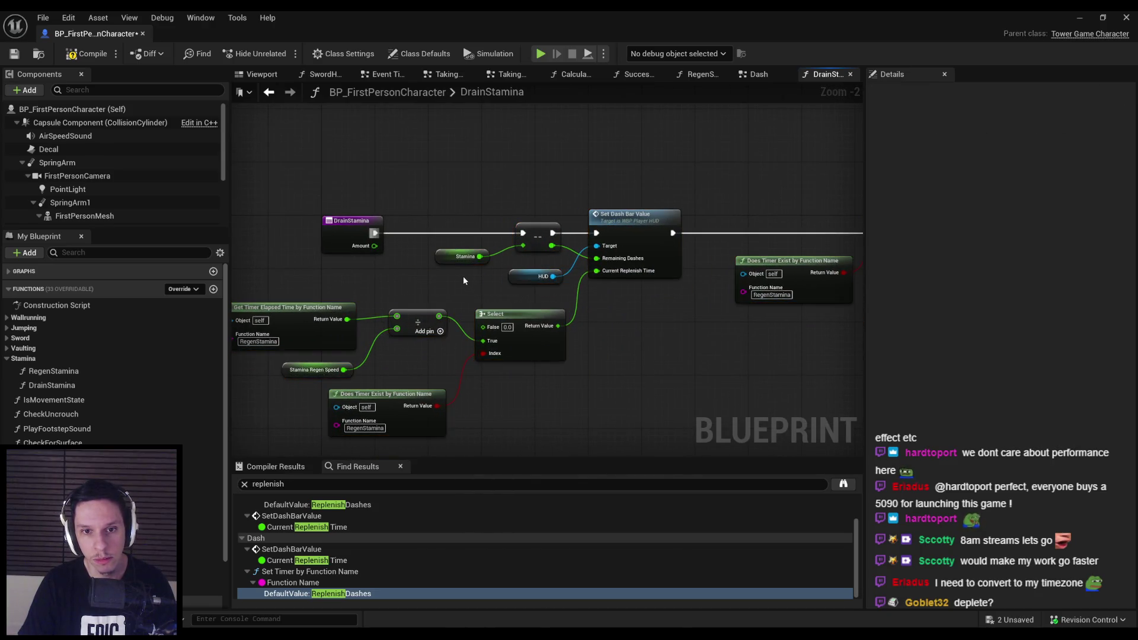
Delete the decrement node from the DrainStamina graph.
{"action": "scroll", "coordinate": [539, 235], "scroll_direction": "up", "scroll_amount": 1}
{"action": "scroll", "coordinate": [442, 258], "scroll_direction": "down", "scroll_amount": 1}
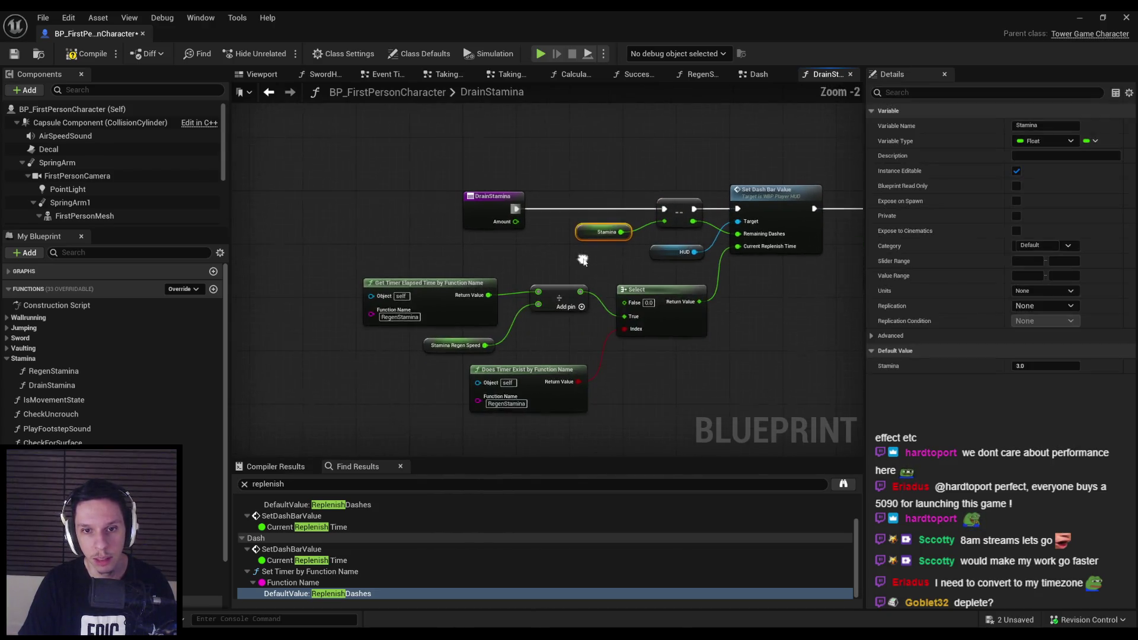
{"action": "mouse_move", "coordinate": [418, 264]}
{"action": "left_mouse_down"}
{"action": "mouse_move", "coordinate": [621, 315]}
{"action": "mouse_move", "coordinate": [691, 396]}
{"action": "left_mouse_up"}
{"action": "left_click", "coordinate": [681, 212]}
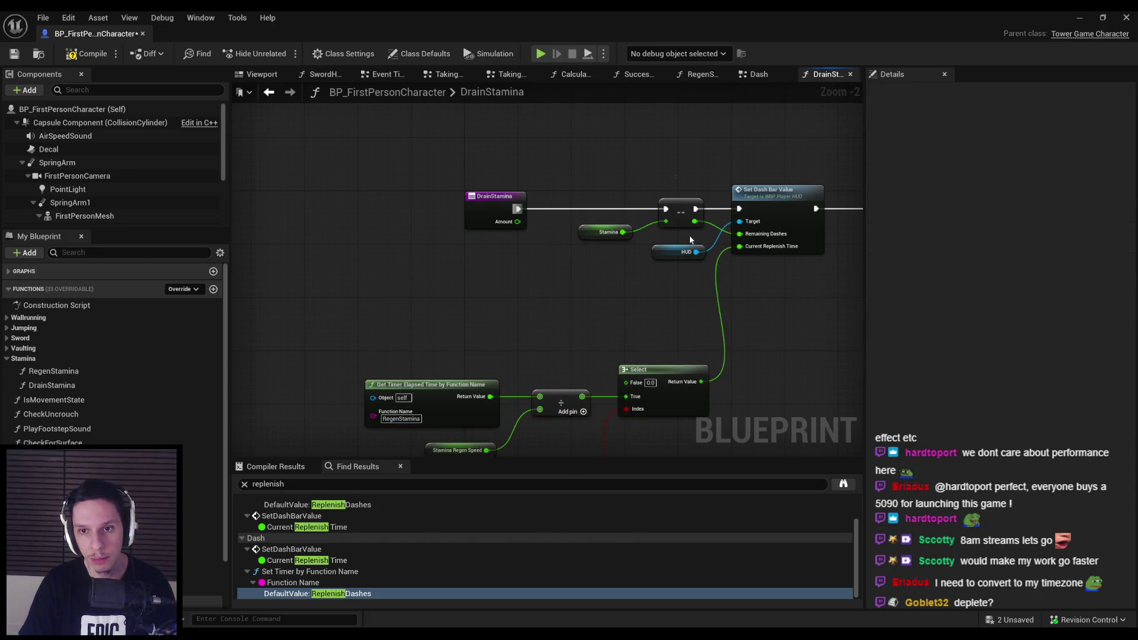
{"action": "scroll", "coordinate": [610, 221], "scroll_direction": "up", "scroll_amount": 2}
{"action": "key", "text": "Delete"}
Add a float subtract node computing Stamina minus Amount, with a reroute on the Amount wire.
{"action": "mouse_move", "coordinate": [603, 235]}
{"action": "left_mouse_down"}
{"action": "mouse_move", "coordinate": [541, 279]}
{"action": "mouse_move", "coordinate": [604, 280]}
{"action": "left_mouse_up"}
{"action": "left_click", "coordinate": [548, 306]}
{"action": "type", "text": "-"}
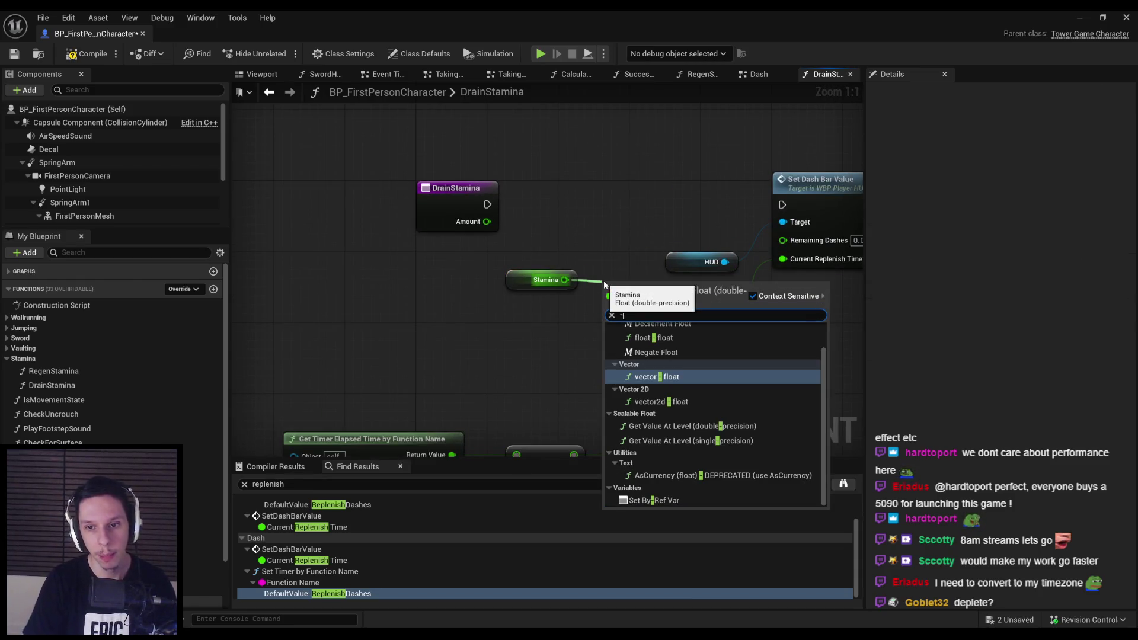
{"action": "left_click", "coordinate": [639, 340]}
{"action": "left_click_drag", "start_coordinate": [603, 304], "coordinate": [487, 222]}
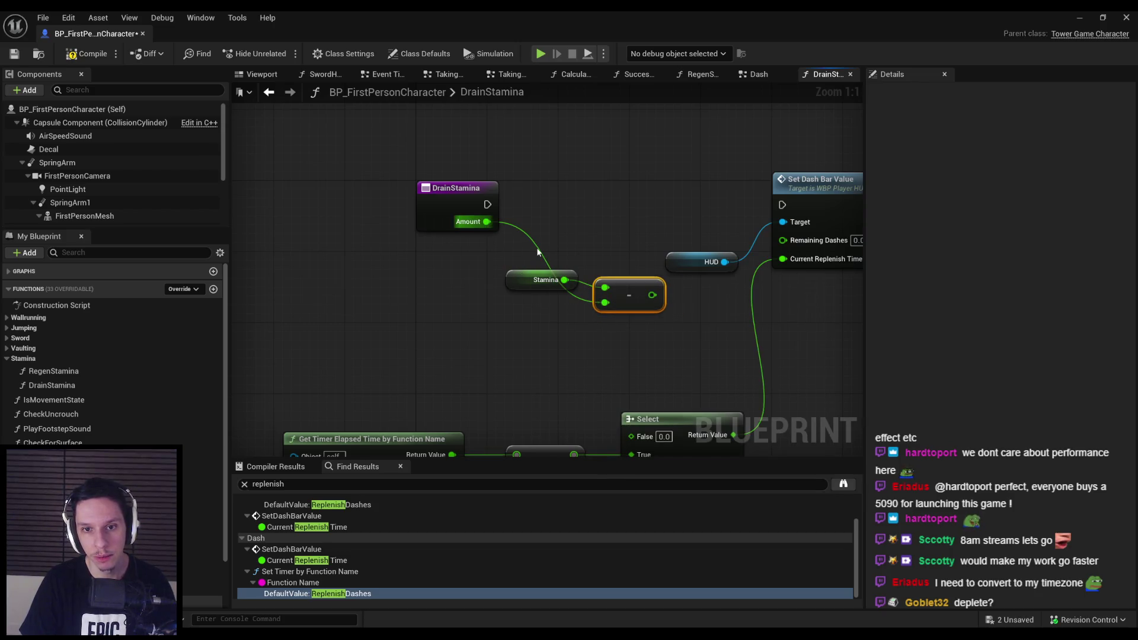
{"action": "left_click_drag", "start_coordinate": [524, 294], "coordinate": [525, 310]}
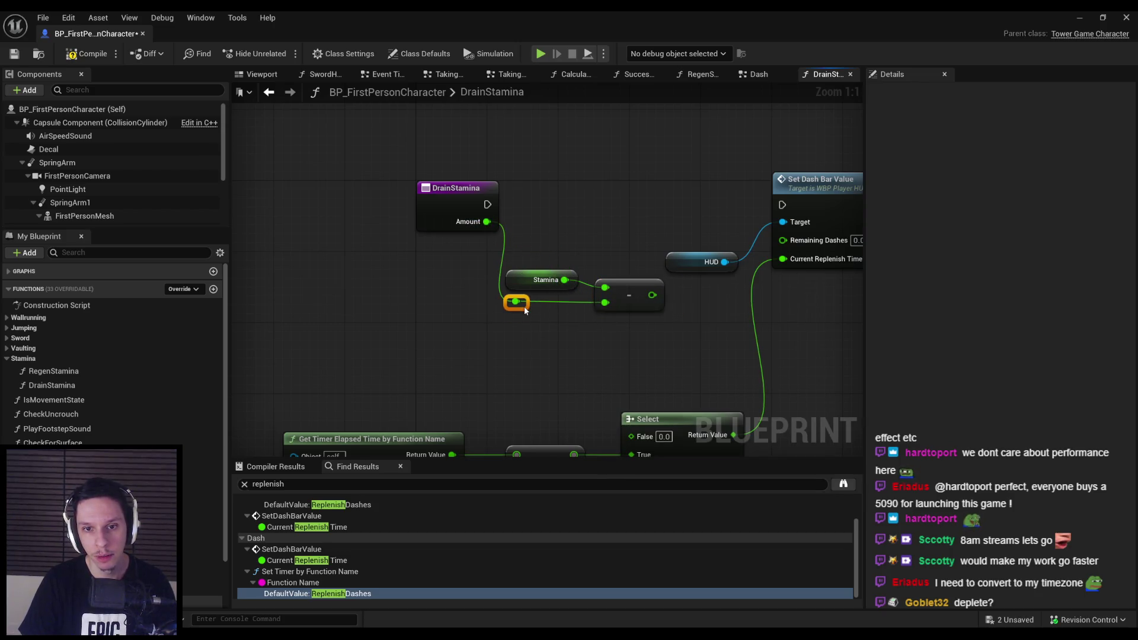
{"action": "left_click_drag", "start_coordinate": [635, 336], "coordinate": [525, 297]}
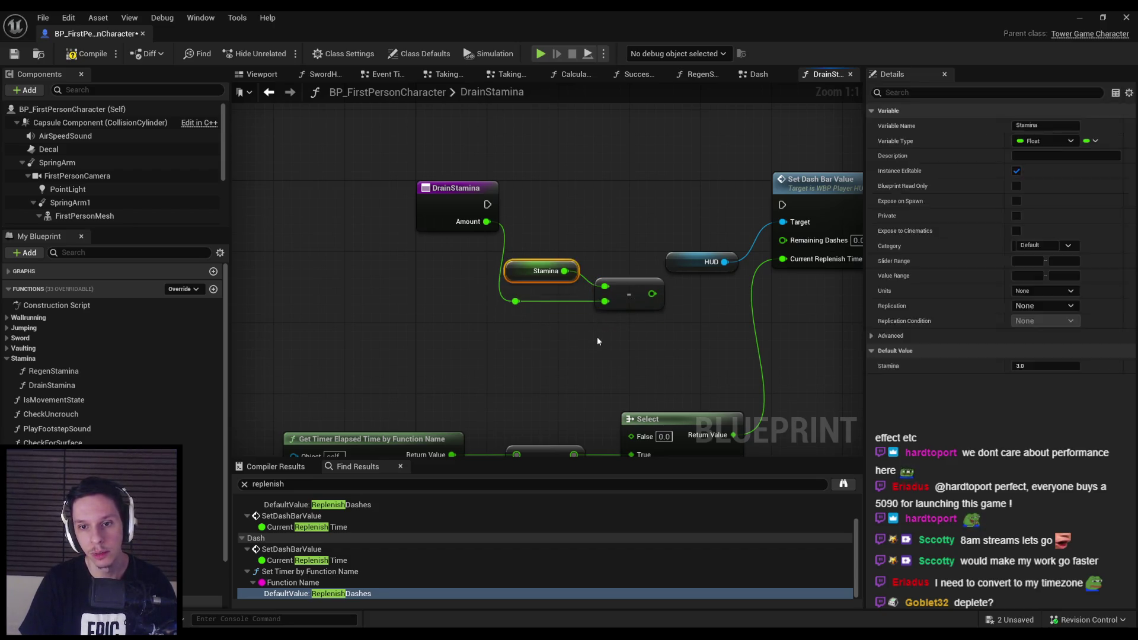
Shift the entry, Stamina, reroute and subtract nodes left, then compile and save.
{"action": "scroll", "coordinate": [597, 337], "scroll_direction": "down", "scroll_amount": 3}
{"action": "left_click_drag", "start_coordinate": [503, 244], "coordinate": [393, 244]}
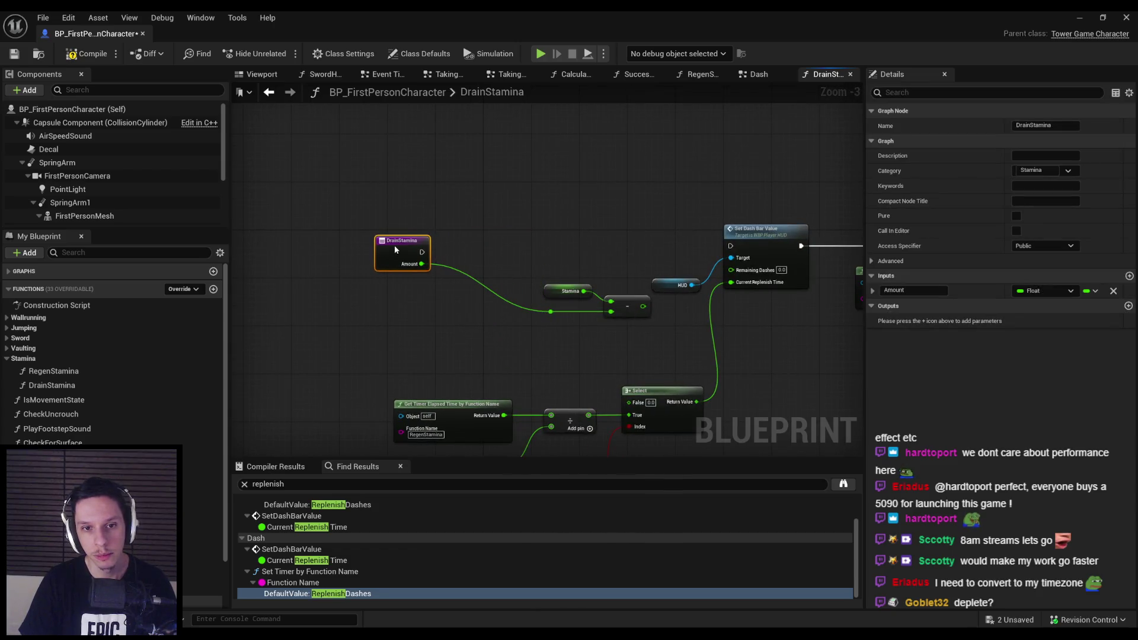
{"action": "mouse_move", "coordinate": [512, 263]}
{"action": "left_mouse_down"}
{"action": "mouse_move", "coordinate": [655, 325]}
{"action": "mouse_move", "coordinate": [542, 303]}
{"action": "left_mouse_up"}
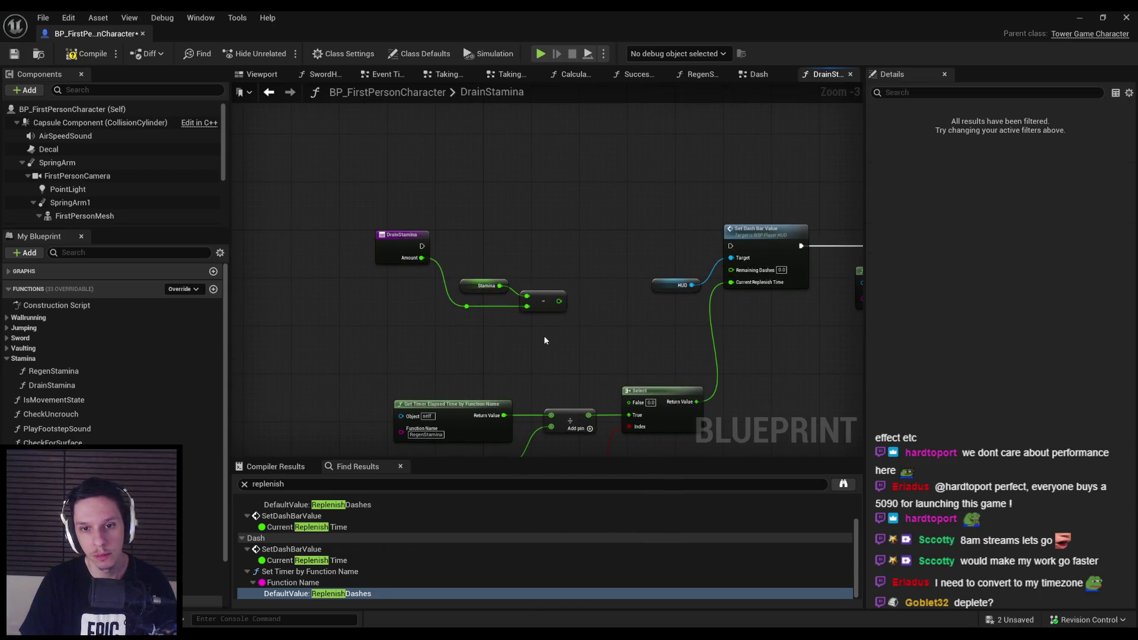
{"action": "left_click", "coordinate": [86, 53]}
{"action": "left_click", "coordinate": [14, 54]}
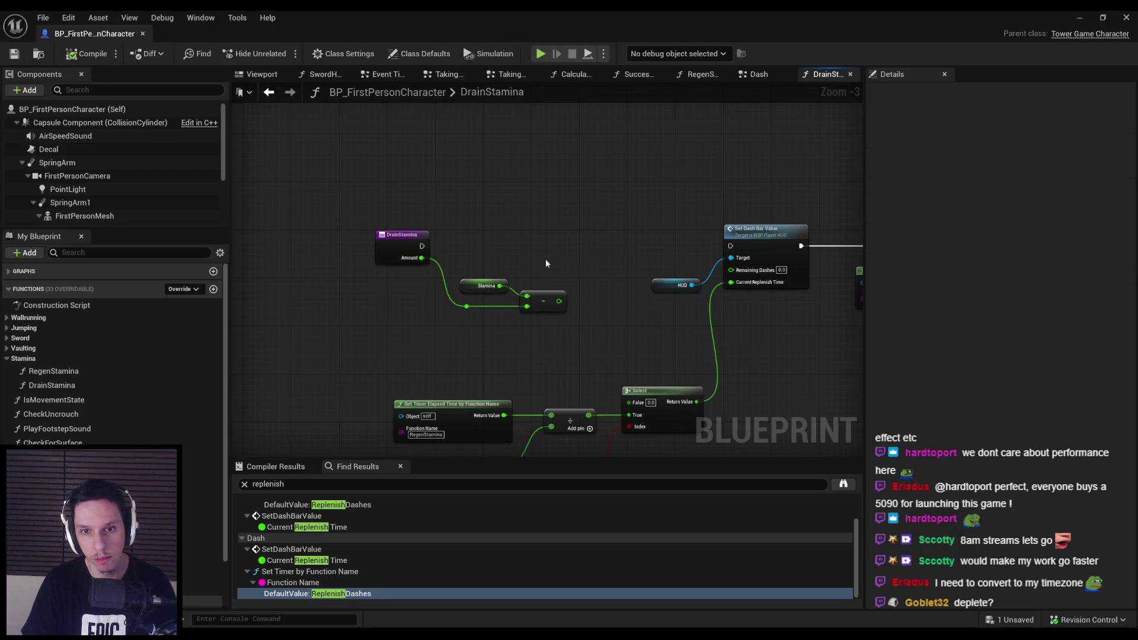
{"action": "scroll", "coordinate": [586, 305], "scroll_direction": "up", "scroll_amount": 2}
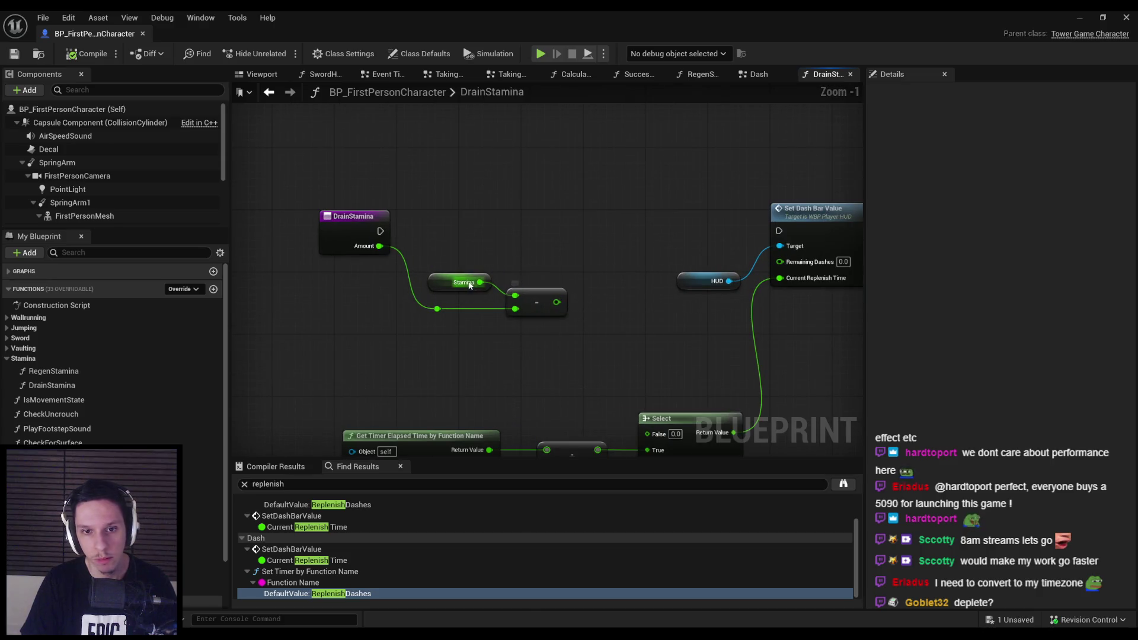
{"action": "scroll", "coordinate": [119, 385], "scroll_direction": "down", "scroll_amount": 3}
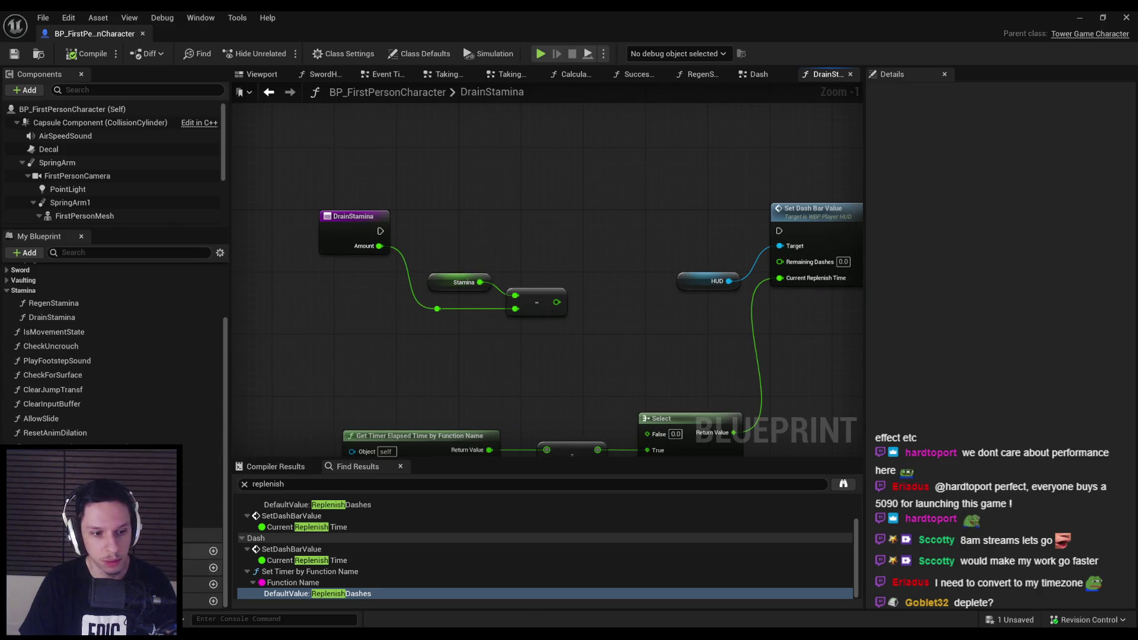
{"action": "scroll", "coordinate": [119, 385], "scroll_direction": "down", "scroll_amount": 3}
Add a Set Stamina node that runs right after the DrainStamina entry.
{"action": "right_click", "coordinate": [589, 225]}
{"action": "type", "text": "s"}
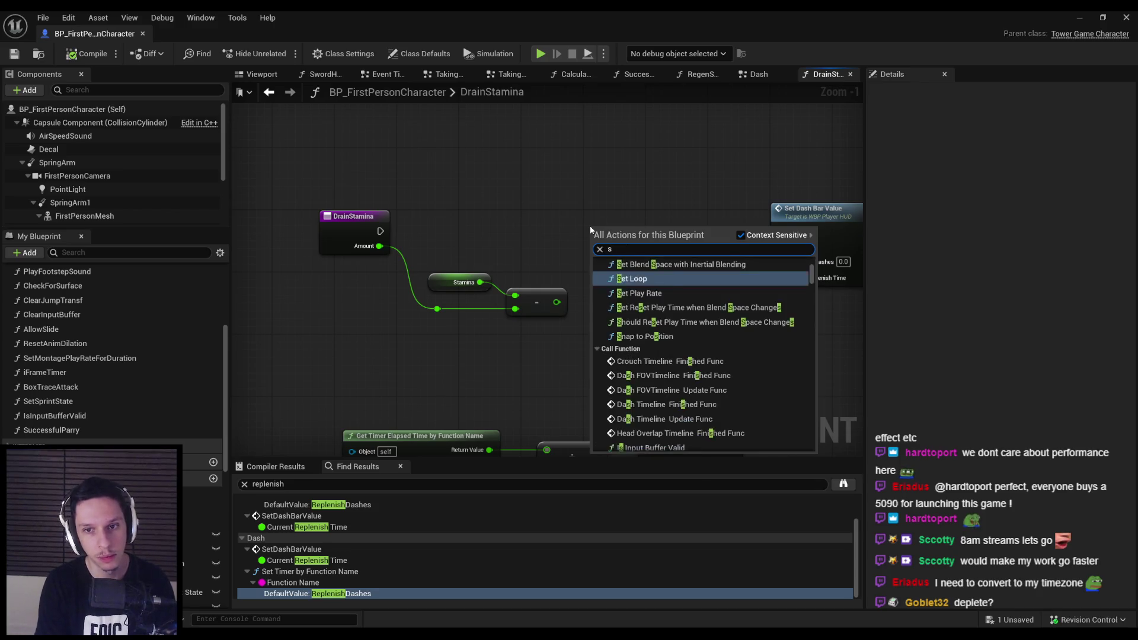
{"action": "type", "text": "et stamina"}
{"action": "key", "text": "Return"}
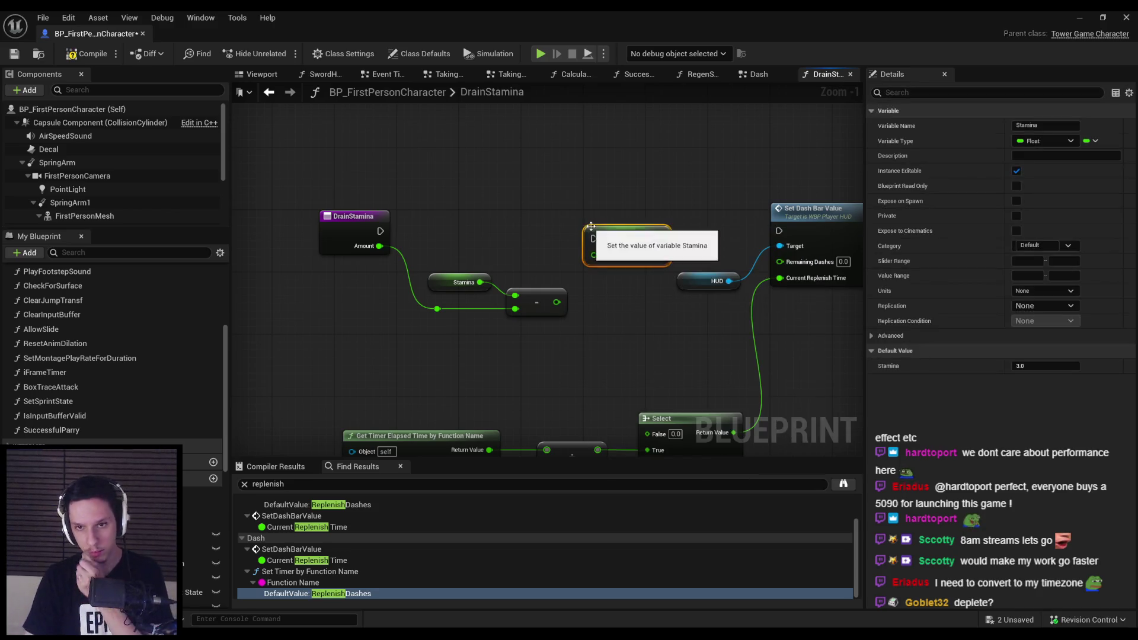
{"action": "left_click_drag", "start_coordinate": [593, 238], "coordinate": [381, 231]}
{"action": "left_click_drag", "start_coordinate": [640, 243], "coordinate": [663, 232]}
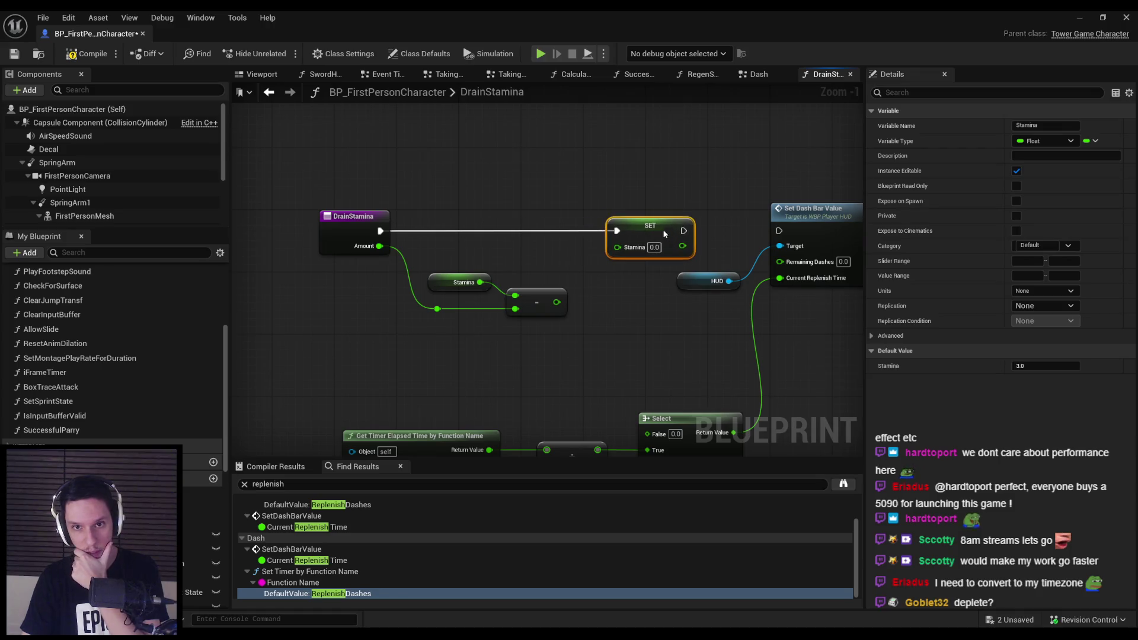
{"action": "left_click", "coordinate": [652, 303]}
Drag a wire from the Stamina minus Amount subtraction result.
{"action": "scroll", "coordinate": [112, 355], "scroll_direction": "down", "scroll_amount": 10}
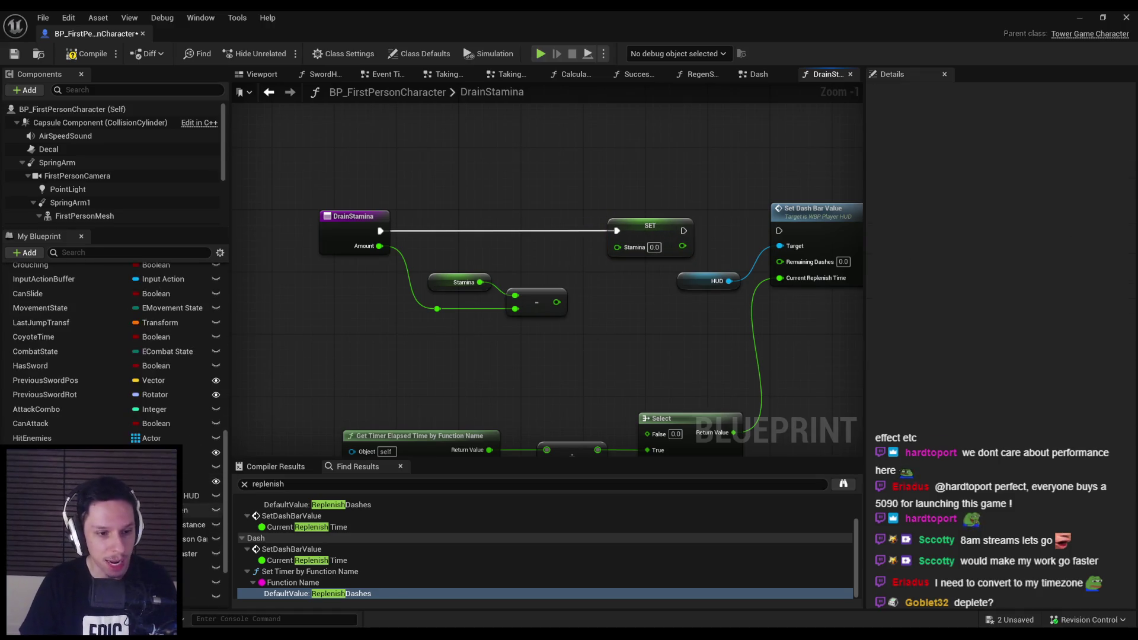
{"action": "scroll", "coordinate": [113, 356], "scroll_direction": "down", "scroll_amount": 2}
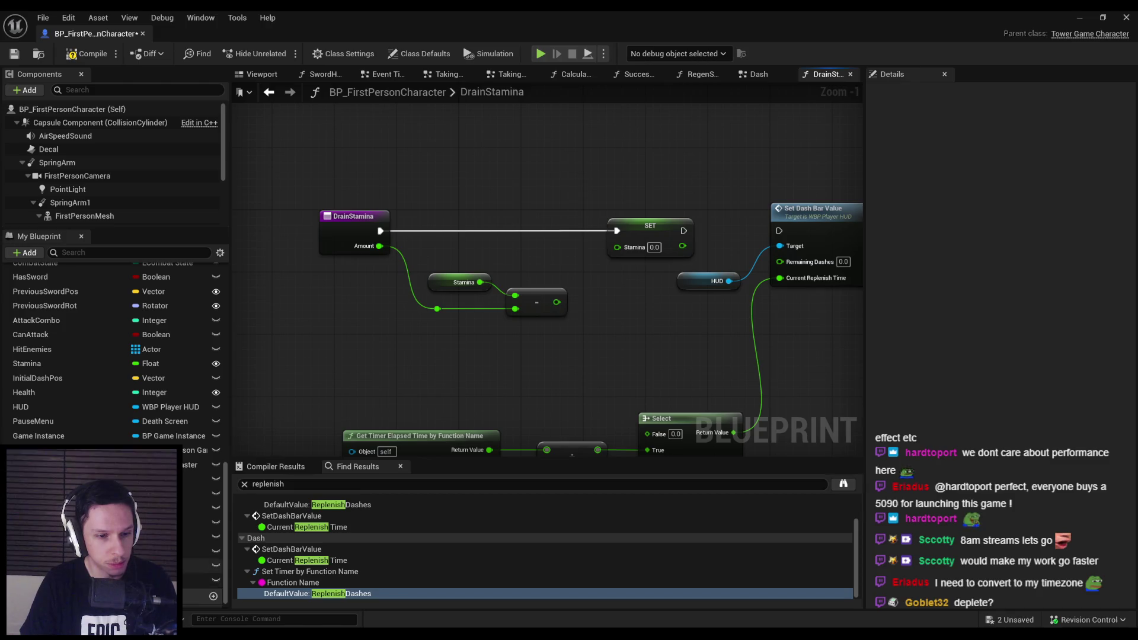
{"action": "scroll", "coordinate": [113, 355], "scroll_direction": "up", "scroll_amount": 3}
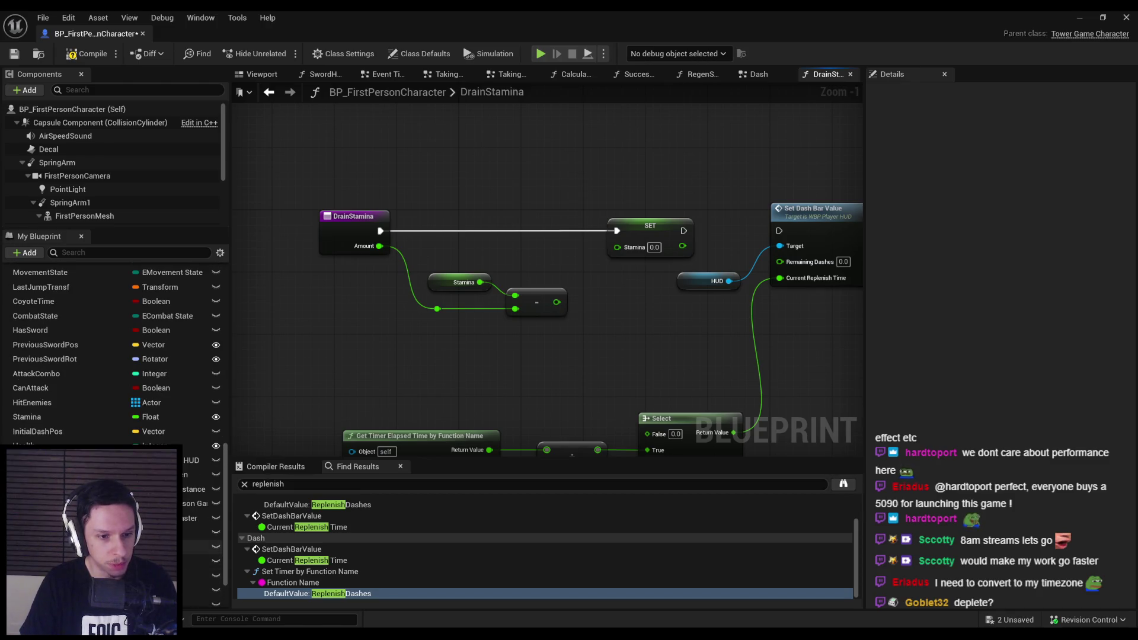
{"action": "scroll", "coordinate": [113, 355], "scroll_direction": "up", "scroll_amount": 4}
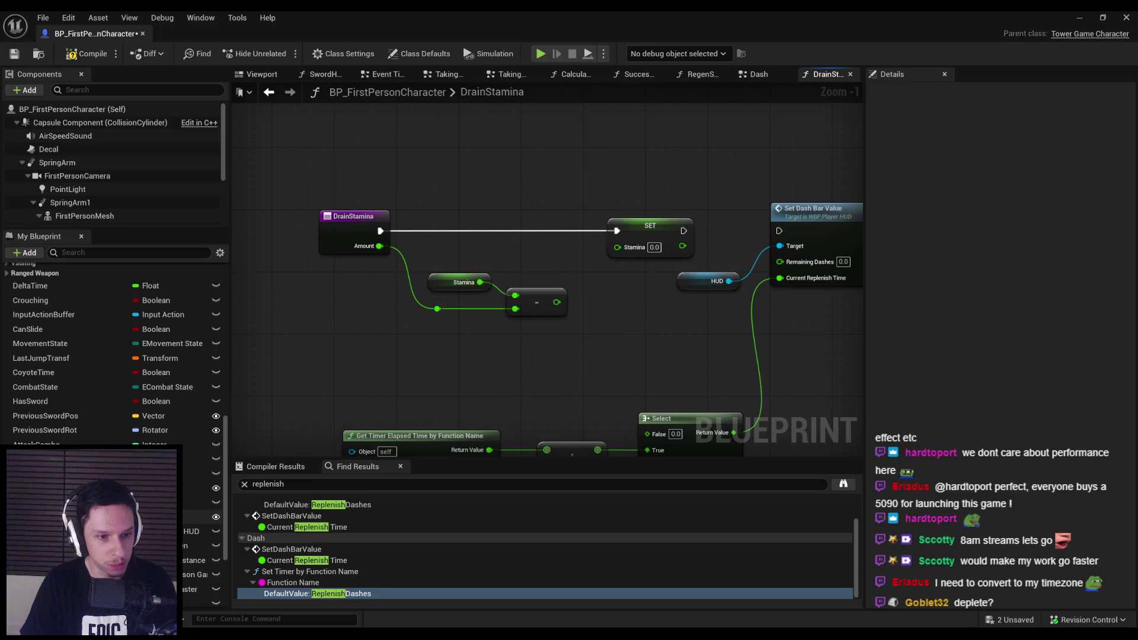
{"action": "scroll", "coordinate": [112, 356], "scroll_direction": "up", "scroll_amount": 1}
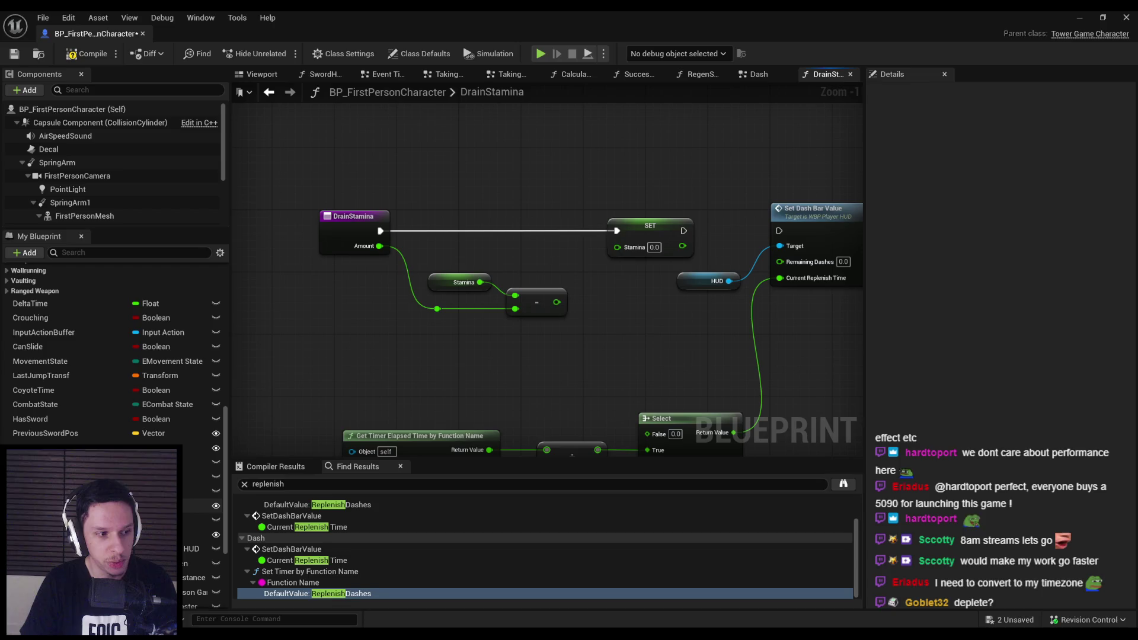
{"action": "scroll", "coordinate": [113, 355], "scroll_direction": "down", "scroll_amount": 1}
{"action": "mouse_move", "coordinate": [557, 301]}
{"action": "left_mouse_down"}
{"action": "mouse_move", "coordinate": [603, 253]}
{"action": "mouse_move", "coordinate": [602, 301]}
{"action": "left_mouse_up"}
Try a Clamp (Float) after the subtraction, then delete it.
{"action": "type", "text": "clamp"}
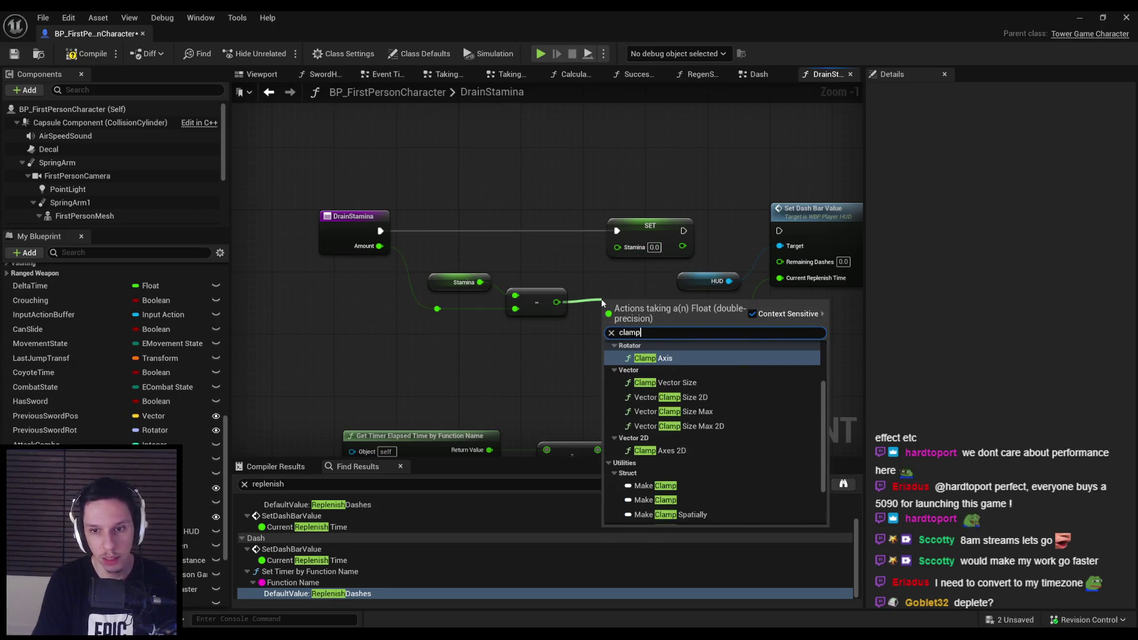
{"action": "scroll", "coordinate": [688, 424], "scroll_direction": "up", "scroll_amount": 2}
{"action": "left_click", "coordinate": [669, 369]}
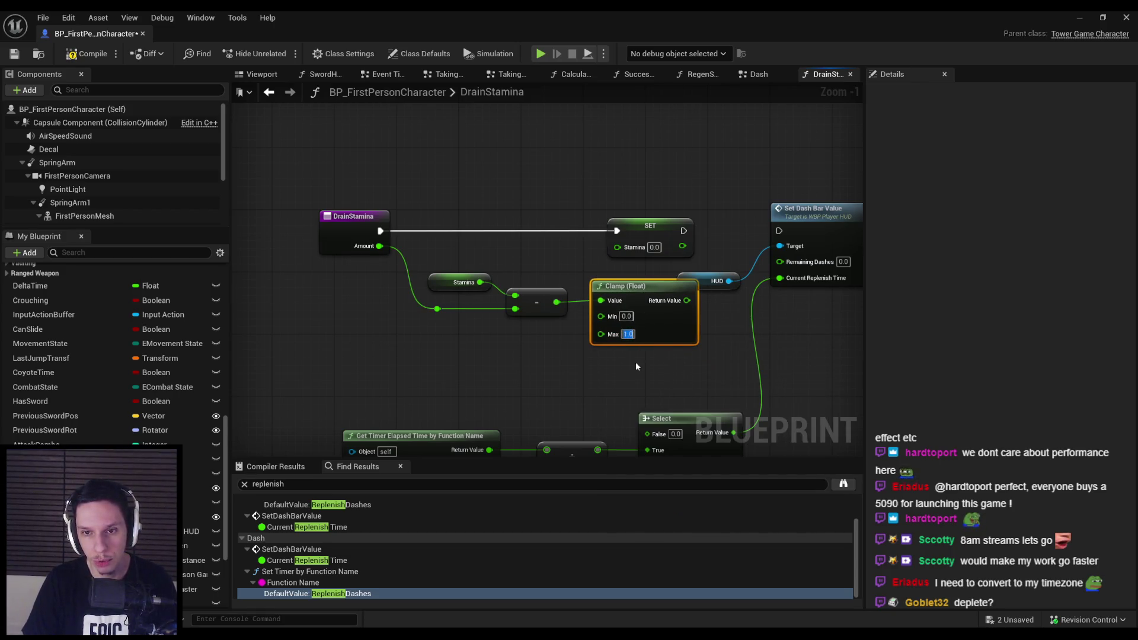
{"action": "key", "text": "Delete"}
Pass the subtraction through Max (Float) against 0.0 into SET Stamina, then run Set Dash Bar Value.
{"action": "left_click_drag", "start_coordinate": [557, 302], "coordinate": [589, 304]}
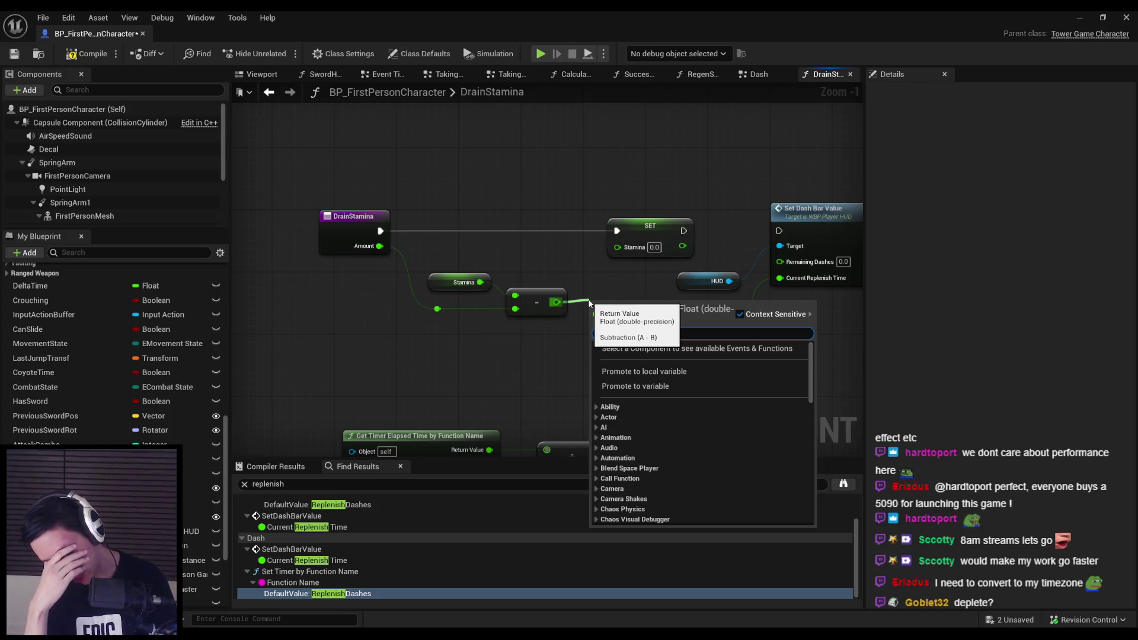
{"action": "type", "text": "max"}
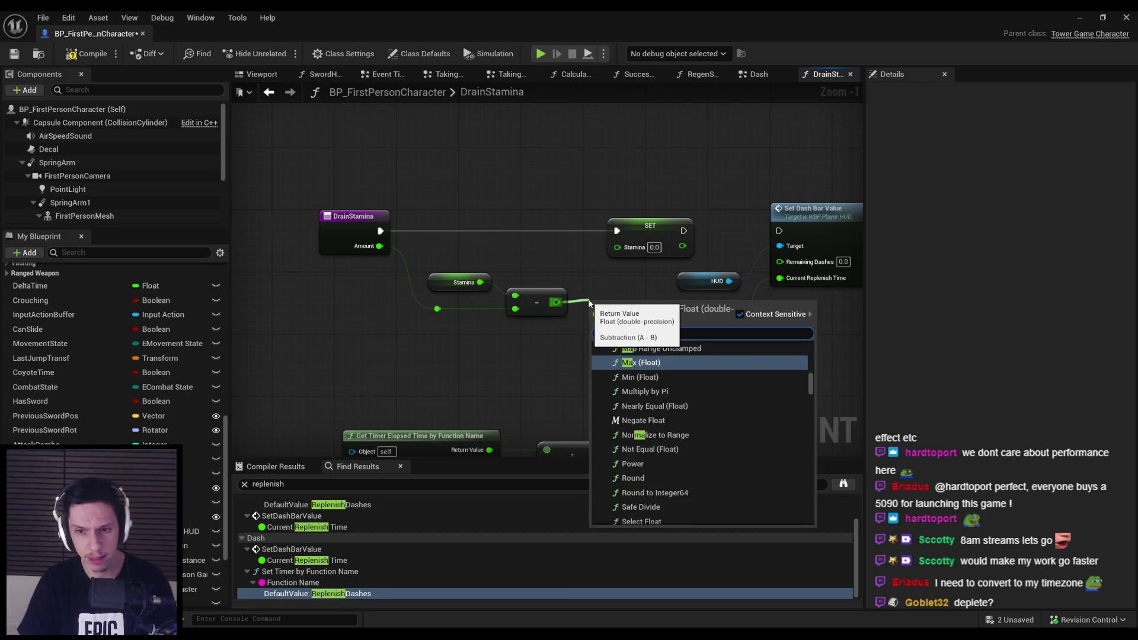
{"action": "left_click", "coordinate": [649, 359]}
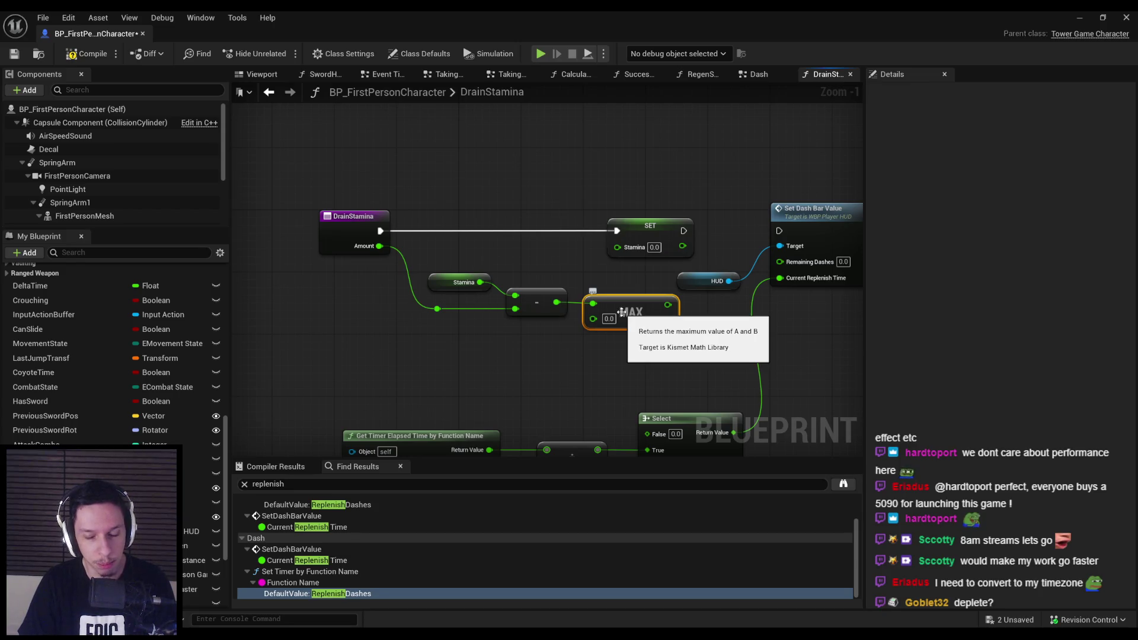
{"action": "mouse_move", "coordinate": [668, 305]}
{"action": "left_mouse_down"}
{"action": "mouse_move", "coordinate": [617, 246]}
{"action": "mouse_move", "coordinate": [782, 231]}
{"action": "left_mouse_up"}
{"action": "mouse_move", "coordinate": [682, 355]}
{"action": "left_mouse_down"}
{"action": "mouse_move", "coordinate": [504, 284]}
{"action": "mouse_move", "coordinate": [426, 269]}
{"action": "mouse_move", "coordinate": [323, 210]}
{"action": "mouse_move", "coordinate": [269, 222]}
{"action": "mouse_move", "coordinate": [417, 225]}
{"action": "mouse_move", "coordinate": [351, 226]}
{"action": "left_mouse_up"}
{"action": "left_click_drag", "start_coordinate": [574, 310], "coordinate": [581, 311]}
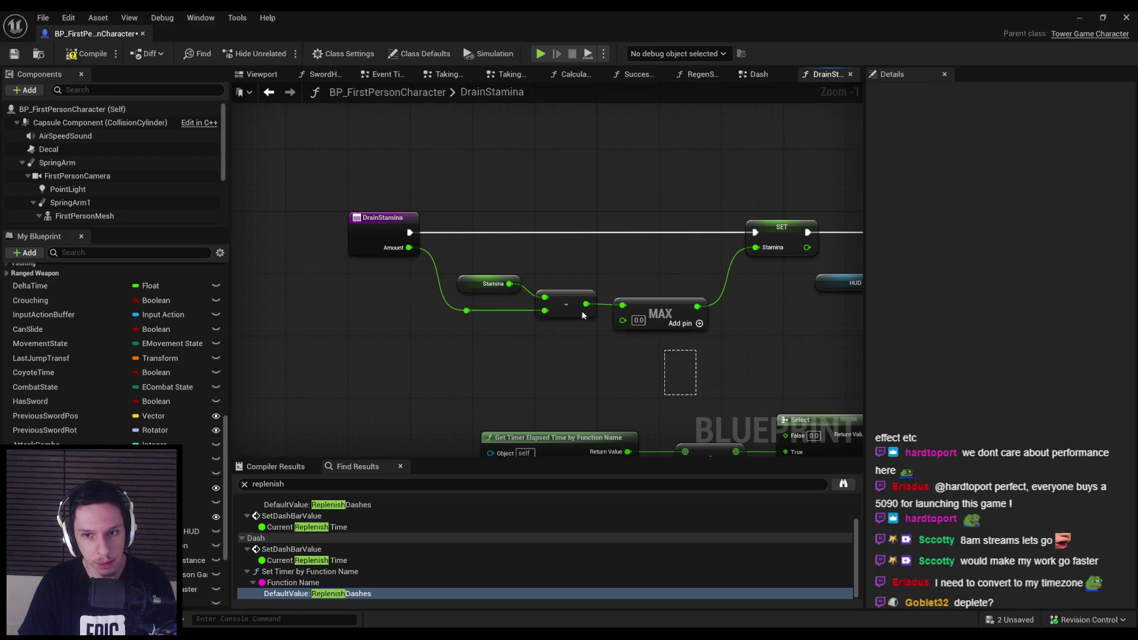
Align the Stamina math nodes, then compile and save the blueprint.
{"action": "key", "text": "q"}
{"action": "left_click", "coordinate": [544, 358]}
{"action": "scroll", "coordinate": [266, 177], "scroll_direction": "down", "scroll_amount": 2}
{"action": "left_click", "coordinate": [86, 53]}
{"action": "left_click", "coordinate": [14, 53]}
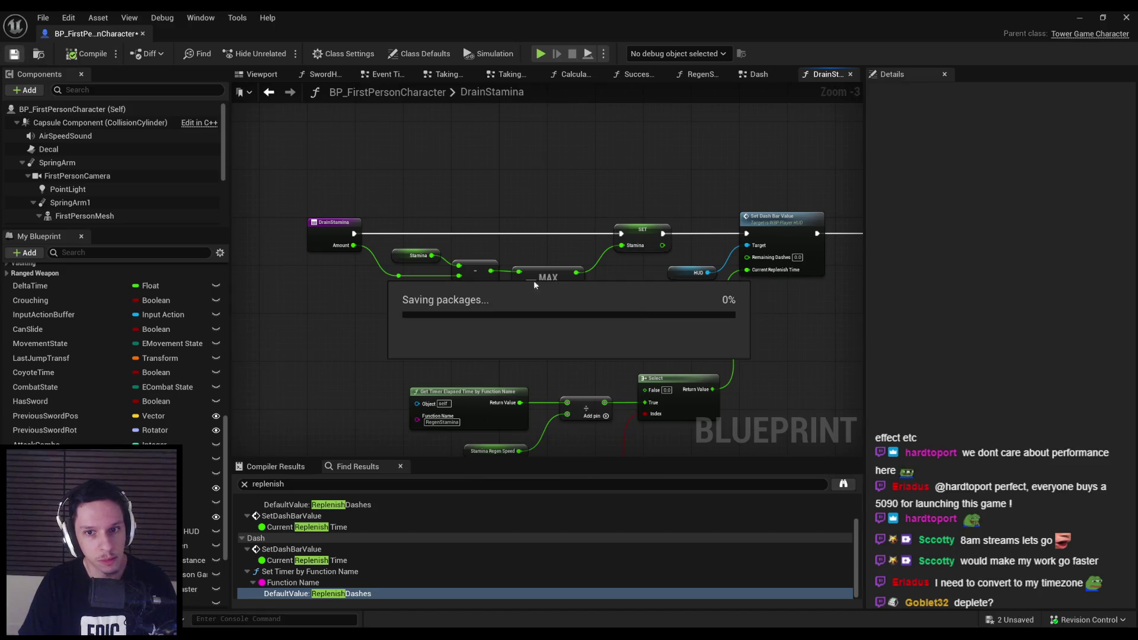
Delete the unneeded timer calculation nodes, move Set Timer and Regen Speed up, and save.
{"action": "left_click_drag", "start_coordinate": [735, 356], "coordinate": [403, 453]}
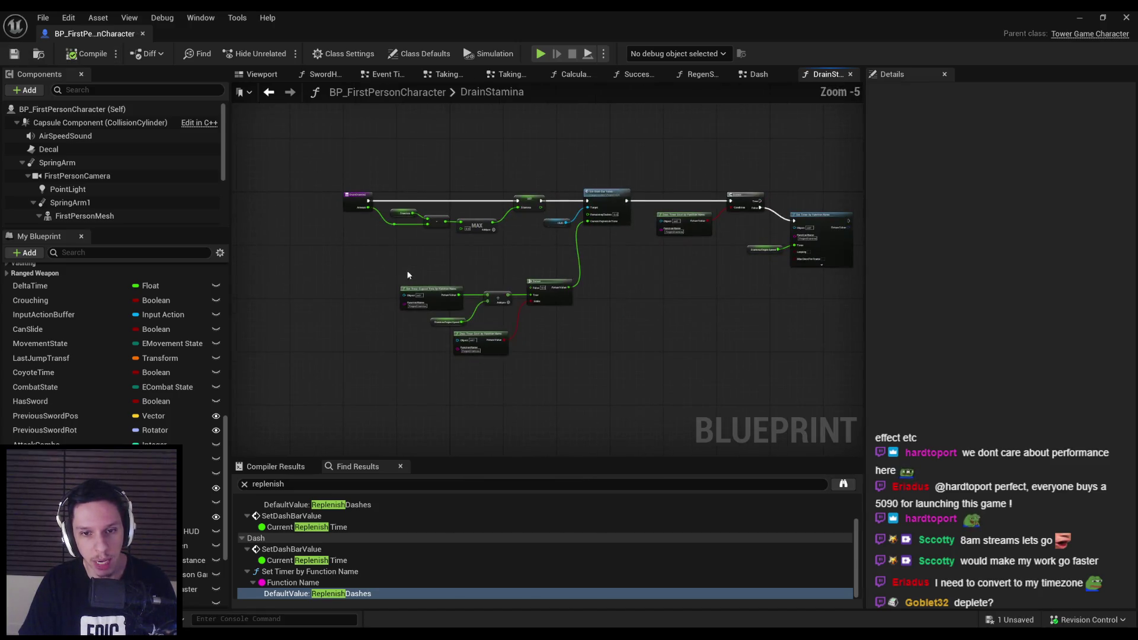
{"action": "scroll", "coordinate": [556, 320], "scroll_direction": "up", "scroll_amount": 1}
{"action": "left_click_drag", "start_coordinate": [568, 288], "coordinate": [568, 221]}
{"action": "key", "text": "Delete"}
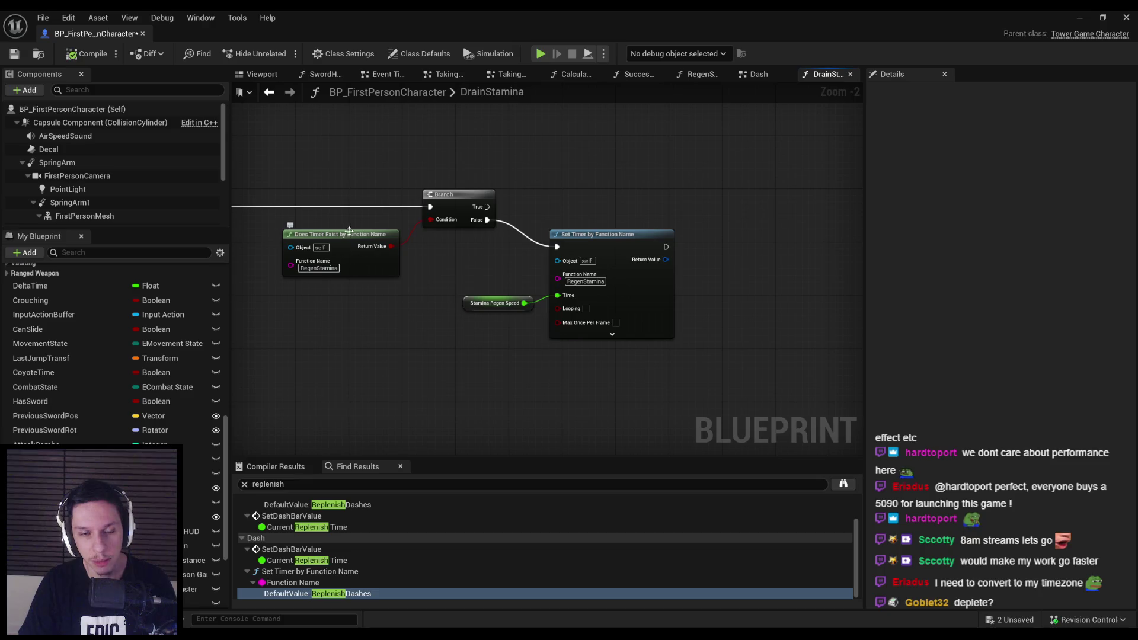
{"action": "mouse_move", "coordinate": [640, 332]}
{"action": "left_mouse_down"}
{"action": "mouse_move", "coordinate": [639, 293]}
{"action": "mouse_move", "coordinate": [626, 291]}
{"action": "left_mouse_up"}
{"action": "left_click", "coordinate": [584, 358]}
{"action": "left_click_drag", "start_coordinate": [585, 358], "coordinate": [781, 326]}
{"action": "key", "text": "ctrl+s"}
{"action": "key", "text": "alt+Left"}
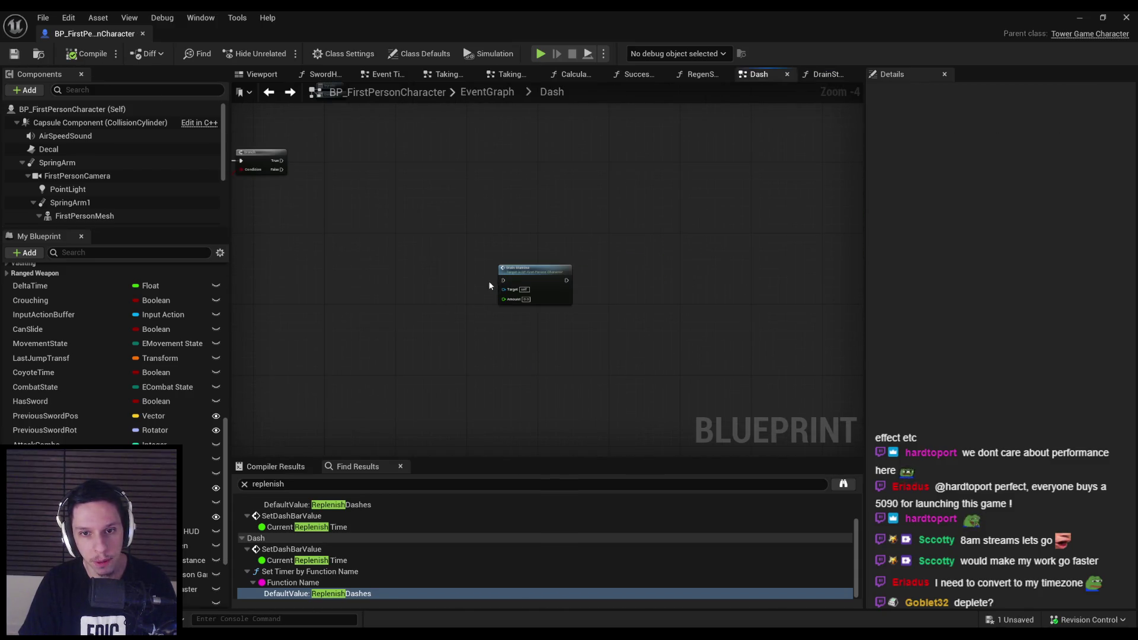
Call Drain Stamina from the Branch's True path and wire it into Play Sound 2D.
{"action": "mouse_move", "coordinate": [619, 347]}
{"action": "left_mouse_down"}
{"action": "mouse_move", "coordinate": [561, 255]}
{"action": "mouse_move", "coordinate": [377, 223]}
{"action": "left_mouse_up"}
{"action": "left_click_drag", "start_coordinate": [560, 255], "coordinate": [499, 227]}
{"action": "left_click", "coordinate": [574, 275]}
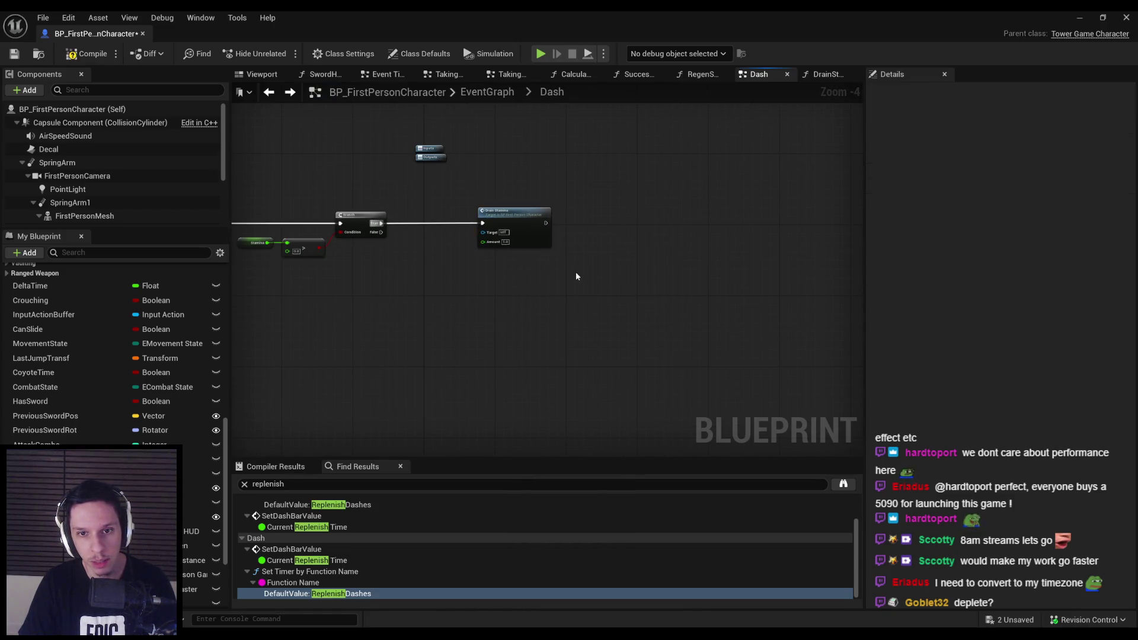
{"action": "scroll", "coordinate": [363, 252], "scroll_direction": "down", "scroll_amount": 1}
{"action": "mouse_move", "coordinate": [358, 250]}
{"action": "left_mouse_down"}
{"action": "mouse_move", "coordinate": [373, 261]}
{"action": "mouse_move", "coordinate": [722, 254]}
{"action": "left_mouse_up"}
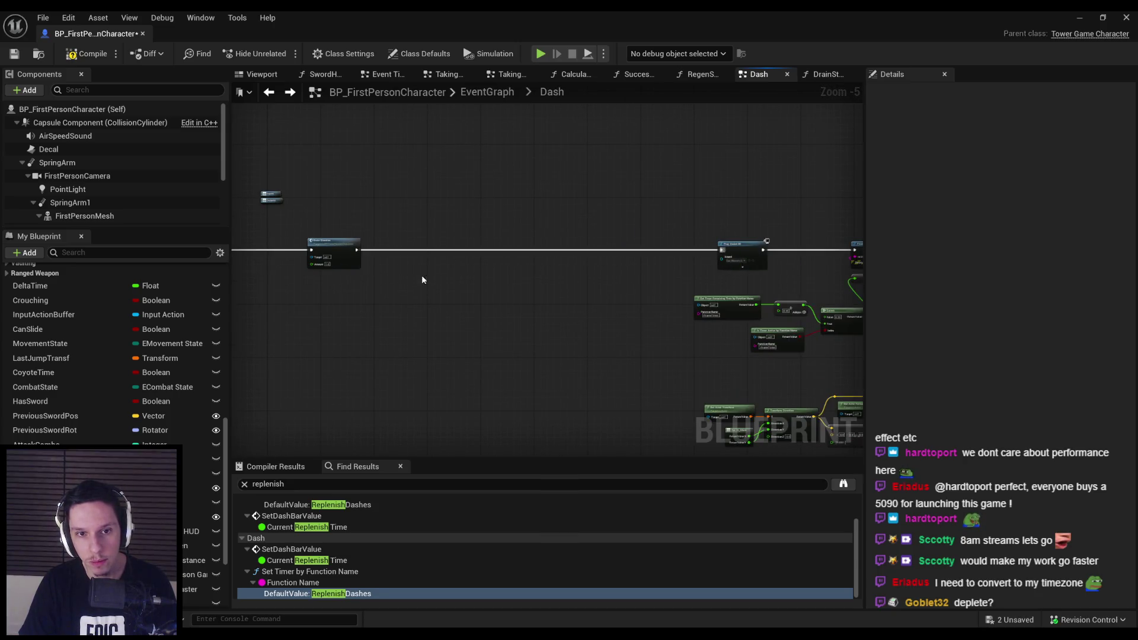
{"action": "scroll", "coordinate": [422, 277], "scroll_direction": "up", "scroll_amount": 3}
{"action": "left_click", "coordinate": [575, 268]}
{"action": "scroll", "coordinate": [575, 270], "scroll_direction": "down", "scroll_amount": 10}
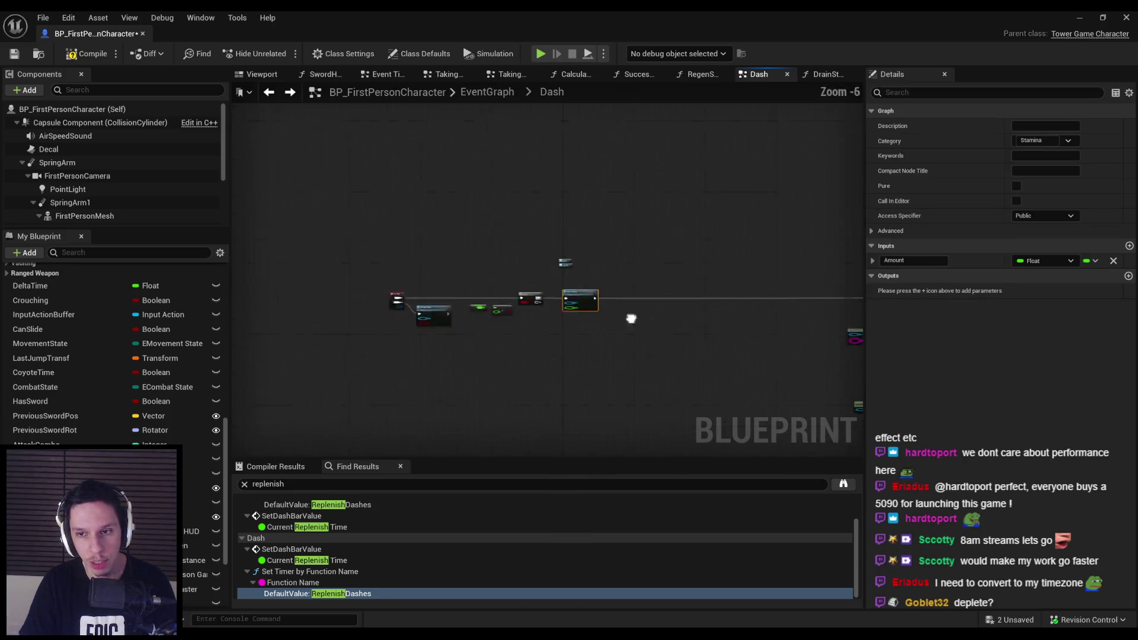
{"action": "left_click", "coordinate": [381, 193]}
{"action": "scroll", "coordinate": [652, 256], "scroll_direction": "up", "scroll_amount": 6}
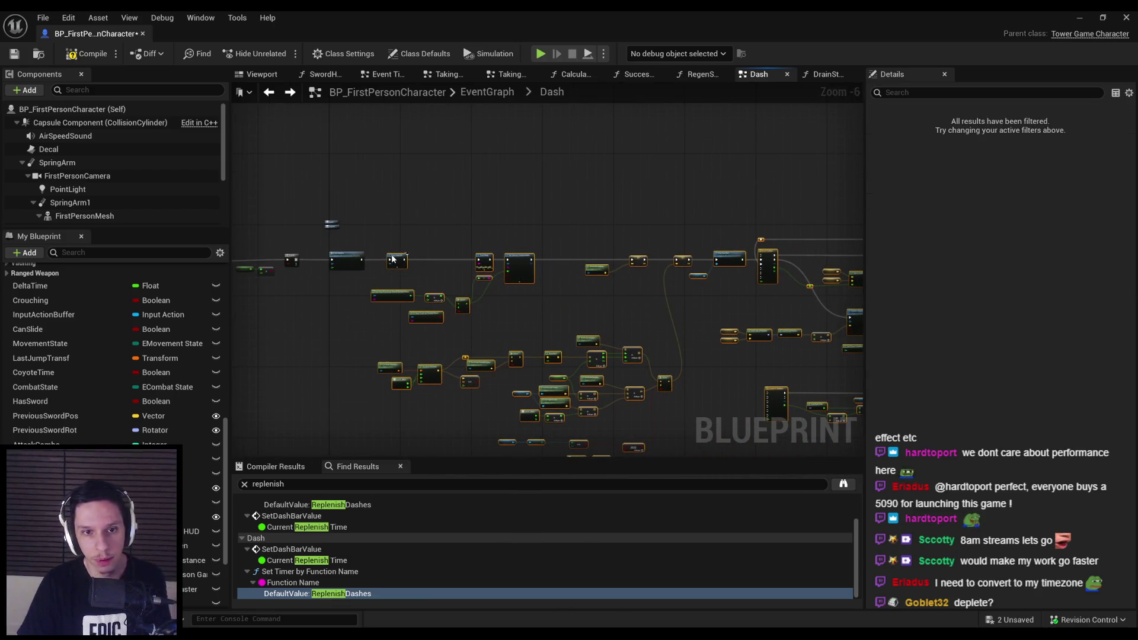
{"action": "scroll", "coordinate": [478, 260], "scroll_direction": "up", "scroll_amount": 7}
Edit Drain Stamina's Amount, compile and save, then jump to the RegenStamina result.
{"action": "left_click", "coordinate": [527, 268]}
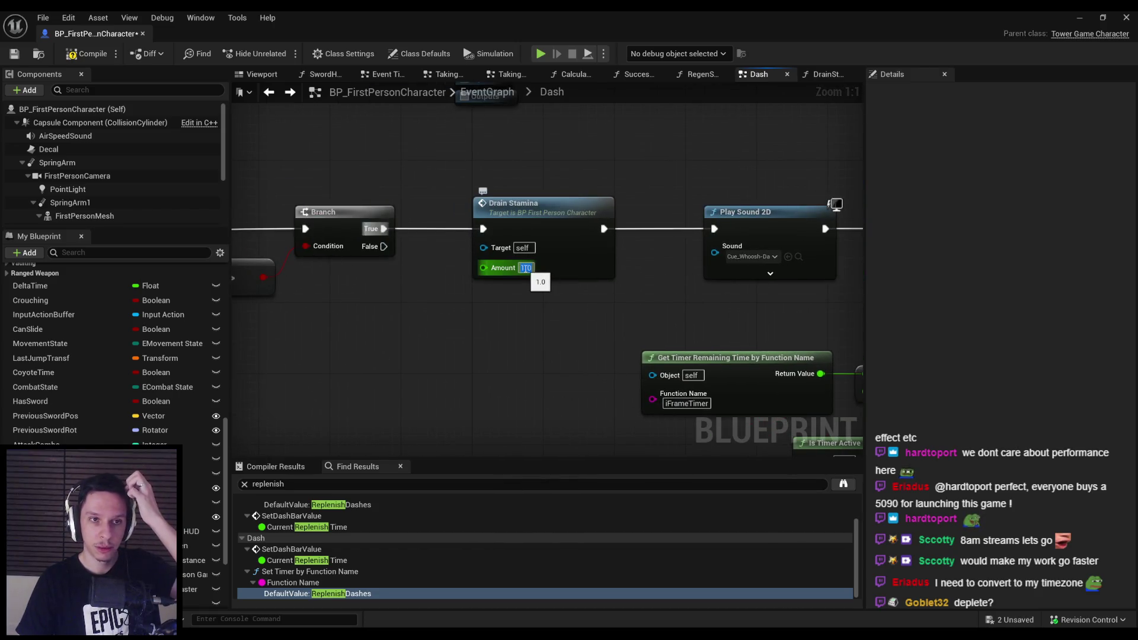
{"action": "left_click", "coordinate": [87, 53]}
{"action": "left_click", "coordinate": [14, 54]}
{"action": "left_click", "coordinate": [305, 527]}
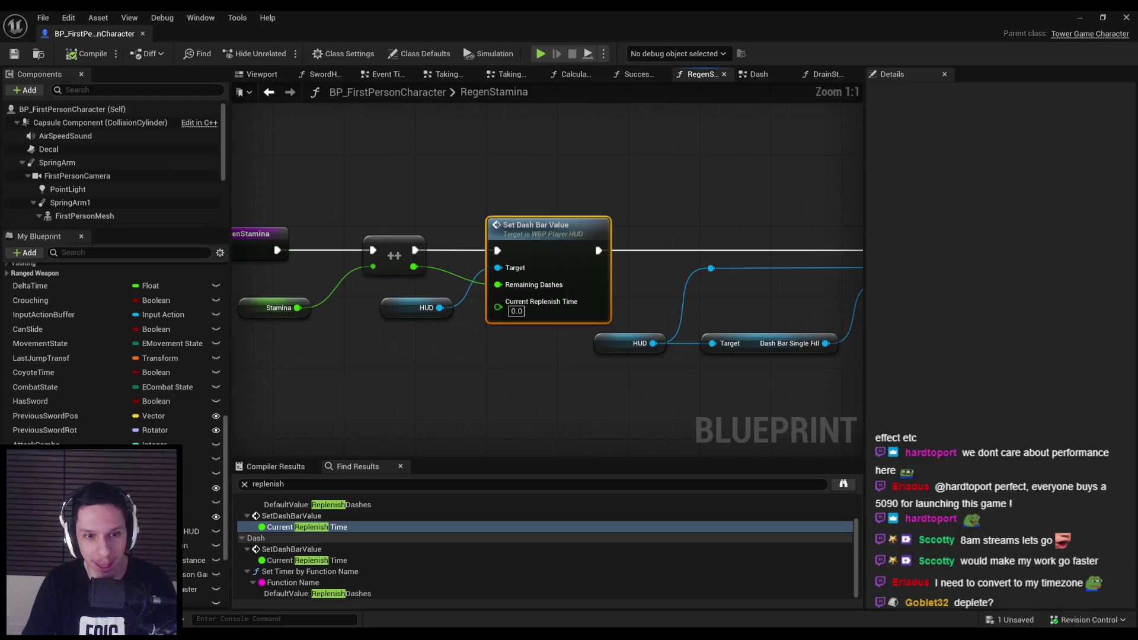
Add 33.0 to the Stamina getter with a float + float node.
{"action": "scroll", "coordinate": [375, 292], "scroll_direction": "up", "scroll_amount": 1}
{"action": "mouse_move", "coordinate": [450, 317]}
{"action": "left_mouse_down"}
{"action": "mouse_move", "coordinate": [431, 336]}
{"action": "mouse_move", "coordinate": [443, 363]}
{"action": "mouse_move", "coordinate": [442, 345]}
{"action": "mouse_move", "coordinate": [551, 370]}
{"action": "mouse_move", "coordinate": [532, 364]}
{"action": "left_mouse_up"}
{"action": "type", "text": "+"}
{"action": "key", "text": "Up"}
{"action": "key", "text": "Up"}
{"action": "key", "text": "Return"}
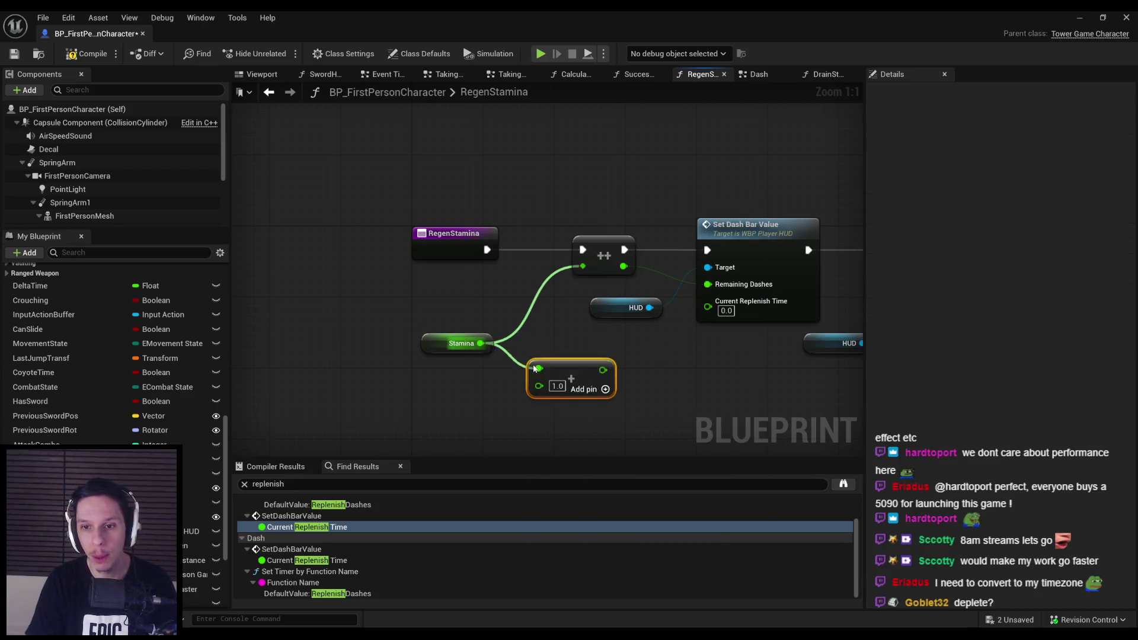
{"action": "left_click", "coordinate": [557, 385]}
{"action": "type", "text": "33"}
{"action": "left_click", "coordinate": [554, 416]}
Delete the old increment node and move the Stamina and Add nodes left.
{"action": "left_click", "coordinate": [596, 243]}
{"action": "key", "text": "Delete"}
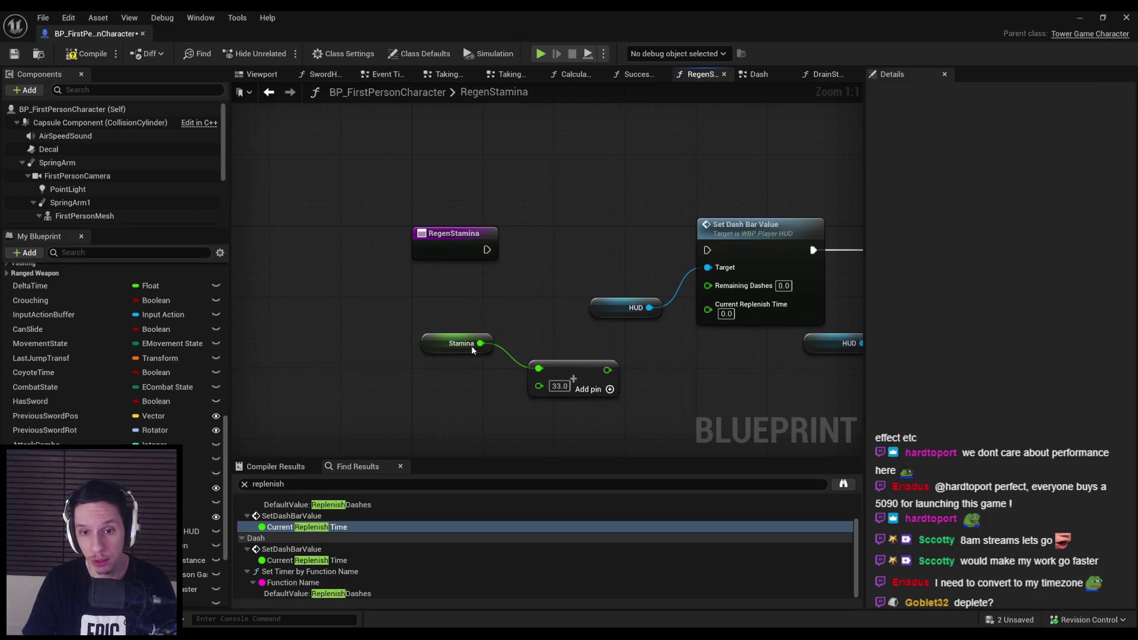
{"action": "left_click_drag", "start_coordinate": [628, 409], "coordinate": [475, 335]}
{"action": "mouse_move", "coordinate": [584, 356]}
{"action": "left_mouse_down"}
{"action": "mouse_move", "coordinate": [433, 335]}
{"action": "mouse_move", "coordinate": [461, 348]}
{"action": "left_mouse_up"}
{"action": "left_click", "coordinate": [346, 317]}
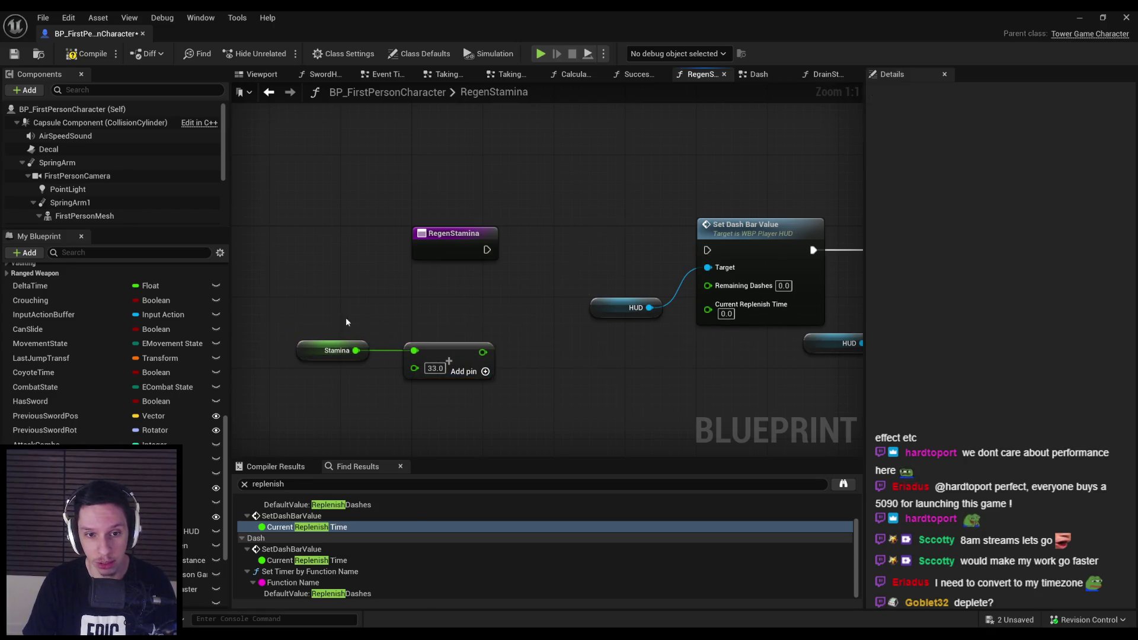
Add SET Stamina after the RegenStamina entry, feeding Set Dash Bar Value and Remaining Dashes.
{"action": "mouse_move", "coordinate": [563, 258]}
{"action": "left_mouse_down"}
{"action": "mouse_move", "coordinate": [536, 226]}
{"action": "mouse_move", "coordinate": [534, 248]}
{"action": "mouse_move", "coordinate": [548, 241]}
{"action": "mouse_move", "coordinate": [483, 352]}
{"action": "left_mouse_up"}
{"action": "left_click_drag", "start_coordinate": [479, 405], "coordinate": [330, 319]}
{"action": "left_click_drag", "start_coordinate": [460, 356], "coordinate": [460, 294]}
{"action": "left_click_drag", "start_coordinate": [618, 249], "coordinate": [708, 250]}
{"action": "scroll", "coordinate": [679, 351], "scroll_direction": "down", "scroll_amount": 1}
{"action": "left_click_drag", "start_coordinate": [680, 351], "coordinate": [418, 333]}
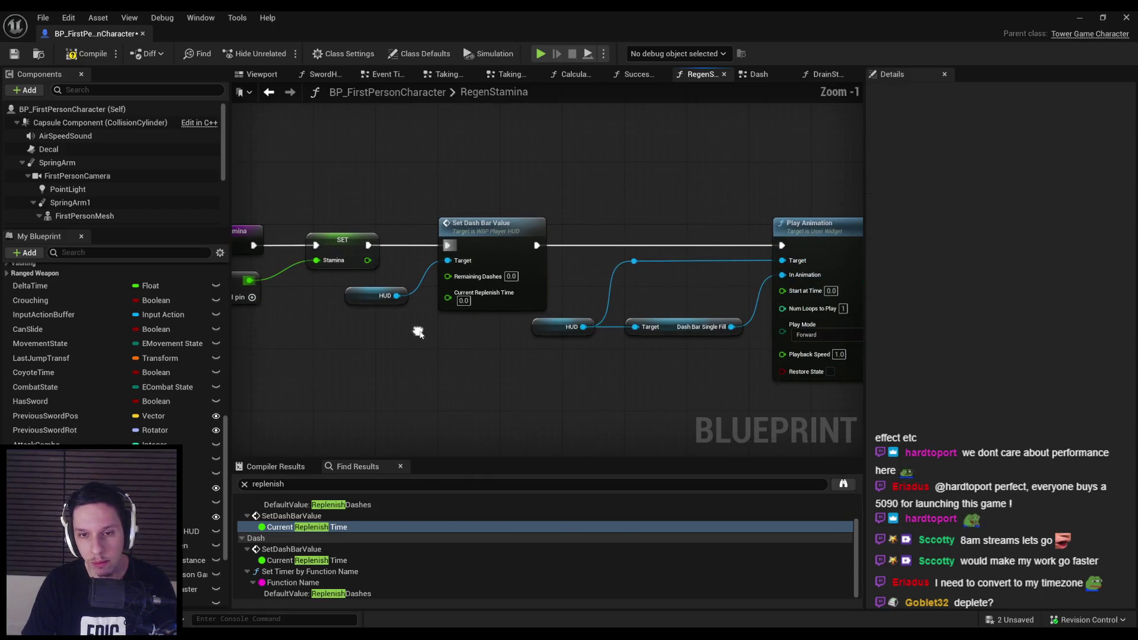
{"action": "left_click_drag", "start_coordinate": [368, 260], "coordinate": [447, 275]}
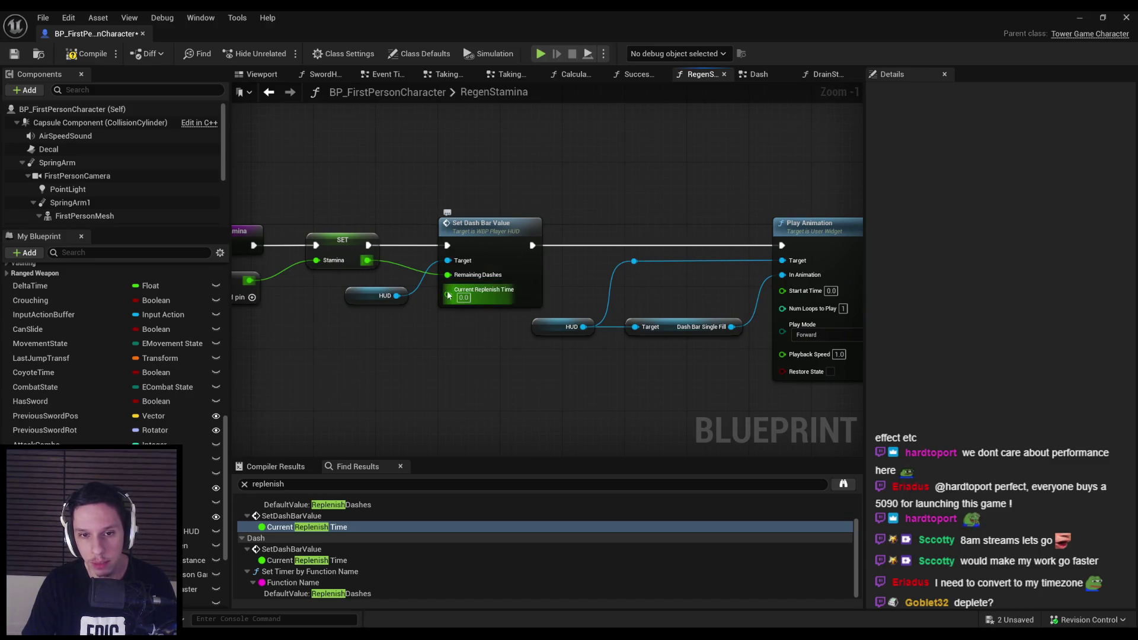
Set the Stamina comparison value to 100.0, then compile and save.
{"action": "scroll", "coordinate": [542, 363], "scroll_direction": "down", "scroll_amount": 2}
{"action": "left_click_drag", "start_coordinate": [526, 355], "coordinate": [497, 357]}
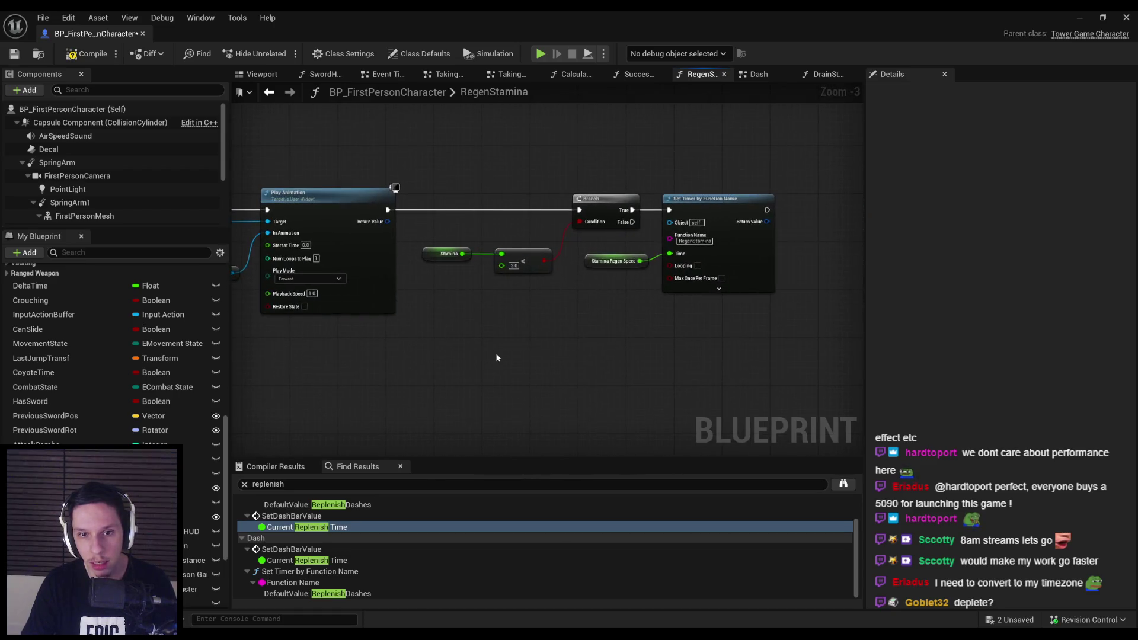
{"action": "scroll", "coordinate": [512, 330], "scroll_direction": "up", "scroll_amount": 3}
{"action": "type", "text": "100"}
{"action": "key", "text": "Return"}
{"action": "left_click", "coordinate": [83, 55]}
{"action": "key", "text": "ctrl+s"}
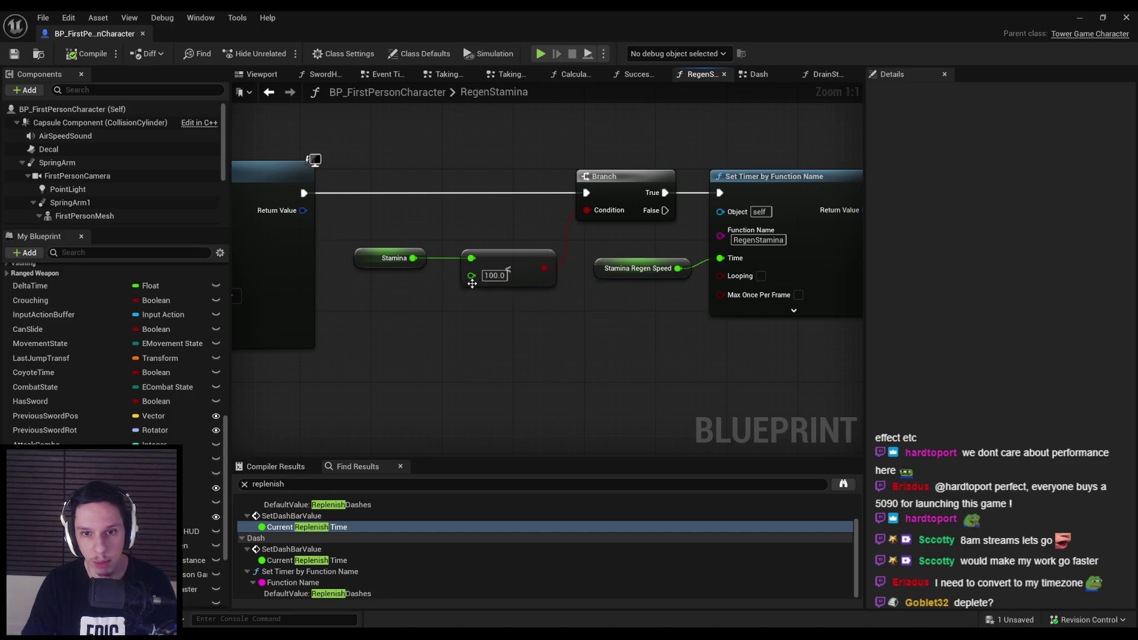
{"action": "scroll", "coordinate": [601, 305], "scroll_direction": "down", "scroll_amount": 2}
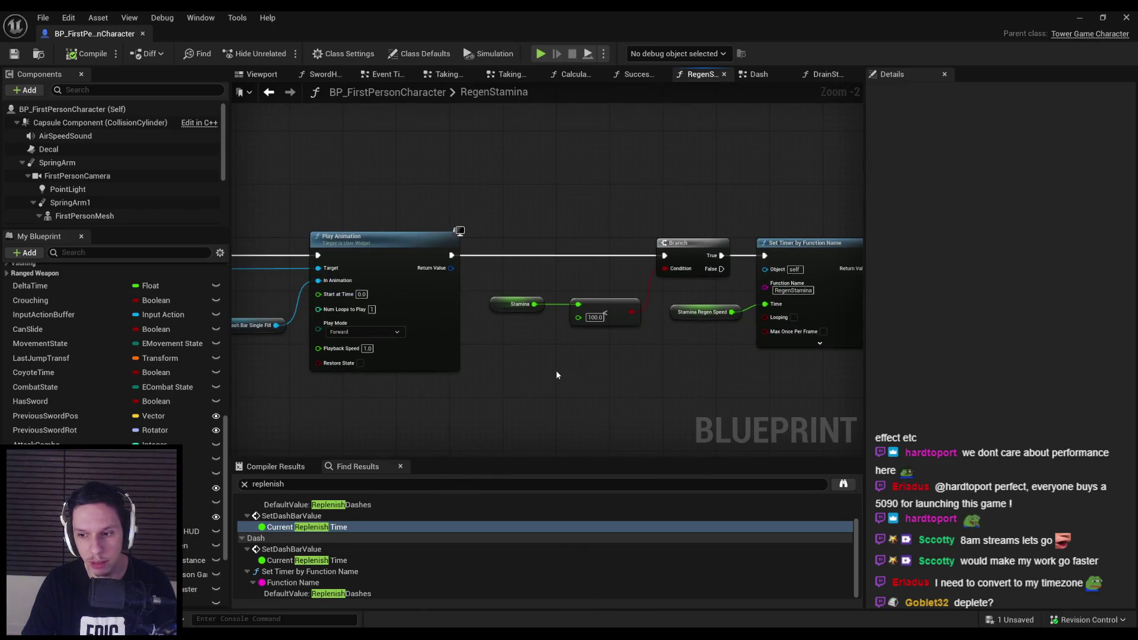
Review the start of RegenStamina, then open the Dash graph from the search results.
{"action": "mouse_move", "coordinate": [619, 370]}
{"action": "left_mouse_down"}
{"action": "mouse_move", "coordinate": [721, 358]}
{"action": "mouse_move", "coordinate": [560, 361]}
{"action": "mouse_move", "coordinate": [606, 351]}
{"action": "left_mouse_up"}
{"action": "scroll", "coordinate": [605, 352], "scroll_direction": "down", "scroll_amount": 1}
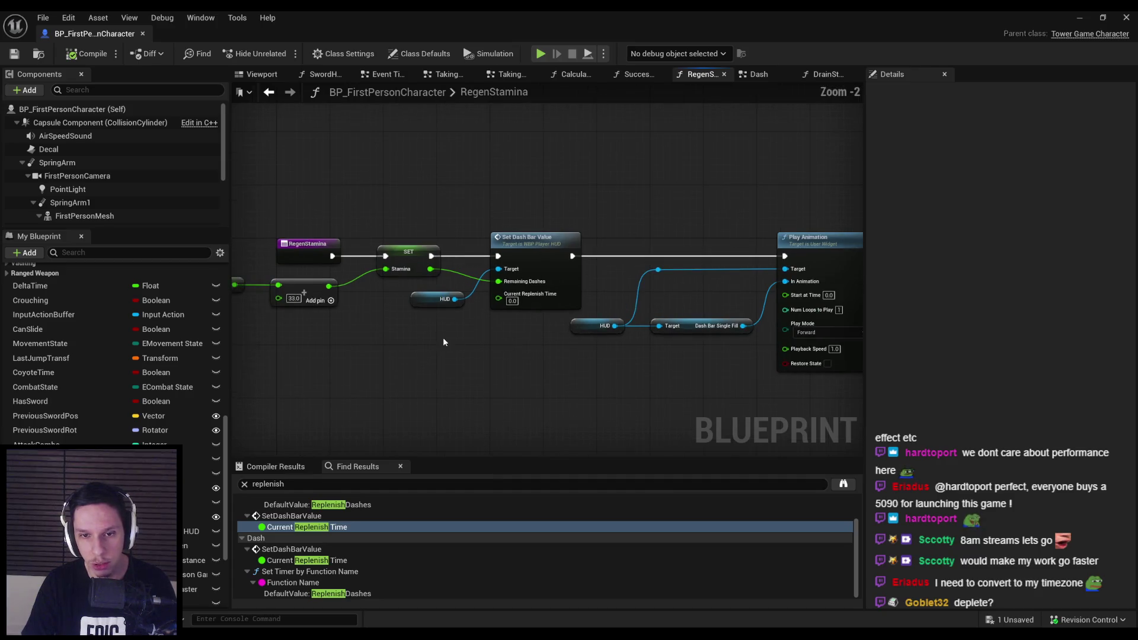
{"action": "scroll", "coordinate": [443, 337], "scroll_direction": "down", "scroll_amount": 1}
{"action": "left_click_drag", "start_coordinate": [443, 337], "coordinate": [533, 319]}
{"action": "left_click", "coordinate": [324, 561]}
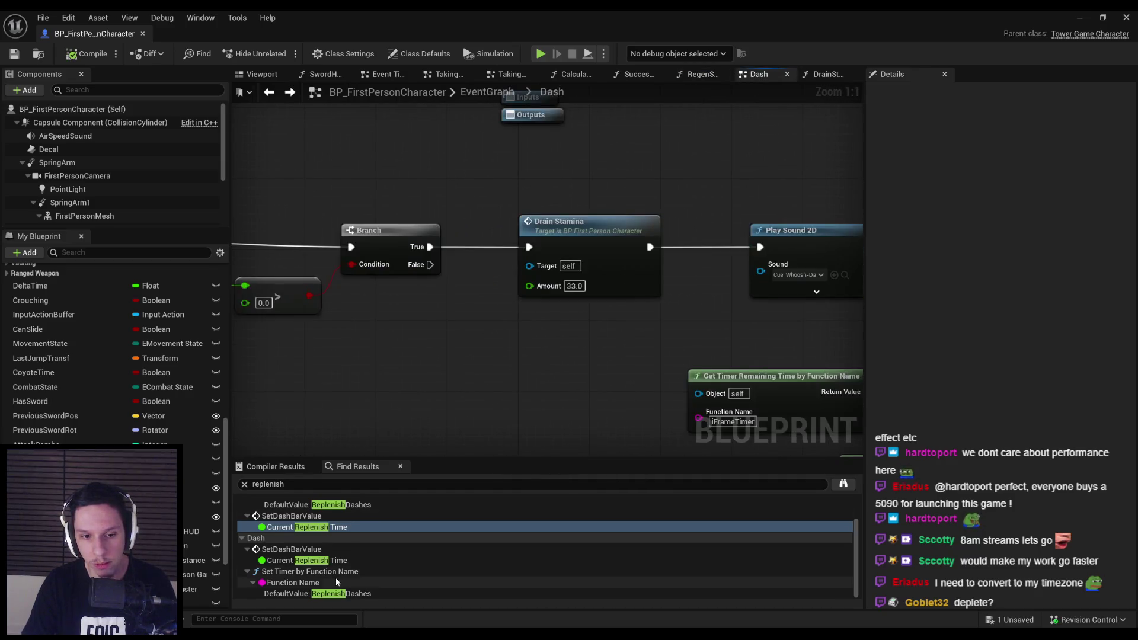
{"action": "scroll", "coordinate": [425, 294], "scroll_direction": "down", "scroll_amount": 3}
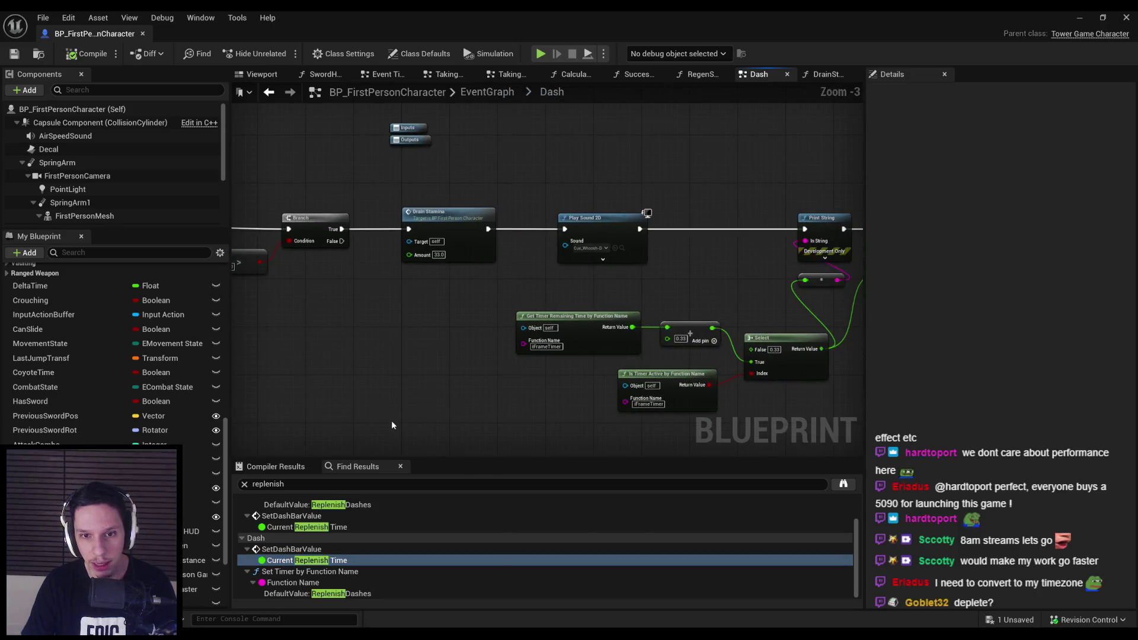
Find all references to the Stamina variable and step through the first results.
{"action": "left_click", "coordinate": [198, 487]}
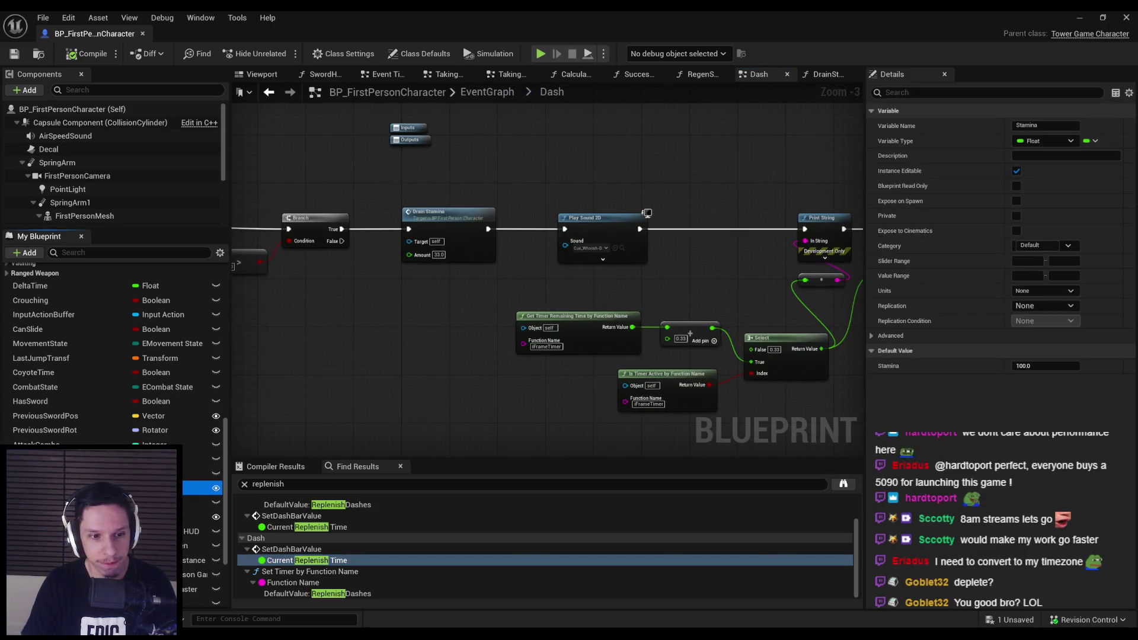
{"action": "right_click", "coordinate": [166, 487]}
{"action": "left_click", "coordinate": [196, 535]}
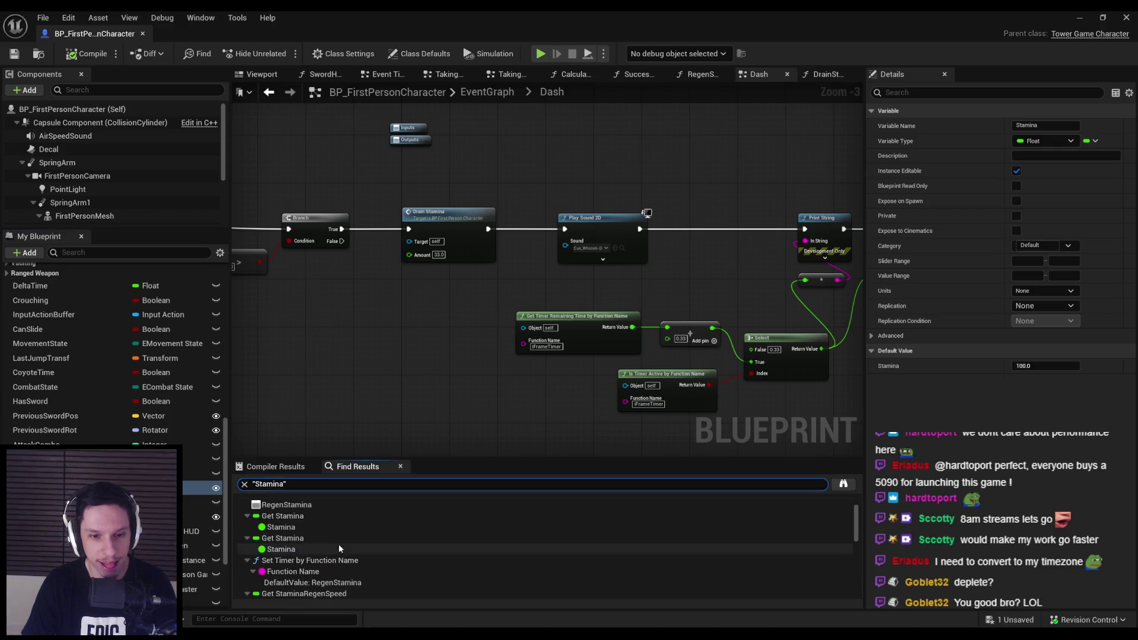
{"action": "left_click", "coordinate": [309, 517]}
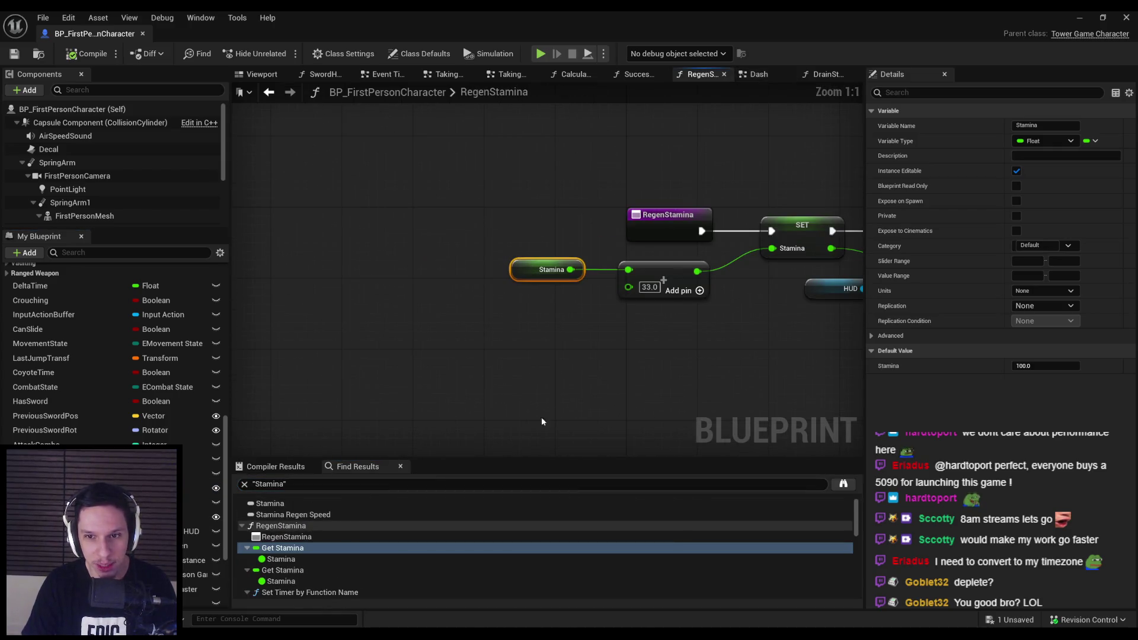
{"action": "left_click", "coordinate": [292, 576]}
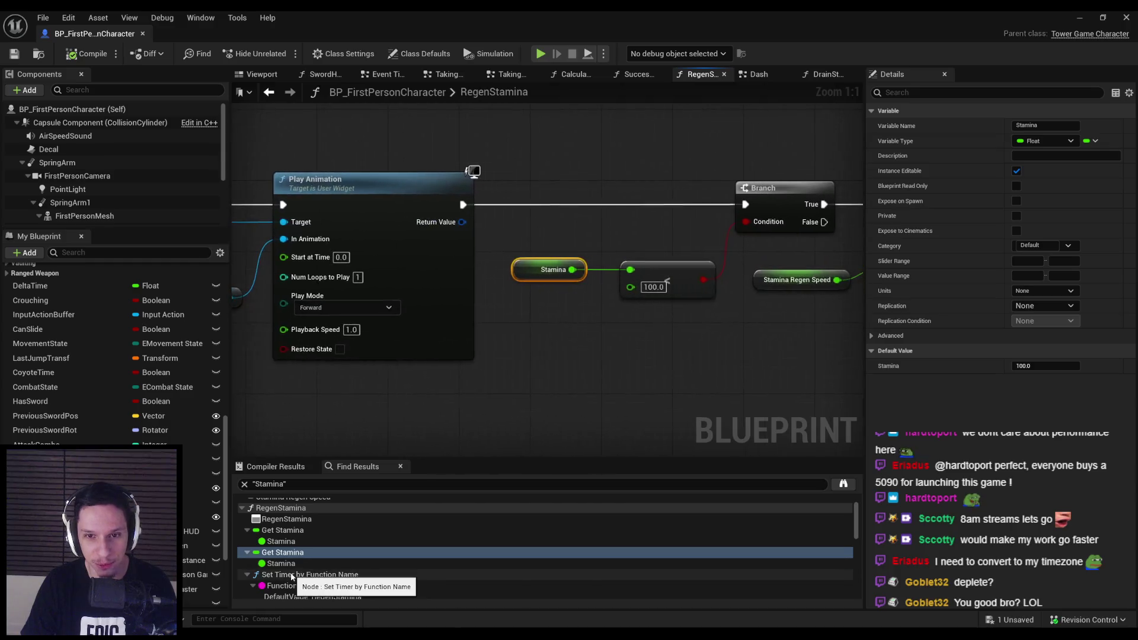
{"action": "left_click", "coordinate": [293, 576]}
Inspect Stamina Regen Speed, the Set Stamina nodes and DrainStamina's getter, then return to the level editor.
{"action": "scroll", "coordinate": [293, 575], "scroll_direction": "down", "scroll_amount": 2}
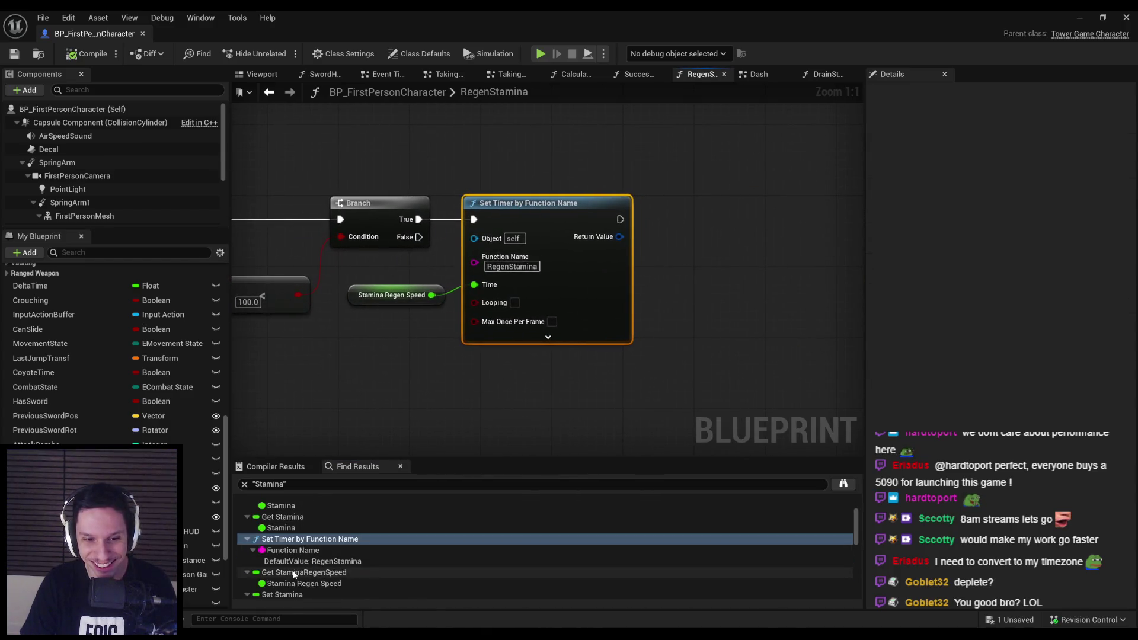
{"action": "left_click", "coordinate": [392, 294]}
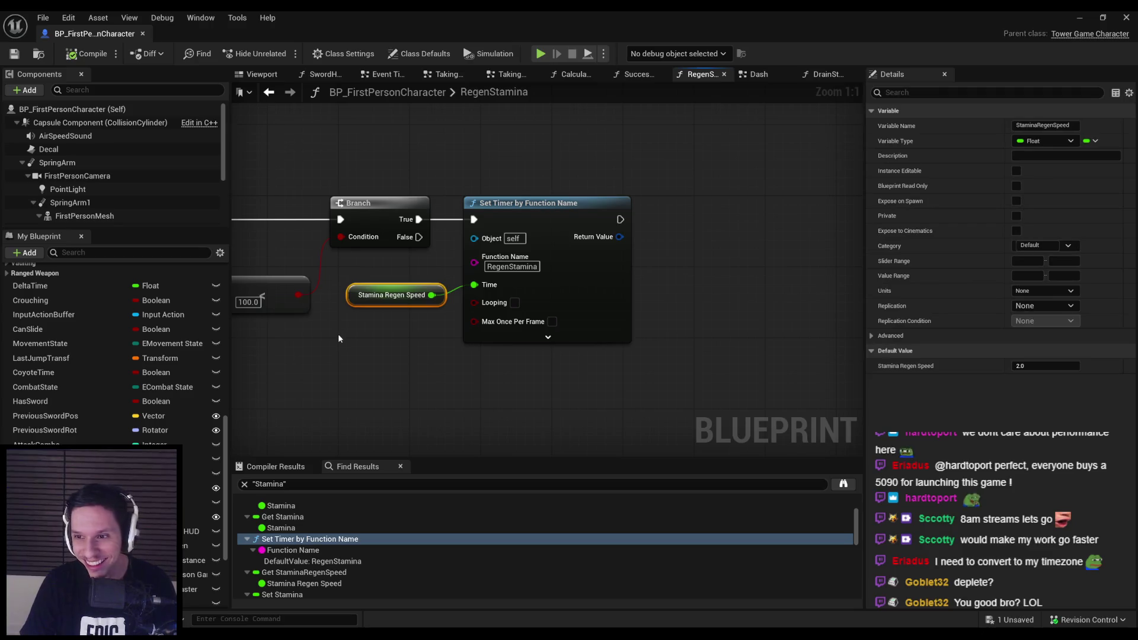
{"action": "scroll", "coordinate": [308, 595], "scroll_direction": "down", "scroll_amount": 2}
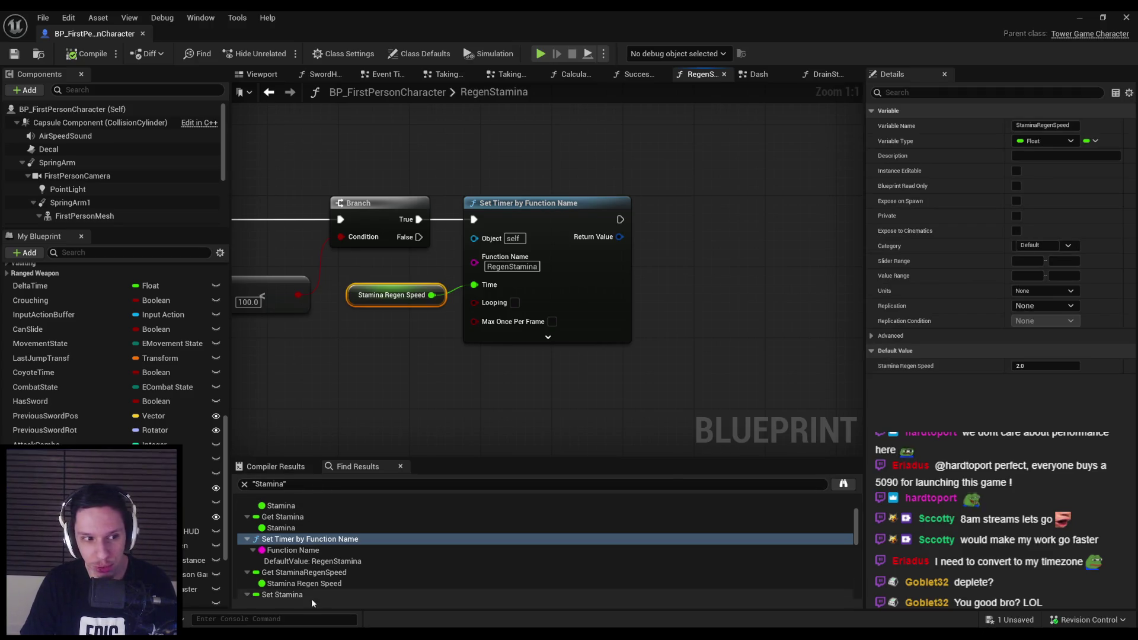
{"action": "left_click", "coordinate": [285, 547]}
{"action": "left_click", "coordinate": [281, 559]}
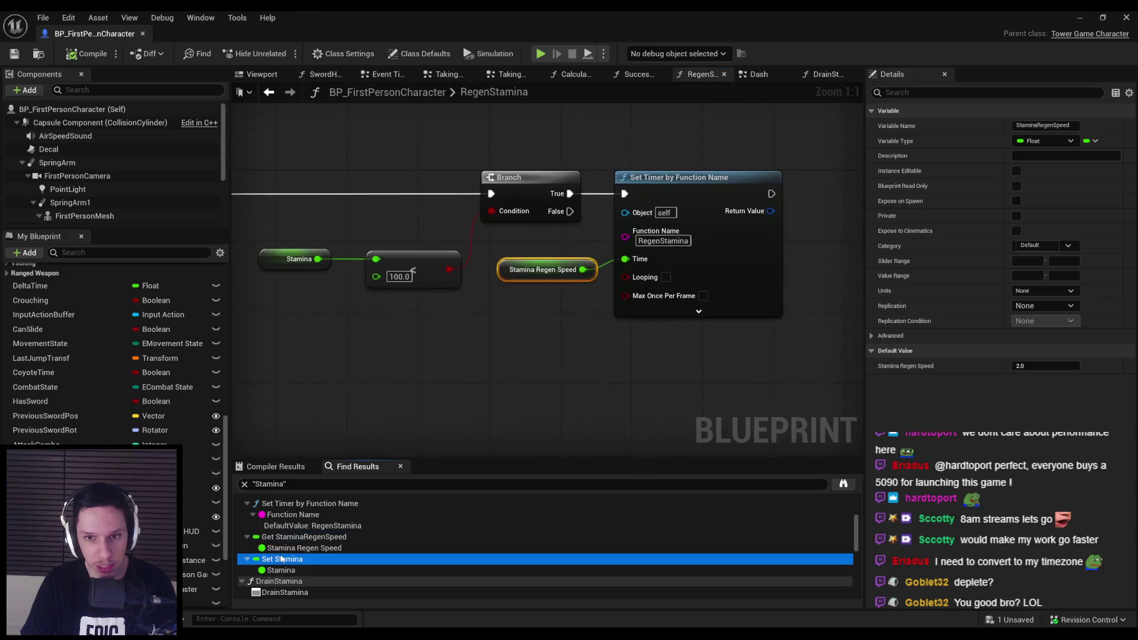
{"action": "scroll", "coordinate": [281, 559], "scroll_direction": "down", "scroll_amount": 4}
{"action": "left_click", "coordinate": [279, 532]}
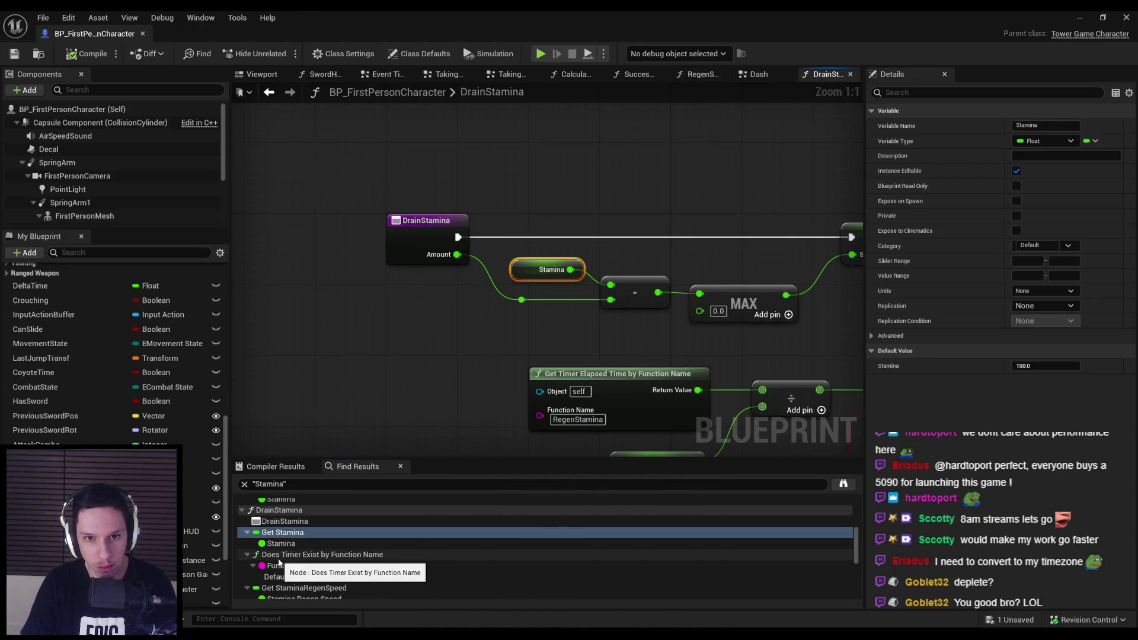
{"action": "scroll", "coordinate": [353, 330], "scroll_direction": "down", "scroll_amount": 3}
{"action": "scroll", "coordinate": [332, 586], "scroll_direction": "down", "scroll_amount": 5}
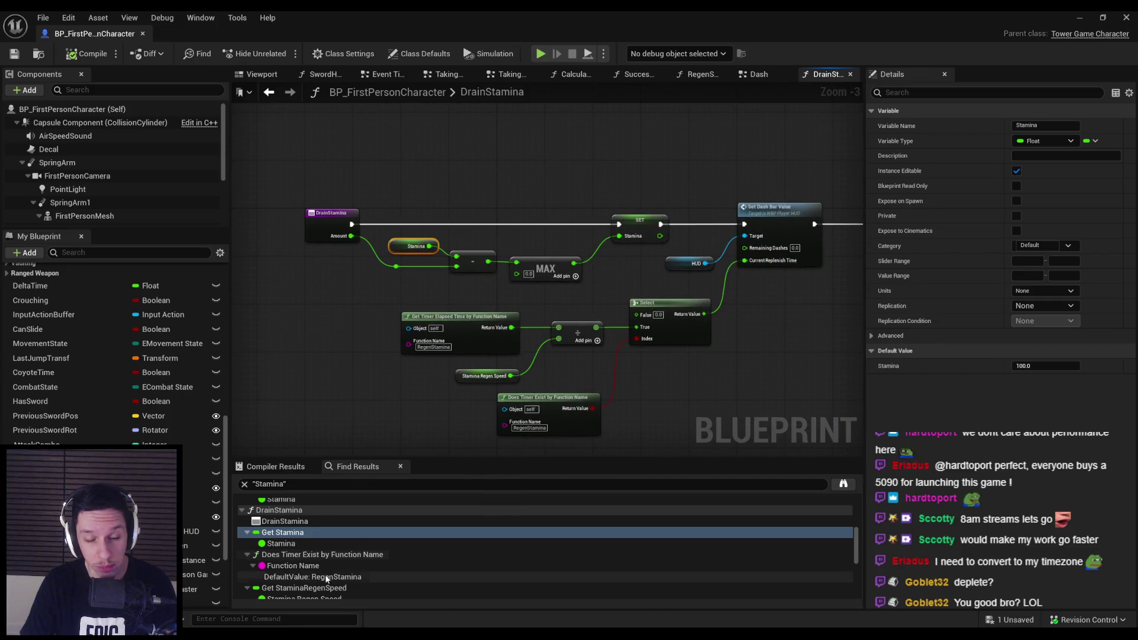
{"action": "left_click", "coordinate": [1080, 18]}
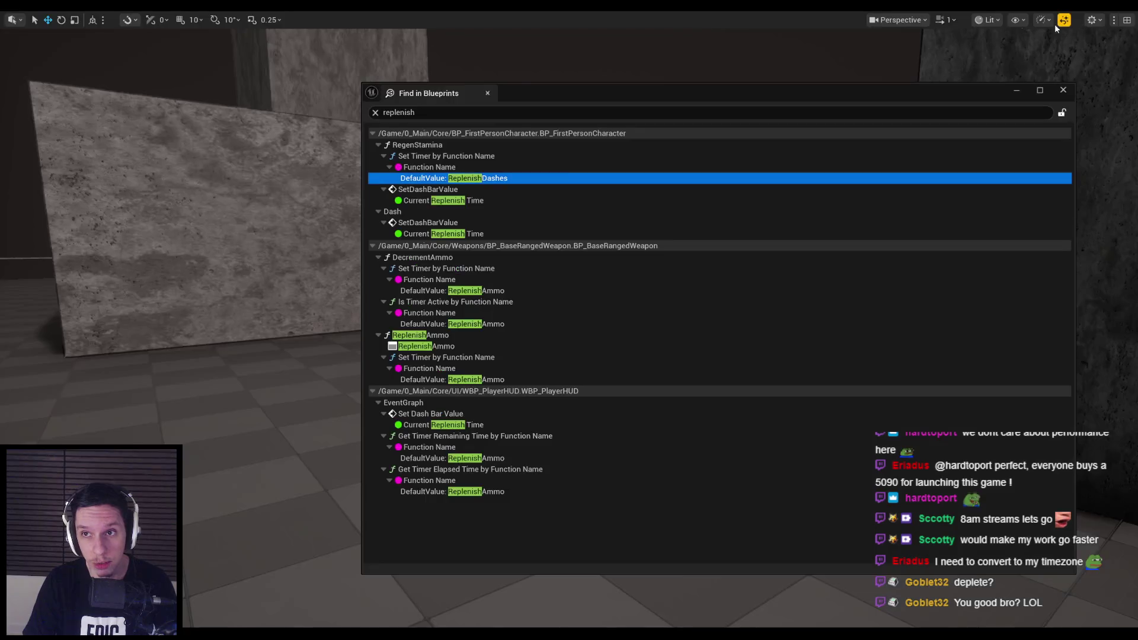
Play the level, move forward and swing the sword at an enemy, then stop with Esc.
{"action": "key", "text": "alt+p"}
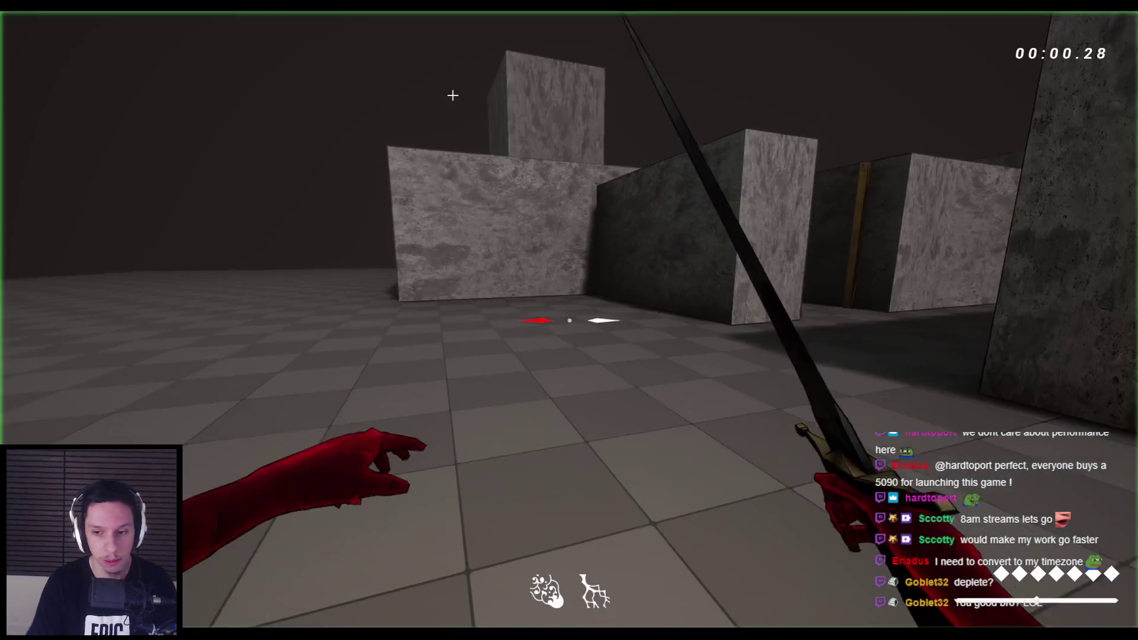
{"action": "key", "text": "w"}
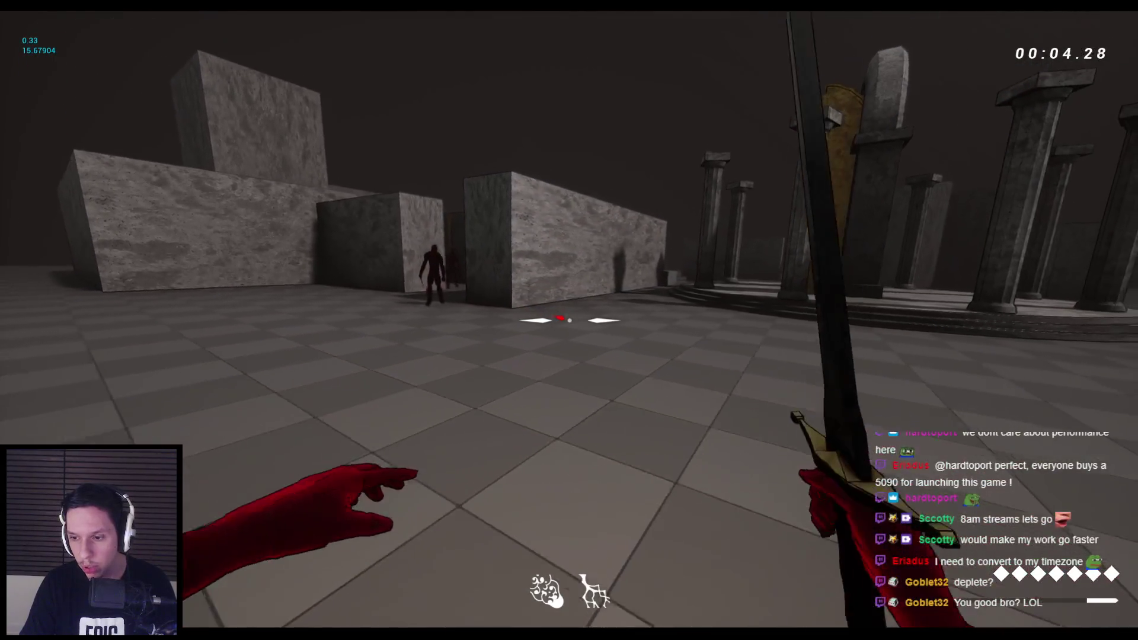
{"action": "left_click", "coordinate": [569, 320]}
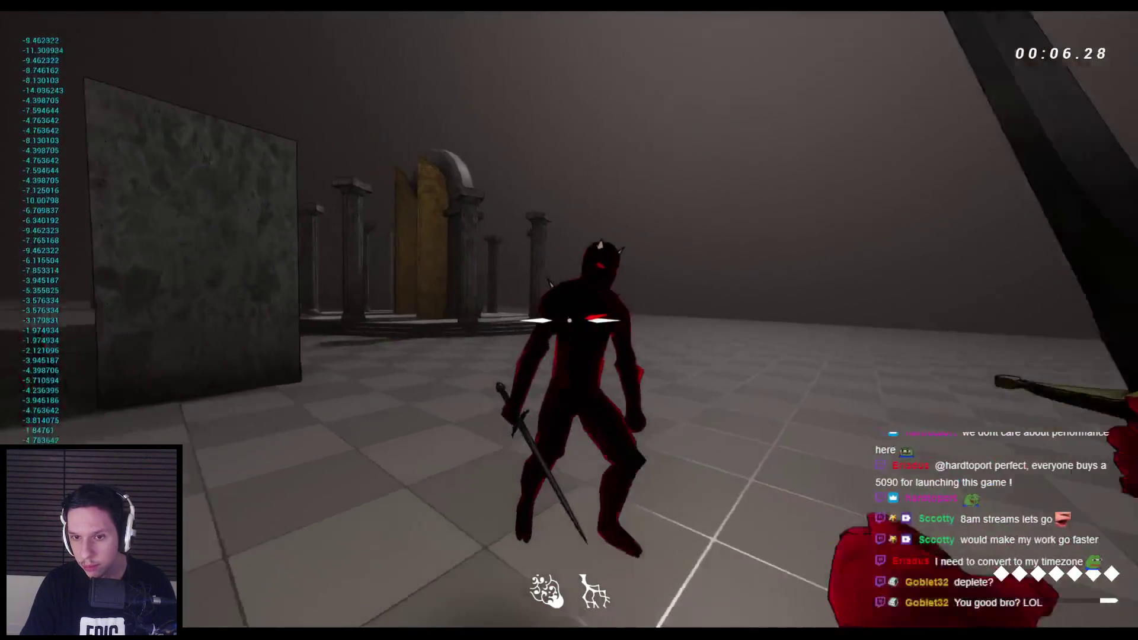
{"action": "left_click", "coordinate": [569, 320]}
{"action": "key", "text": "Escape"}
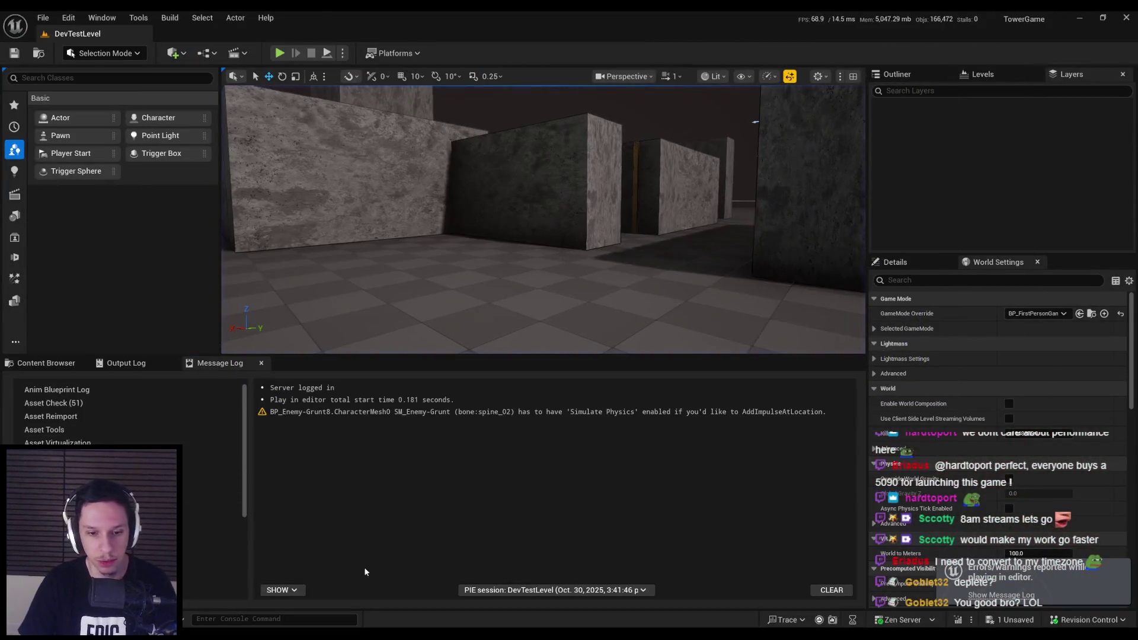
{"action": "left_click", "coordinate": [46, 363]}
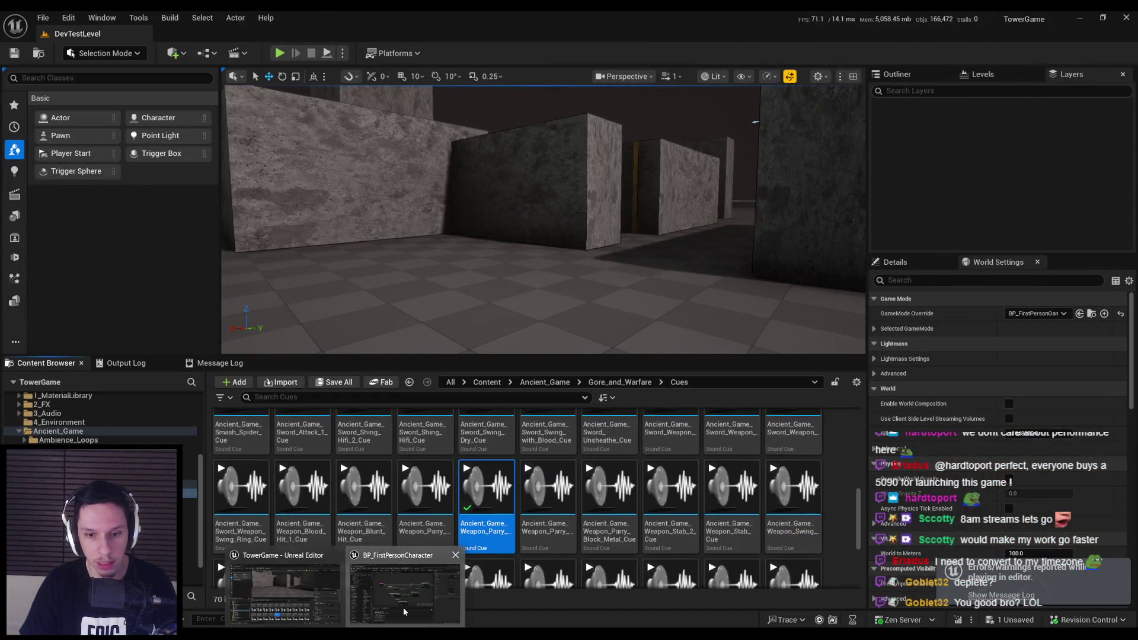
Open WBP_PlayerHUD and preview the FillDashbar animation in the Designer.
{"action": "left_click", "coordinate": [403, 607]}
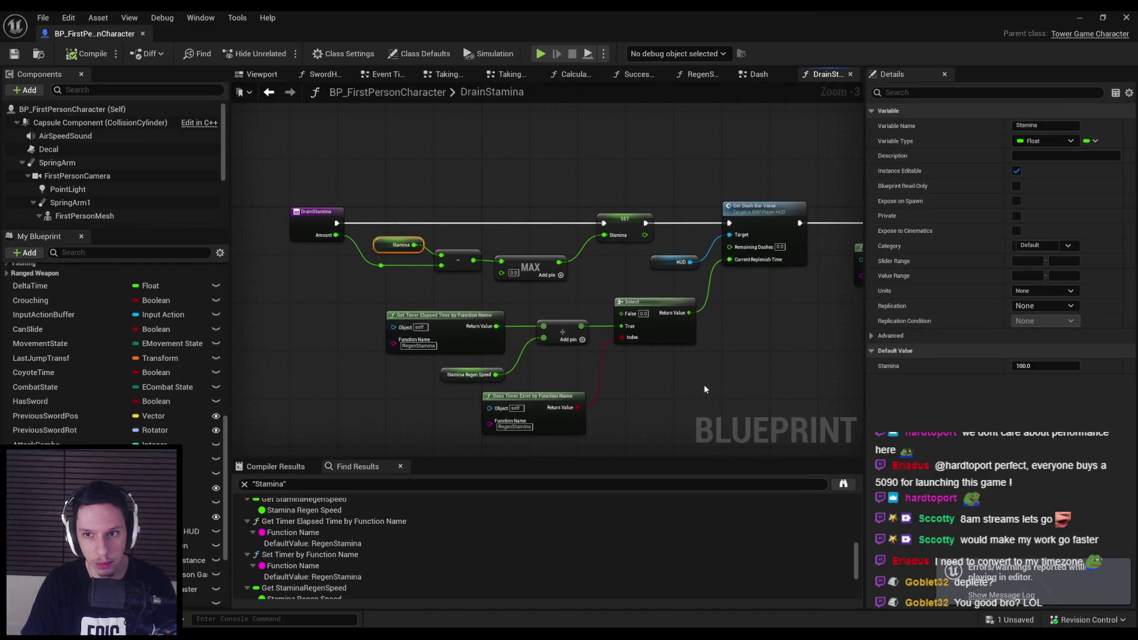
{"action": "double_click", "coordinate": [771, 216]}
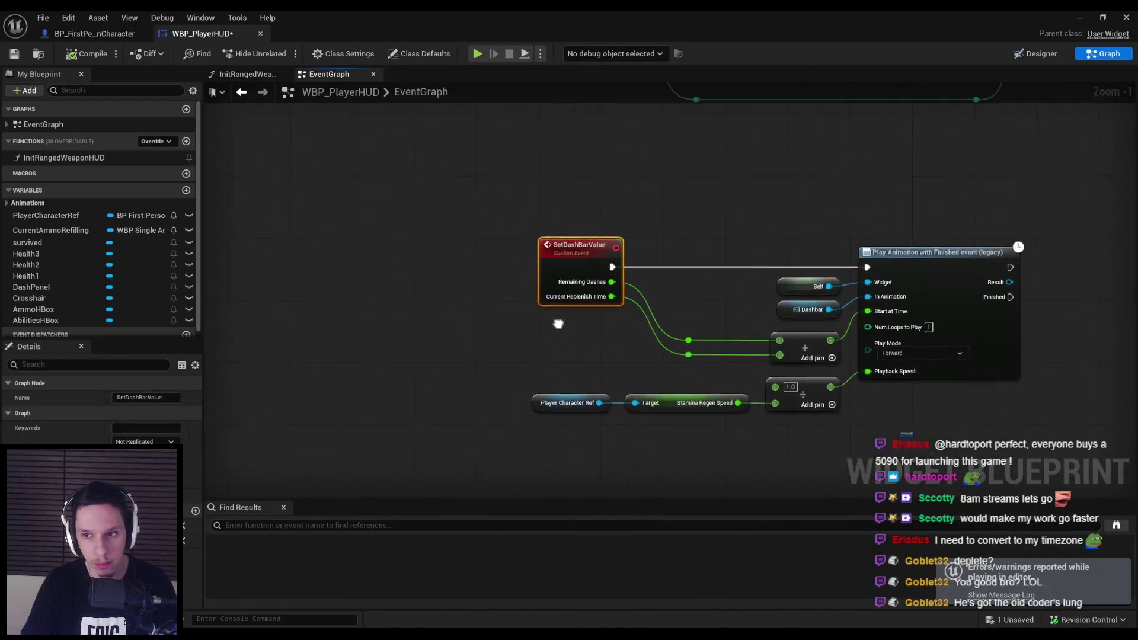
{"action": "left_click", "coordinate": [529, 335]}
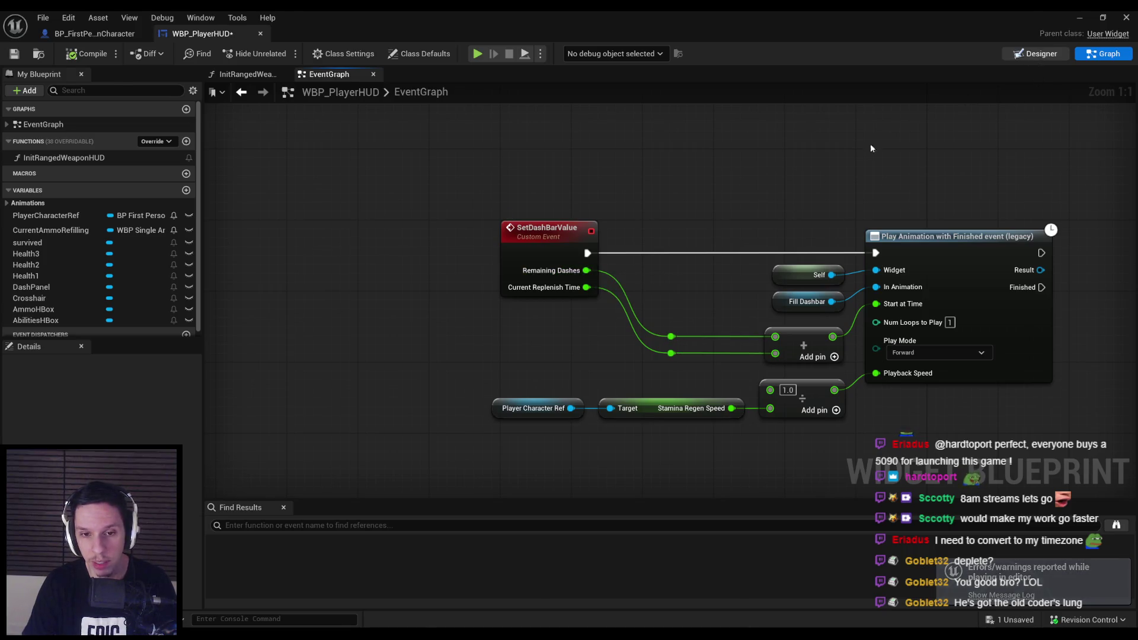
{"action": "left_click", "coordinate": [1036, 55]}
{"action": "left_click", "coordinate": [201, 494]}
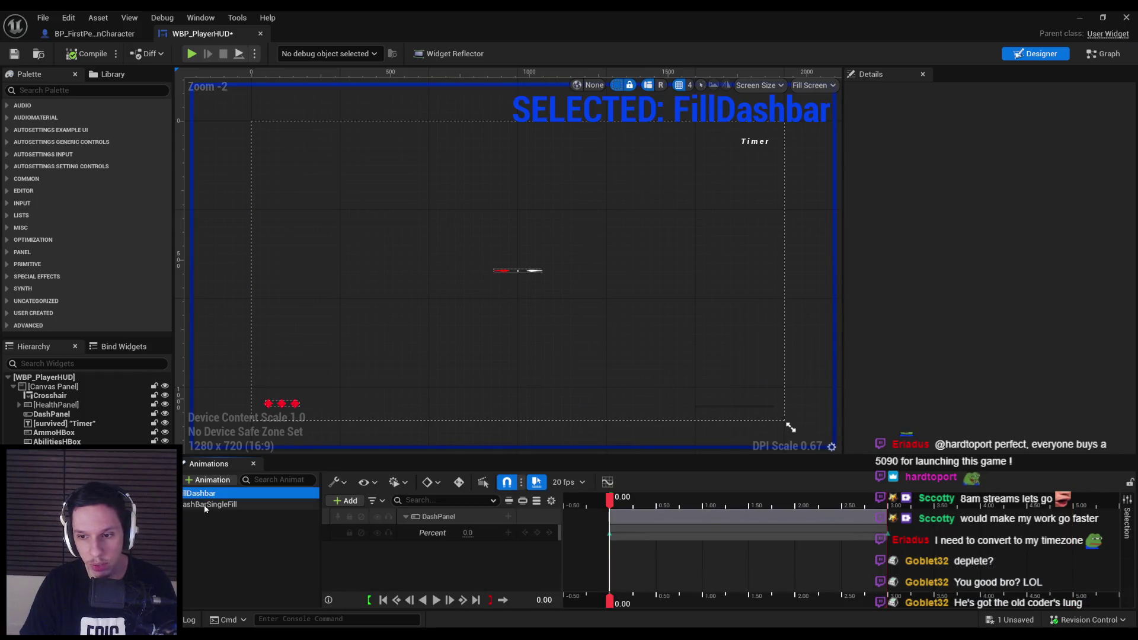
{"action": "left_click", "coordinate": [209, 504]}
{"action": "left_click", "coordinate": [206, 495]}
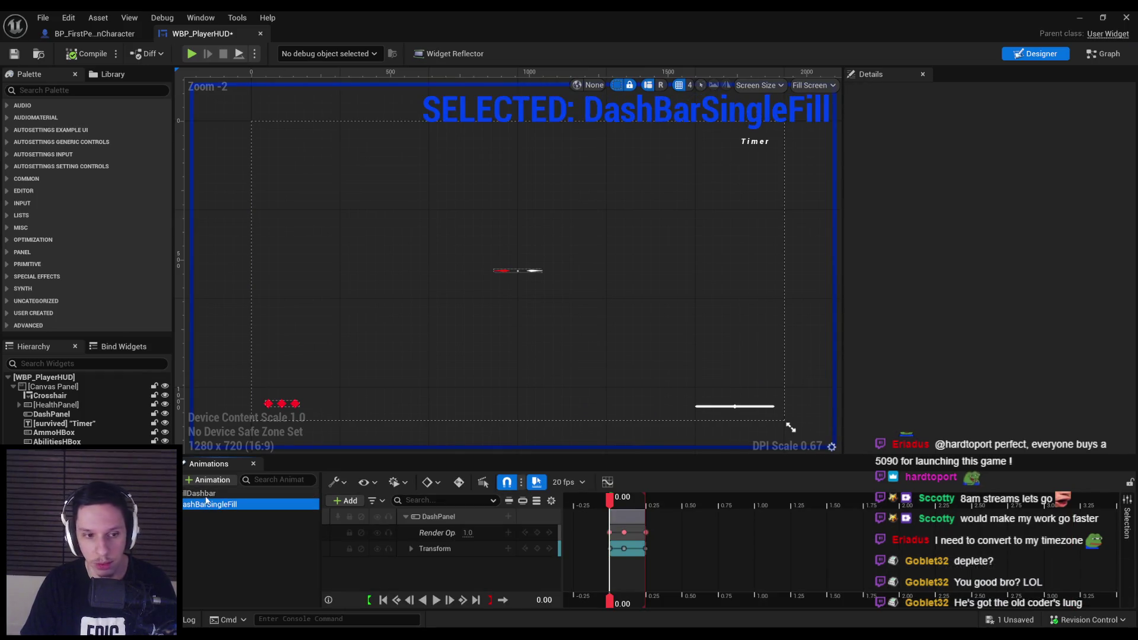
{"action": "mouse_move", "coordinate": [640, 497]}
{"action": "left_mouse_down"}
{"action": "mouse_move", "coordinate": [895, 497]}
{"action": "mouse_move", "coordinate": [646, 497]}
{"action": "left_mouse_up"}
Trim FillDashbar's DashPanel track section to end at 1.00s.
{"action": "left_click", "coordinate": [1103, 54]}
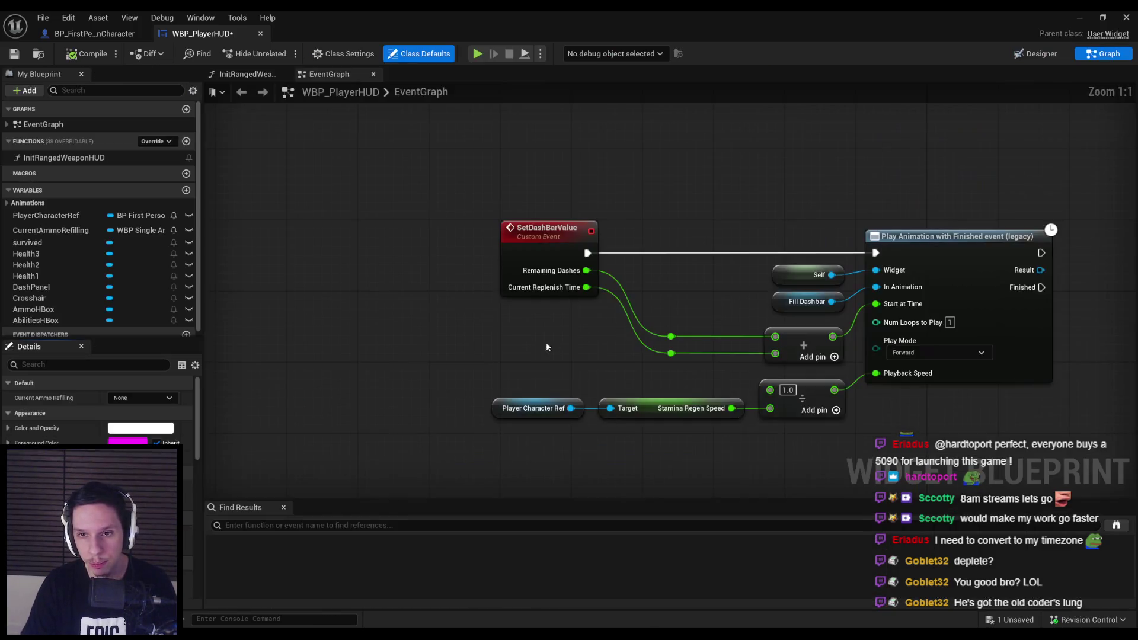
{"action": "left_click", "coordinate": [1037, 53]}
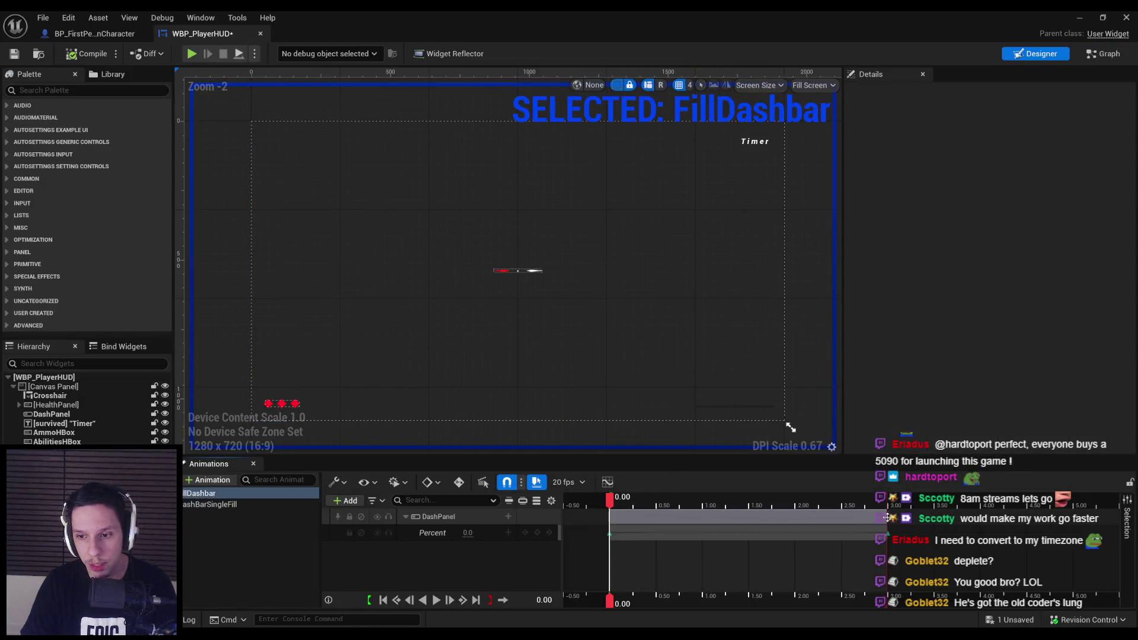
{"action": "mouse_move", "coordinate": [885, 518]}
{"action": "left_mouse_down"}
{"action": "mouse_move", "coordinate": [702, 523]}
{"action": "mouse_move", "coordinate": [885, 517]}
{"action": "left_mouse_up"}
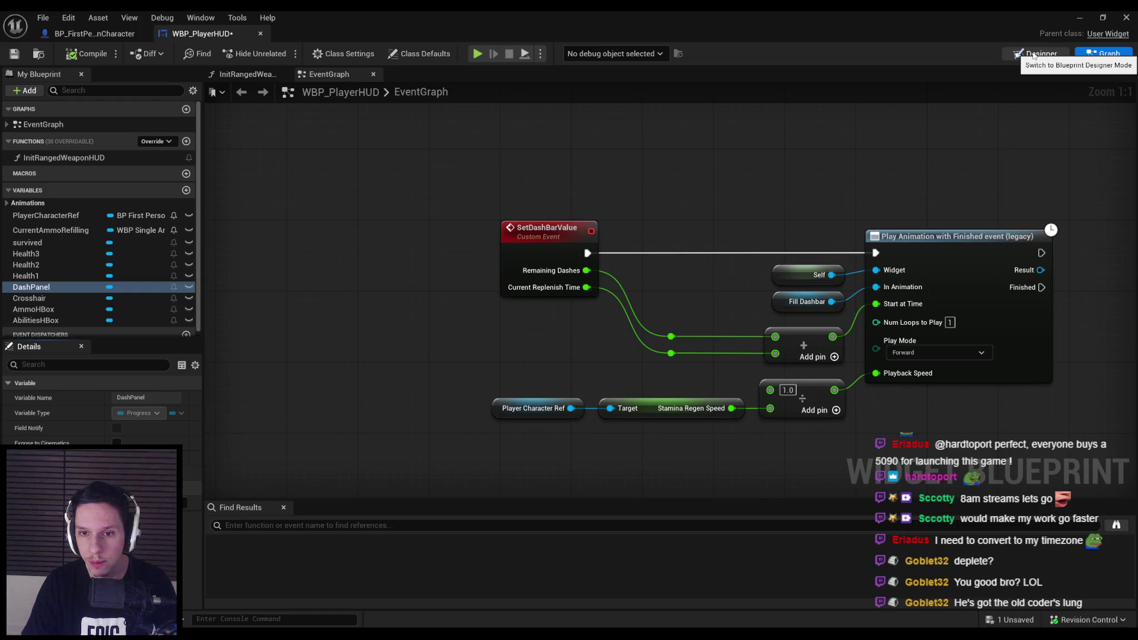
{"action": "right_click", "coordinate": [699, 303]}
{"action": "left_click_drag", "start_coordinate": [663, 312], "coordinate": [628, 305]}
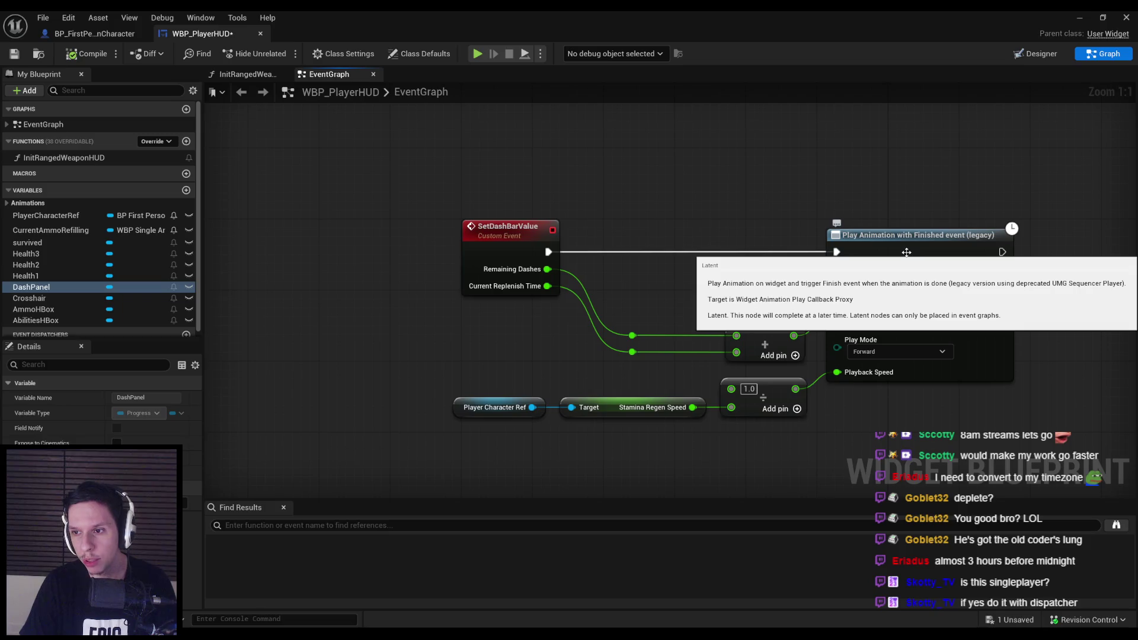
{"action": "left_click", "coordinate": [1018, 59]}
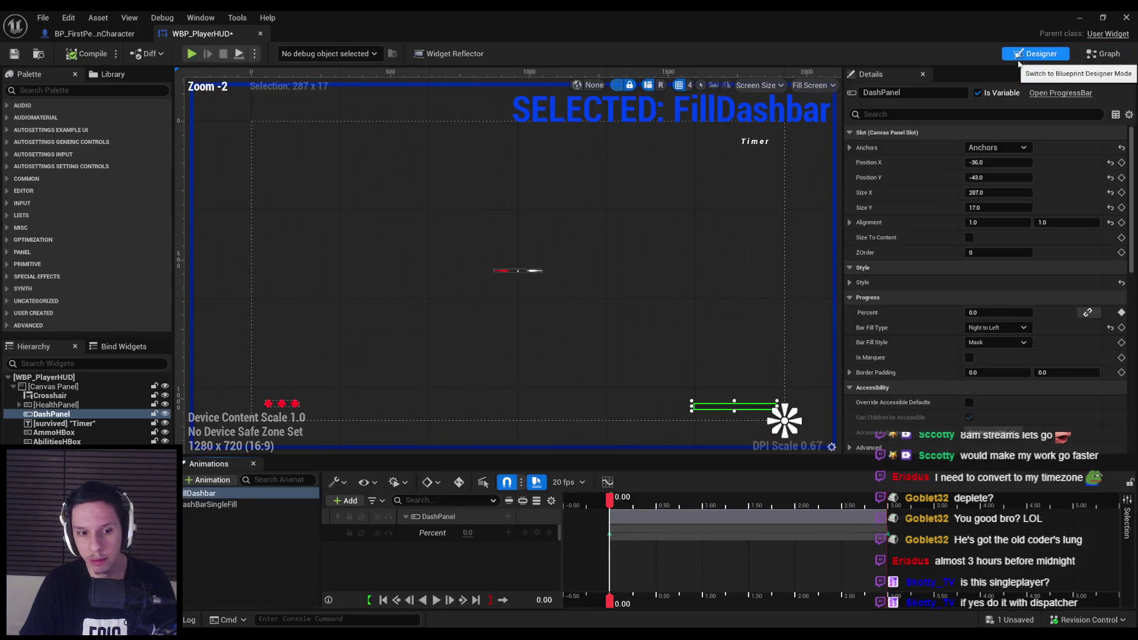
Search 'play animation with fini' and place the new node below the legacy Play Animation.
{"action": "left_click", "coordinate": [1080, 58]}
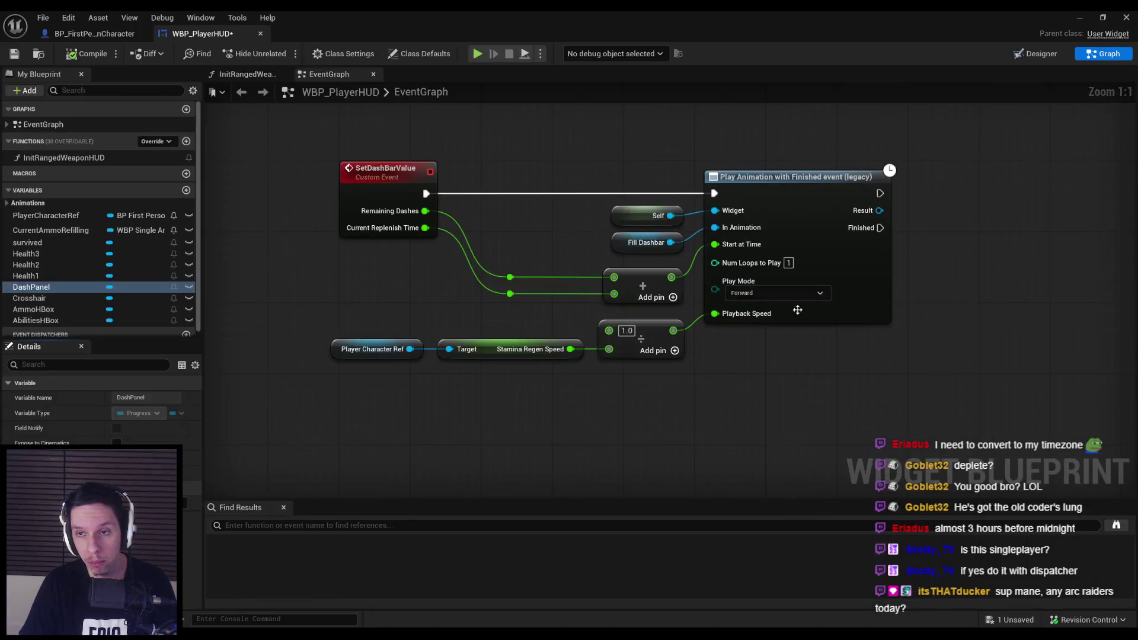
{"action": "right_click", "coordinate": [721, 377]}
{"action": "type", "text": "play animation with fini"}
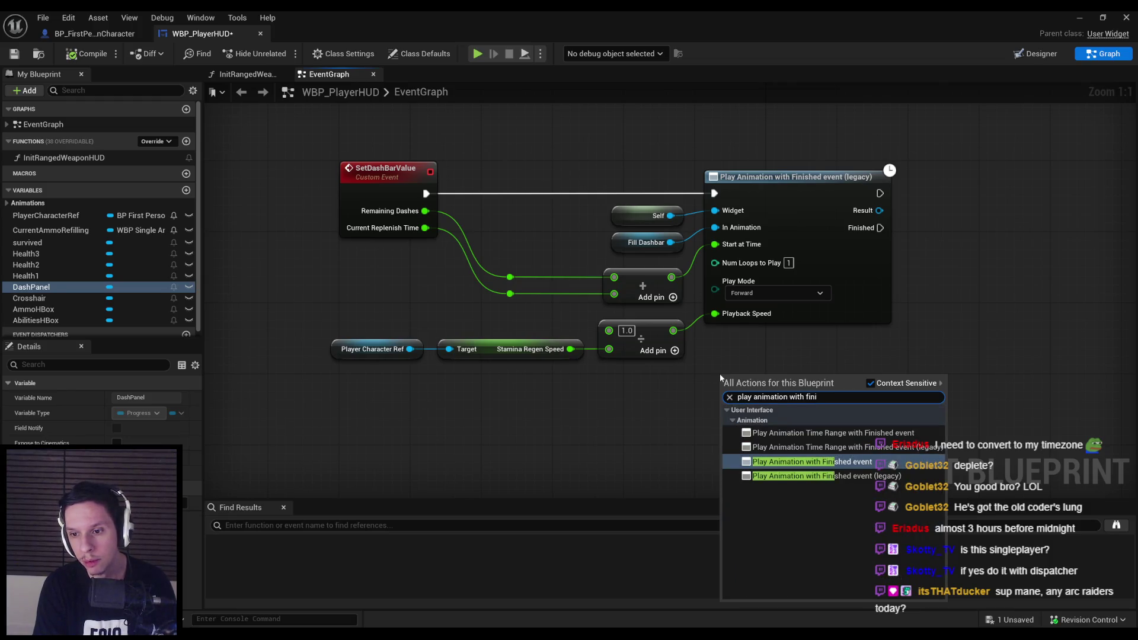
{"action": "key", "text": "Return"}
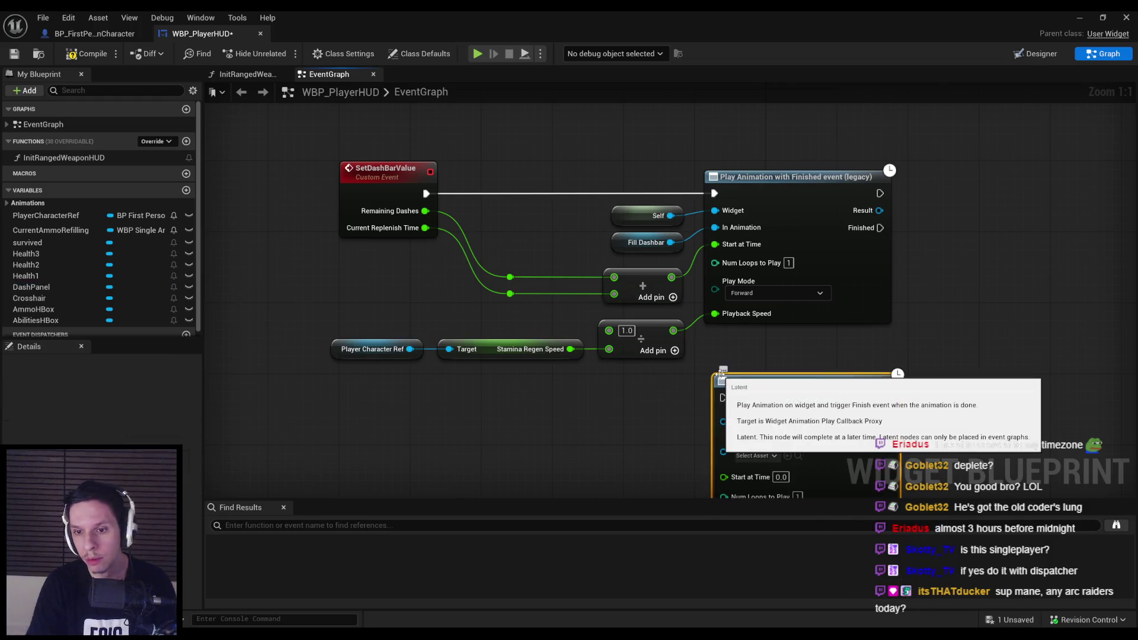
{"action": "left_click_drag", "start_coordinate": [806, 329], "coordinate": [794, 302]}
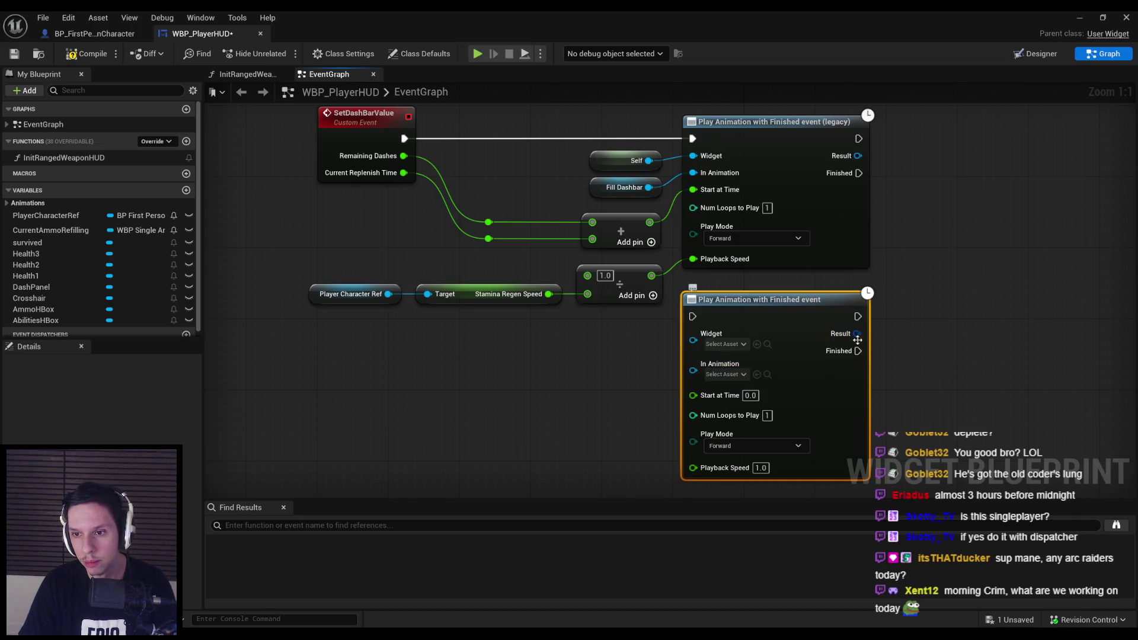
{"action": "left_click_drag", "start_coordinate": [855, 334], "coordinate": [912, 380]}
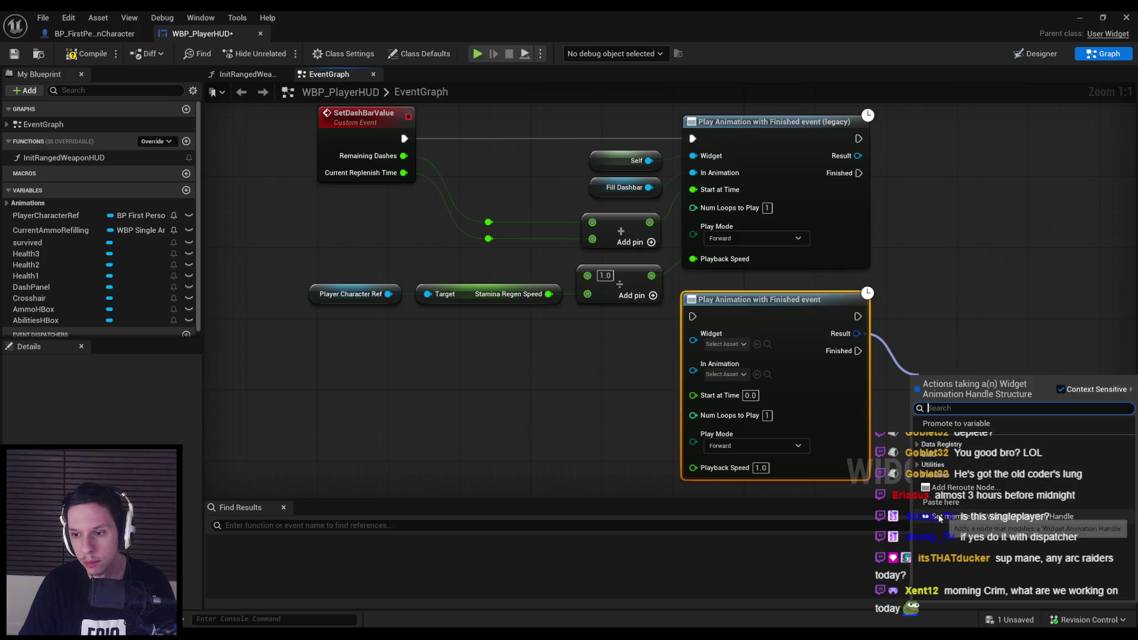
Add then delete a Set members node, and browse the Utilities, UMG and Data Registry actions.
{"action": "left_click", "coordinate": [954, 528]}
{"action": "key", "text": "Delete"}
{"action": "left_click_drag", "start_coordinate": [689, 291], "coordinate": [812, 364]}
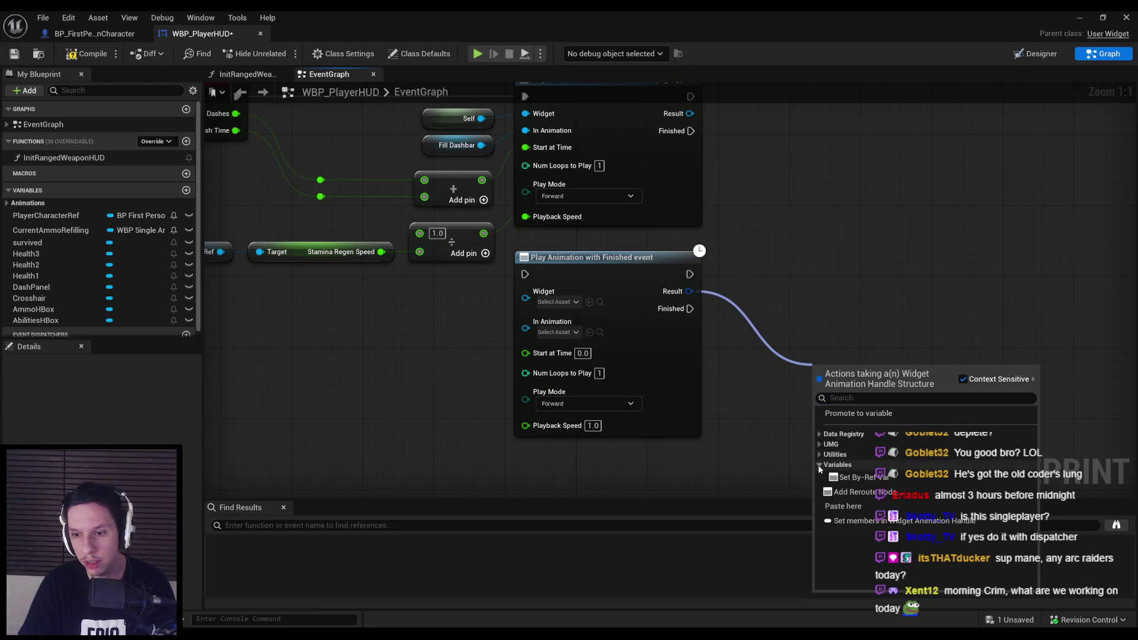
{"action": "left_click", "coordinate": [820, 455]}
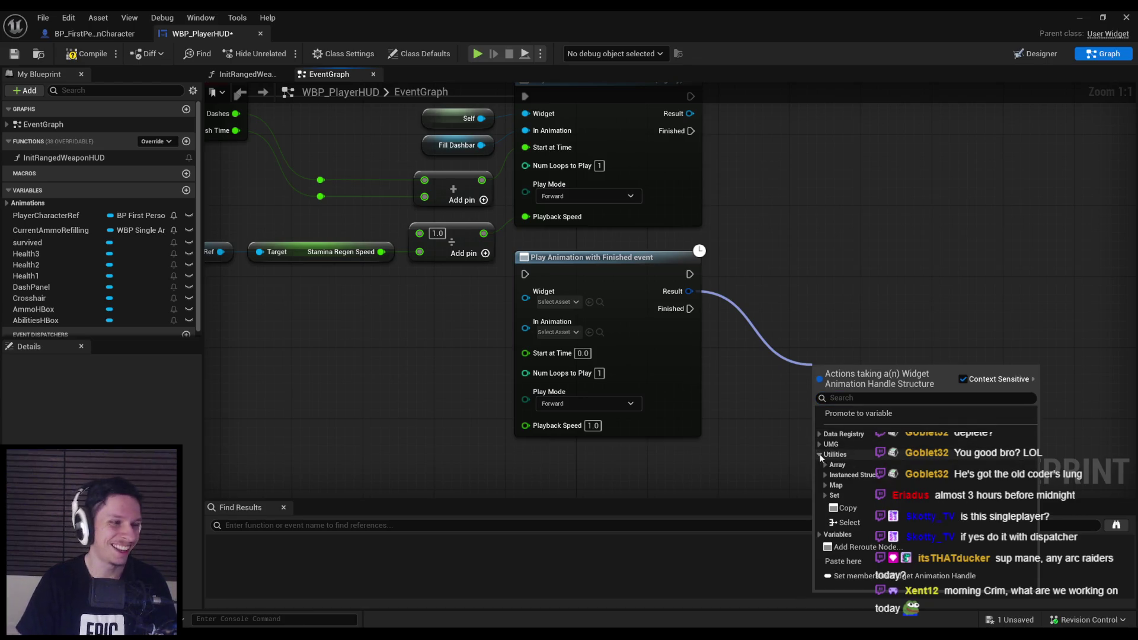
{"action": "left_click", "coordinate": [819, 455]}
{"action": "left_click", "coordinate": [820, 444]}
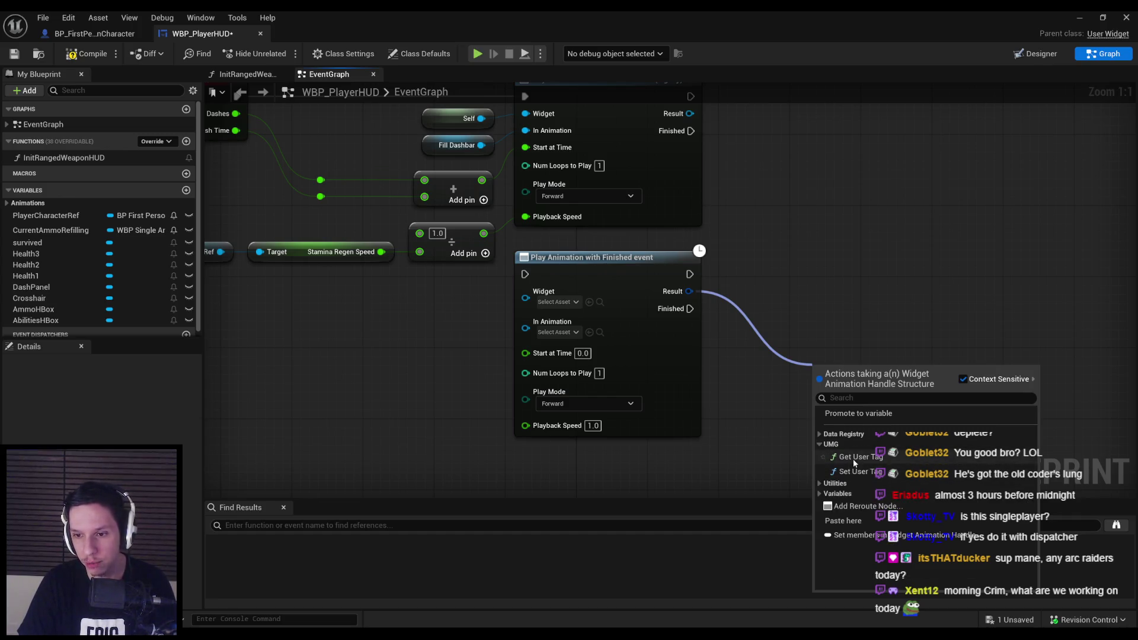
{"action": "left_click", "coordinate": [820, 434]}
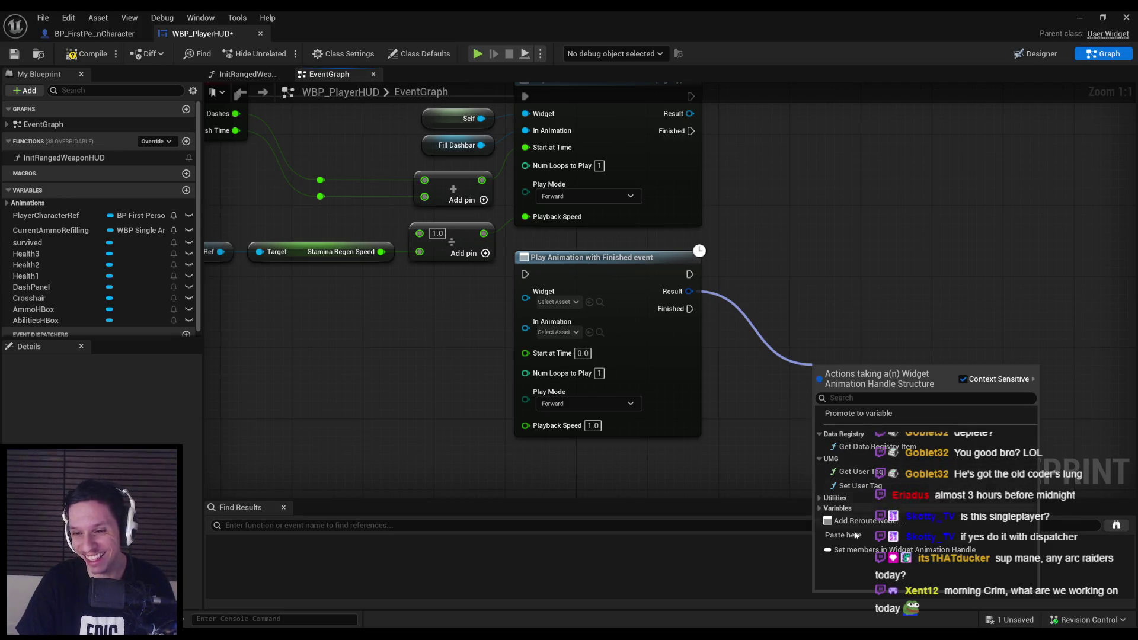
{"action": "left_click", "coordinate": [820, 498]}
{"action": "scroll", "coordinate": [832, 512], "scroll_direction": "down", "scroll_amount": 2}
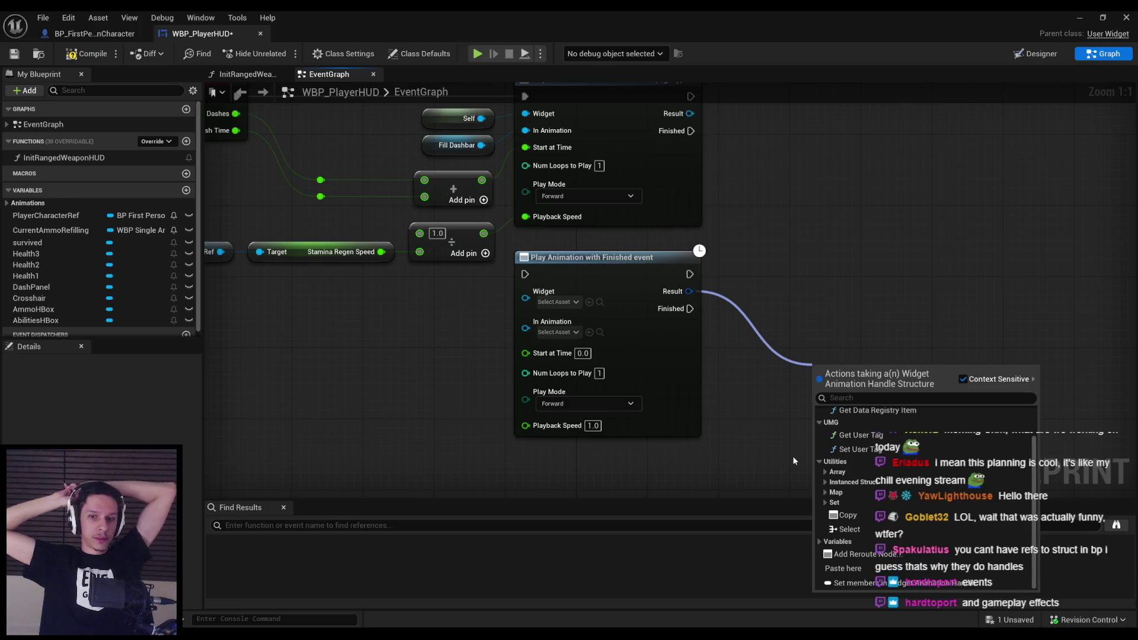
{"action": "mouse_move", "coordinate": [741, 470]}
{"action": "left_mouse_down"}
{"action": "mouse_move", "coordinate": [624, 369]}
{"action": "mouse_move", "coordinate": [592, 362]}
{"action": "left_mouse_up"}
Delete the new Play Animation node and save WBP_PlayerHUD, checking out the asset.
{"action": "scroll", "coordinate": [402, 319], "scroll_direction": "down", "scroll_amount": 1}
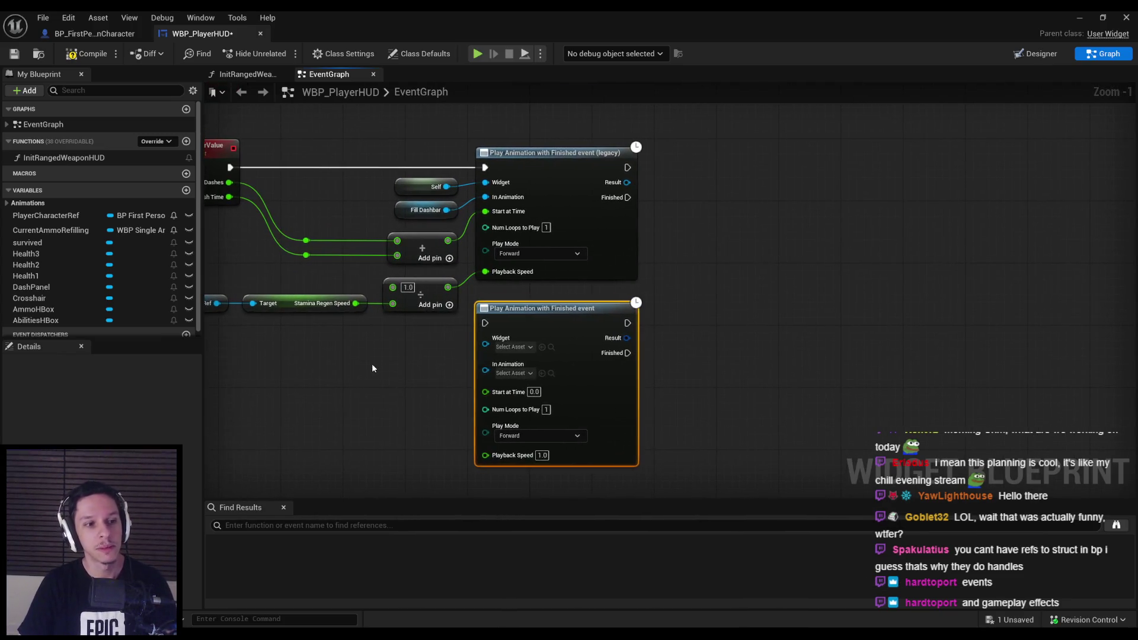
{"action": "key", "text": "Delete"}
{"action": "left_click", "coordinate": [14, 54]}
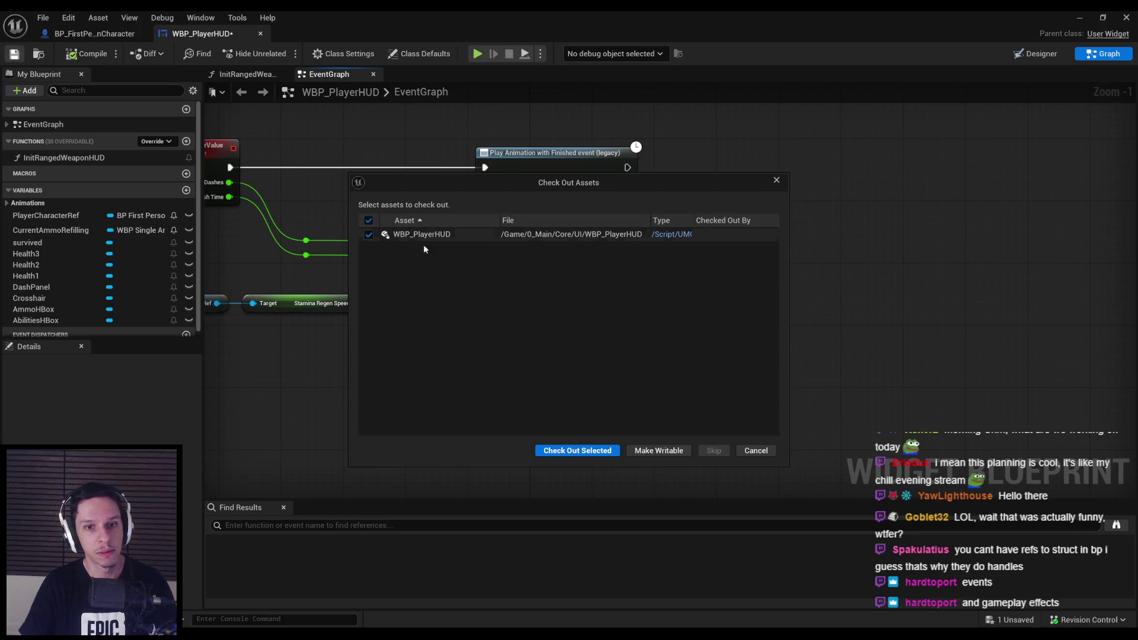
{"action": "left_click", "coordinate": [574, 448]}
{"action": "mouse_move", "coordinate": [479, 330]}
{"action": "left_mouse_down"}
{"action": "mouse_move", "coordinate": [622, 322]}
{"action": "mouse_move", "coordinate": [721, 336]}
{"action": "left_mouse_up"}
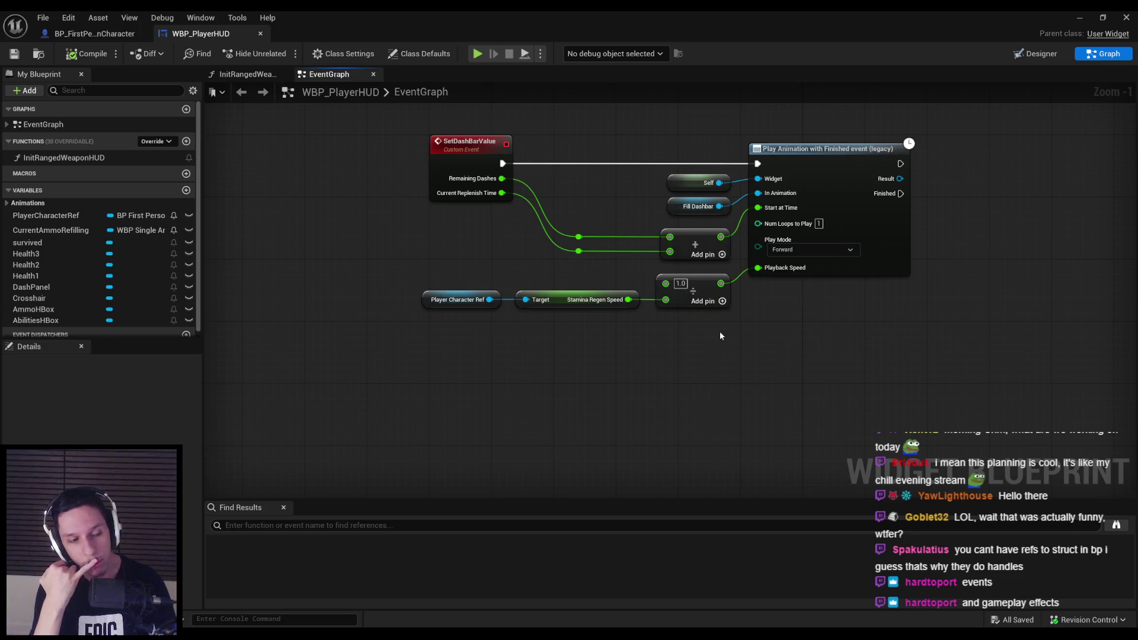
{"action": "mouse_move", "coordinate": [473, 337]}
{"action": "left_mouse_down"}
{"action": "mouse_move", "coordinate": [490, 405]}
{"action": "mouse_move", "coordinate": [579, 386]}
{"action": "mouse_move", "coordinate": [528, 371]}
{"action": "left_mouse_up"}
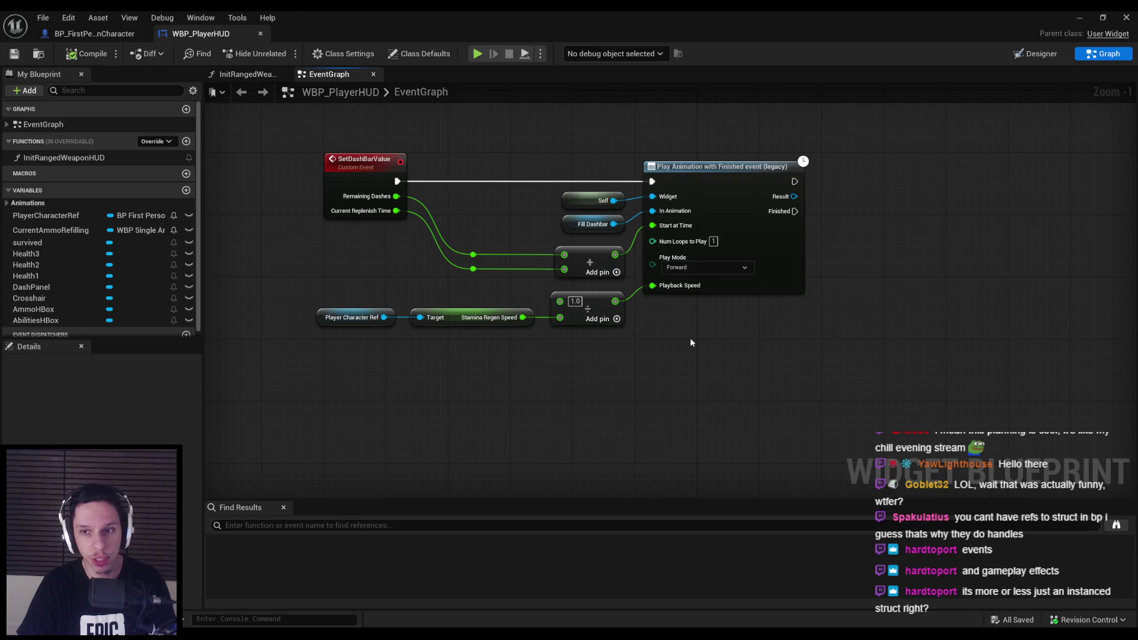
{"action": "key", "text": "ctrl+z"}
{"action": "left_click_drag", "start_coordinate": [793, 352], "coordinate": [907, 368]}
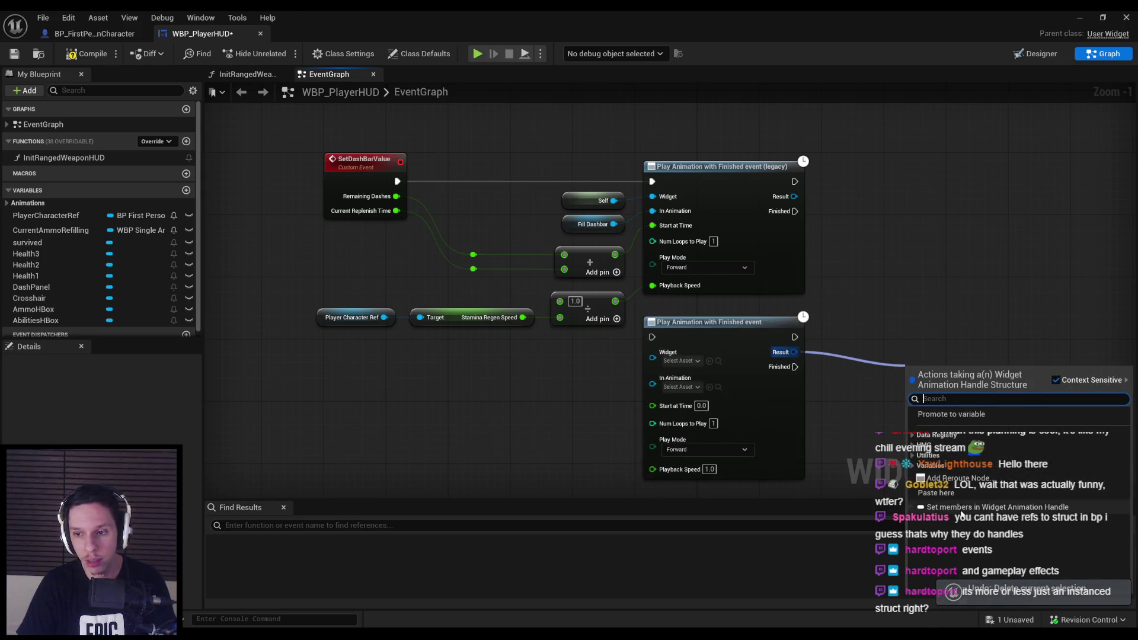
{"action": "left_click", "coordinate": [802, 358]}
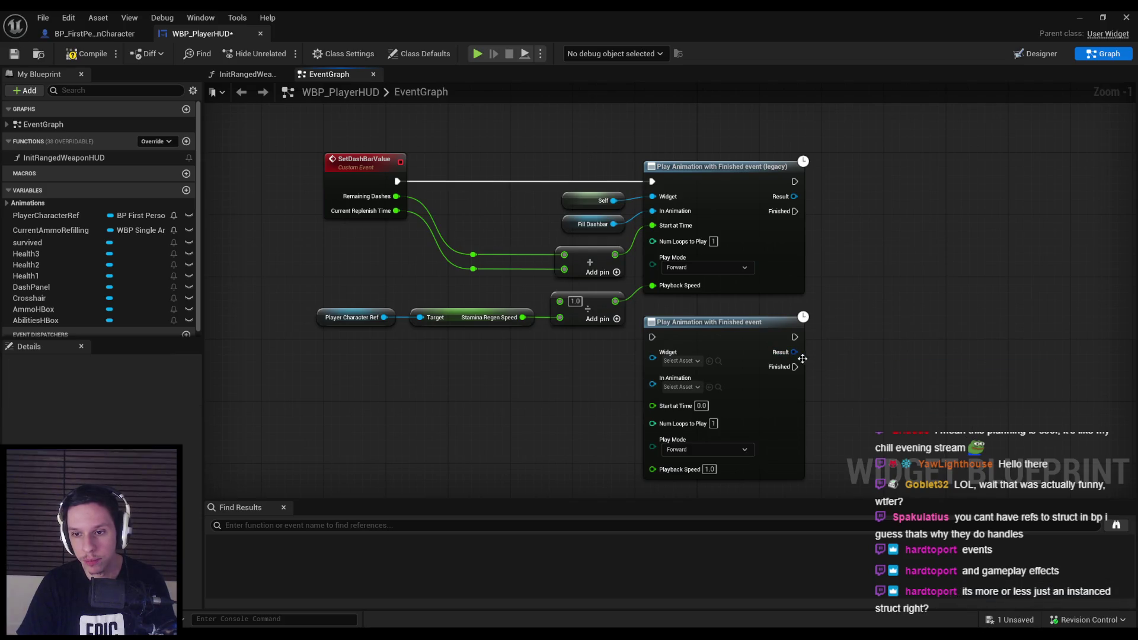
{"action": "left_click_drag", "start_coordinate": [794, 352], "coordinate": [886, 393]}
{"action": "left_click_drag", "start_coordinate": [964, 377], "coordinate": [873, 282]}
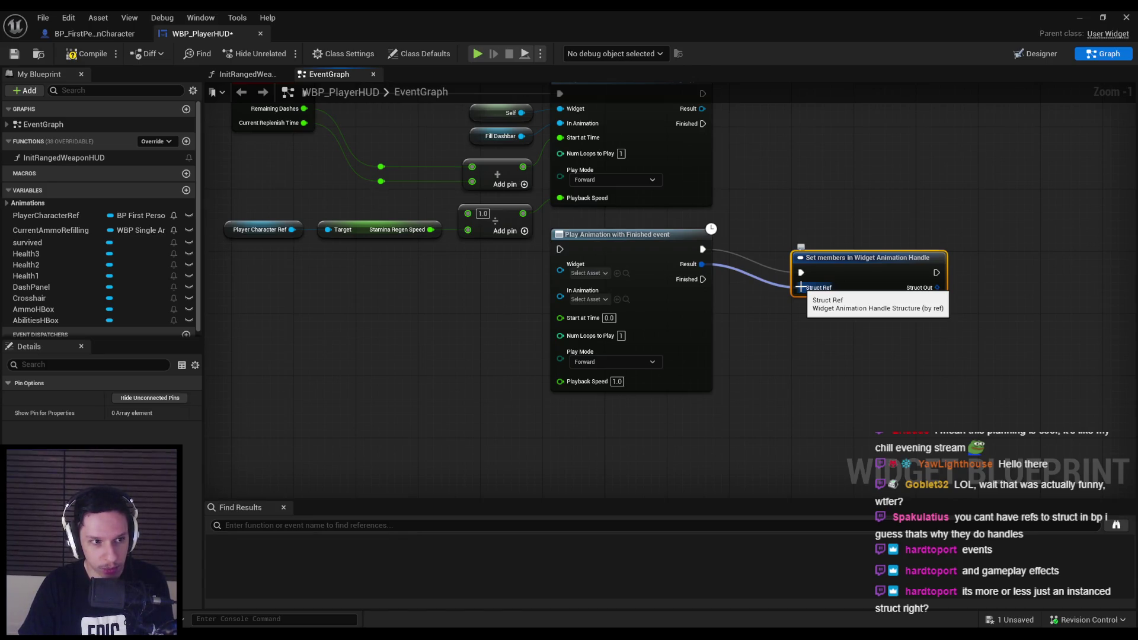
{"action": "left_click_drag", "start_coordinate": [891, 368], "coordinate": [795, 228]}
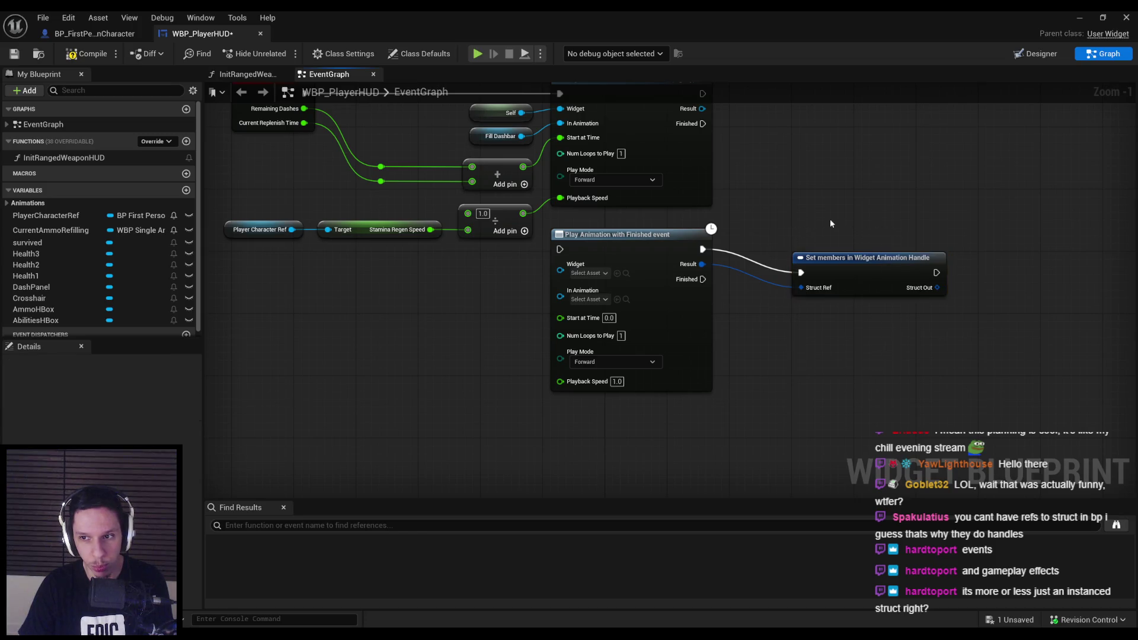
{"action": "left_click", "coordinate": [842, 279]}
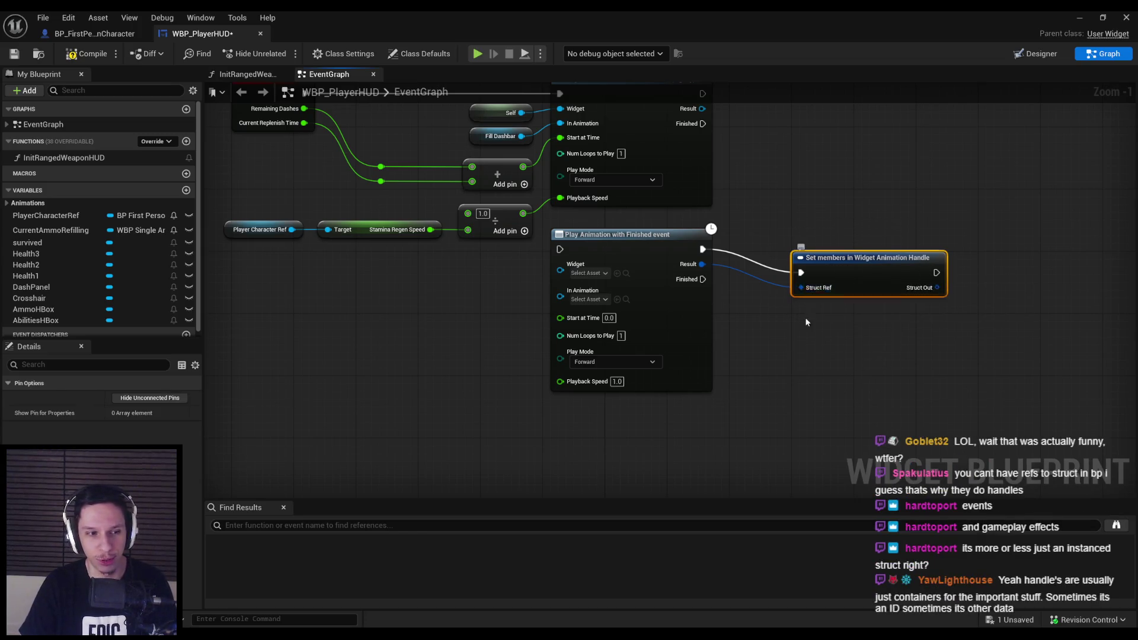
{"action": "key", "text": "Delete"}
{"action": "left_click_drag", "start_coordinate": [805, 327], "coordinate": [783, 332]}
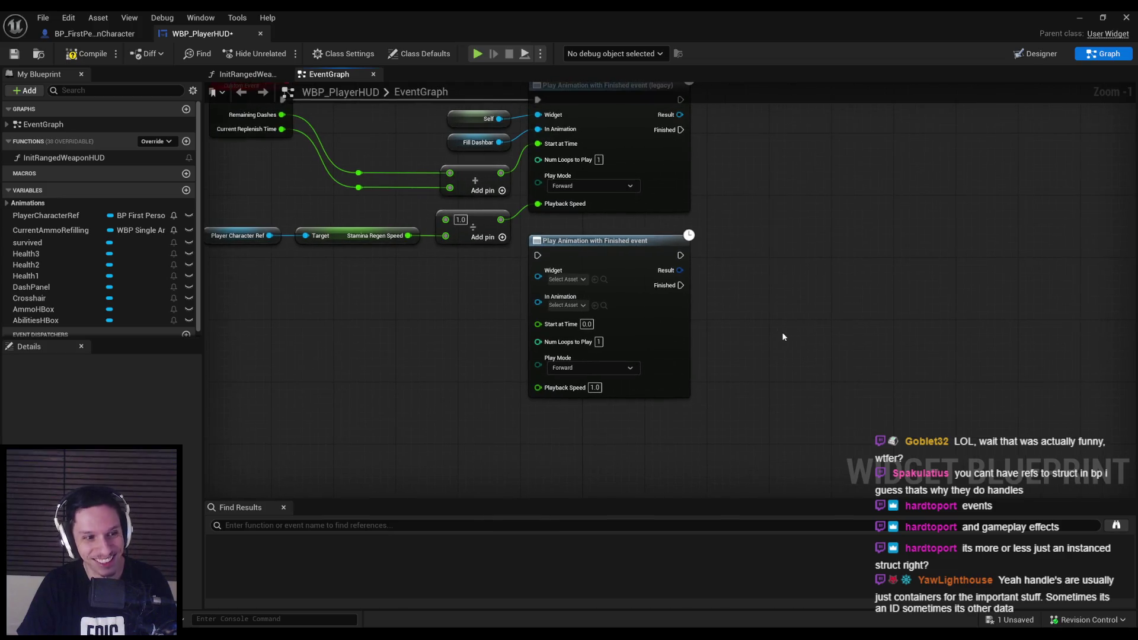
{"action": "left_click_drag", "start_coordinate": [681, 270], "coordinate": [731, 289]}
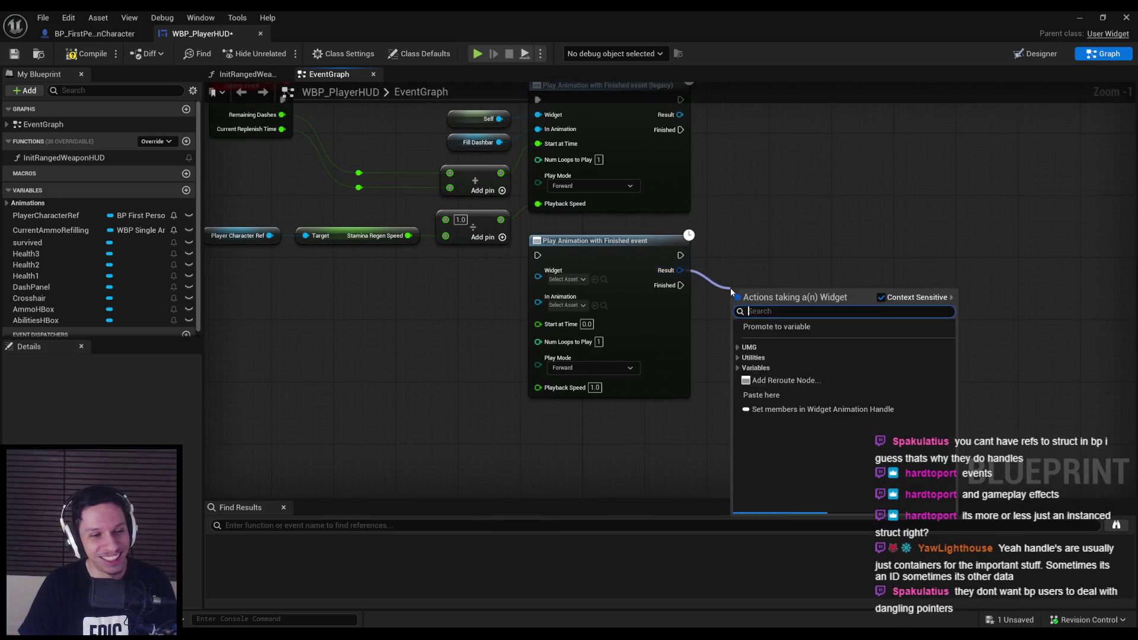
{"action": "left_click", "coordinate": [738, 368]}
{"action": "left_click", "coordinate": [771, 380]}
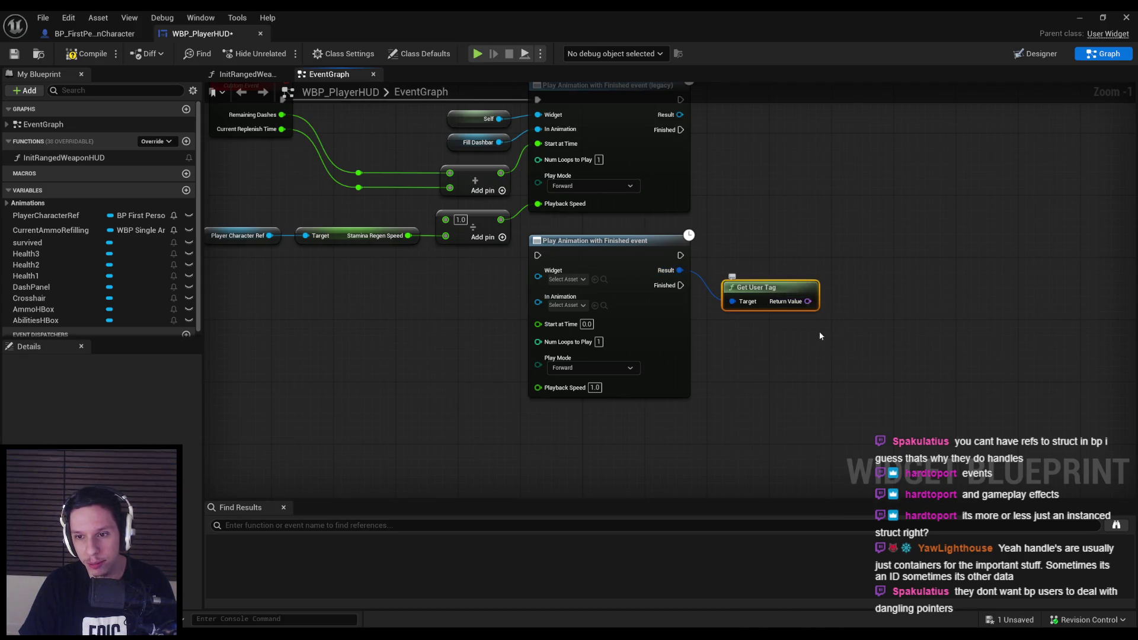
{"action": "key", "text": "Delete"}
{"action": "left_click_drag", "start_coordinate": [789, 441], "coordinate": [555, 299]}
{"action": "key", "text": "Delete"}
{"action": "scroll", "coordinate": [462, 356], "scroll_direction": "down", "scroll_amount": 1}
{"action": "left_click", "coordinate": [86, 53]}
{"action": "left_click", "coordinate": [9, 54]}
{"action": "scroll", "coordinate": [407, 314], "scroll_direction": "up", "scroll_amount": 3}
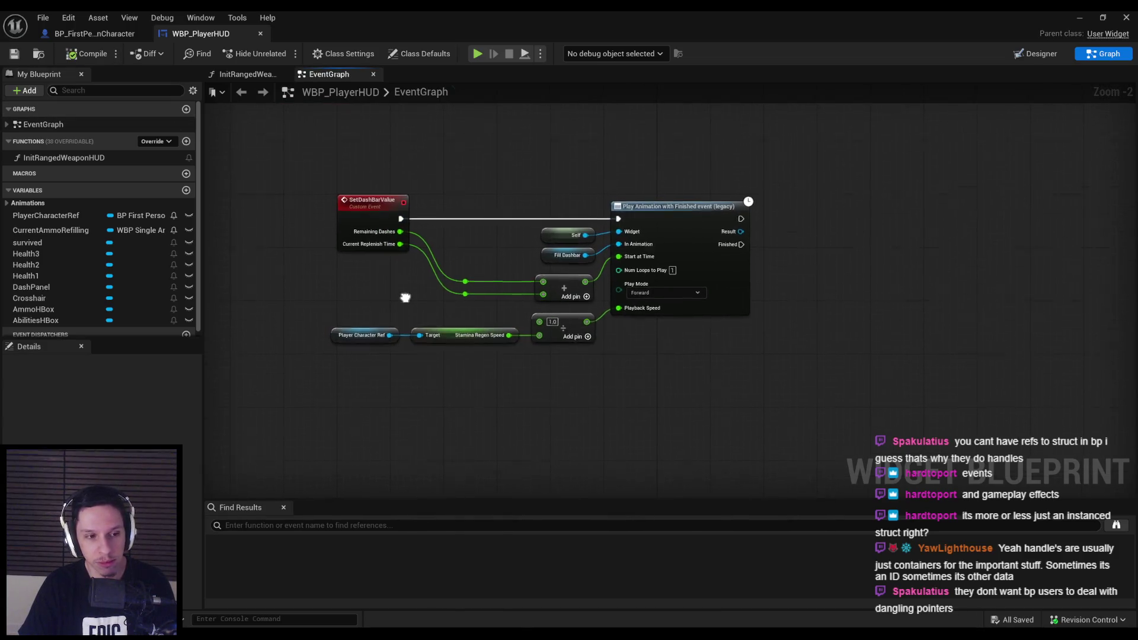
{"action": "scroll", "coordinate": [492, 273], "scroll_direction": "down", "scroll_amount": 2}
Return to BP_FirstPersonCharacter's DrainStamina graph, where Set Dash Bar Value takes the clamped Stamina.
{"action": "scroll", "coordinate": [512, 274], "scroll_direction": "up", "scroll_amount": 2}
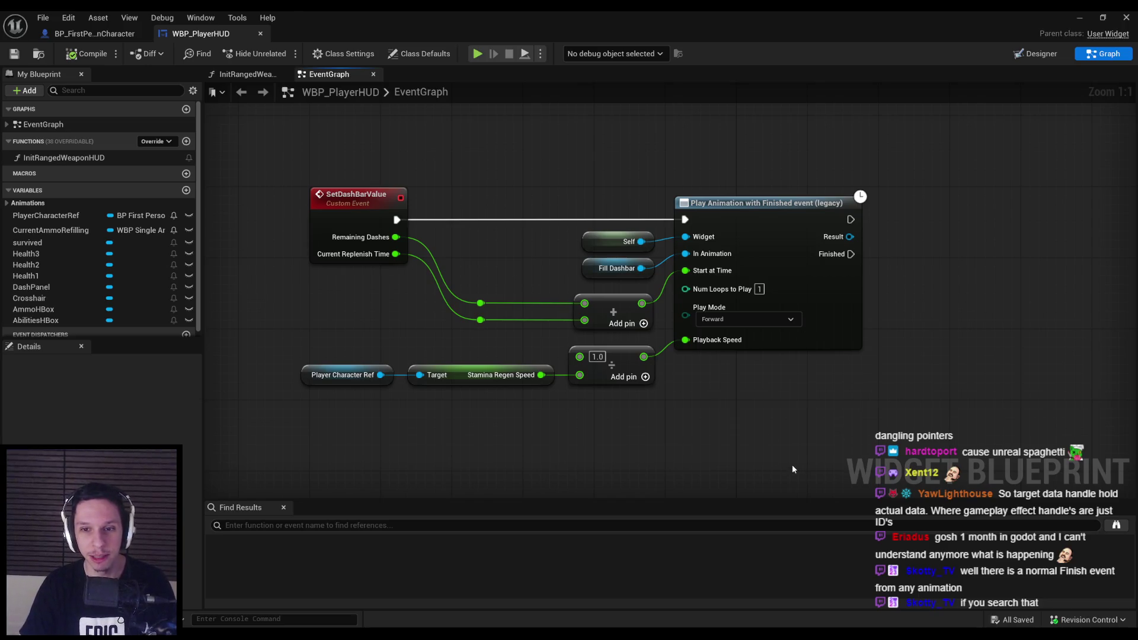
{"action": "left_click", "coordinate": [91, 35]}
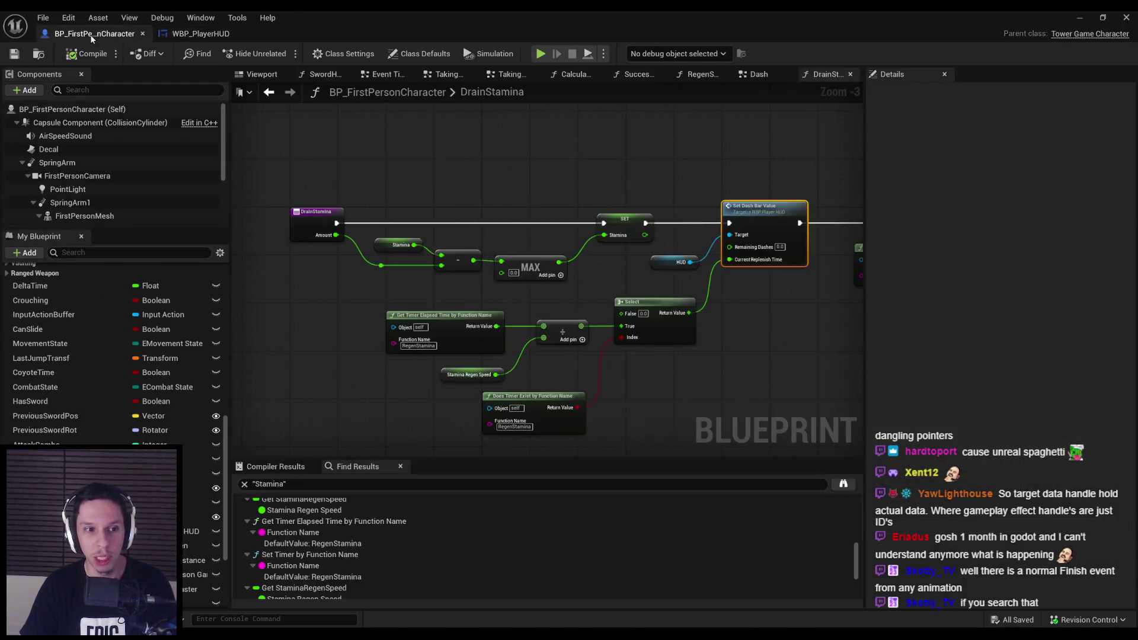
Deselect and shift the DrainStamina graph left, then switch over to the Steam store.
{"action": "left_click", "coordinate": [351, 206]}
{"action": "scroll", "coordinate": [422, 230], "scroll_direction": "up", "scroll_amount": 1}
{"action": "left_click_drag", "start_coordinate": [797, 300], "coordinate": [517, 297]}
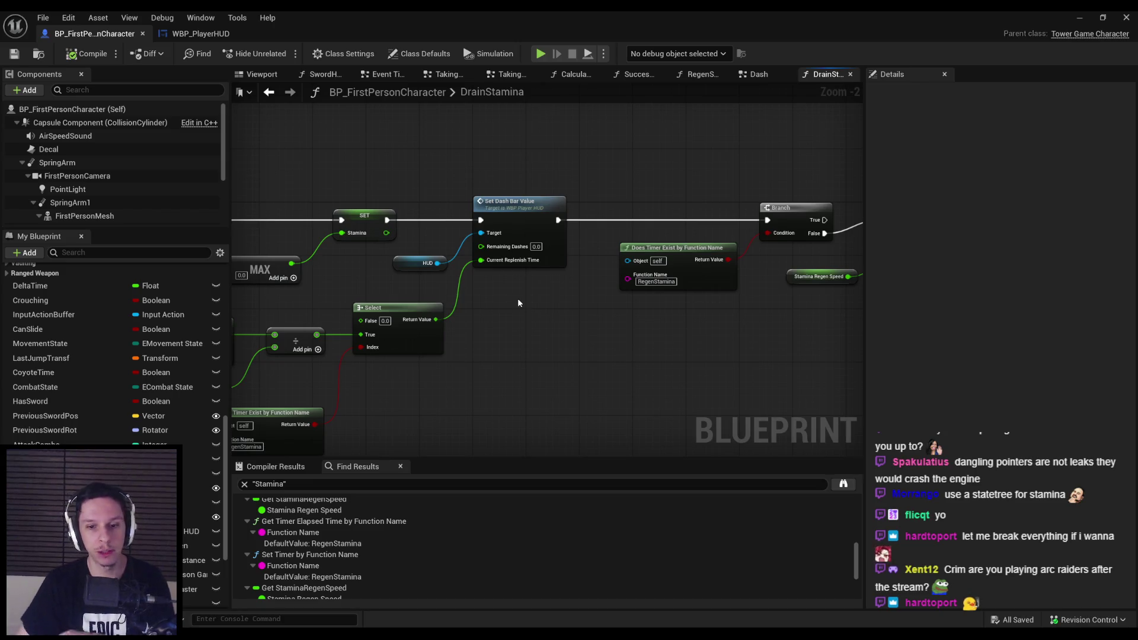
{"action": "left_click", "coordinate": [986, 551]}
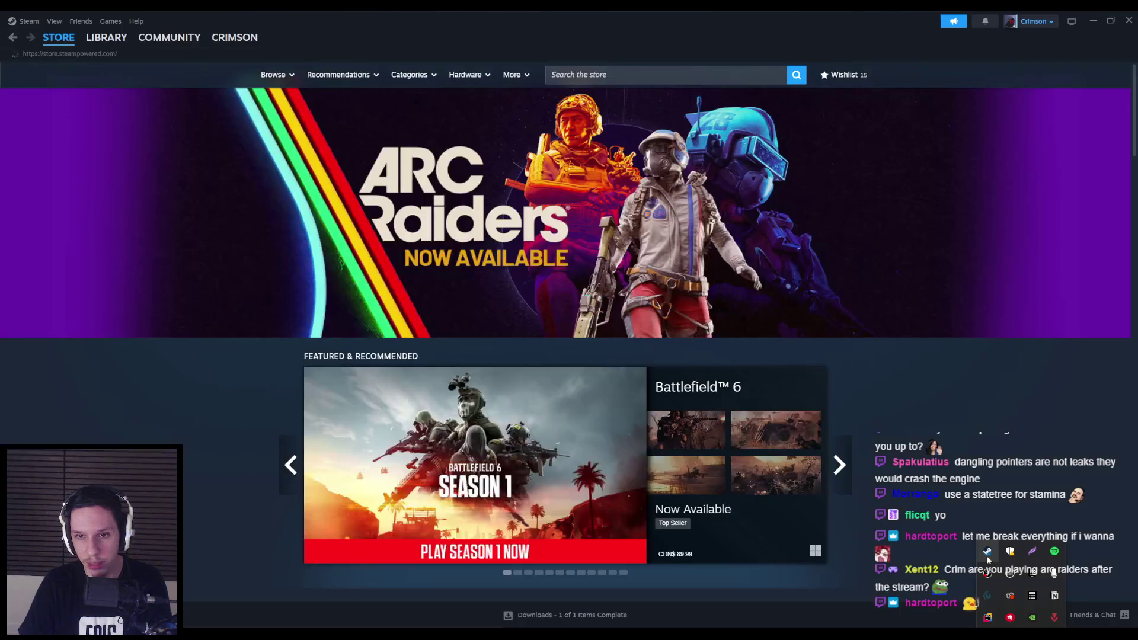
Open the ARC Raiders store page in Steam and scroll down through it.
{"action": "left_click", "coordinate": [485, 220]}
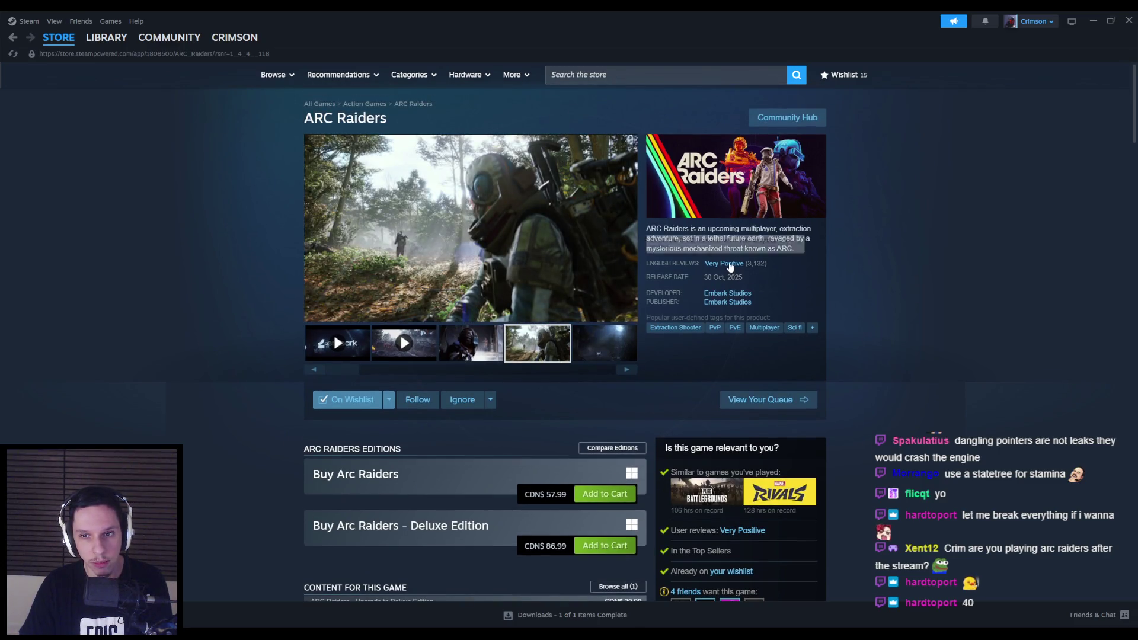
{"action": "scroll", "coordinate": [252, 244], "scroll_direction": "down", "scroll_amount": 5}
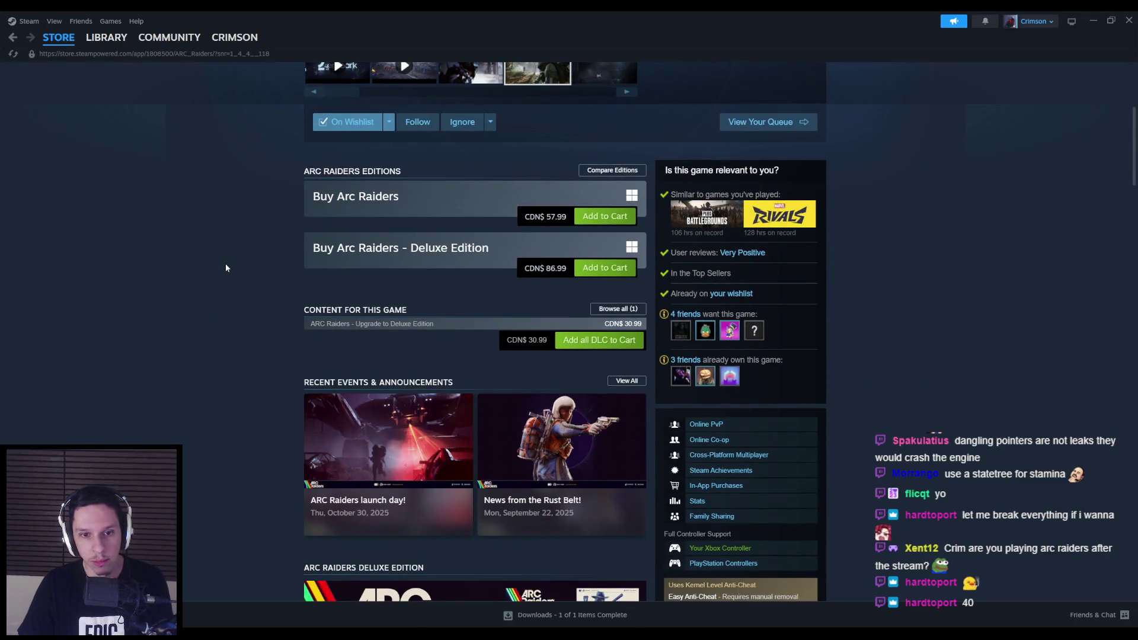
{"action": "scroll", "coordinate": [226, 264], "scroll_direction": "down", "scroll_amount": 1}
{"action": "scroll", "coordinate": [226, 268], "scroll_direction": "down", "scroll_amount": 4}
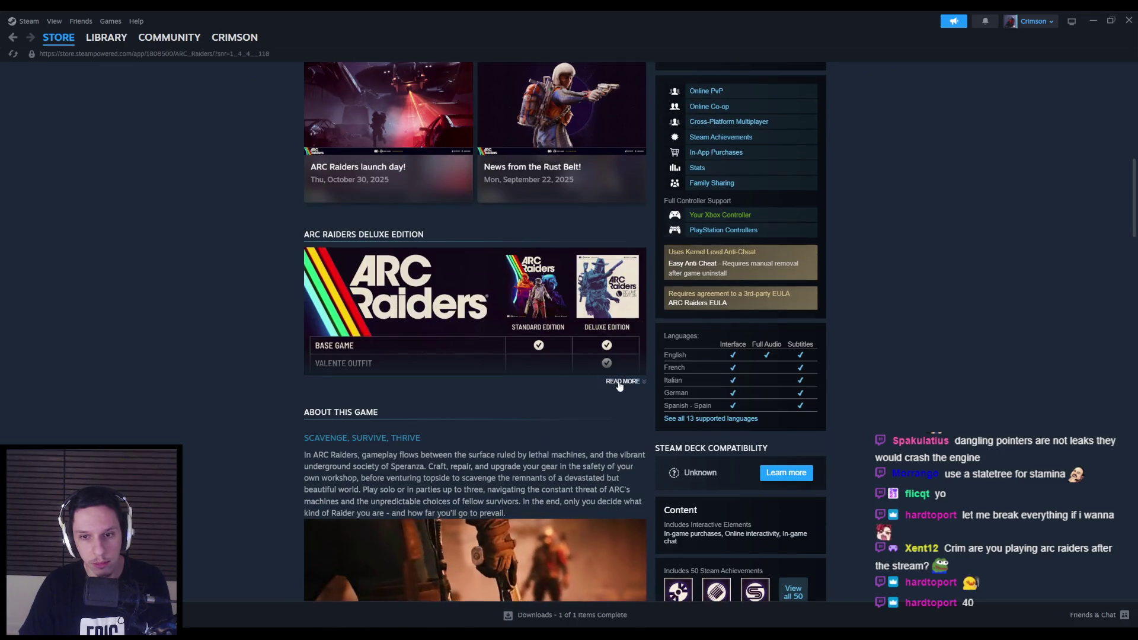
Expand the full Deluxe Edition contents list, read through it, then return to Unreal Engine.
{"action": "left_click", "coordinate": [623, 383]}
{"action": "scroll", "coordinate": [220, 365], "scroll_direction": "down", "scroll_amount": 2}
{"action": "scroll", "coordinate": [220, 366], "scroll_direction": "down", "scroll_amount": 8}
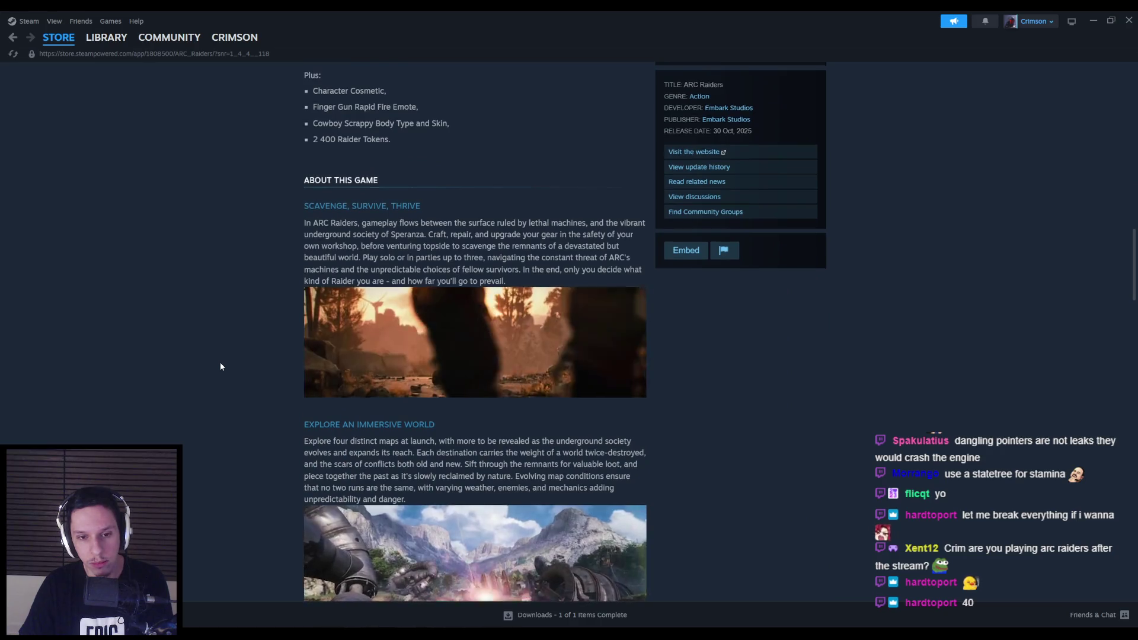
{"action": "scroll", "coordinate": [220, 367], "scroll_direction": "down", "scroll_amount": 3}
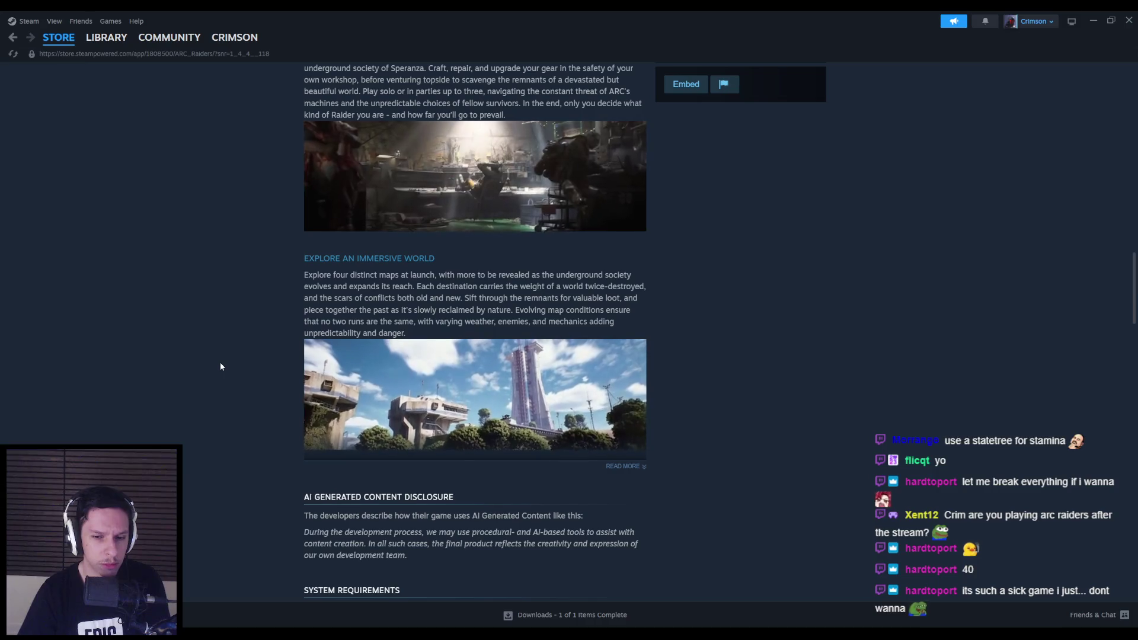
{"action": "scroll", "coordinate": [162, 375], "scroll_direction": "up", "scroll_amount": 20}
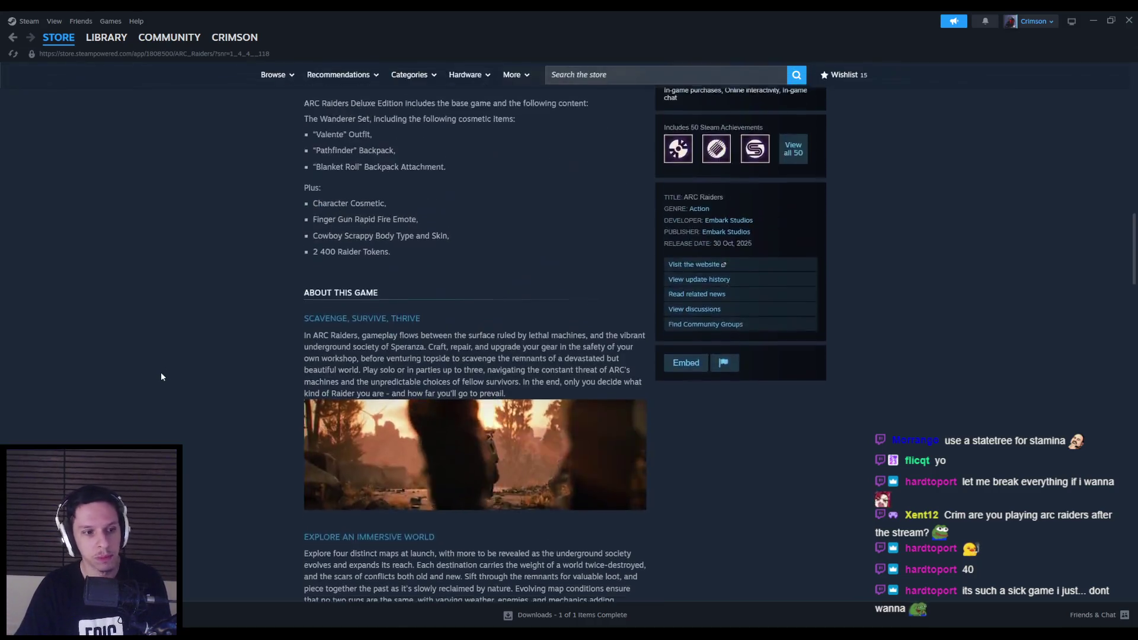
{"action": "key", "text": "alt+Tab"}
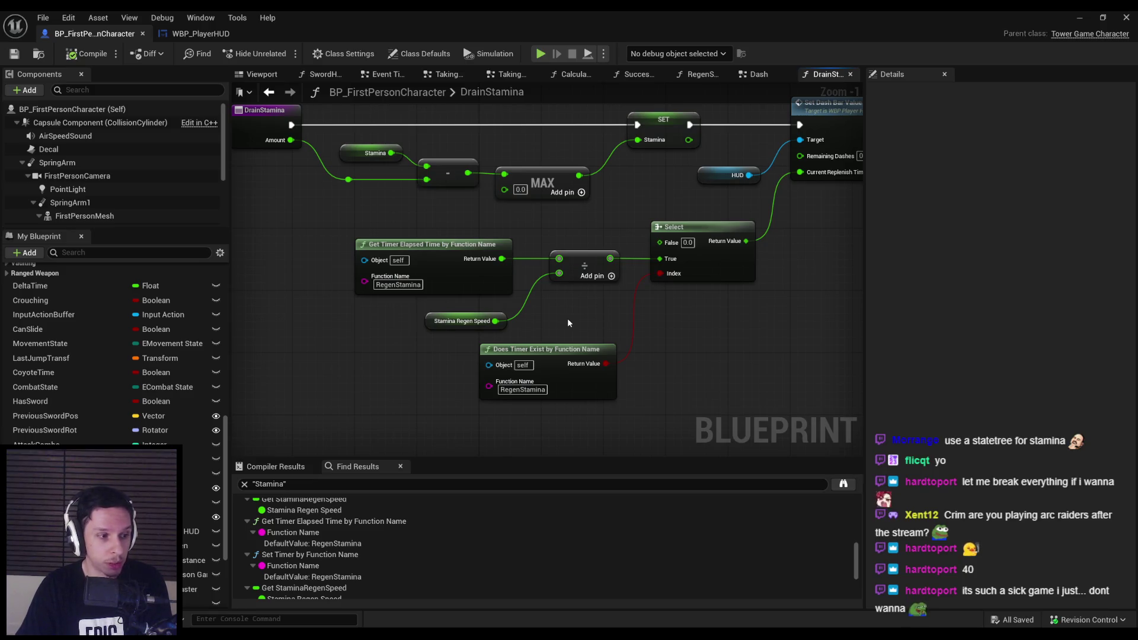
{"action": "left_click_drag", "start_coordinate": [568, 318], "coordinate": [551, 334]}
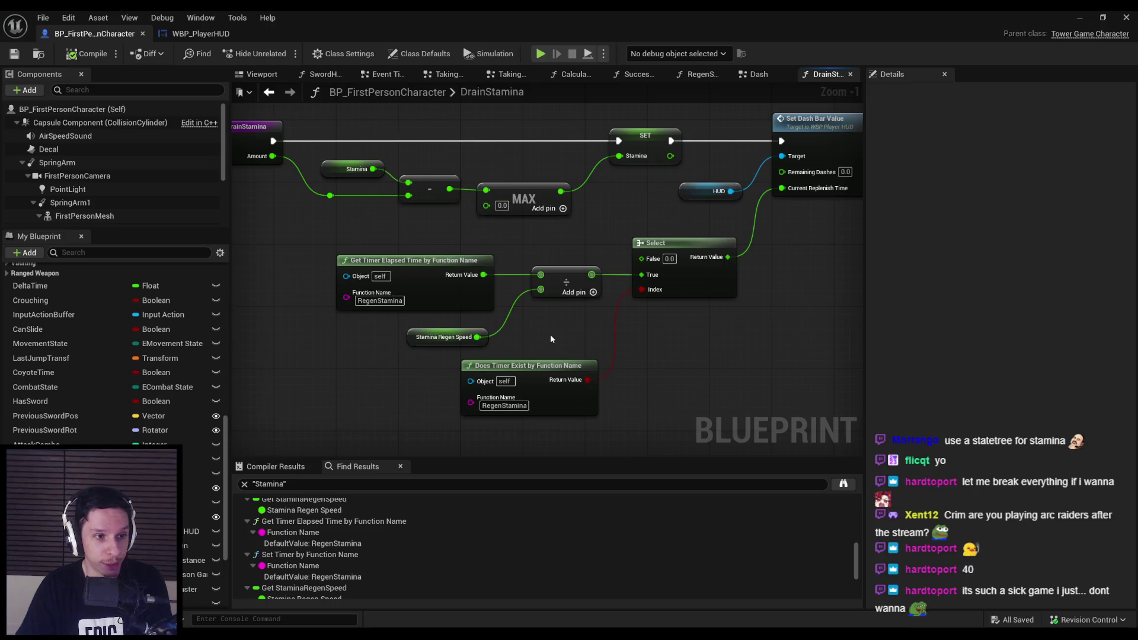
{"action": "scroll", "coordinate": [550, 335], "scroll_direction": "down", "scroll_amount": 1}
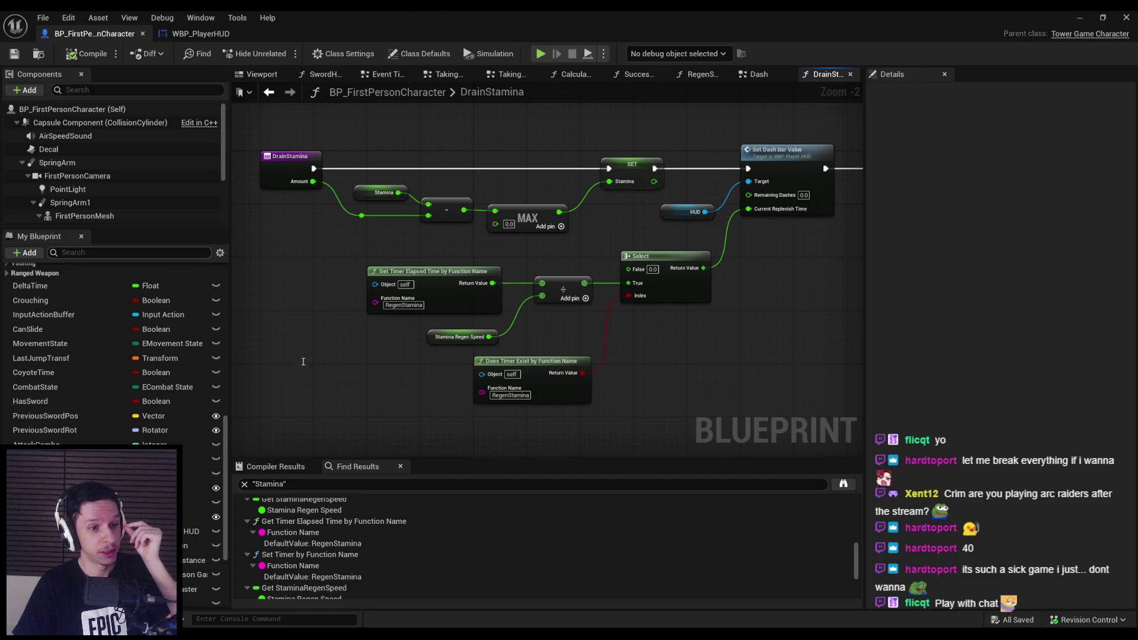
{"action": "left_click_drag", "start_coordinate": [505, 339], "coordinate": [501, 350]}
{"action": "scroll", "coordinate": [501, 350], "scroll_direction": "up", "scroll_amount": 1}
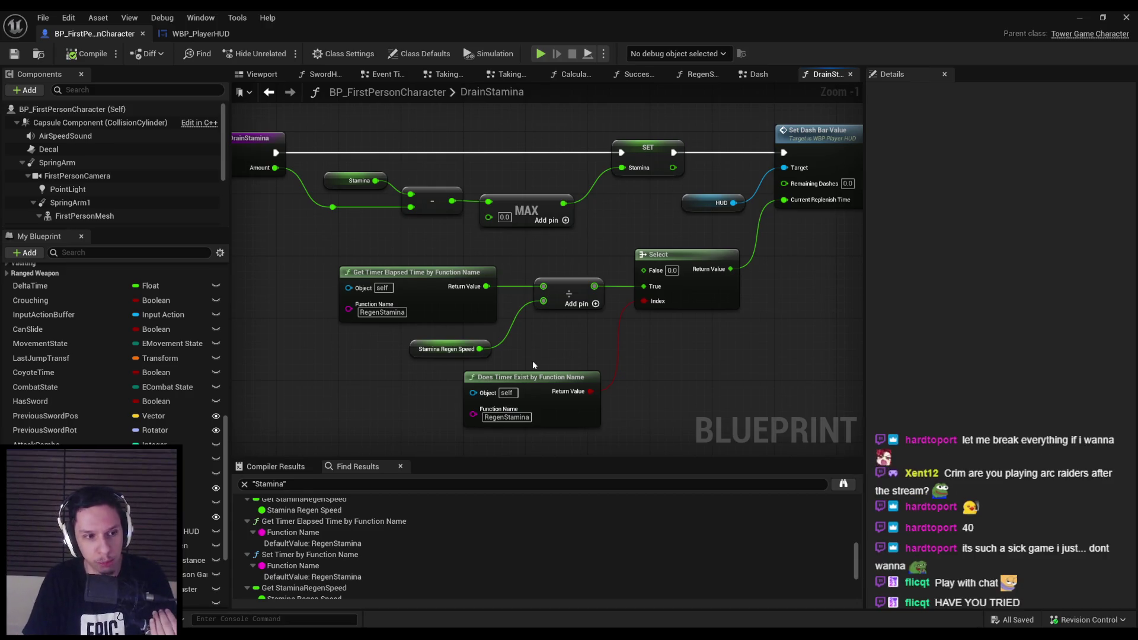
{"action": "scroll", "coordinate": [532, 365], "scroll_direction": "down", "scroll_amount": 1}
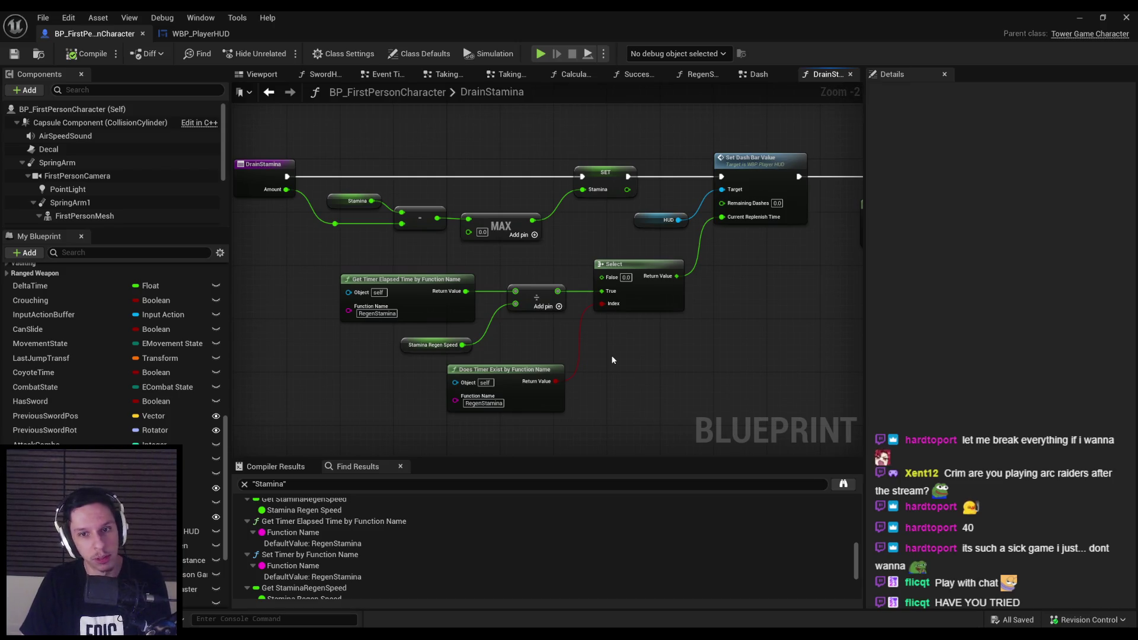
Move the DrainStamina timer and Select nodes up so Select lines up beside the divide node.
{"action": "scroll", "coordinate": [613, 360], "scroll_direction": "down", "scroll_amount": 1}
{"action": "left_click_drag", "start_coordinate": [613, 359], "coordinate": [455, 372]}
{"action": "scroll", "coordinate": [586, 339], "scroll_direction": "up", "scroll_amount": 1}
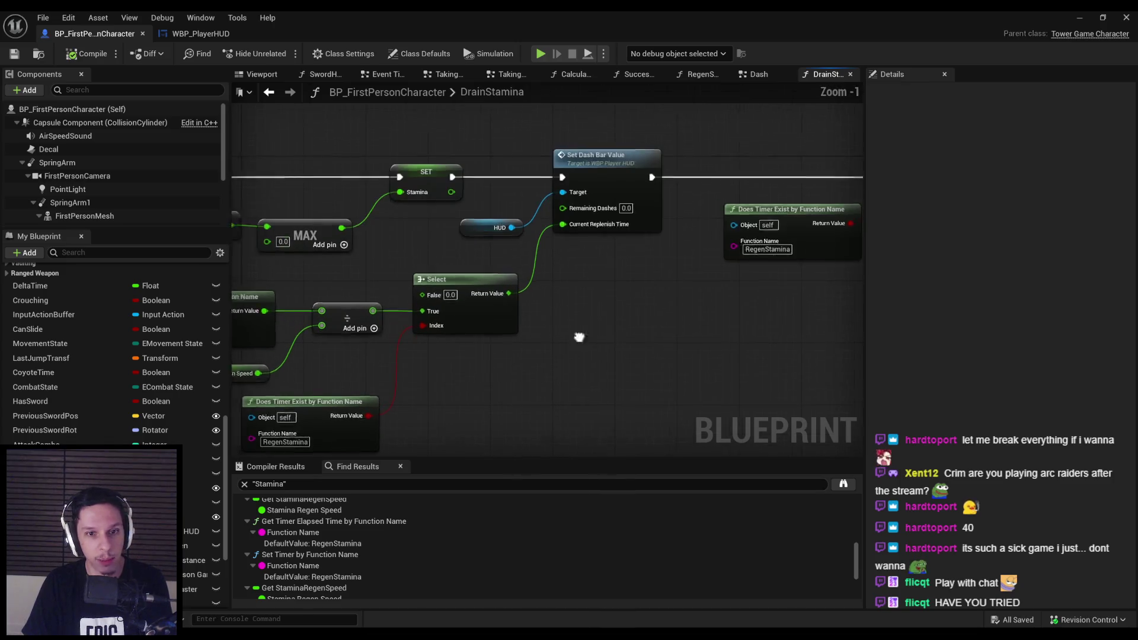
{"action": "left_click_drag", "start_coordinate": [709, 411], "coordinate": [417, 310]}
{"action": "left_click_drag", "start_coordinate": [652, 329], "coordinate": [668, 305]}
{"action": "left_click", "coordinate": [667, 361]}
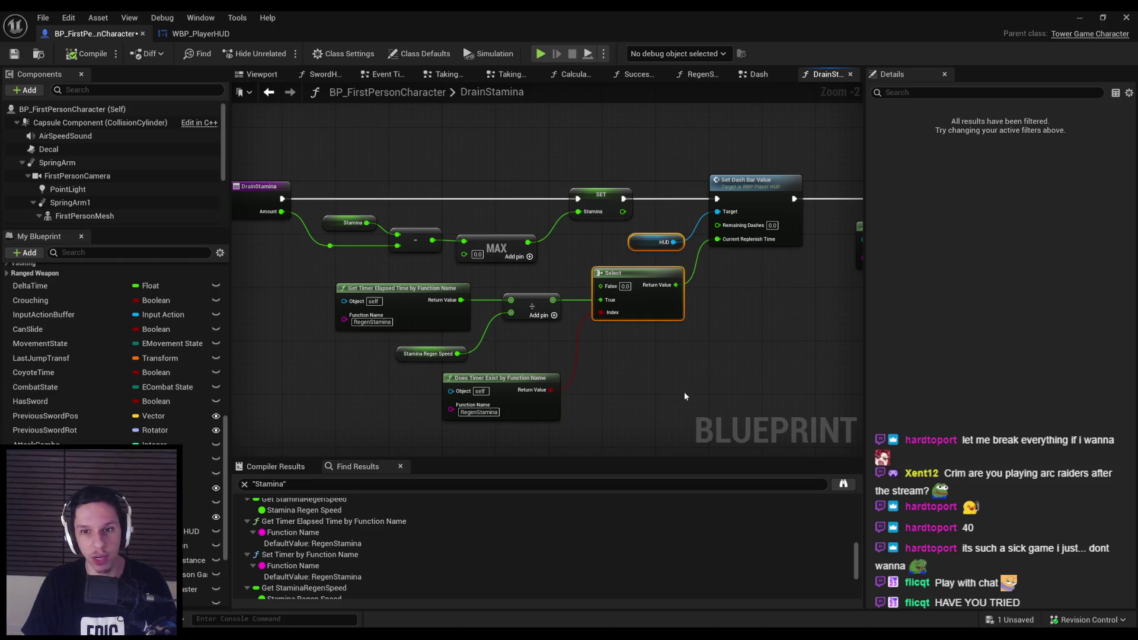
{"action": "left_click", "coordinate": [684, 393]}
Save BP_FirstPersonCharacter, review the whole DrainStamina graph, and open the RegenStamina function.
{"action": "left_click", "coordinate": [14, 53]}
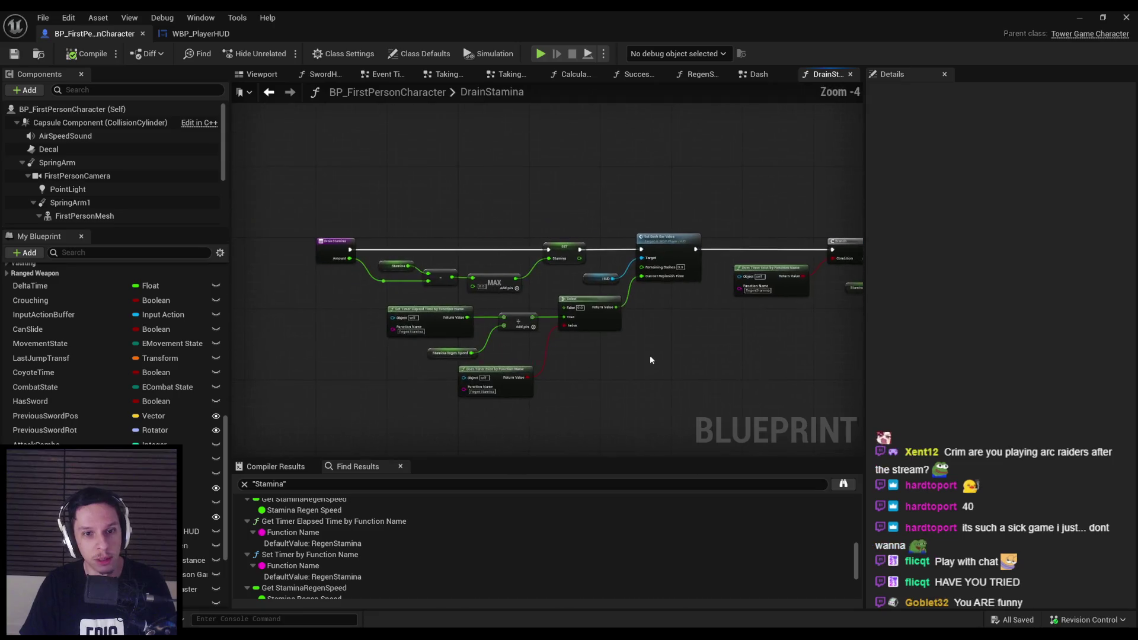
{"action": "scroll", "coordinate": [663, 350], "scroll_direction": "down", "scroll_amount": 1}
{"action": "scroll", "coordinate": [587, 391], "scroll_direction": "down", "scroll_amount": 1}
{"action": "mouse_move", "coordinate": [399, 371]}
{"action": "left_mouse_down"}
{"action": "mouse_move", "coordinate": [828, 363]}
{"action": "mouse_move", "coordinate": [702, 394]}
{"action": "mouse_move", "coordinate": [596, 394]}
{"action": "left_mouse_up"}
{"action": "scroll", "coordinate": [706, 317], "scroll_direction": "up", "scroll_amount": 2}
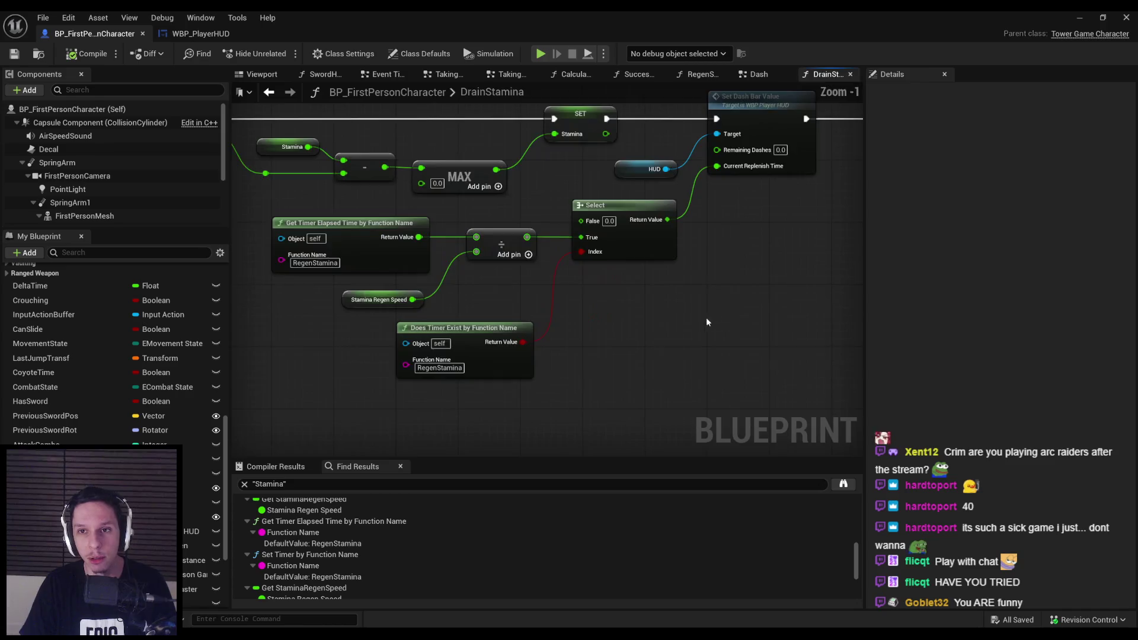
{"action": "left_click", "coordinate": [699, 74]}
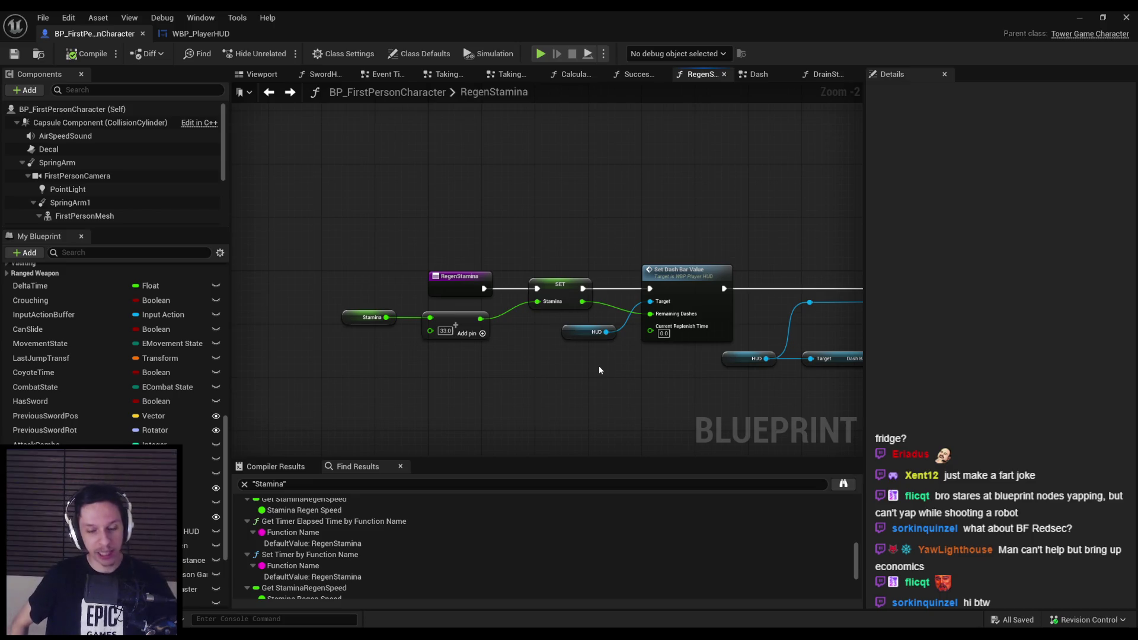
Straighten the Stamina and add nodes in RegenStamina with Q and save the blueprint.
{"action": "left_click_drag", "start_coordinate": [501, 361], "coordinate": [424, 267]}
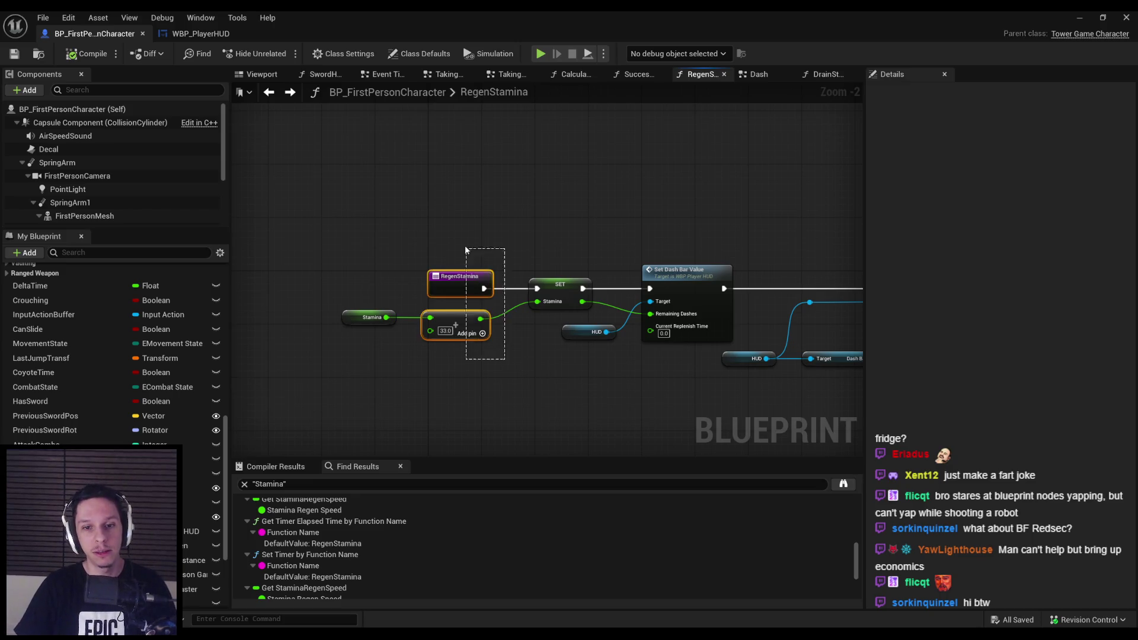
{"action": "left_click", "coordinate": [14, 53]}
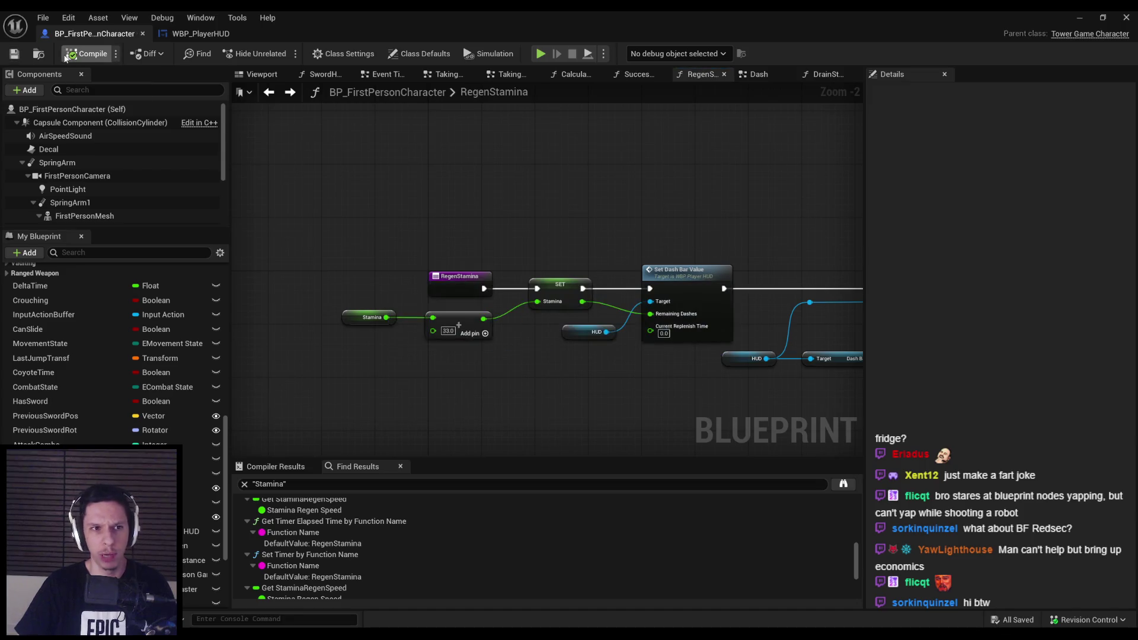
{"action": "left_click_drag", "start_coordinate": [484, 362], "coordinate": [375, 323]}
{"action": "key", "text": "q"}
{"action": "left_click", "coordinate": [382, 324]}
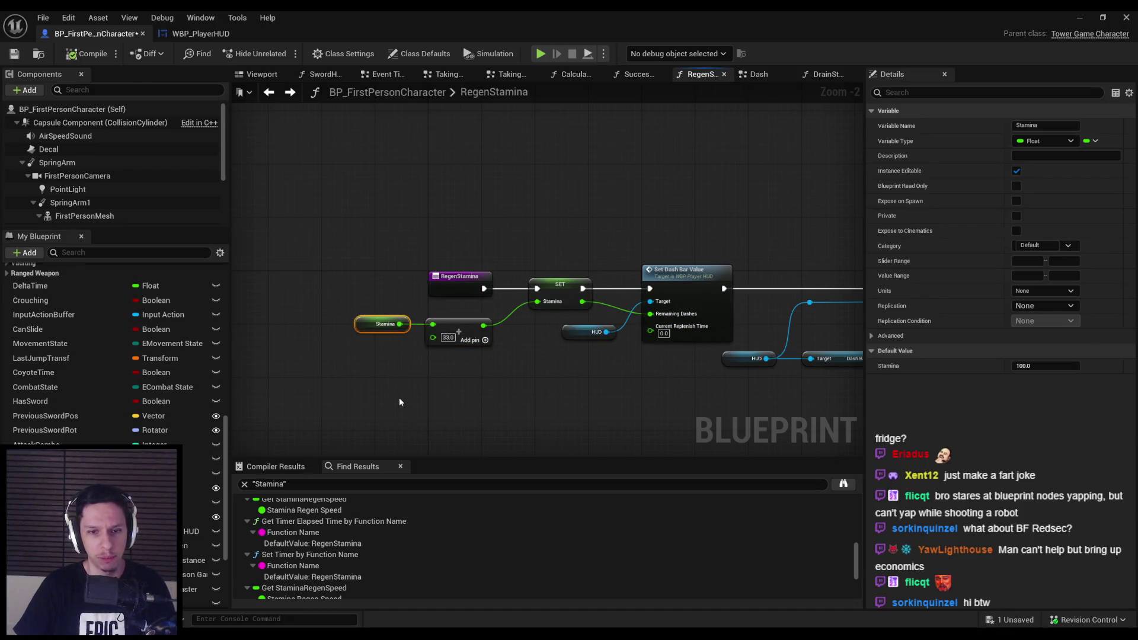
{"action": "left_click", "coordinate": [39, 96]}
{"action": "left_click", "coordinate": [15, 53]}
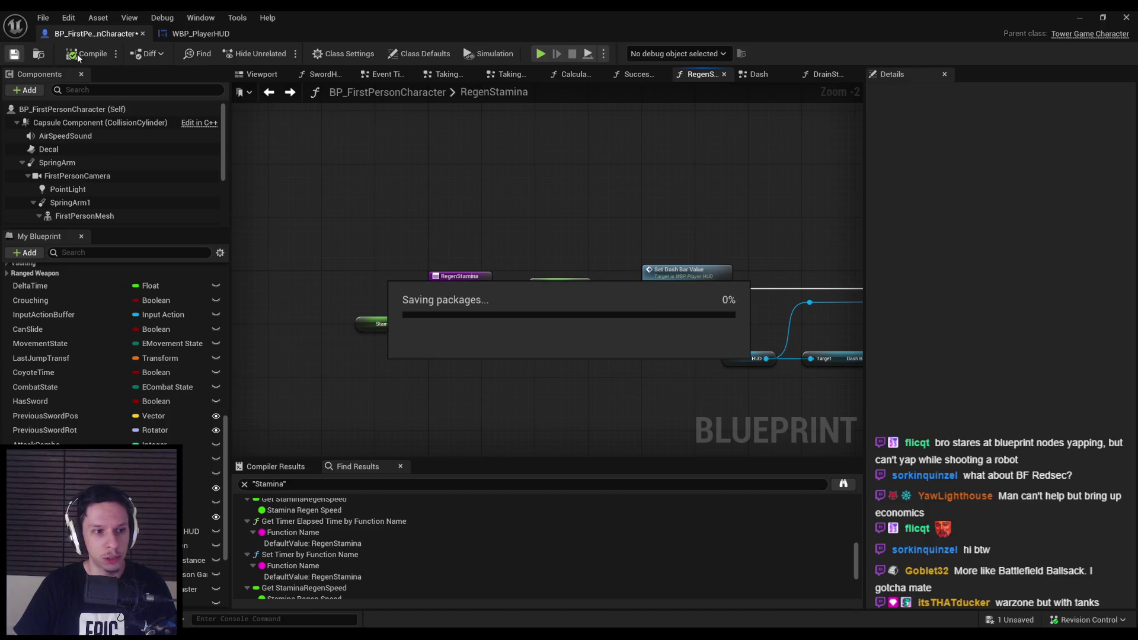
Look over the RegenStamina graph, from its start nodes to Stamina plus 33.0 feeding Set Dash Bar Value.
{"action": "mouse_move", "coordinate": [400, 159]}
{"action": "left_mouse_down"}
{"action": "mouse_move", "coordinate": [379, 193]}
{"action": "mouse_move", "coordinate": [421, 193]}
{"action": "left_mouse_up"}
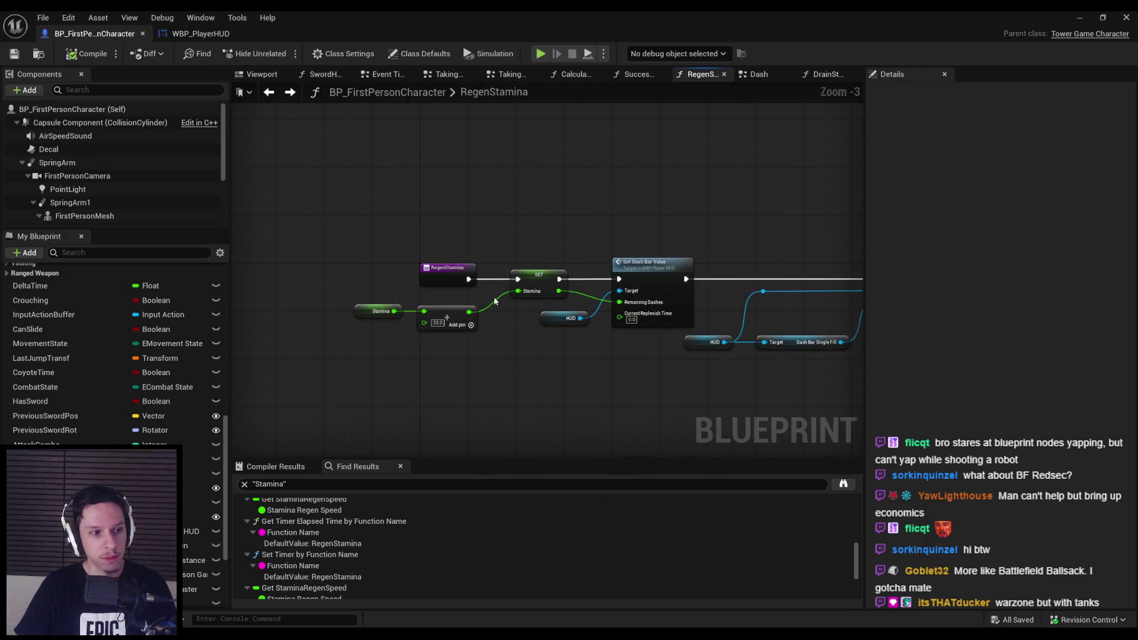
{"action": "scroll", "coordinate": [411, 272], "scroll_direction": "up", "scroll_amount": 1}
{"action": "scroll", "coordinate": [436, 281], "scroll_direction": "down", "scroll_amount": 1}
{"action": "scroll", "coordinate": [436, 280], "scroll_direction": "down", "scroll_amount": 1}
{"action": "mouse_move", "coordinate": [437, 281]}
{"action": "left_mouse_down"}
{"action": "mouse_move", "coordinate": [655, 292]}
{"action": "mouse_move", "coordinate": [458, 254]}
{"action": "mouse_move", "coordinate": [592, 337]}
{"action": "mouse_move", "coordinate": [590, 381]}
{"action": "mouse_move", "coordinate": [519, 351]}
{"action": "mouse_move", "coordinate": [382, 381]}
{"action": "mouse_move", "coordinate": [538, 350]}
{"action": "mouse_move", "coordinate": [289, 343]}
{"action": "mouse_move", "coordinate": [242, 362]}
{"action": "mouse_move", "coordinate": [807, 374]}
{"action": "left_mouse_up"}
{"action": "scroll", "coordinate": [517, 341], "scroll_direction": "up", "scroll_amount": 2}
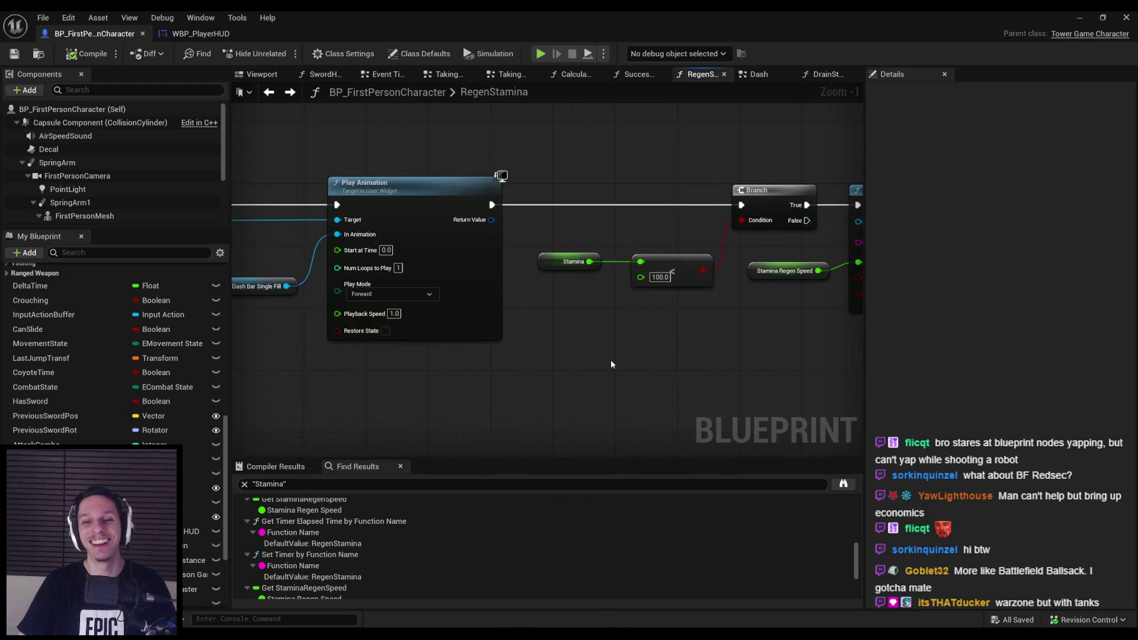
{"action": "scroll", "coordinate": [632, 180], "scroll_direction": "down", "scroll_amount": 1}
{"action": "left_click_drag", "start_coordinate": [602, 303], "coordinate": [702, 311]}
{"action": "scroll", "coordinate": [543, 380], "scroll_direction": "up", "scroll_amount": 2}
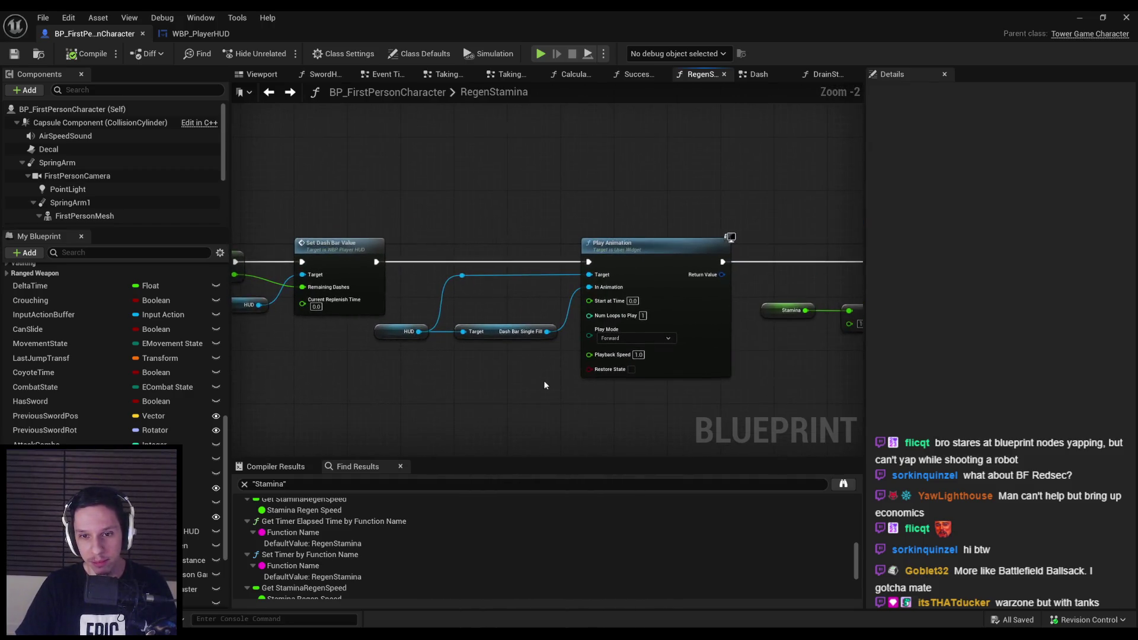
{"action": "scroll", "coordinate": [539, 377], "scroll_direction": "down", "scroll_amount": 2}
{"action": "left_click_drag", "start_coordinate": [456, 338], "coordinate": [692, 337]}
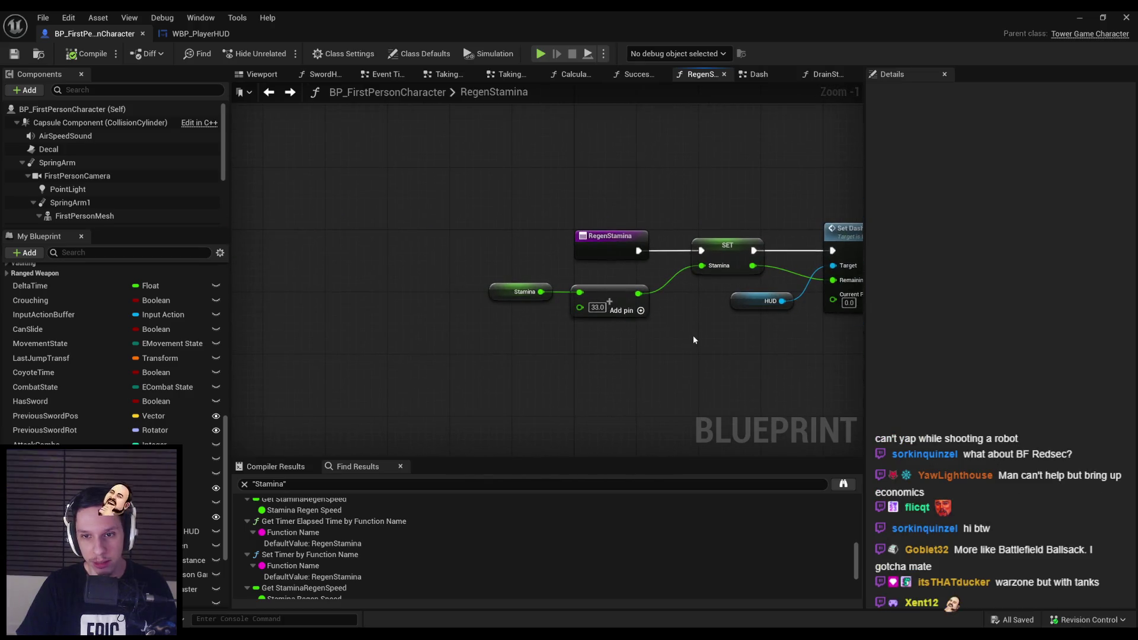
{"action": "scroll", "coordinate": [693, 338], "scroll_direction": "up", "scroll_amount": 2}
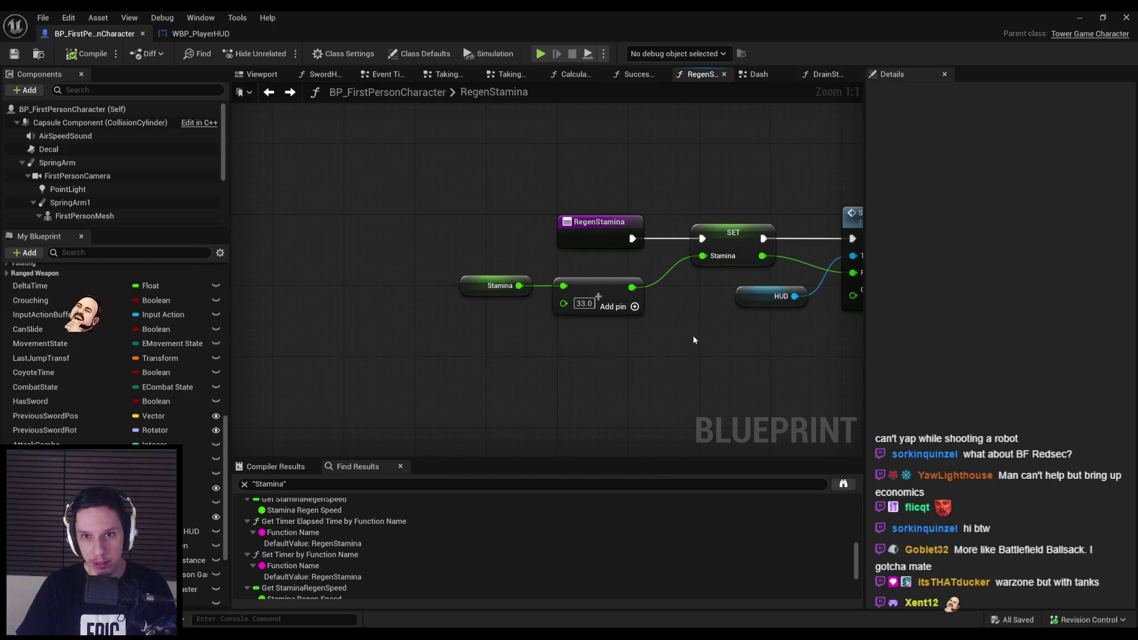
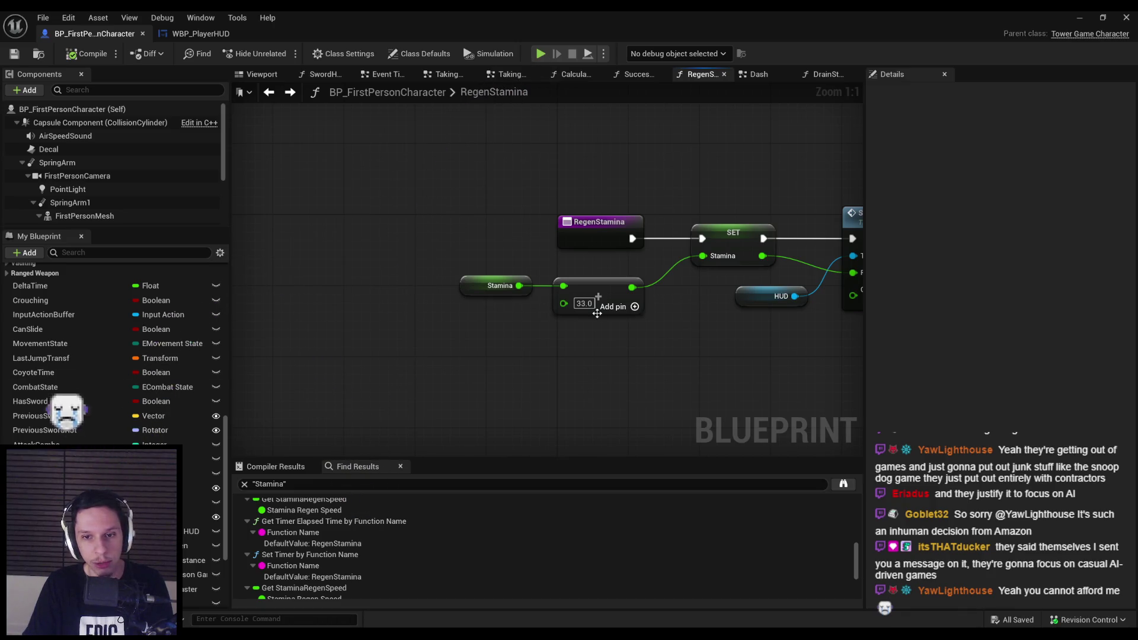
Nudge the HUD, dash bar and Play Animation nodes upward and save the character blueprint.
{"action": "scroll", "coordinate": [599, 347], "scroll_direction": "down", "scroll_amount": 1}
{"action": "left_click_drag", "start_coordinate": [600, 347], "coordinate": [342, 349]}
{"action": "scroll", "coordinate": [561, 363], "scroll_direction": "down", "scroll_amount": 1}
{"action": "left_click_drag", "start_coordinate": [561, 364], "coordinate": [424, 348]}
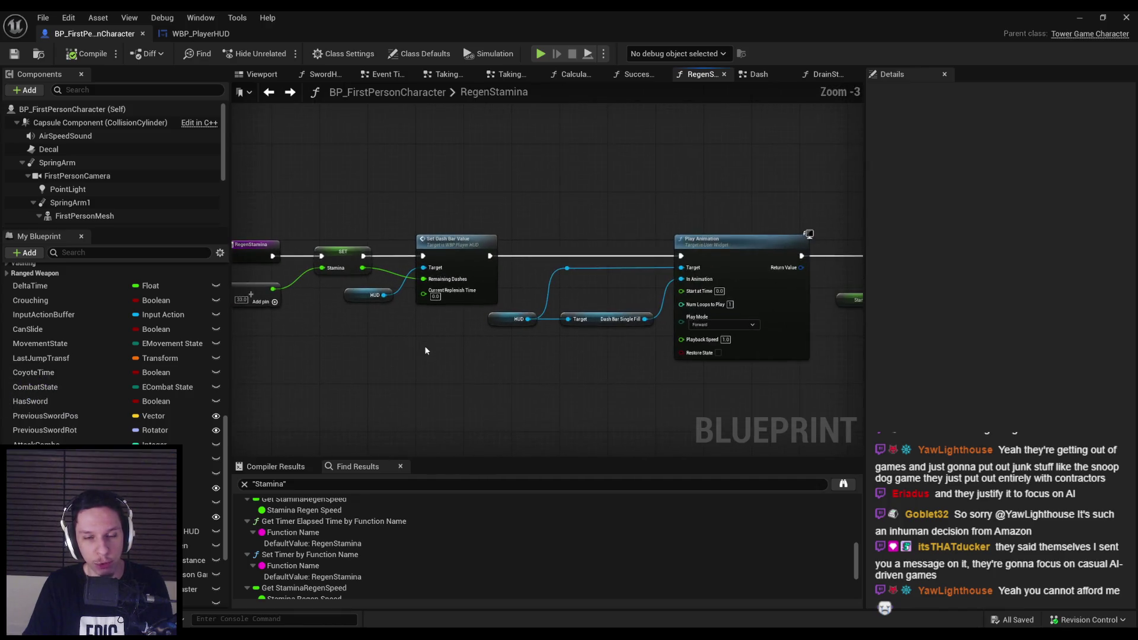
{"action": "scroll", "coordinate": [436, 342], "scroll_direction": "down", "scroll_amount": 3}
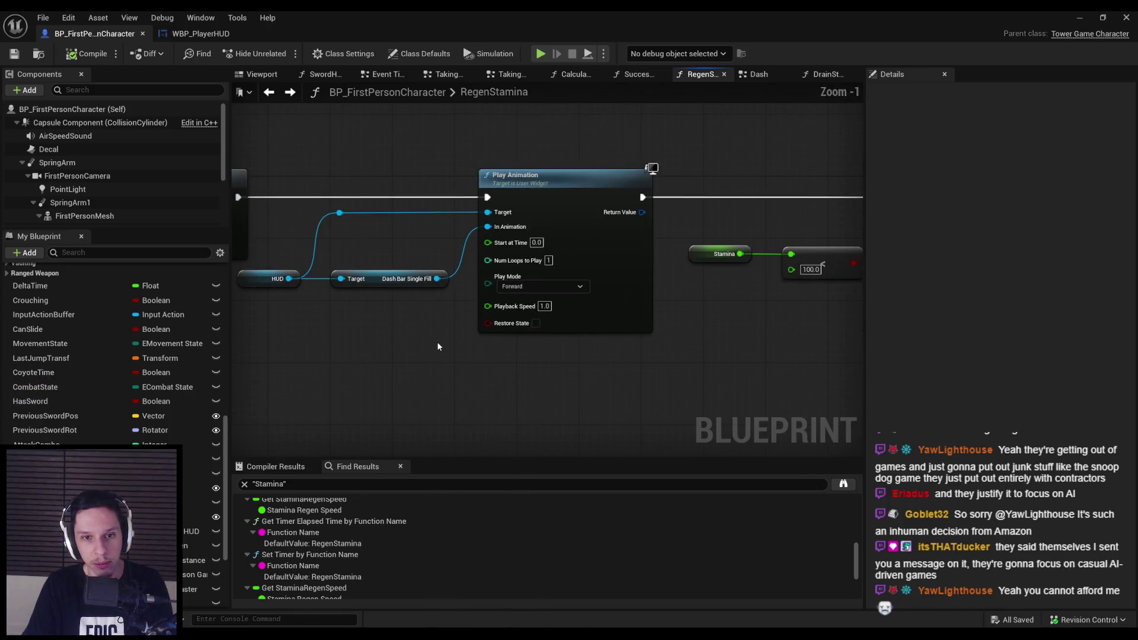
{"action": "left_click_drag", "start_coordinate": [346, 259], "coordinate": [729, 381]}
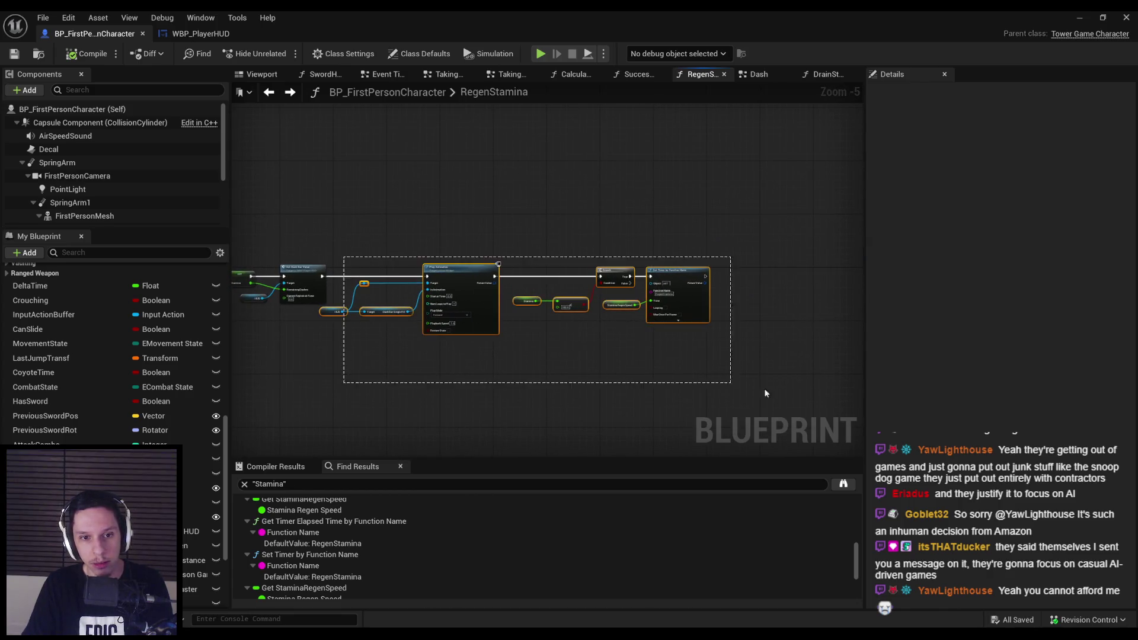
{"action": "scroll", "coordinate": [474, 320], "scroll_direction": "up", "scroll_amount": 2}
{"action": "mouse_move", "coordinate": [298, 327]}
{"action": "left_mouse_down"}
{"action": "mouse_move", "coordinate": [711, 339]}
{"action": "mouse_move", "coordinate": [684, 343]}
{"action": "left_mouse_up"}
{"action": "left_click", "coordinate": [683, 343]}
{"action": "left_click", "coordinate": [14, 54]}
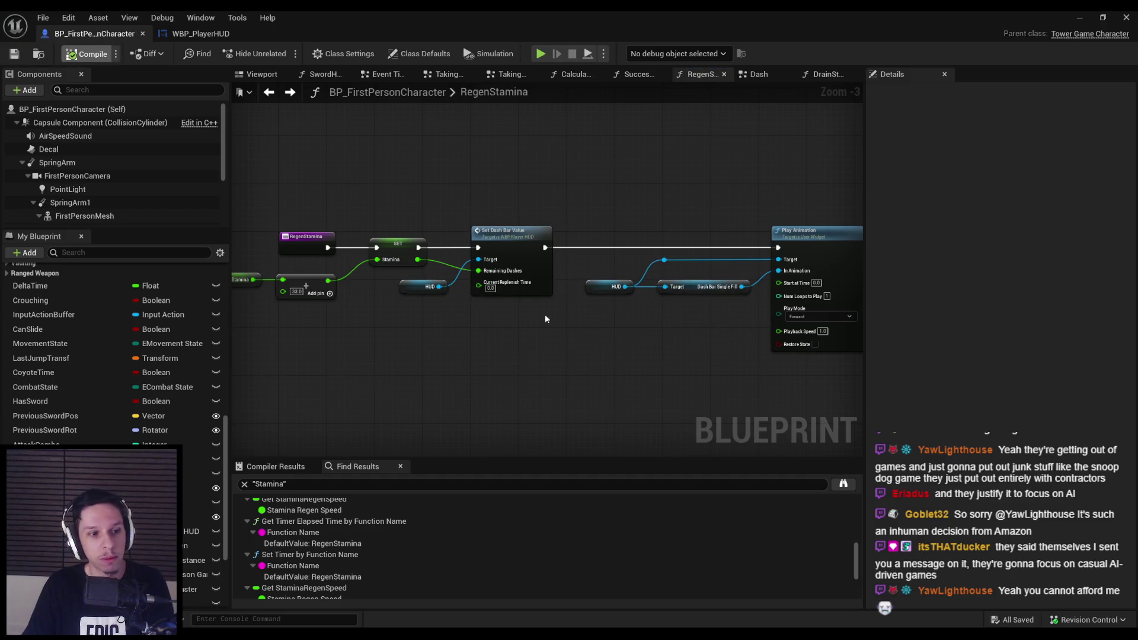
Straighten the Stamina and 100.0 comparison nodes and save with Ctrl+S.
{"action": "left_click_drag", "start_coordinate": [608, 340], "coordinate": [421, 301]}
{"action": "scroll", "coordinate": [422, 301], "scroll_direction": "down", "scroll_amount": 1}
{"action": "scroll", "coordinate": [440, 277], "scroll_direction": "up", "scroll_amount": 1}
{"action": "left_click_drag", "start_coordinate": [645, 344], "coordinate": [450, 320]}
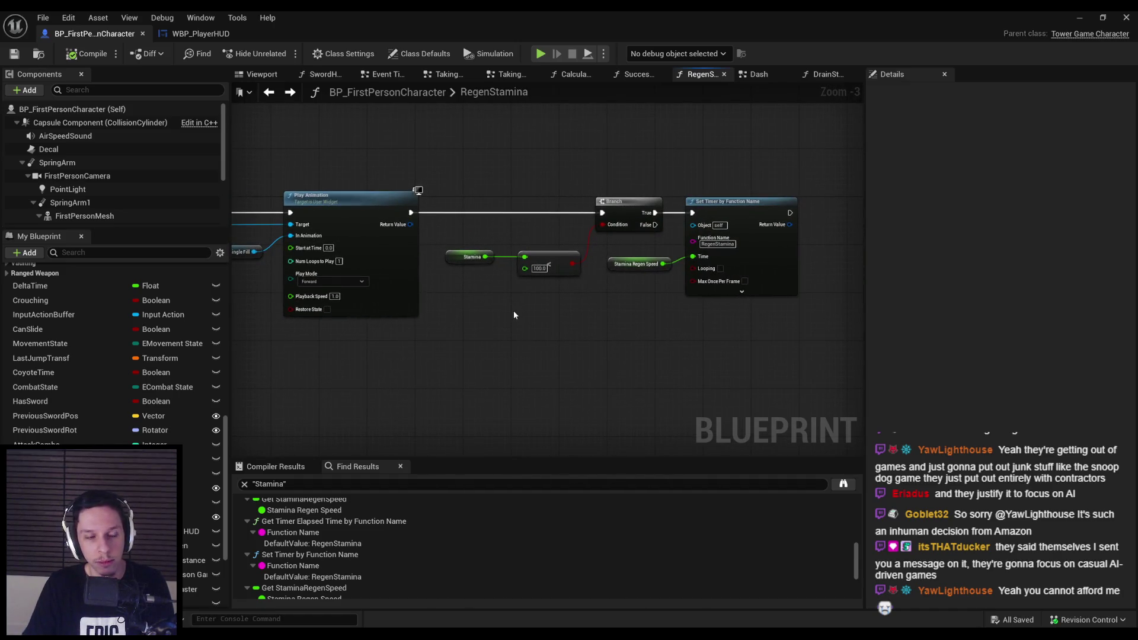
{"action": "scroll", "coordinate": [538, 288], "scroll_direction": "up", "scroll_amount": 2}
{"action": "left_click", "coordinate": [551, 265]}
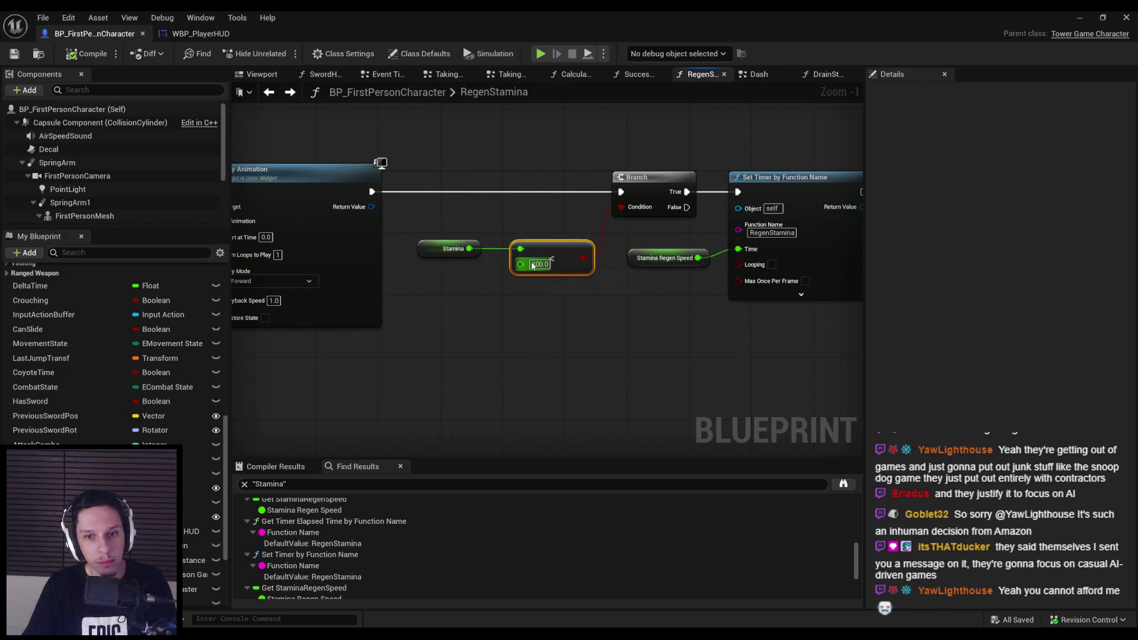
{"action": "key", "text": "ctrl+z"}
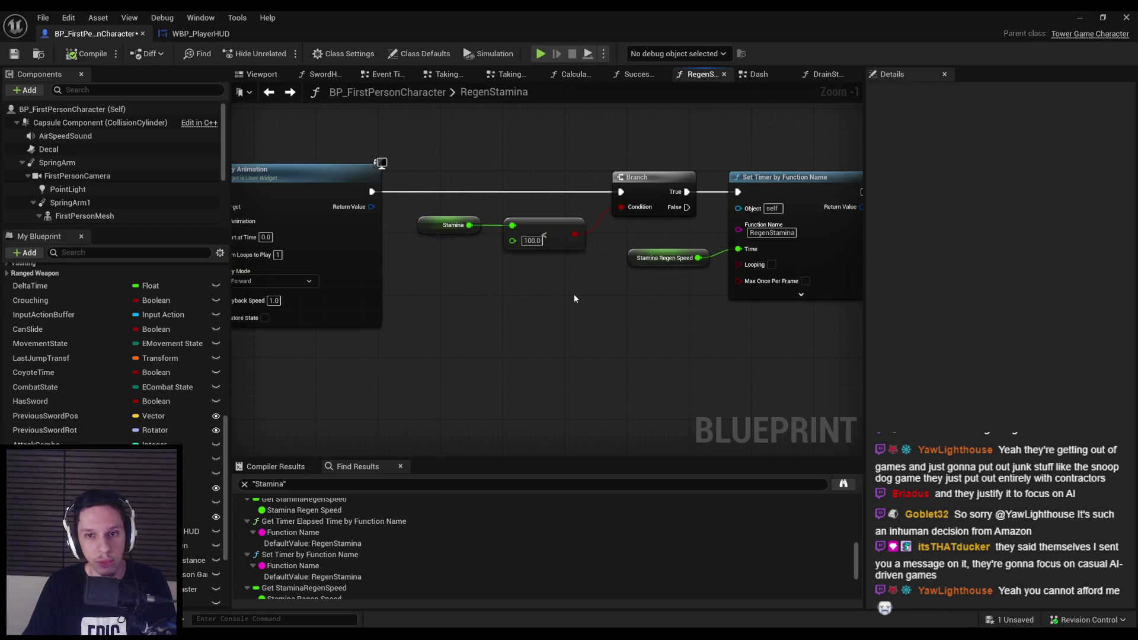
{"action": "key", "text": "ctrl+s"}
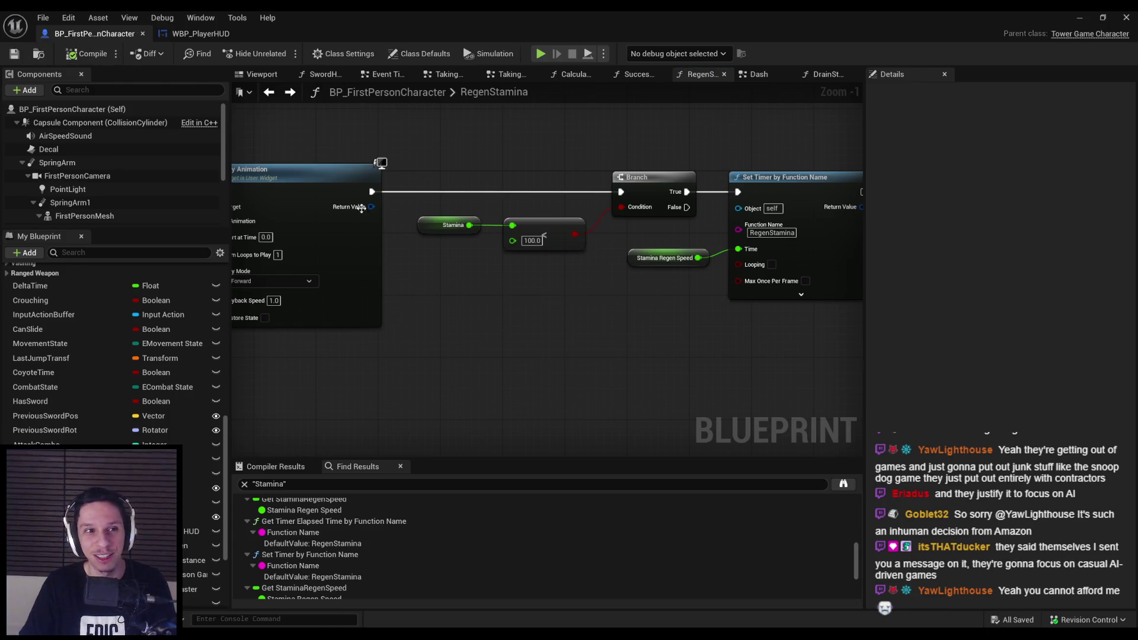
Realign the Stamina comparison node beside the Branch and Set Timer nodes and save again.
{"action": "scroll", "coordinate": [601, 280], "scroll_direction": "down", "scroll_amount": 2}
{"action": "mouse_move", "coordinate": [601, 280]}
{"action": "left_mouse_down"}
{"action": "mouse_move", "coordinate": [566, 290]}
{"action": "mouse_move", "coordinate": [491, 277]}
{"action": "mouse_move", "coordinate": [592, 326]}
{"action": "left_mouse_up"}
{"action": "scroll", "coordinate": [755, 307], "scroll_direction": "up", "scroll_amount": 2}
{"action": "mouse_move", "coordinate": [755, 308]}
{"action": "left_mouse_down"}
{"action": "mouse_move", "coordinate": [557, 329]}
{"action": "mouse_move", "coordinate": [454, 272]}
{"action": "left_mouse_up"}
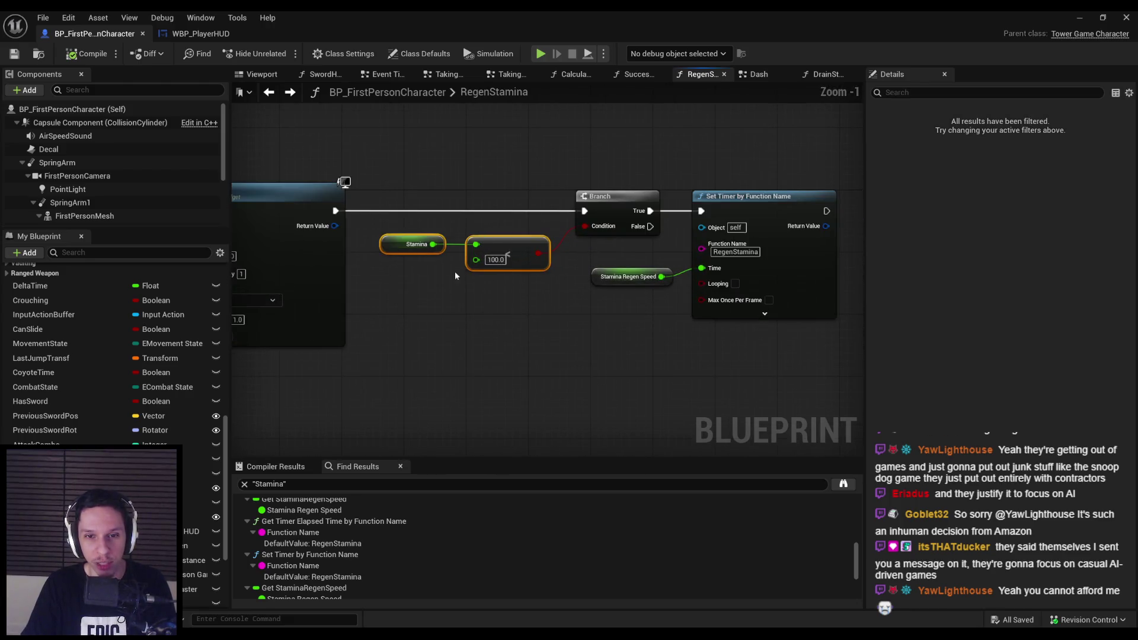
{"action": "left_click", "coordinate": [485, 307]}
{"action": "left_click", "coordinate": [14, 53]}
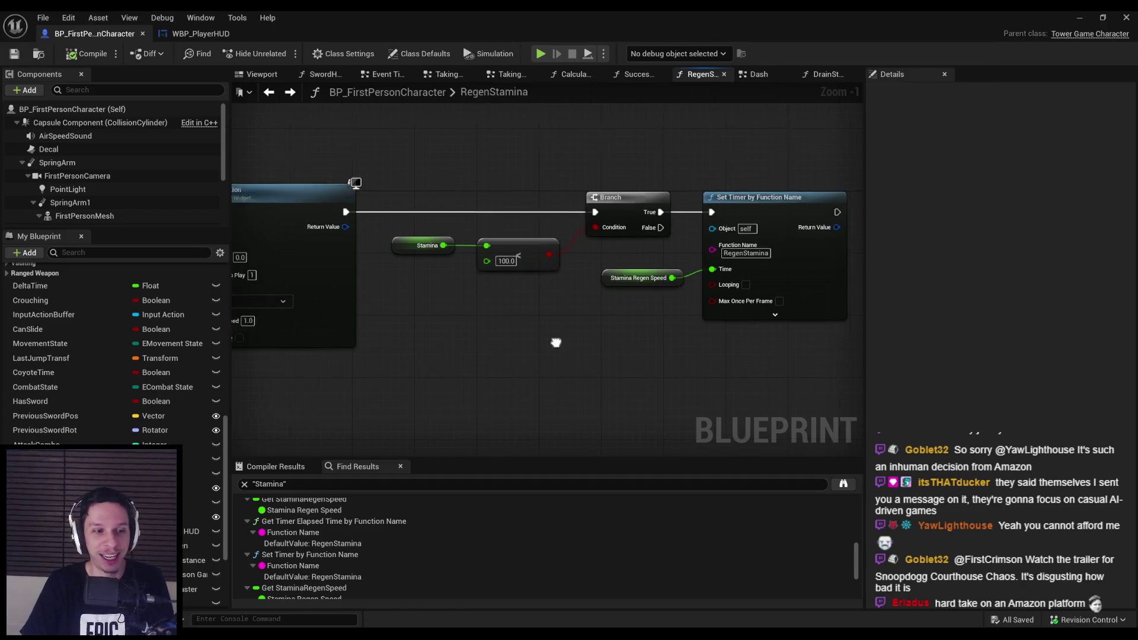
{"action": "scroll", "coordinate": [654, 342], "scroll_direction": "down", "scroll_amount": 2}
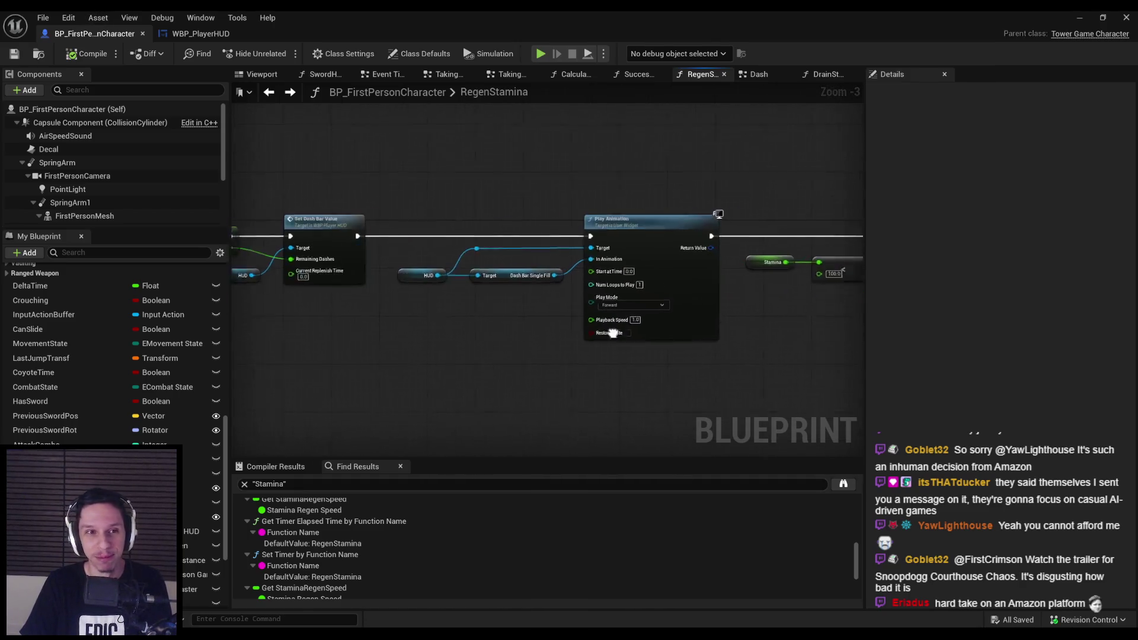
{"action": "scroll", "coordinate": [511, 326], "scroll_direction": "down", "scroll_amount": 2}
{"action": "left_click_drag", "start_coordinate": [470, 325], "coordinate": [639, 334]}
{"action": "scroll", "coordinate": [503, 358], "scroll_direction": "up", "scroll_amount": 6}
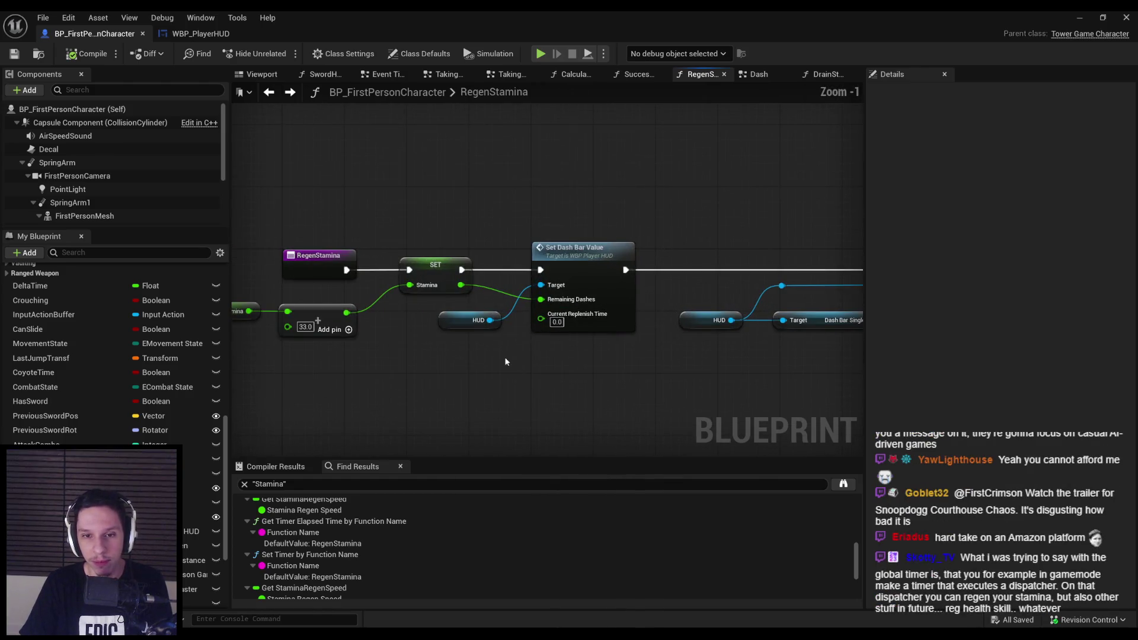
{"action": "scroll", "coordinate": [504, 361], "scroll_direction": "down", "scroll_amount": 3}
{"action": "scroll", "coordinate": [504, 362], "scroll_direction": "up", "scroll_amount": 1}
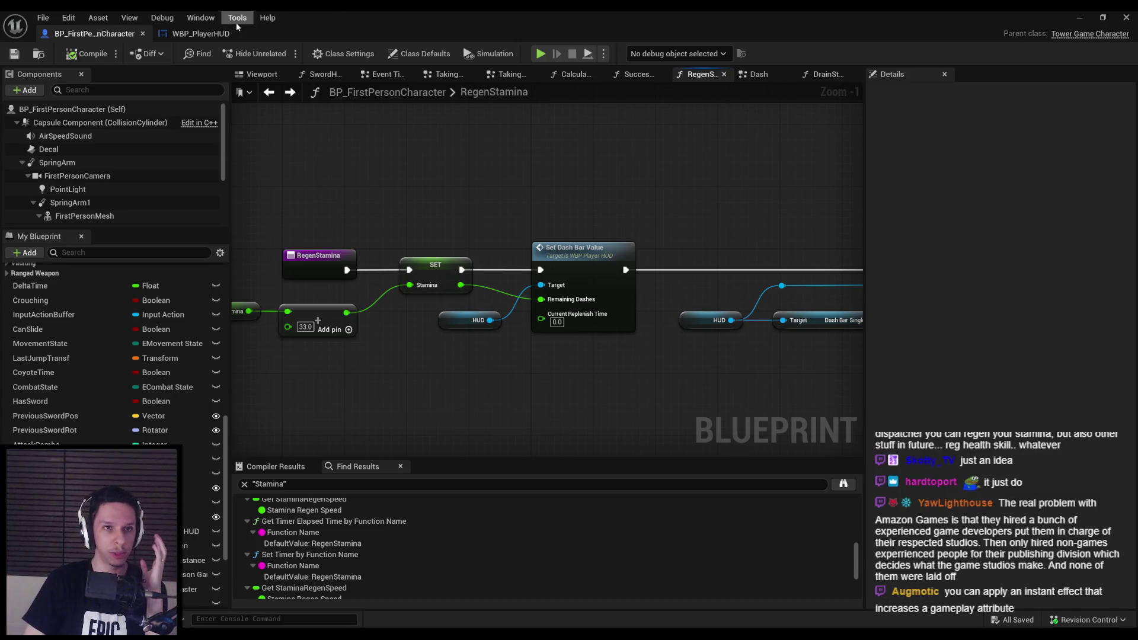
{"action": "left_click", "coordinate": [200, 33]}
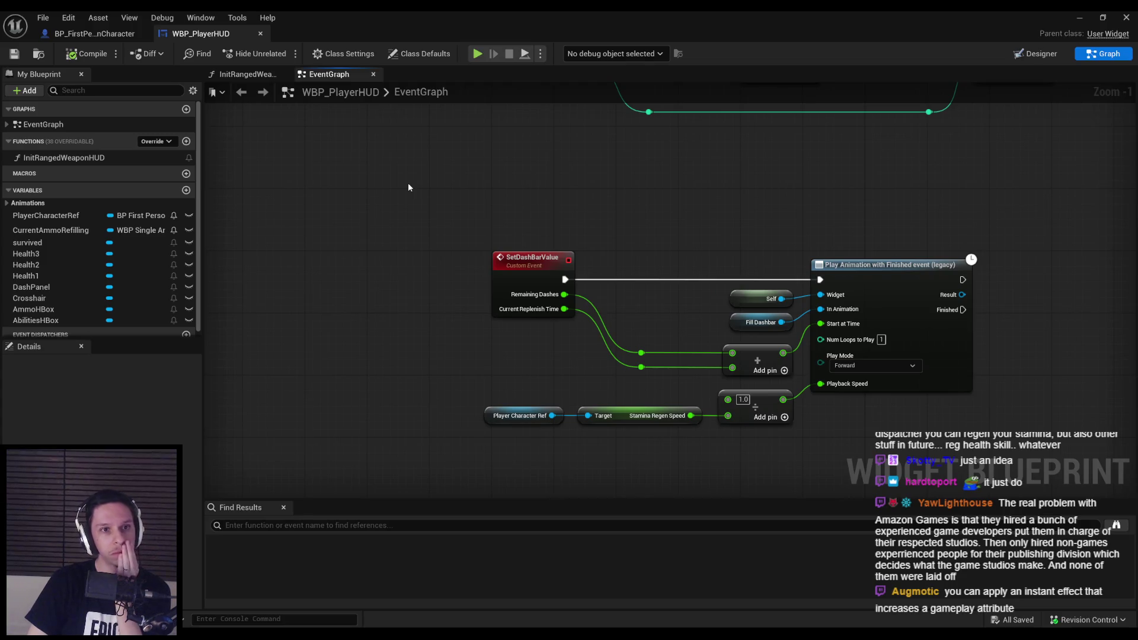
{"action": "left_click", "coordinate": [1037, 54]}
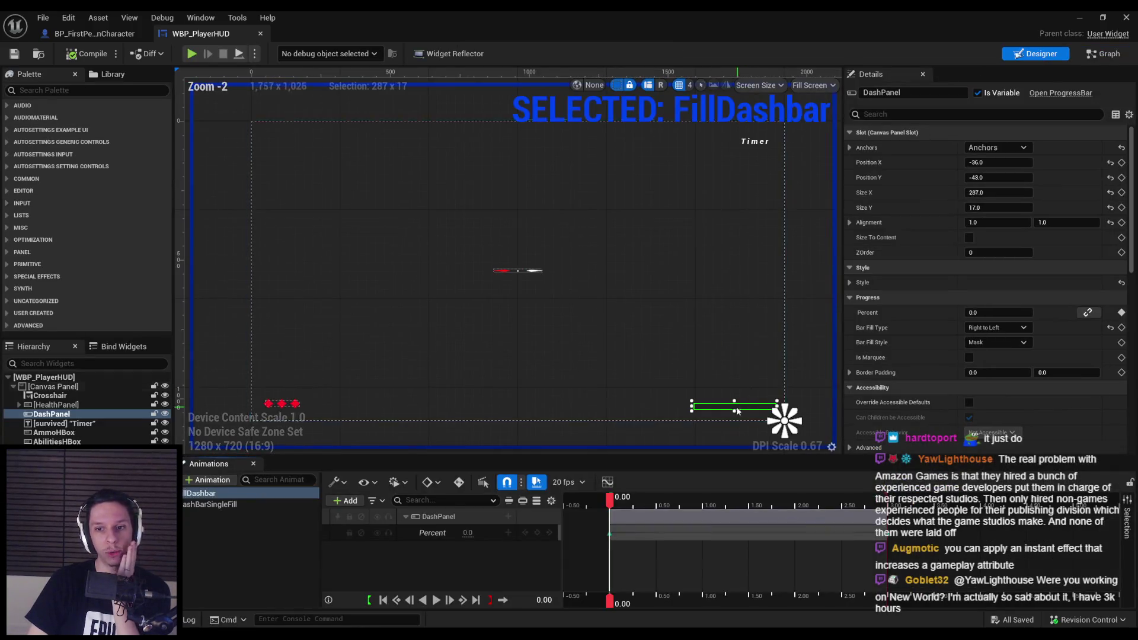
{"action": "left_click_drag", "start_coordinate": [737, 411], "coordinate": [603, 320]}
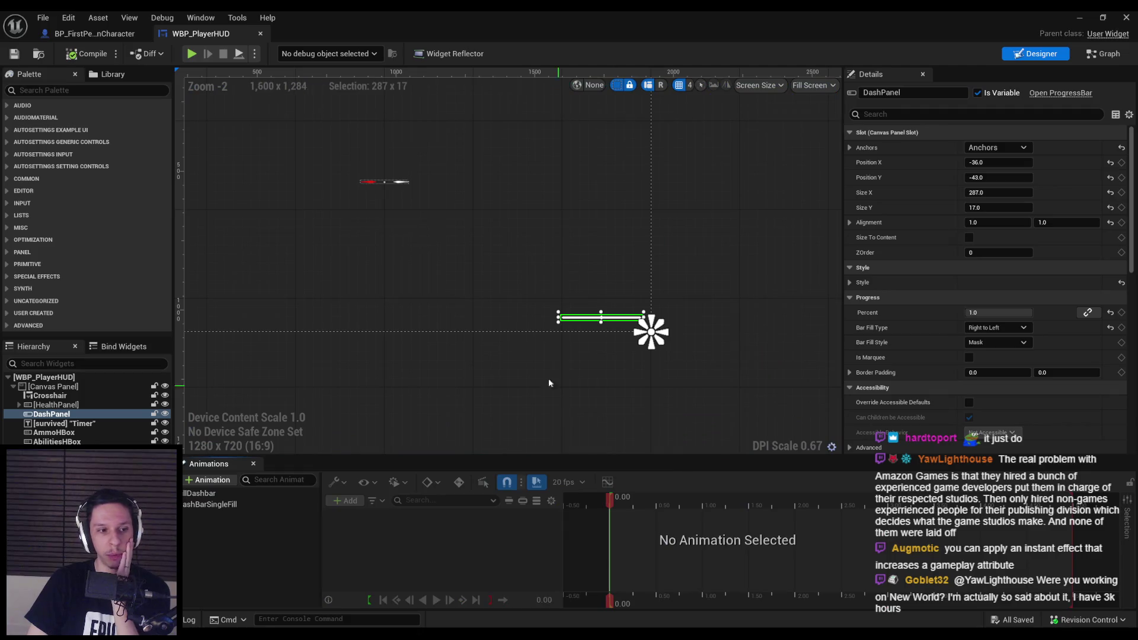
{"action": "scroll", "coordinate": [543, 379], "scroll_direction": "up", "scroll_amount": 10}
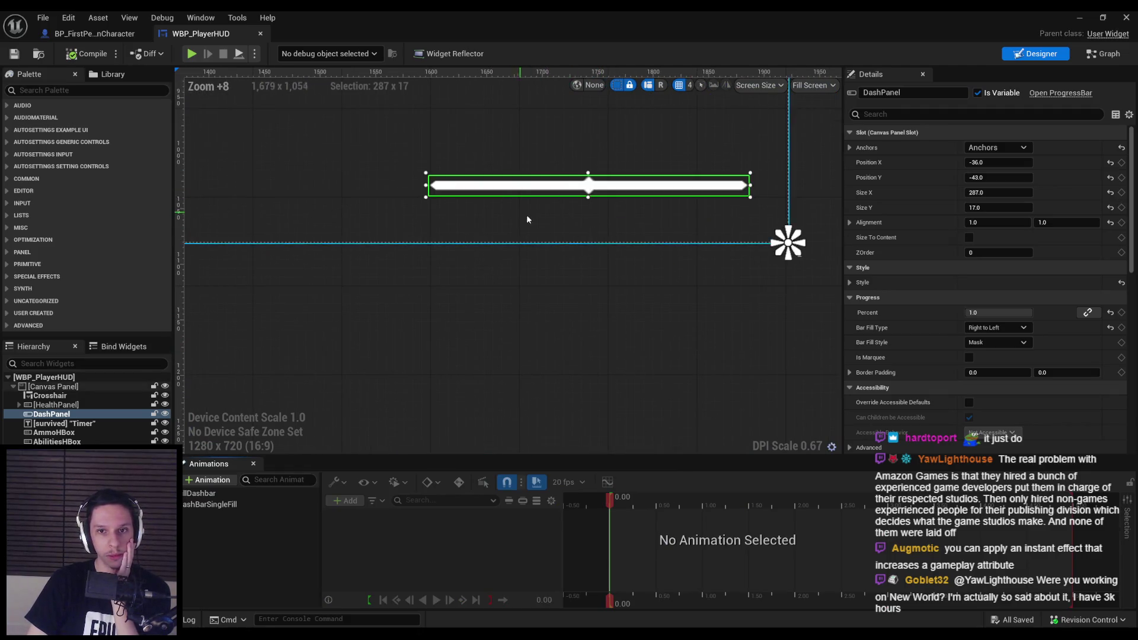
{"action": "scroll", "coordinate": [470, 326], "scroll_direction": "down", "scroll_amount": 2}
{"action": "left_click", "coordinate": [470, 326]}
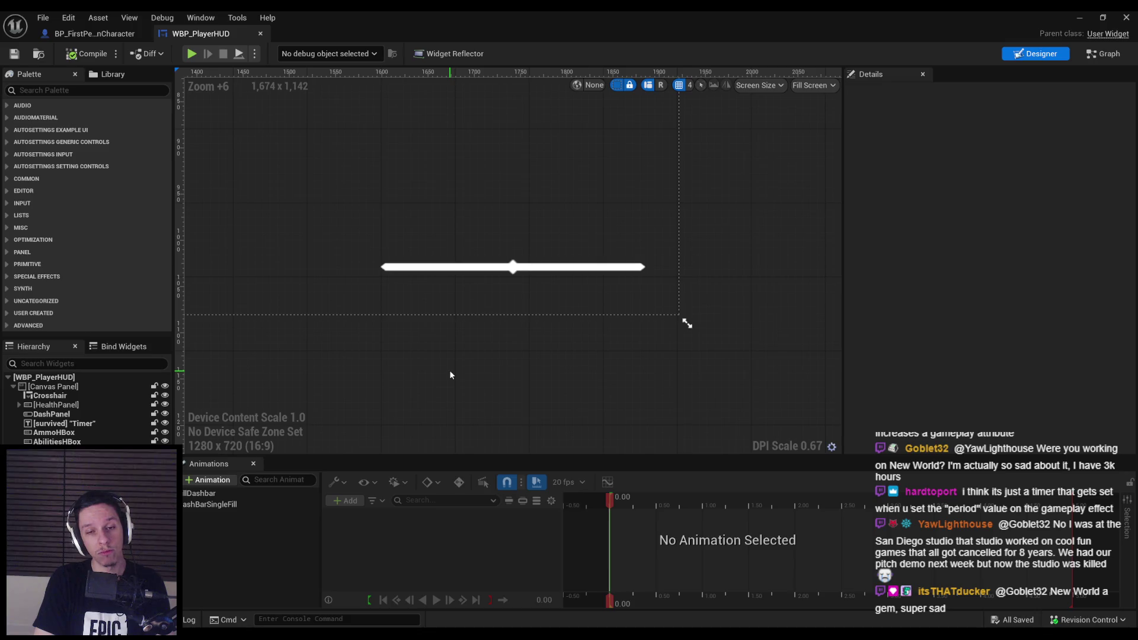
{"action": "key", "text": "ctrl+Tab"}
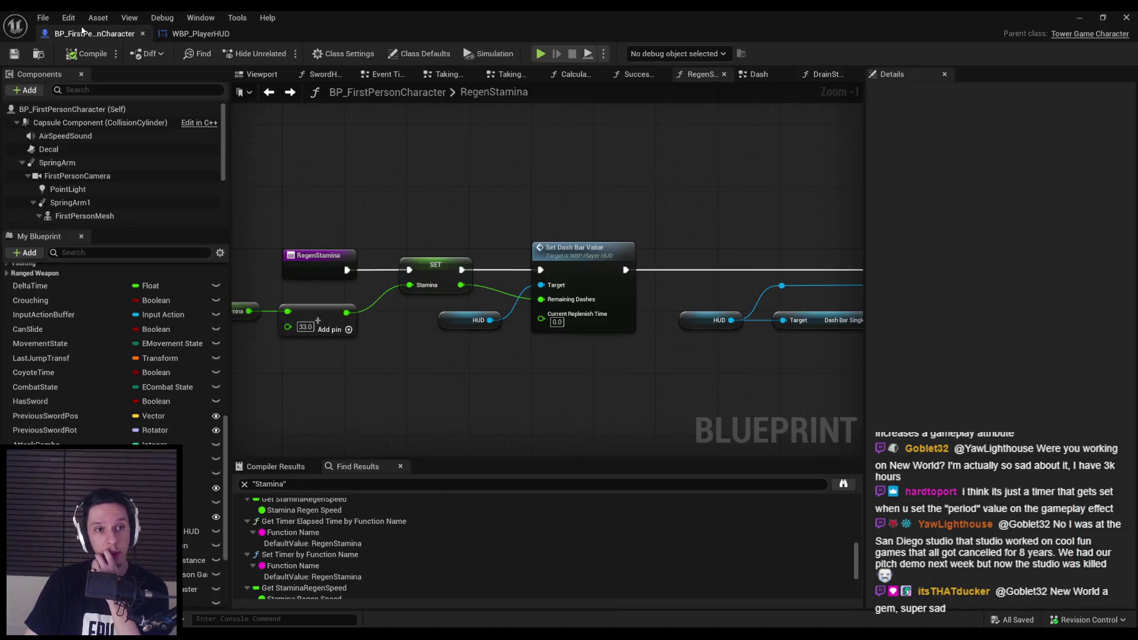
Delete the HUD, dash bar and Play Animation nodes from RegenStamina.
{"action": "scroll", "coordinate": [418, 329], "scroll_direction": "down", "scroll_amount": 1}
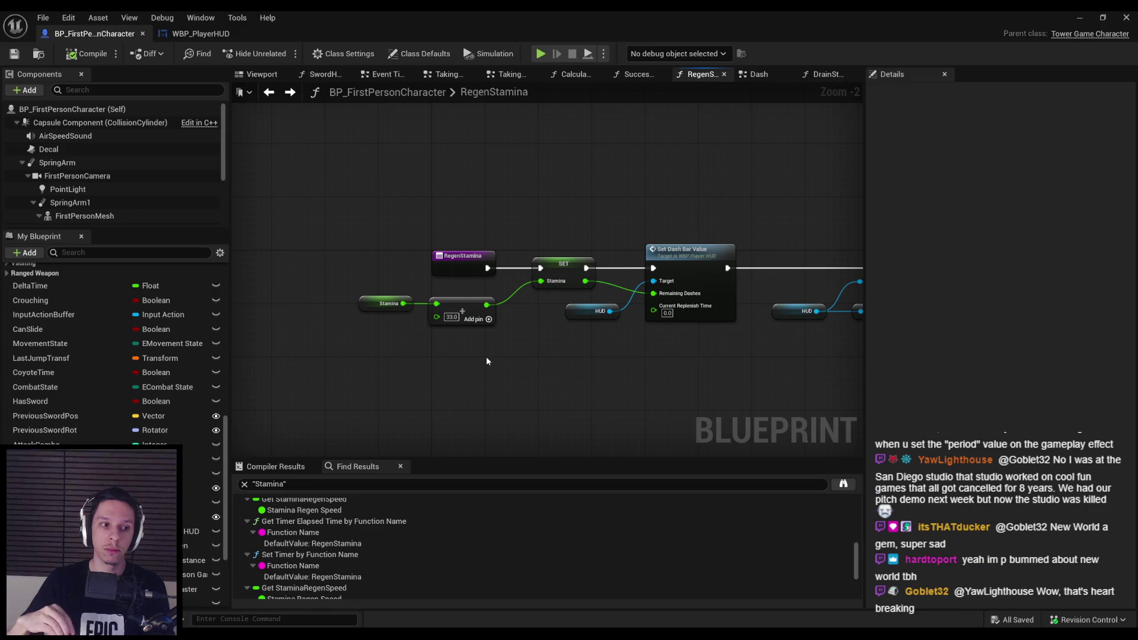
{"action": "left_click_drag", "start_coordinate": [486, 357], "coordinate": [493, 375]}
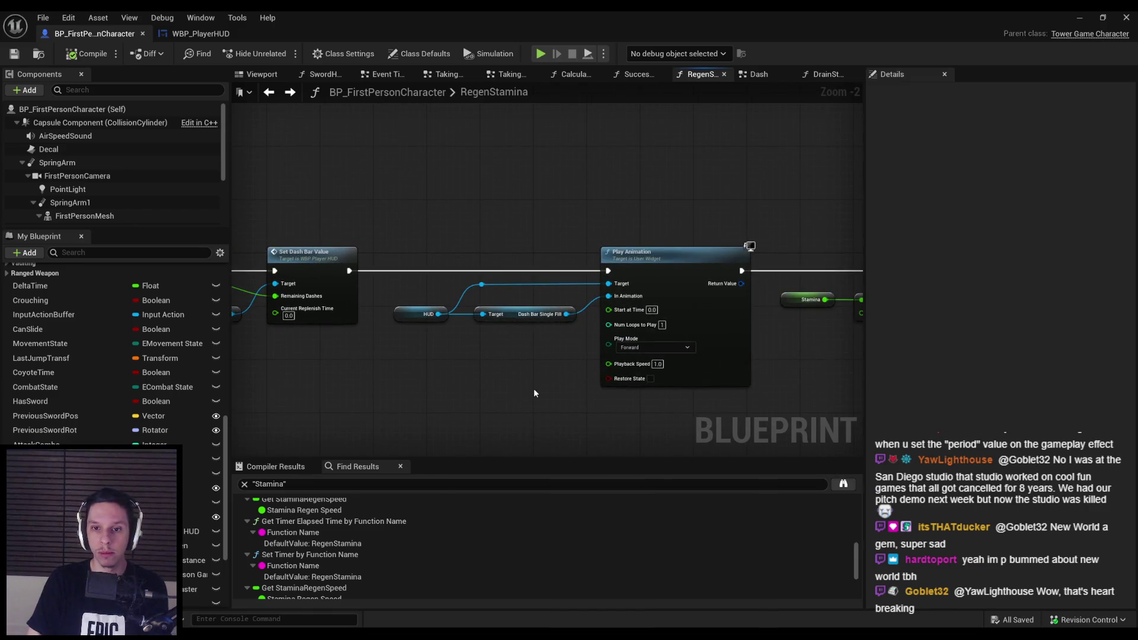
{"action": "scroll", "coordinate": [487, 368], "scroll_direction": "down", "scroll_amount": 1}
{"action": "mouse_move", "coordinate": [388, 228]}
{"action": "left_mouse_down"}
{"action": "mouse_move", "coordinate": [640, 386]}
{"action": "mouse_move", "coordinate": [521, 338]}
{"action": "left_mouse_up"}
{"action": "key", "text": "Delete"}
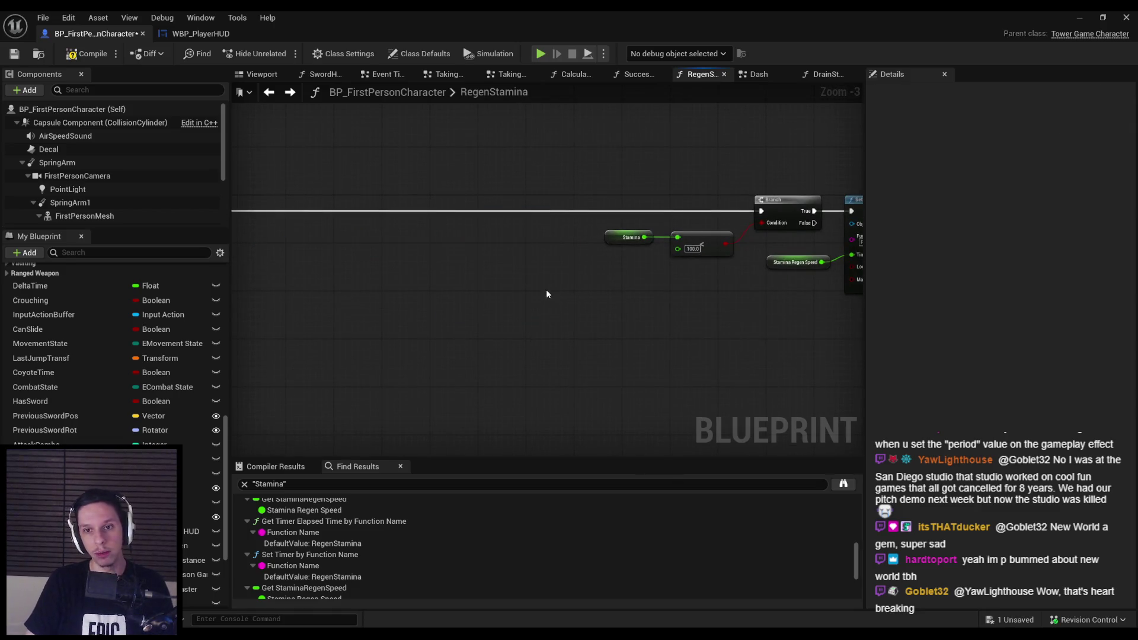
Move the Stamina check, Branch and timer group next to Set Dash Bar Value and compile.
{"action": "scroll", "coordinate": [474, 214], "scroll_direction": "down", "scroll_amount": 1}
{"action": "left_click_drag", "start_coordinate": [457, 200], "coordinate": [765, 291]}
{"action": "scroll", "coordinate": [592, 248], "scroll_direction": "up", "scroll_amount": 1}
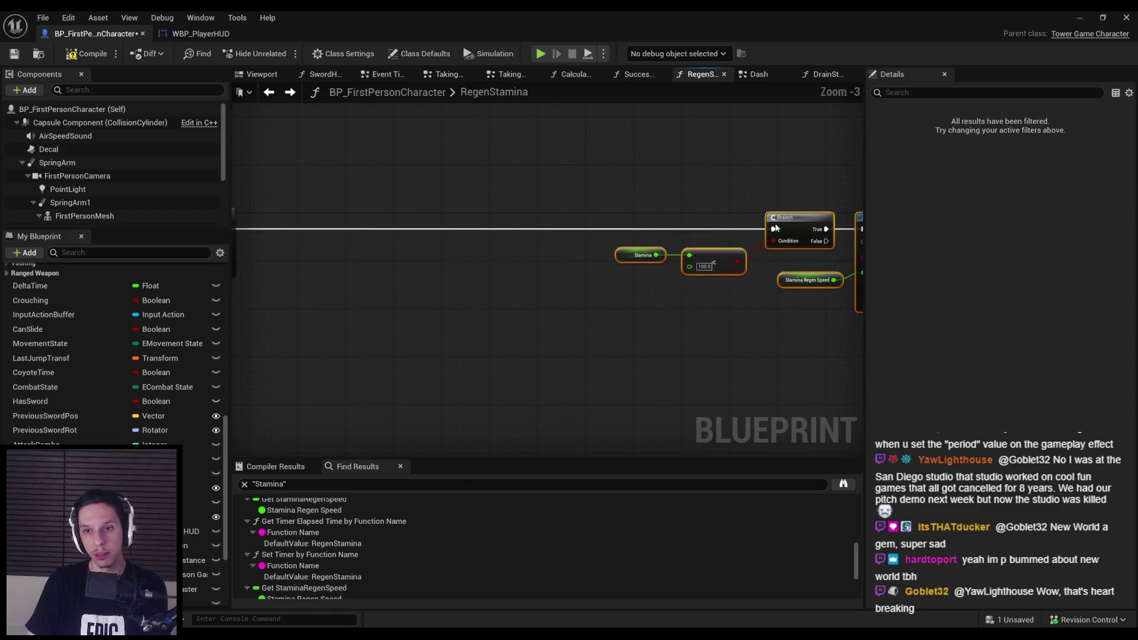
{"action": "left_click_drag", "start_coordinate": [421, 236], "coordinate": [696, 229]}
{"action": "left_click", "coordinate": [251, 144]}
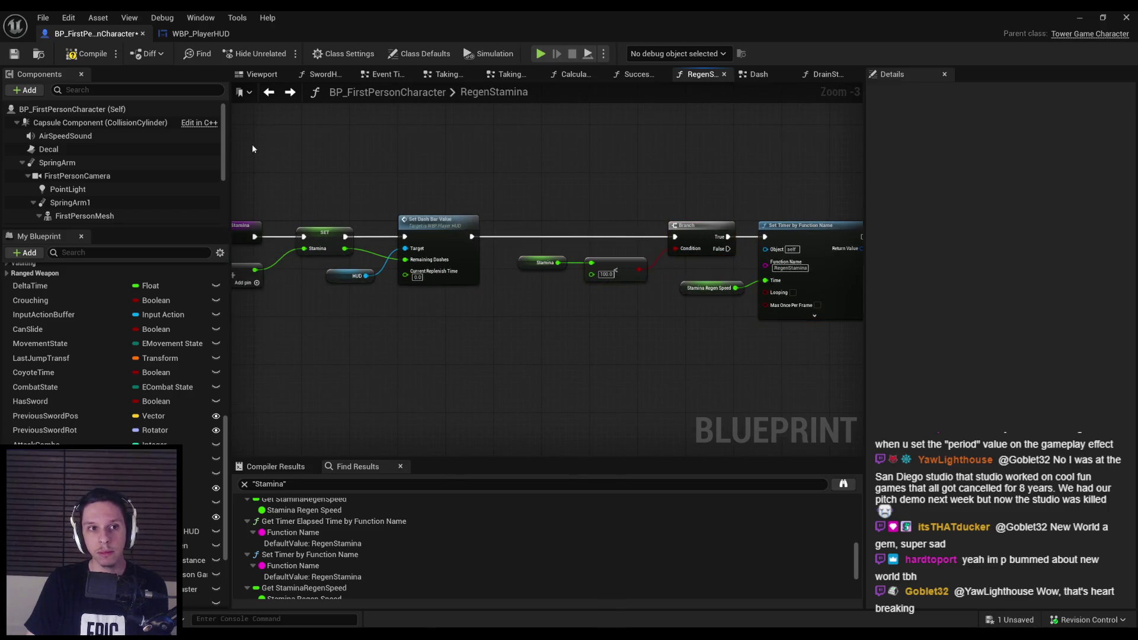
{"action": "left_click", "coordinate": [85, 54]}
Delete the comparison, Branch and Set Timer nodes, then compile and save the character blueprint.
{"action": "scroll", "coordinate": [782, 341], "scroll_direction": "up", "scroll_amount": 1}
{"action": "mouse_move", "coordinate": [791, 344]}
{"action": "left_mouse_down"}
{"action": "mouse_move", "coordinate": [596, 210]}
{"action": "mouse_move", "coordinate": [508, 181]}
{"action": "left_mouse_up"}
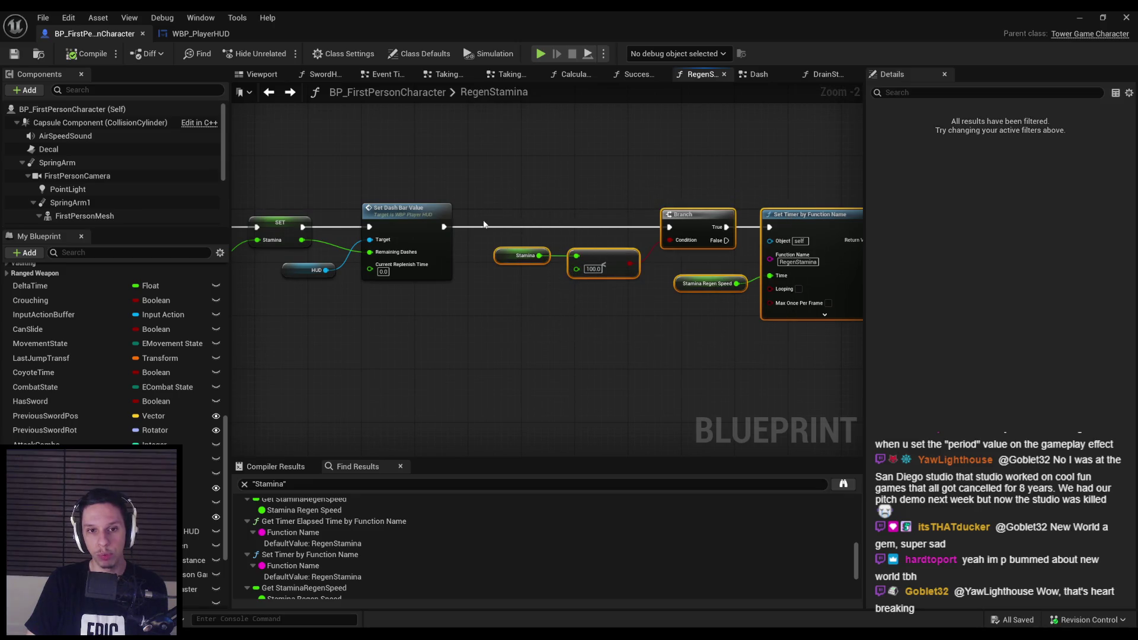
{"action": "scroll", "coordinate": [474, 277], "scroll_direction": "down", "scroll_amount": 1}
{"action": "left_click_drag", "start_coordinate": [474, 277], "coordinate": [639, 269]}
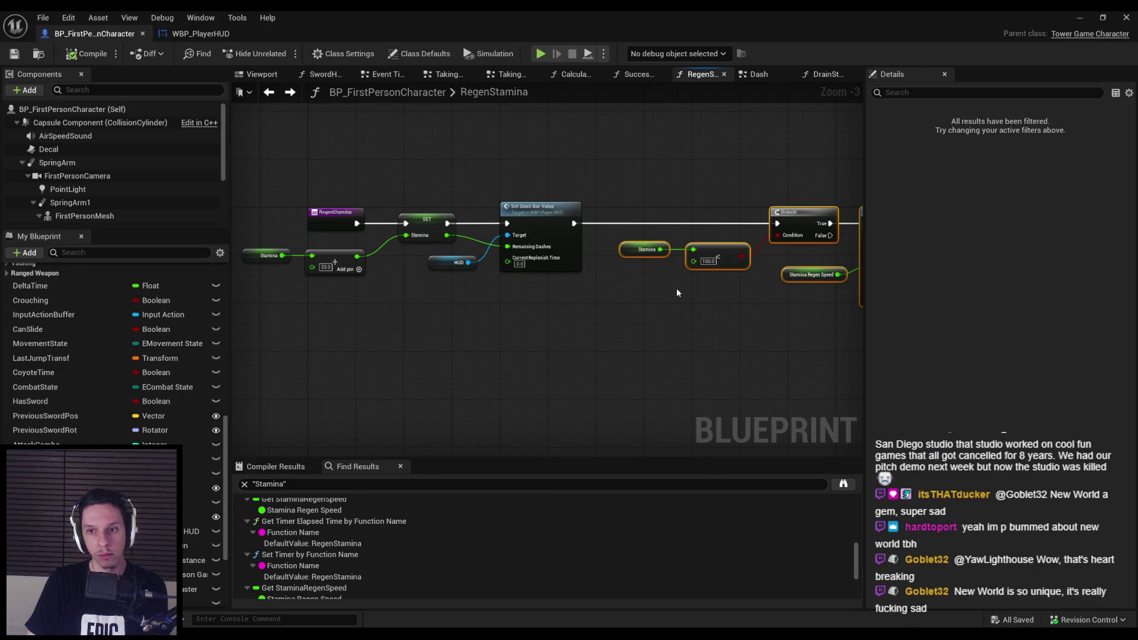
{"action": "left_click", "coordinate": [788, 277]}
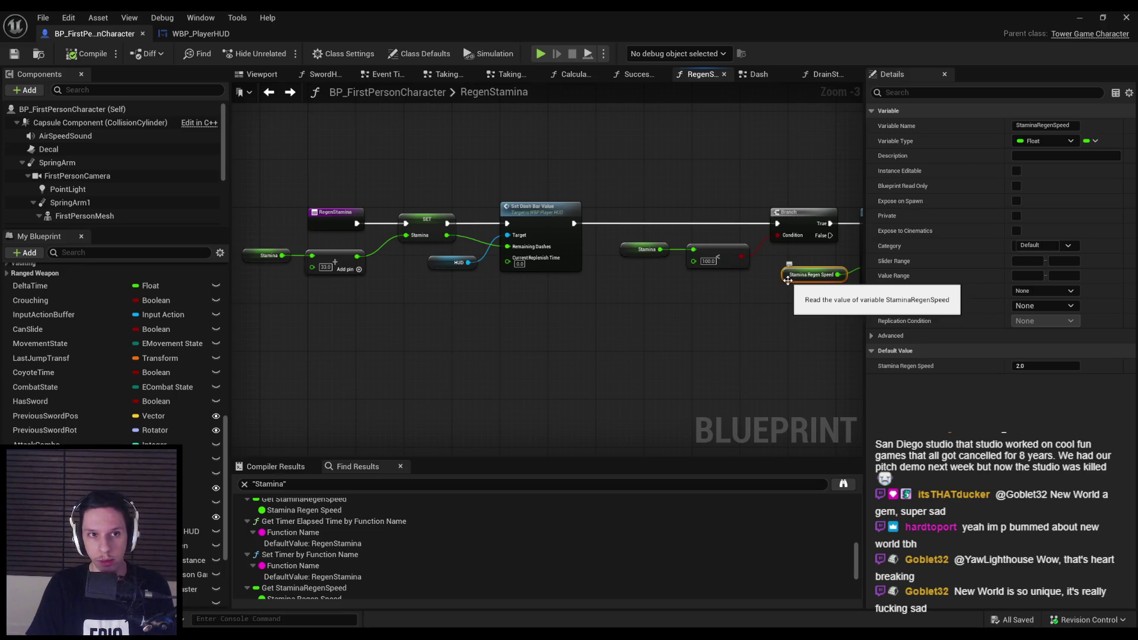
{"action": "left_click_drag", "start_coordinate": [585, 201], "coordinate": [769, 320]}
{"action": "key", "text": "Delete"}
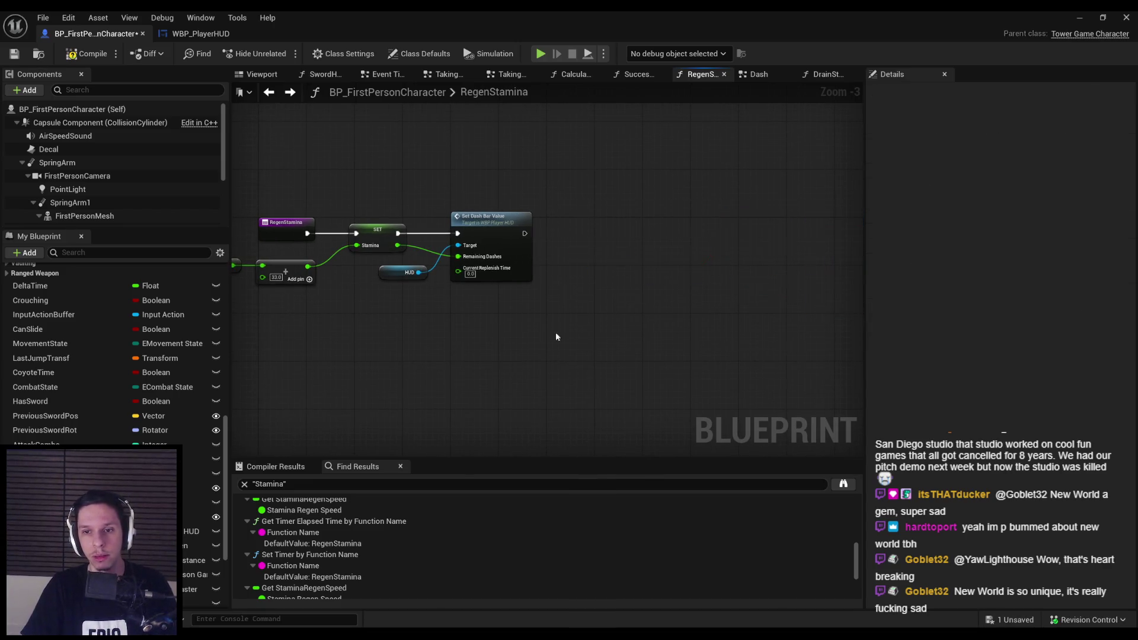
{"action": "left_click", "coordinate": [26, 53]}
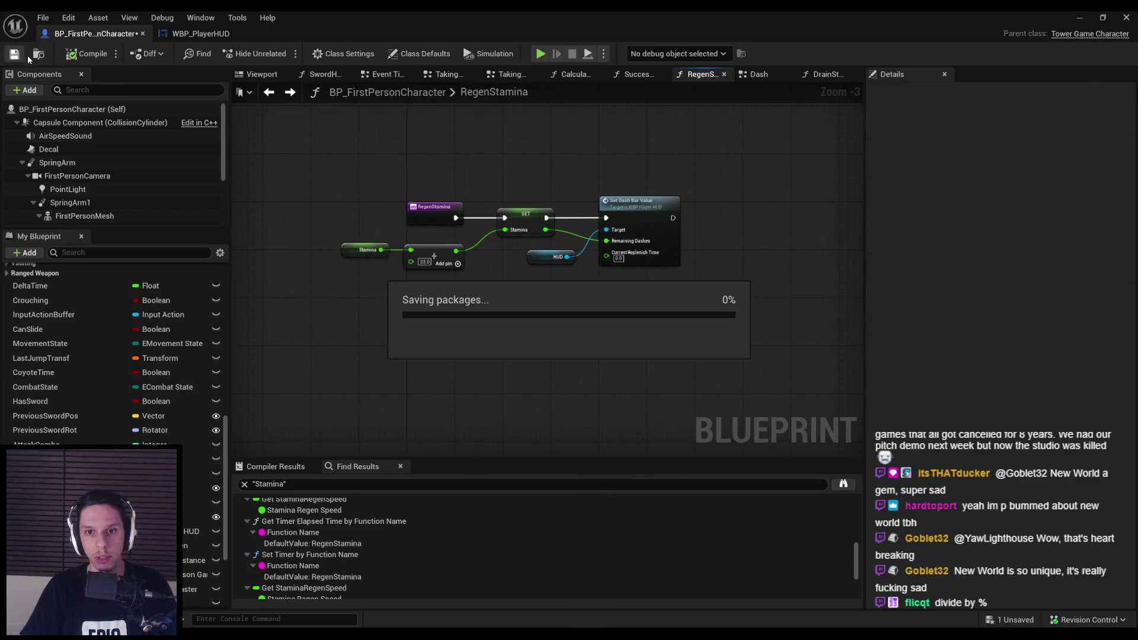
{"action": "scroll", "coordinate": [334, 214], "scroll_direction": "up", "scroll_amount": 2}
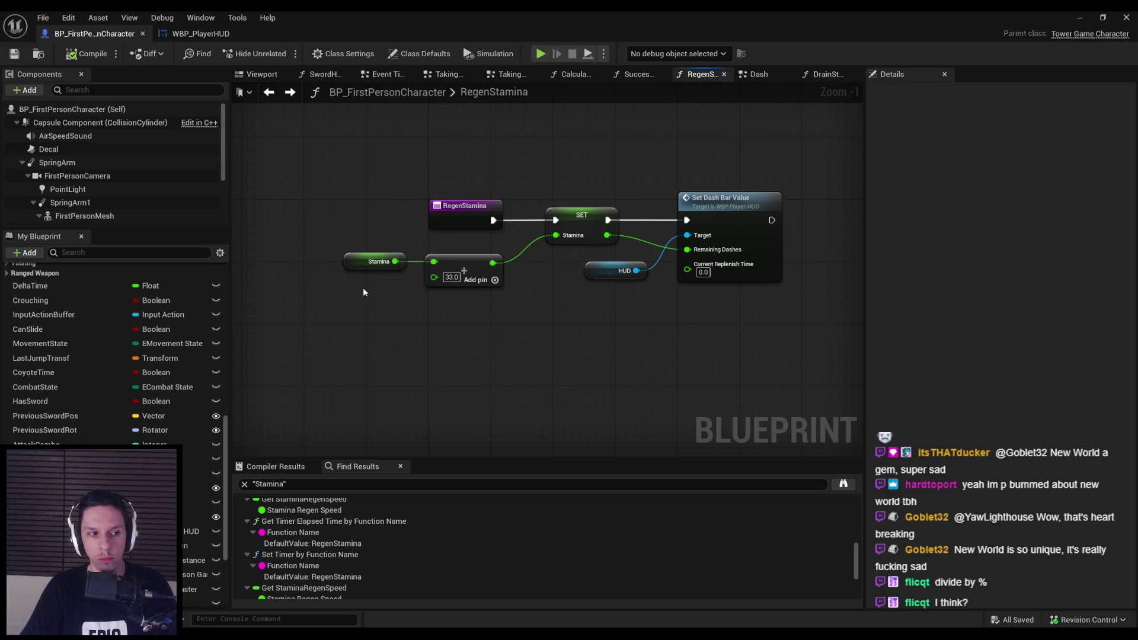
{"action": "key", "text": "super"}
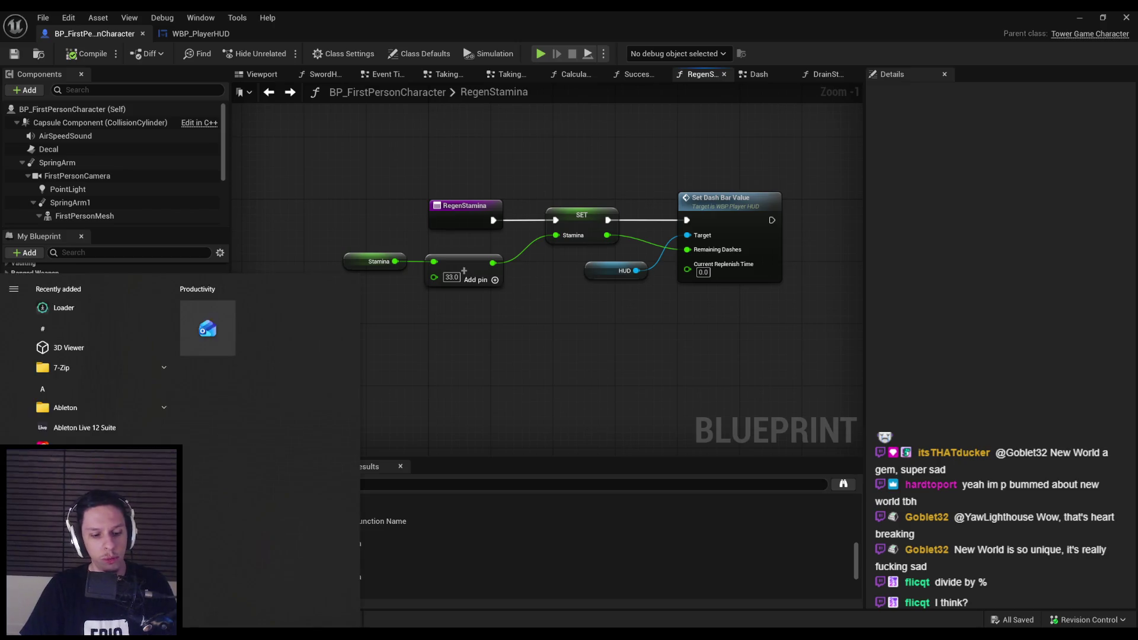
Launch Calculator and compute 0.2 ÷ 2 = 0.1.
{"action": "type", "text": "calc"}
{"action": "key", "text": "Return"}
{"action": "type", "text": "0.2"}
{"action": "key", "text": "slash"}
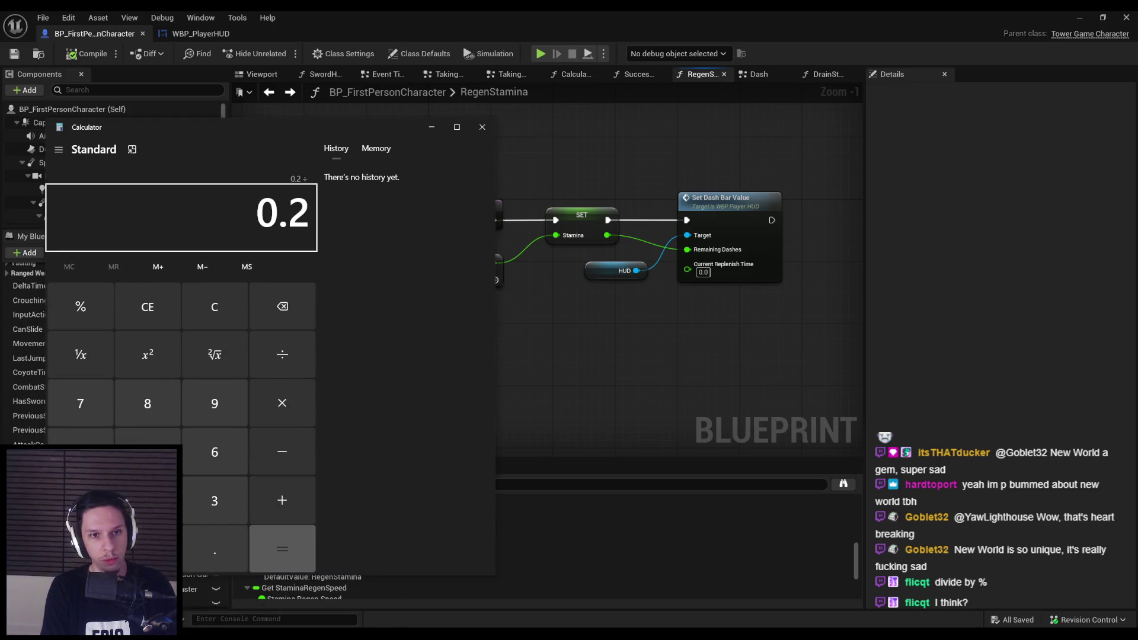
{"action": "type", "text": "2"}
{"action": "key", "text": "Return"}
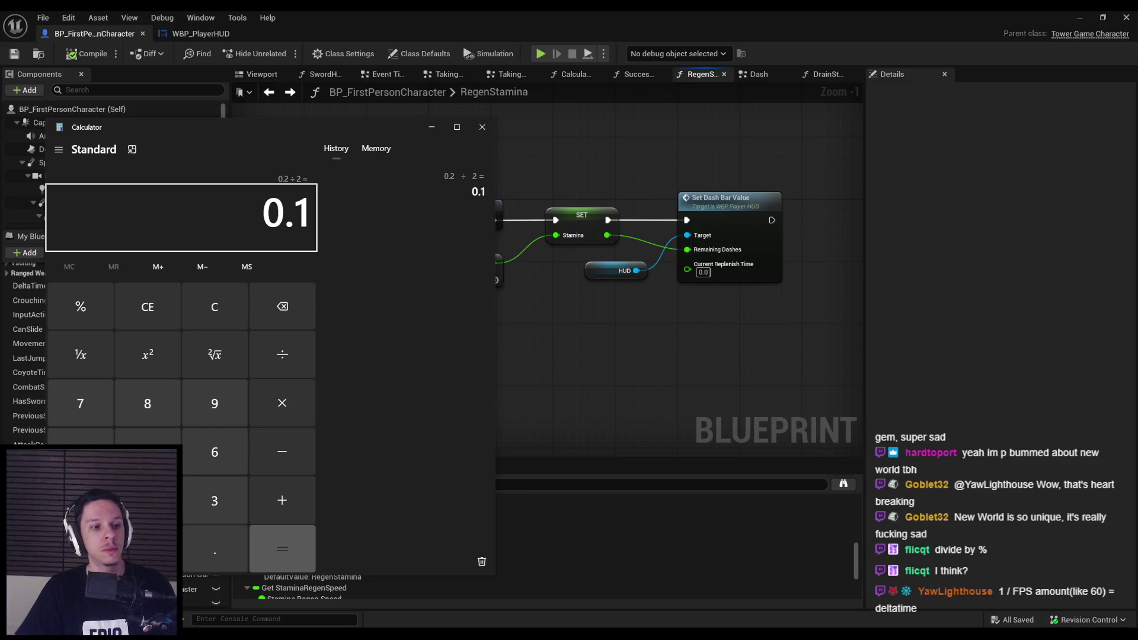
Clear the display and drag Calculator off screen to uncover the Blueprint graph.
{"action": "key", "text": "Escape"}
{"action": "left_click_drag", "start_coordinate": [315, 131], "coordinate": [419, 124]}
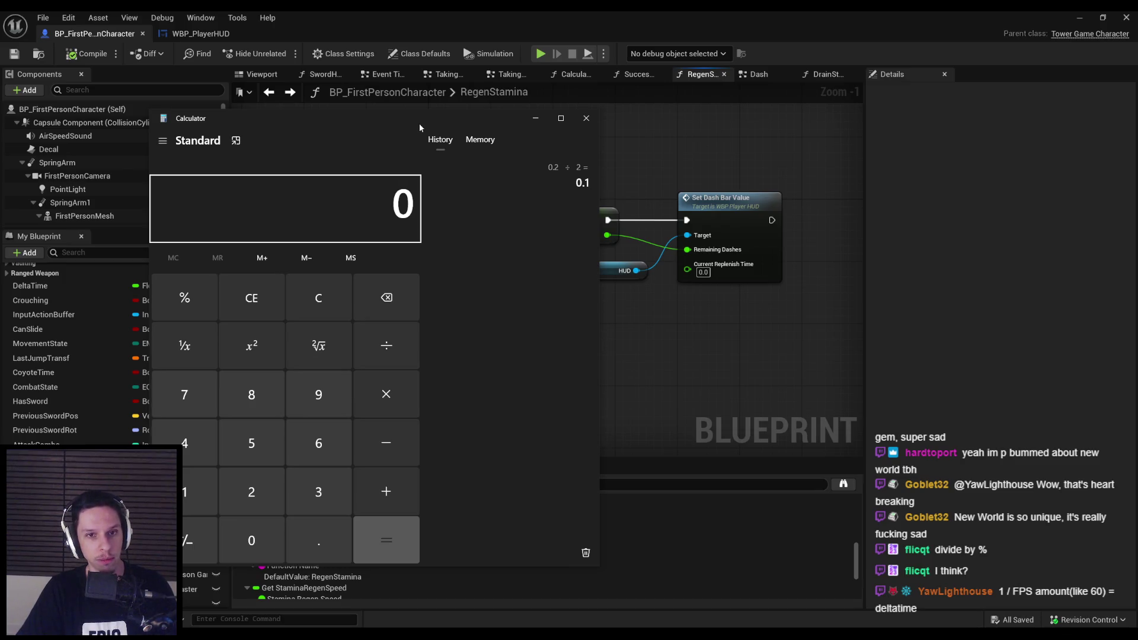
{"action": "mouse_move", "coordinate": [418, 123]}
{"action": "left_mouse_down"}
{"action": "mouse_move", "coordinate": [746, 119]}
{"action": "mouse_move", "coordinate": [822, 140]}
{"action": "mouse_move", "coordinate": [1137, 140]}
{"action": "left_mouse_up"}
{"action": "scroll", "coordinate": [117, 324], "scroll_direction": "up", "scroll_amount": 15}
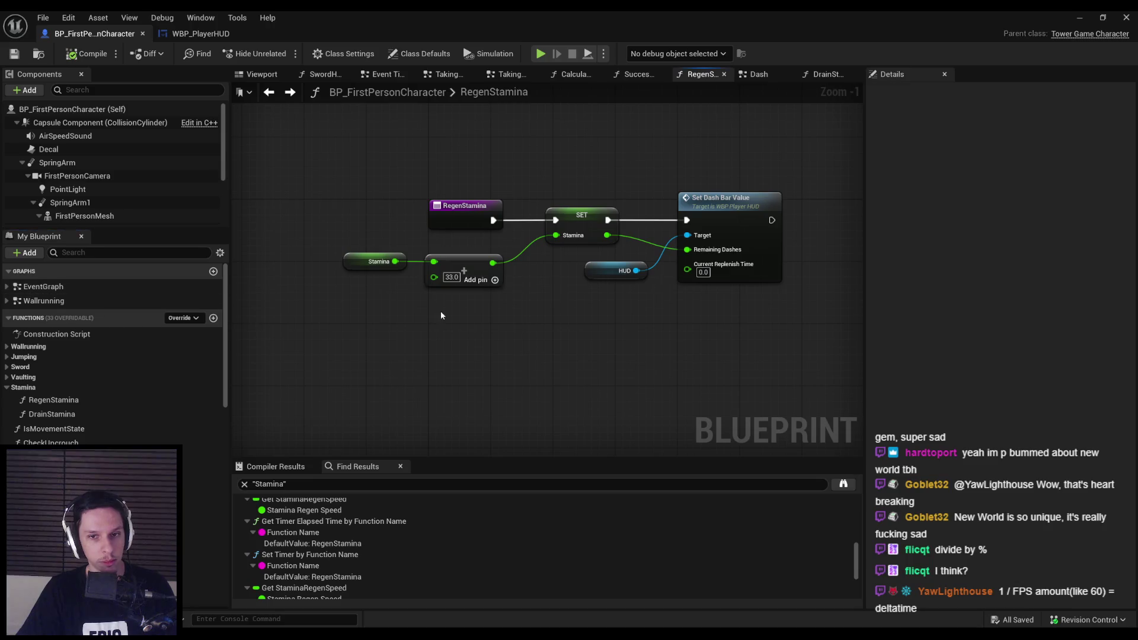
Add a Get World Delta Seconds node to the RegenStamina graph and position it.
{"action": "right_click", "coordinate": [413, 342]}
{"action": "type", "text": "world delta"}
{"action": "key", "text": "Return"}
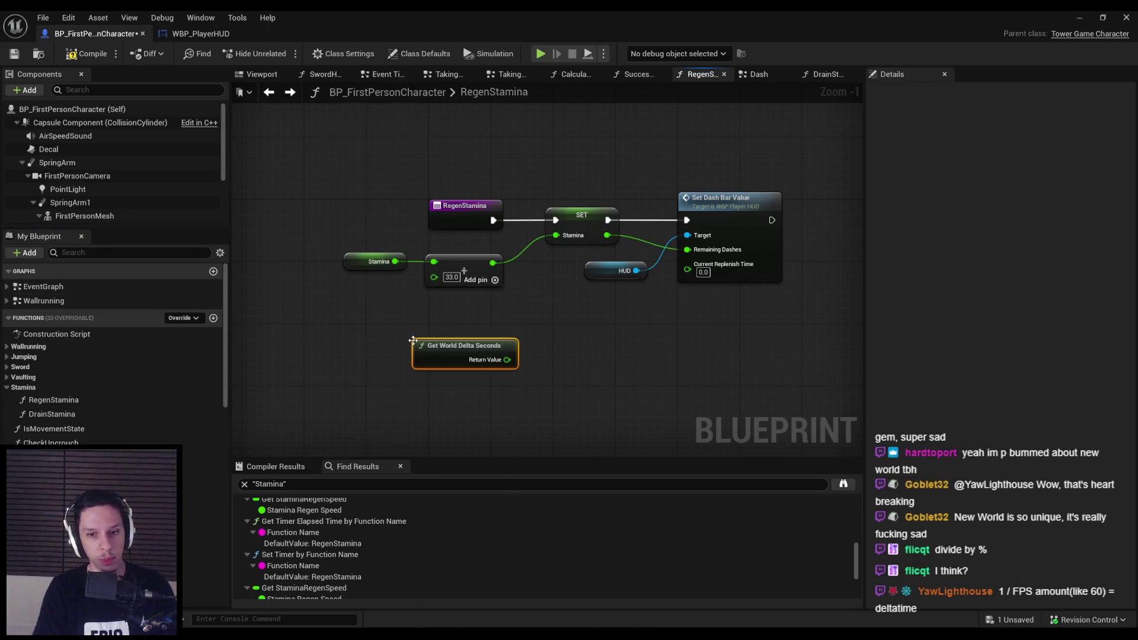
{"action": "left_click_drag", "start_coordinate": [413, 349], "coordinate": [310, 322]}
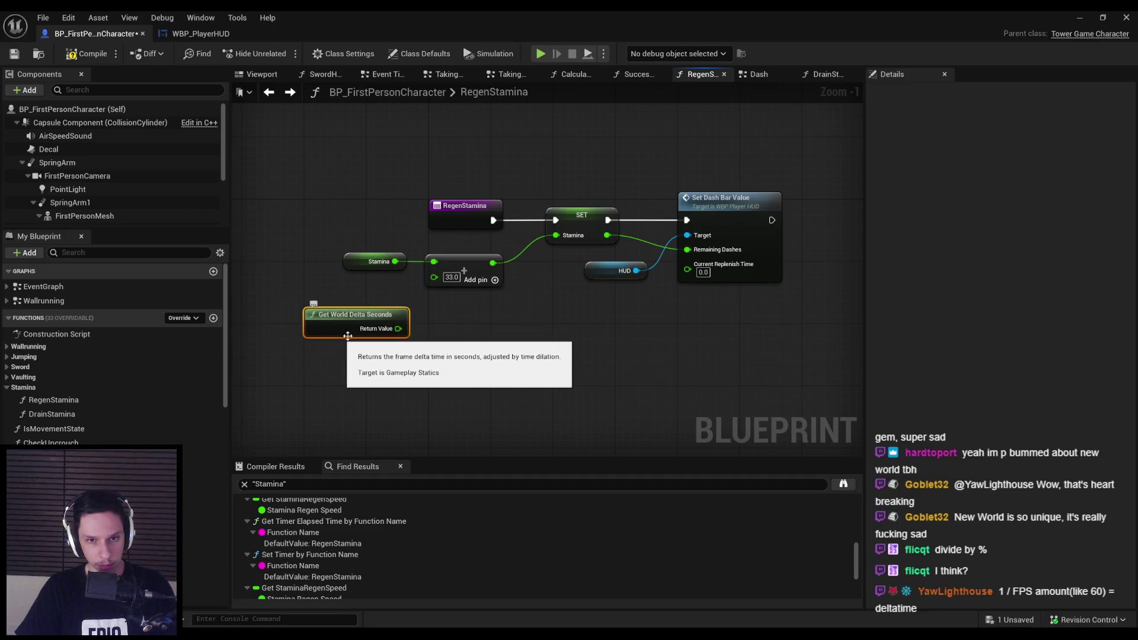
{"action": "left_click_drag", "start_coordinate": [396, 327], "coordinate": [453, 329]}
{"action": "left_click_drag", "start_coordinate": [373, 380], "coordinate": [436, 352]}
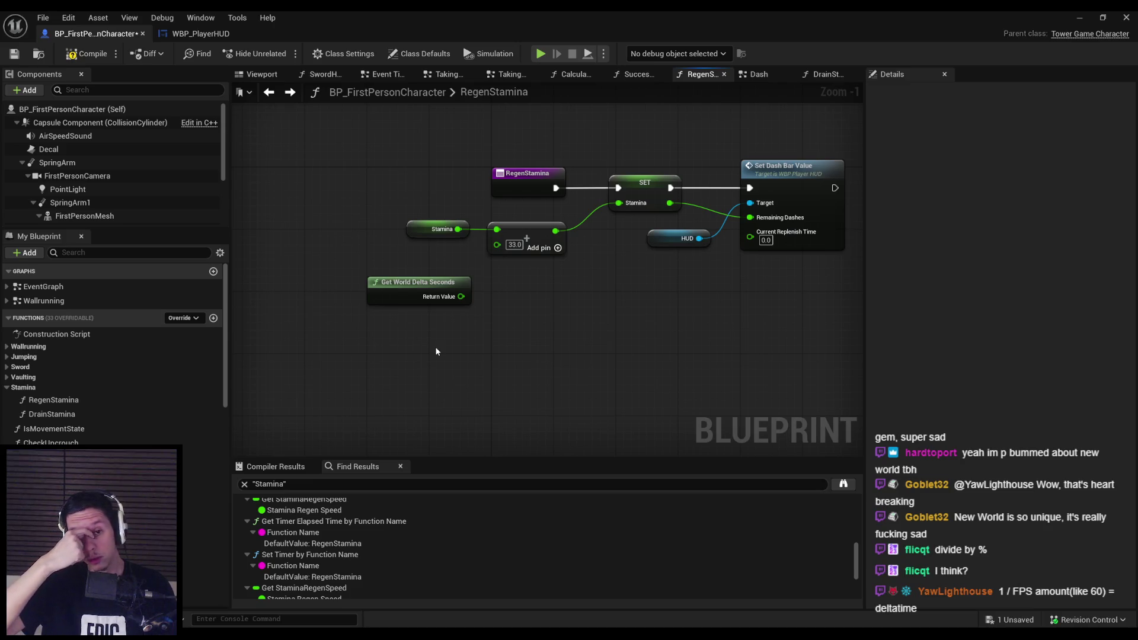
{"action": "mouse_move", "coordinate": [439, 294]}
{"action": "left_mouse_down"}
{"action": "mouse_move", "coordinate": [442, 356]}
{"action": "mouse_move", "coordinate": [503, 332]}
{"action": "mouse_move", "coordinate": [507, 360]}
{"action": "left_mouse_up"}
Add a '/' division node with delta seconds wired into its B input and tidy both nodes.
{"action": "type", "text": "/"}
{"action": "key", "text": "Return"}
{"action": "left_click_drag", "start_coordinate": [376, 356], "coordinate": [383, 388]}
{"action": "left_click_drag", "start_coordinate": [544, 411], "coordinate": [468, 335]}
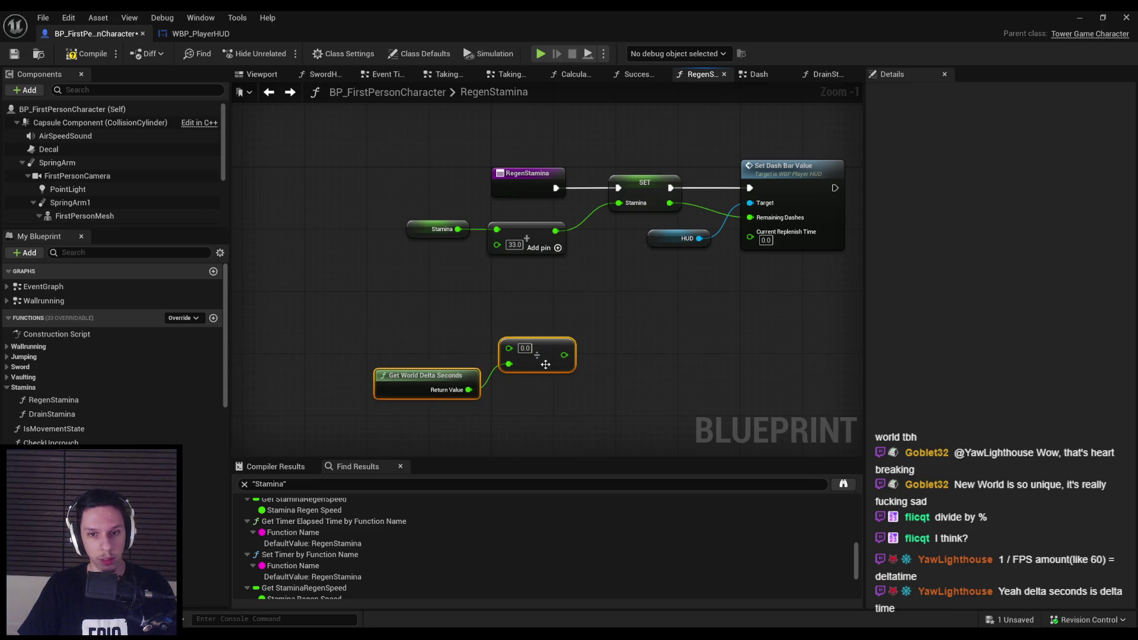
{"action": "left_click_drag", "start_coordinate": [548, 361], "coordinate": [539, 322]}
{"action": "left_click", "coordinate": [516, 344]}
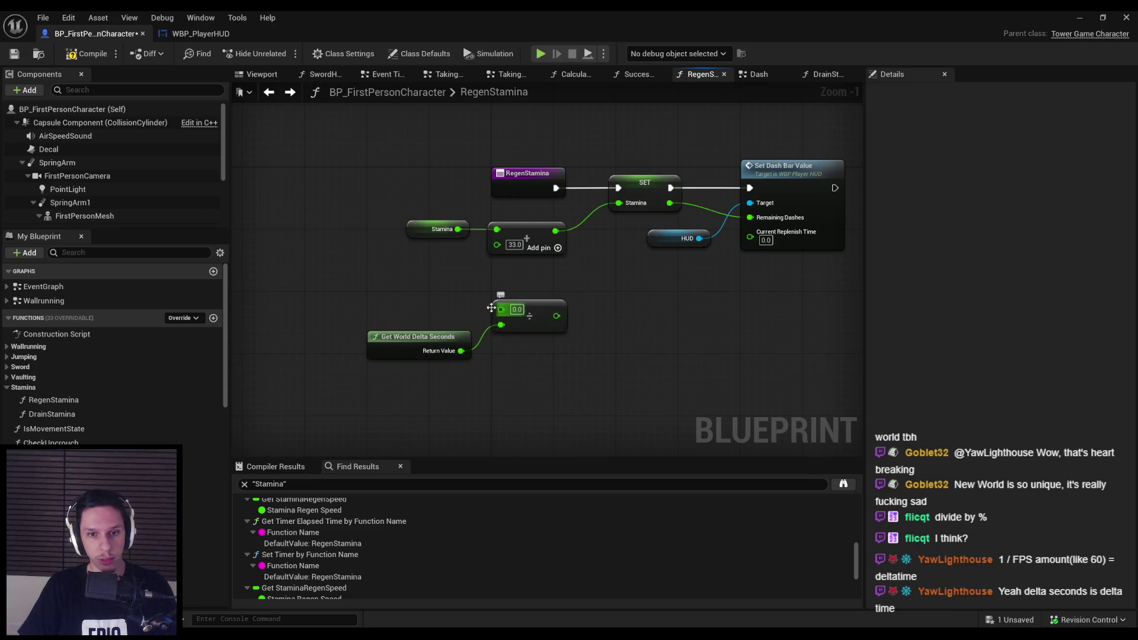
{"action": "key", "text": "alt+Tab"}
Compute 2 ÷ 0.2 = 10 in Calculator, clear it, and return to Unreal.
{"action": "type", "text": "2/0.2"}
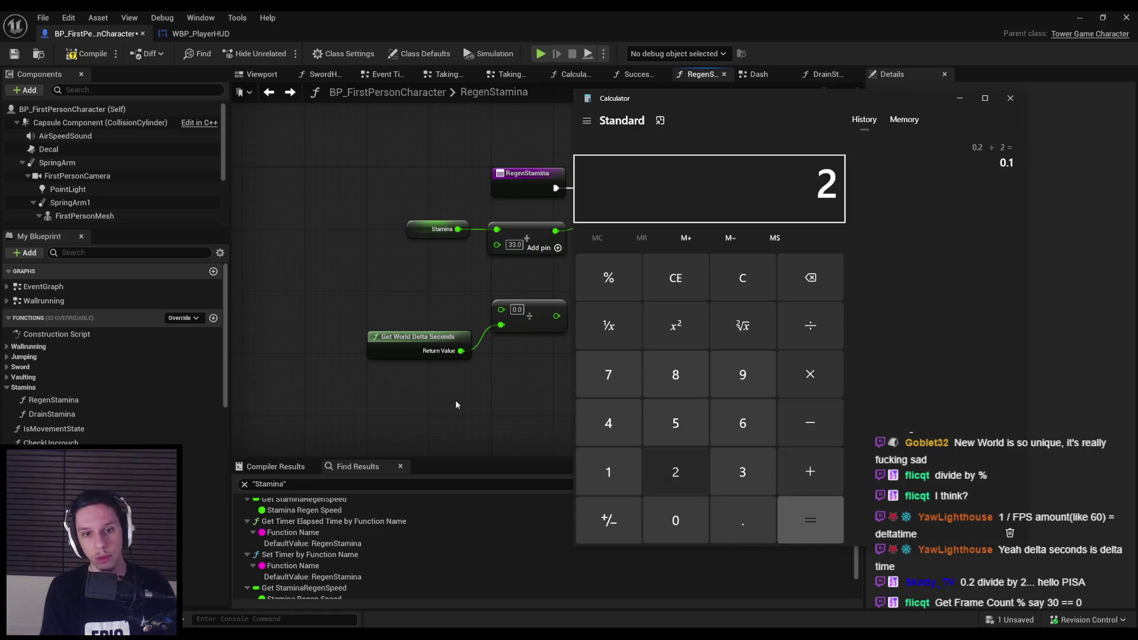
{"action": "key", "text": "Return"}
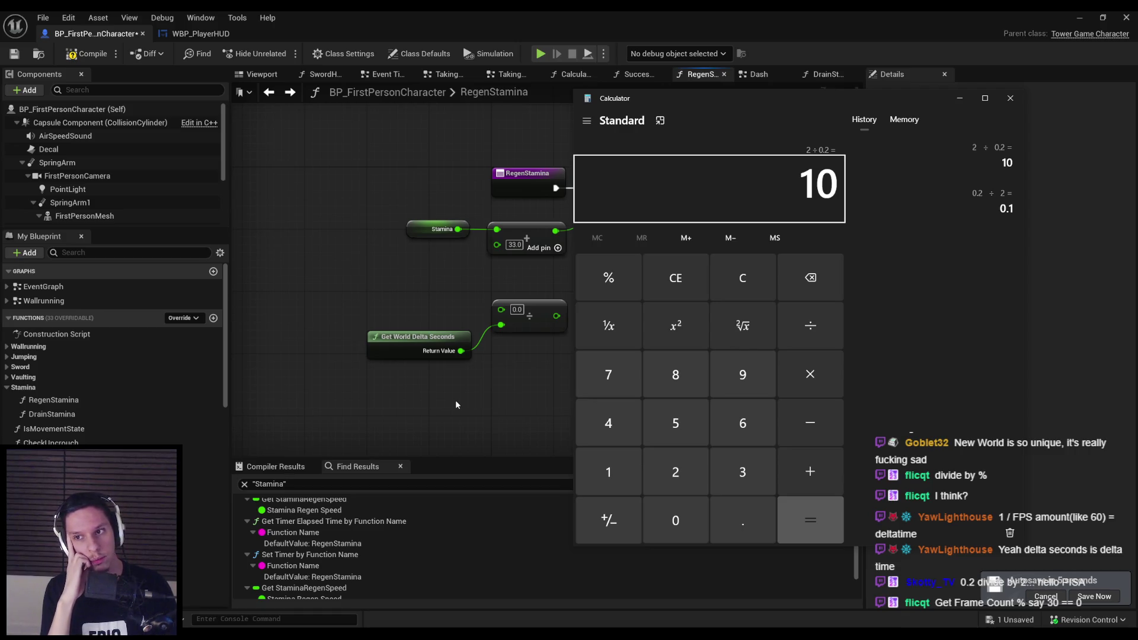
{"action": "key", "text": "Escape"}
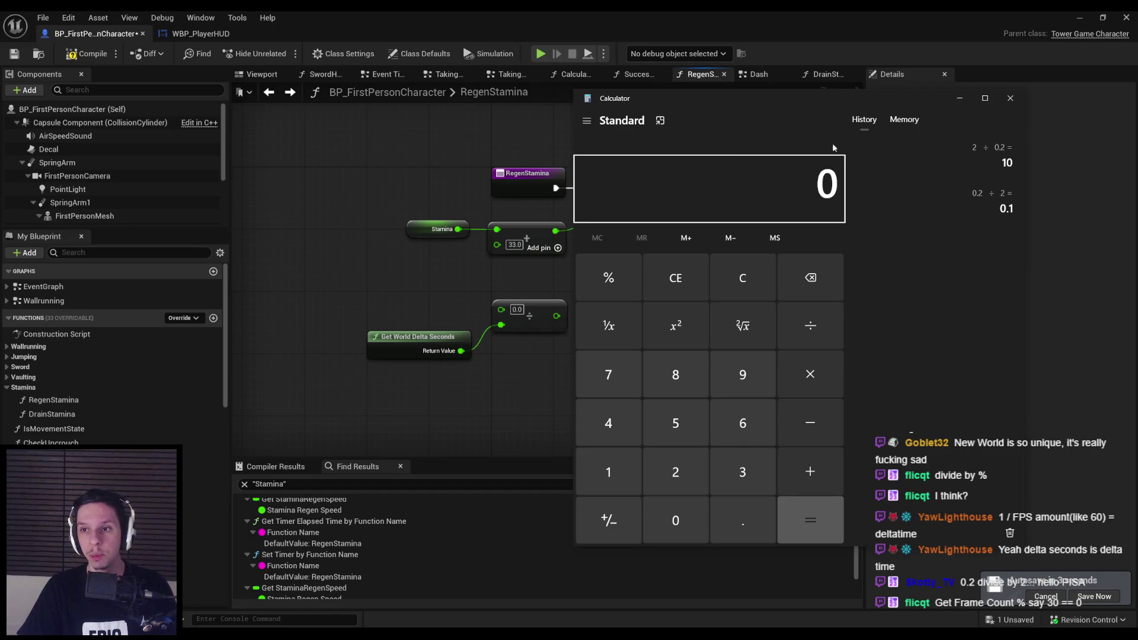
{"action": "left_click", "coordinate": [456, 401]}
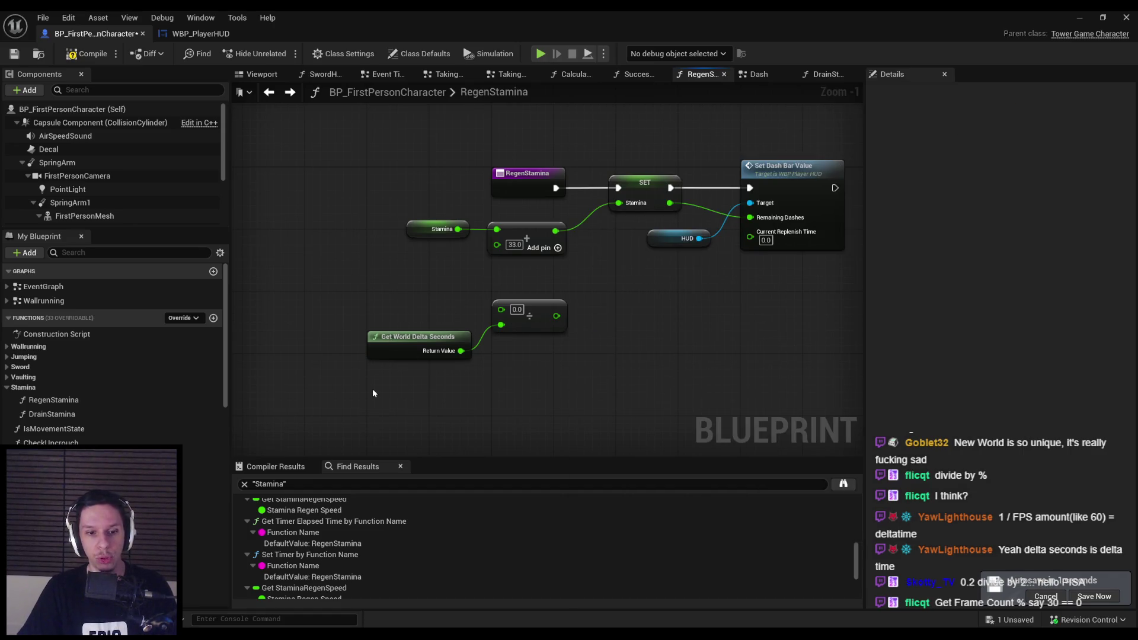
Save BP_FirstPersonCharacter with the new delta-seconds division in RegenStamina.
{"action": "scroll", "coordinate": [353, 504], "scroll_direction": "up", "scroll_amount": 3}
{"action": "scroll", "coordinate": [351, 506], "scroll_direction": "up", "scroll_amount": 1}
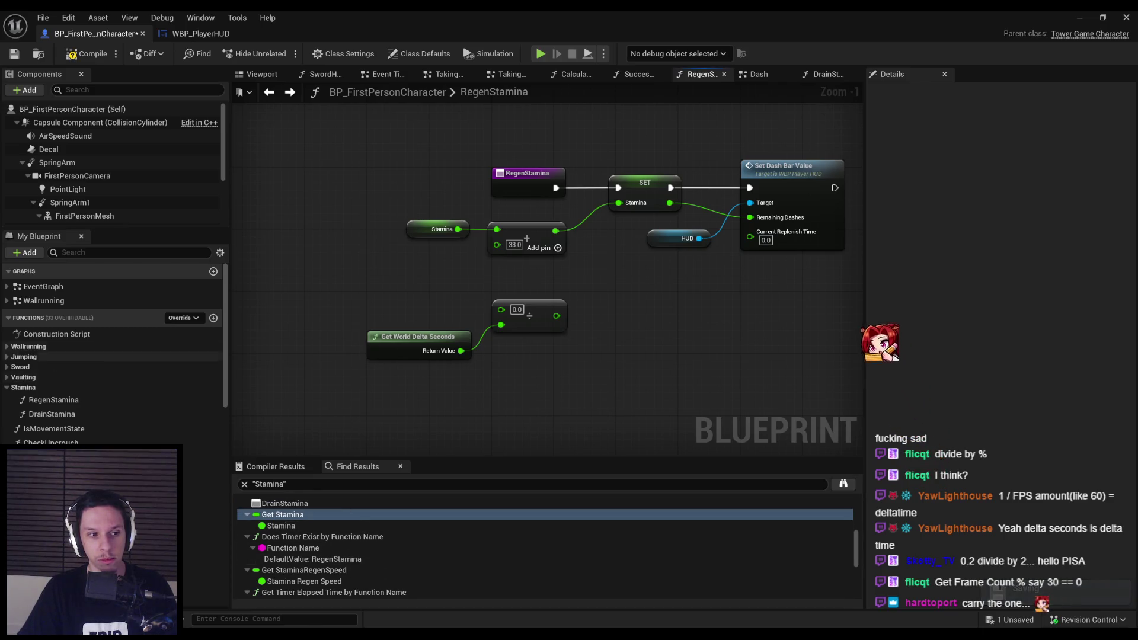
{"action": "mouse_move", "coordinate": [415, 383]}
{"action": "left_mouse_down"}
{"action": "mouse_move", "coordinate": [389, 386]}
{"action": "mouse_move", "coordinate": [480, 376]}
{"action": "left_mouse_up"}
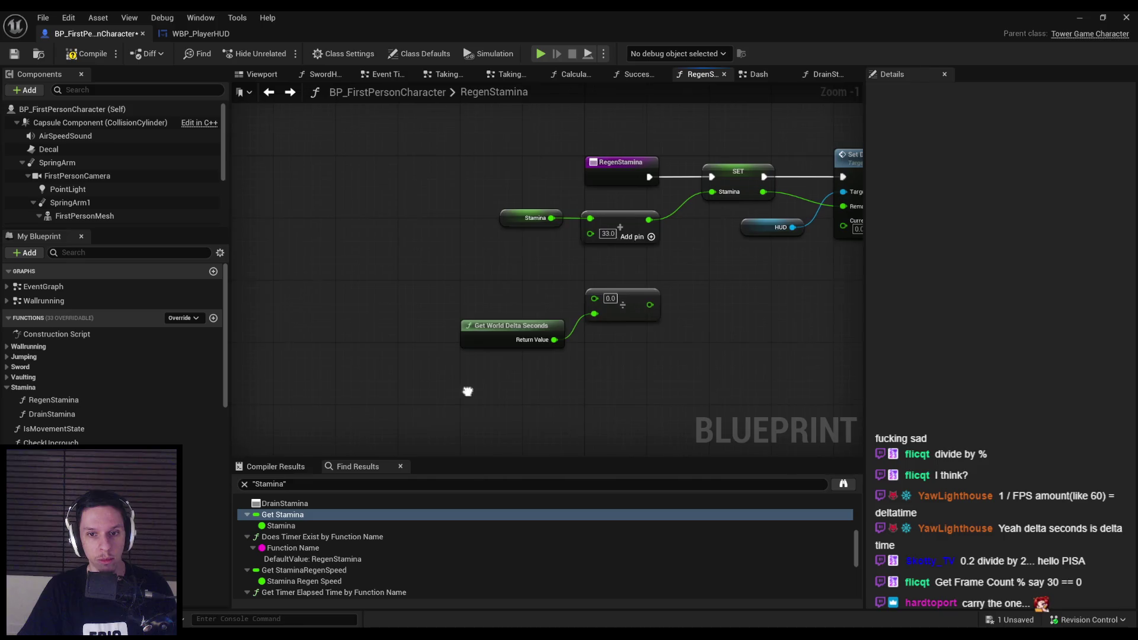
{"action": "scroll", "coordinate": [467, 391], "scroll_direction": "down", "scroll_amount": 1}
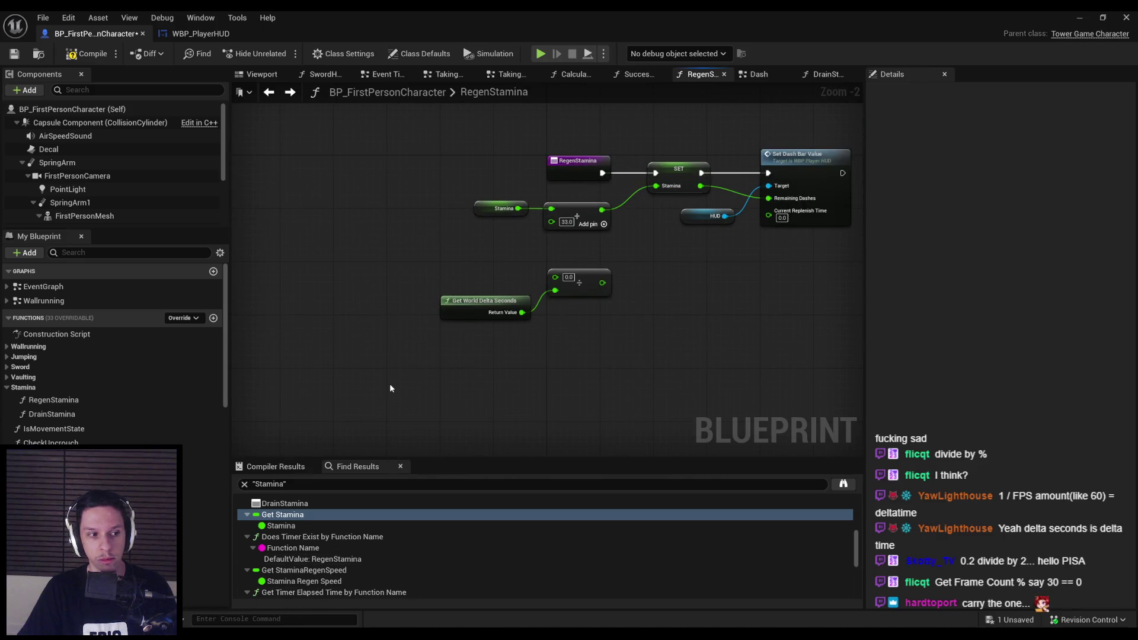
{"action": "scroll", "coordinate": [505, 227], "scroll_direction": "up", "scroll_amount": 2}
{"action": "left_click", "coordinate": [14, 53]}
Recentre the stamina nodes in the graph and select the division node.
{"action": "scroll", "coordinate": [404, 224], "scroll_direction": "down", "scroll_amount": 2}
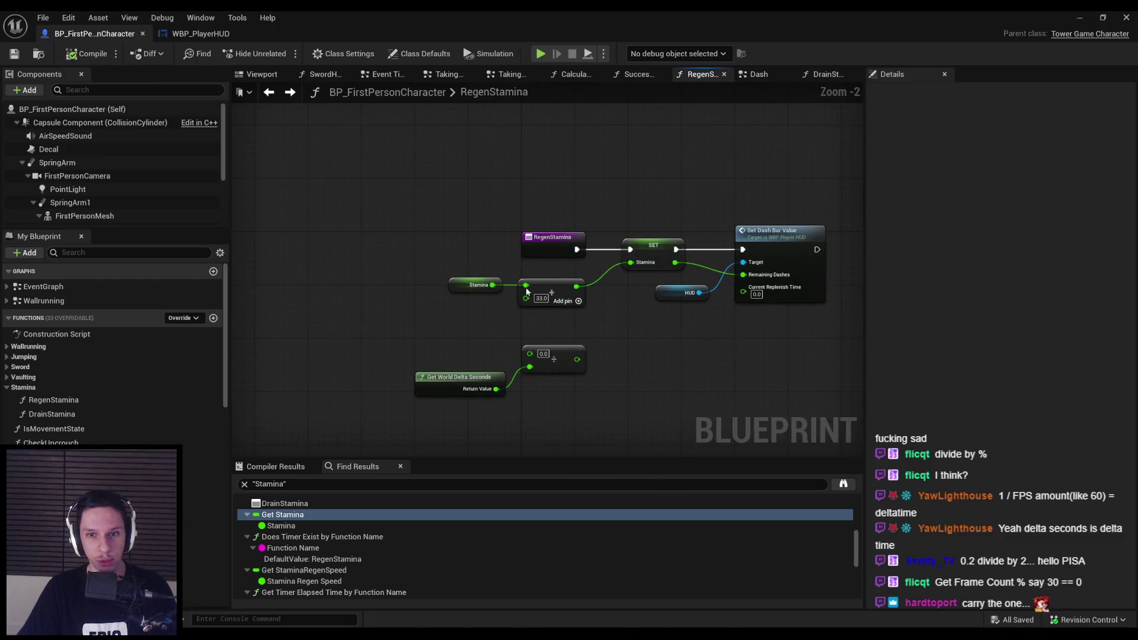
{"action": "left_click_drag", "start_coordinate": [426, 329], "coordinate": [389, 315]}
{"action": "scroll", "coordinate": [386, 314], "scroll_direction": "down", "scroll_amount": 2}
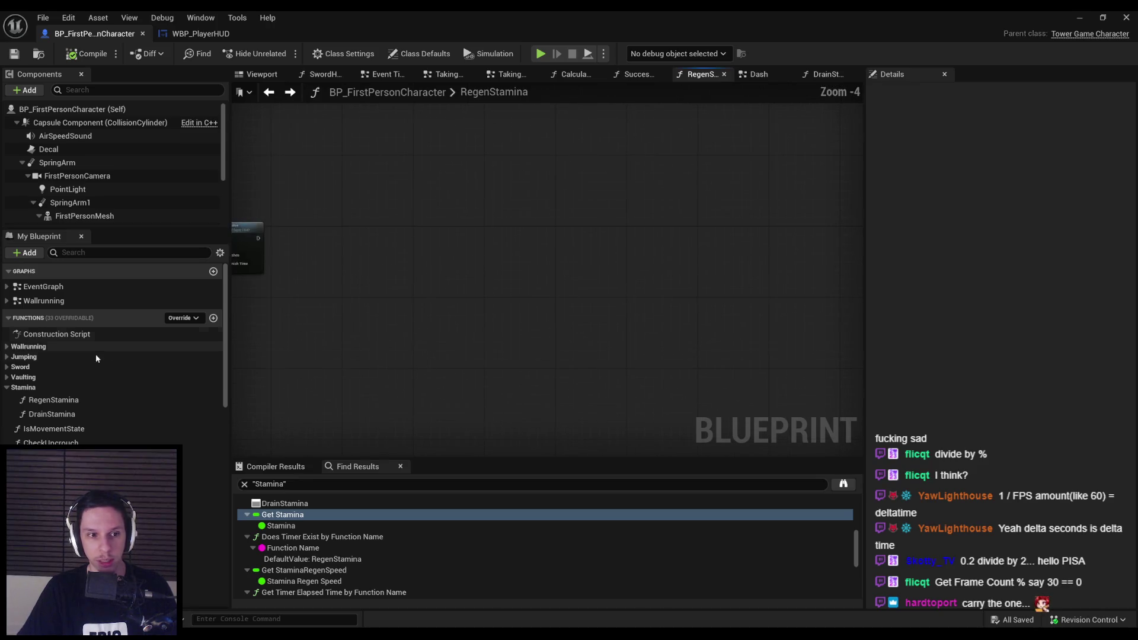
{"action": "left_click_drag", "start_coordinate": [330, 275], "coordinate": [622, 274]}
{"action": "scroll", "coordinate": [524, 275], "scroll_direction": "up", "scroll_amount": 2}
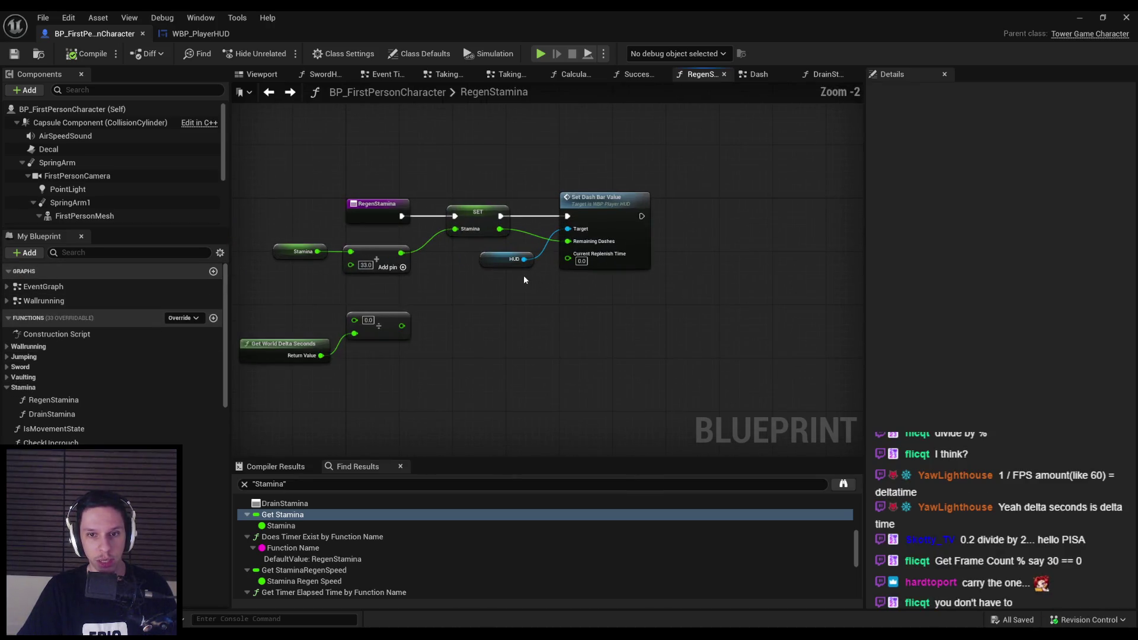
{"action": "scroll", "coordinate": [523, 275], "scroll_direction": "down", "scroll_amount": 1}
{"action": "left_click_drag", "start_coordinate": [321, 301], "coordinate": [471, 292]}
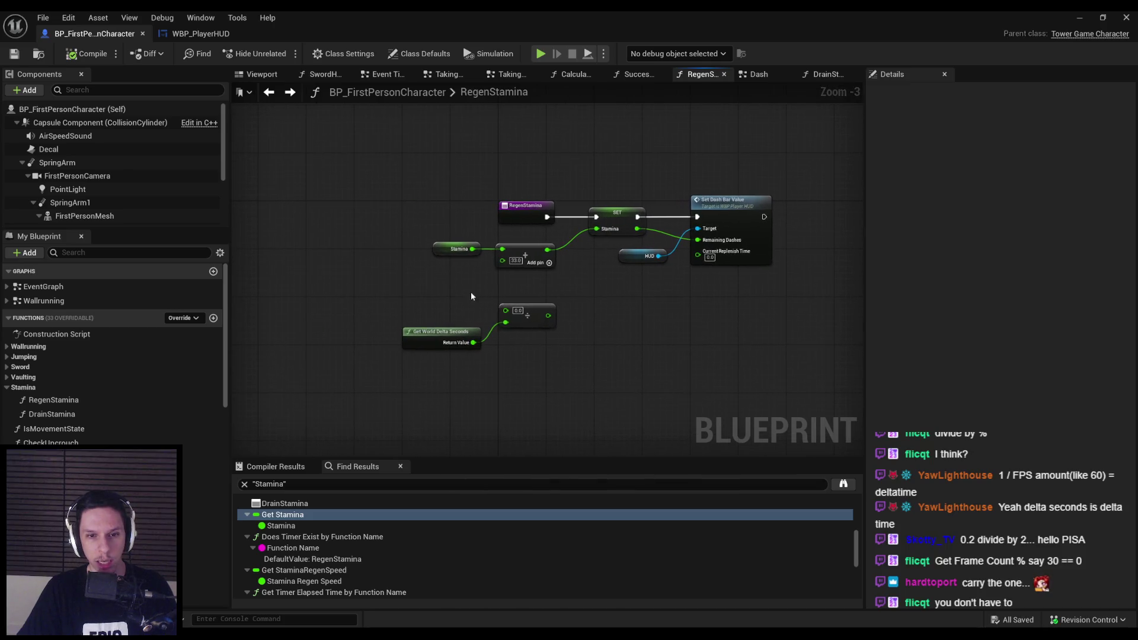
{"action": "mouse_move", "coordinate": [373, 293]}
{"action": "left_mouse_down"}
{"action": "mouse_move", "coordinate": [562, 373]}
{"action": "mouse_move", "coordinate": [425, 293]}
{"action": "left_mouse_up"}
{"action": "scroll", "coordinate": [424, 293], "scroll_direction": "up", "scroll_amount": 2}
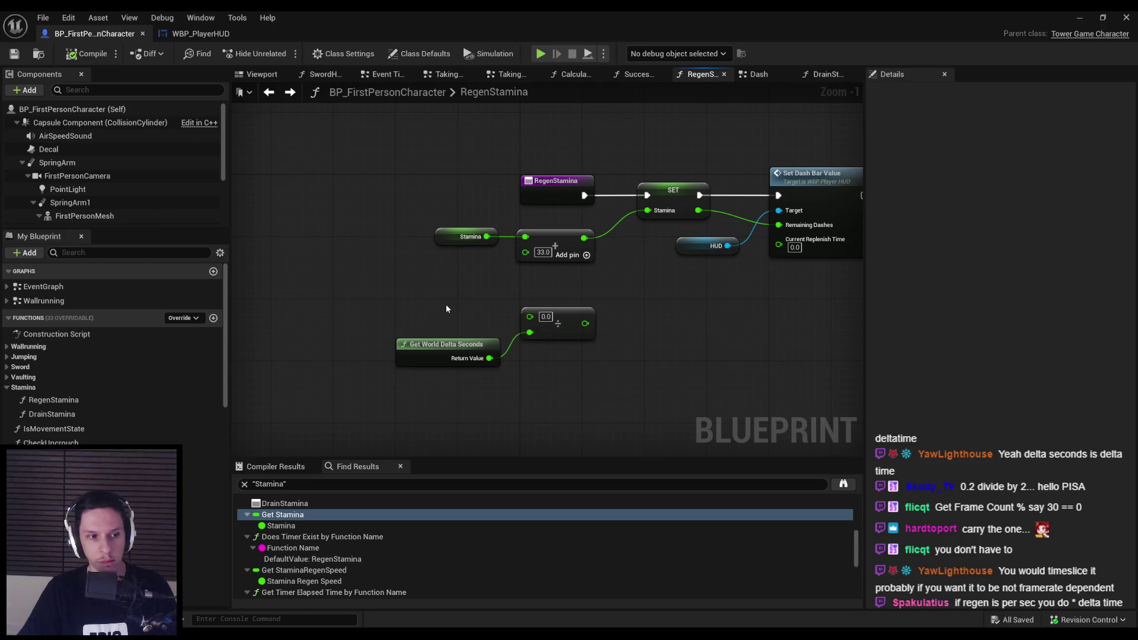
{"action": "left_click", "coordinate": [558, 333]}
Replace the division node with a float multiply node fed by Get World Delta Seconds.
{"action": "key", "text": "Delete"}
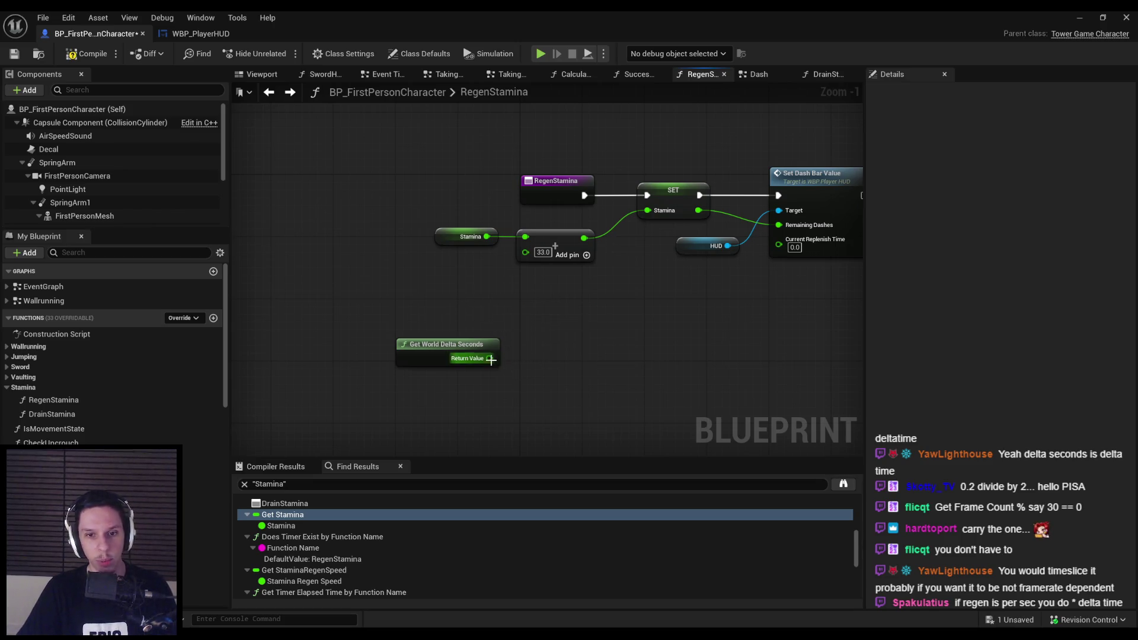
{"action": "left_click_drag", "start_coordinate": [490, 358], "coordinate": [522, 366]}
{"action": "type", "text": "*"}
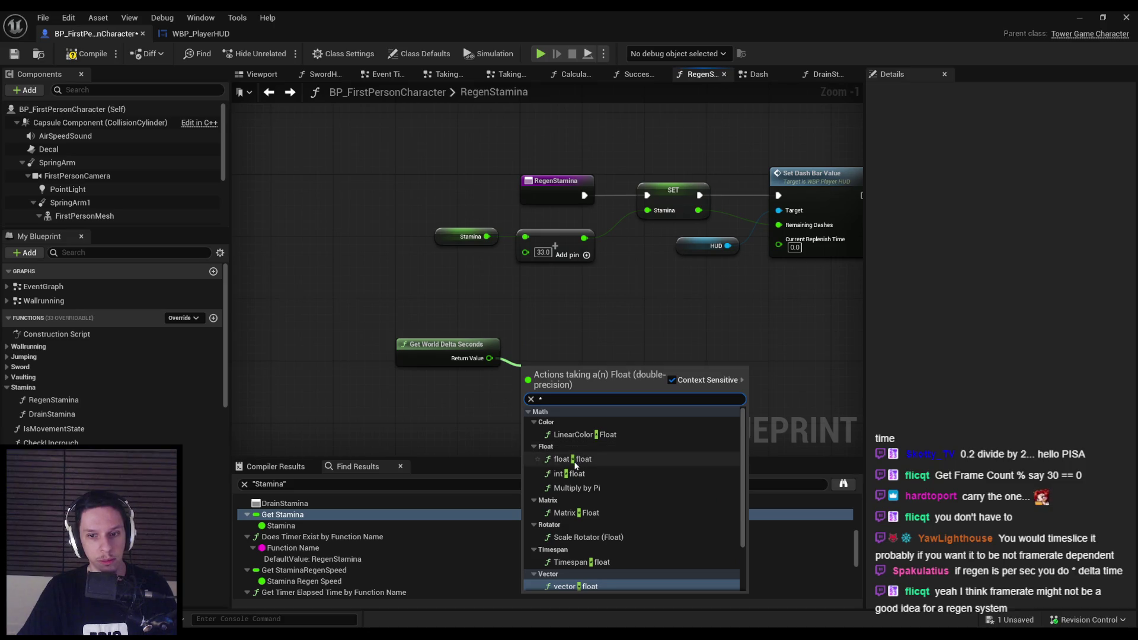
{"action": "left_click", "coordinate": [568, 459]}
{"action": "left_click_drag", "start_coordinate": [590, 413], "coordinate": [492, 325]}
{"action": "left_click_drag", "start_coordinate": [575, 374], "coordinate": [568, 318]}
{"action": "left_click", "coordinate": [556, 388]}
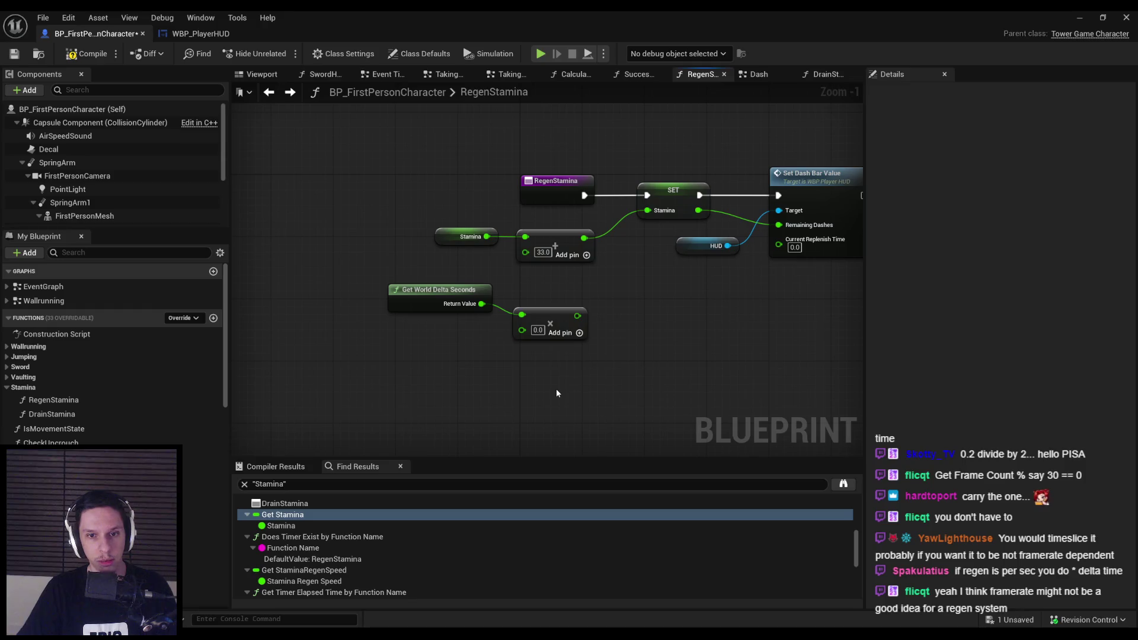
Multiply delta seconds by Stamina Regen Speed and wire the product into the Add node's second input.
{"action": "mouse_move", "coordinate": [522, 330]}
{"action": "left_mouse_down"}
{"action": "mouse_move", "coordinate": [501, 356]}
{"action": "mouse_move", "coordinate": [439, 334]}
{"action": "left_mouse_up"}
{"action": "type", "text": "stamina regen"}
{"action": "left_click", "coordinate": [551, 422]}
{"action": "left_click", "coordinate": [498, 382]}
{"action": "mouse_move", "coordinate": [498, 381]}
{"action": "left_mouse_down"}
{"action": "mouse_move", "coordinate": [386, 285]}
{"action": "mouse_move", "coordinate": [439, 304]}
{"action": "mouse_move", "coordinate": [447, 294]}
{"action": "left_mouse_up"}
{"action": "left_click", "coordinate": [482, 364]}
{"action": "left_click", "coordinate": [447, 302]}
{"action": "left_click", "coordinate": [527, 296]}
{"action": "left_click_drag", "start_coordinate": [572, 315], "coordinate": [525, 253]}
Move the three new nodes up-left, then compile and save the blueprint.
{"action": "left_click_drag", "start_coordinate": [593, 355], "coordinate": [386, 279]}
{"action": "left_click_drag", "start_coordinate": [515, 308], "coordinate": [430, 269]}
{"action": "left_click", "coordinate": [332, 208]}
{"action": "left_click", "coordinate": [83, 53]}
{"action": "key", "text": "ctrl+s"}
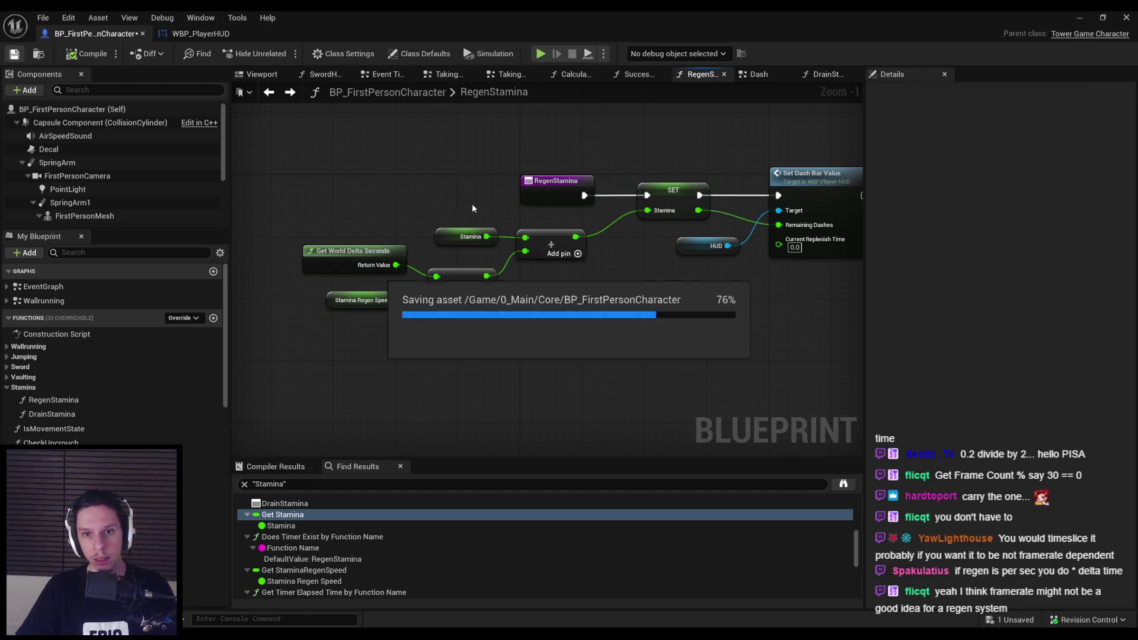
{"action": "scroll", "coordinate": [548, 310], "scroll_direction": "down", "scroll_amount": 2}
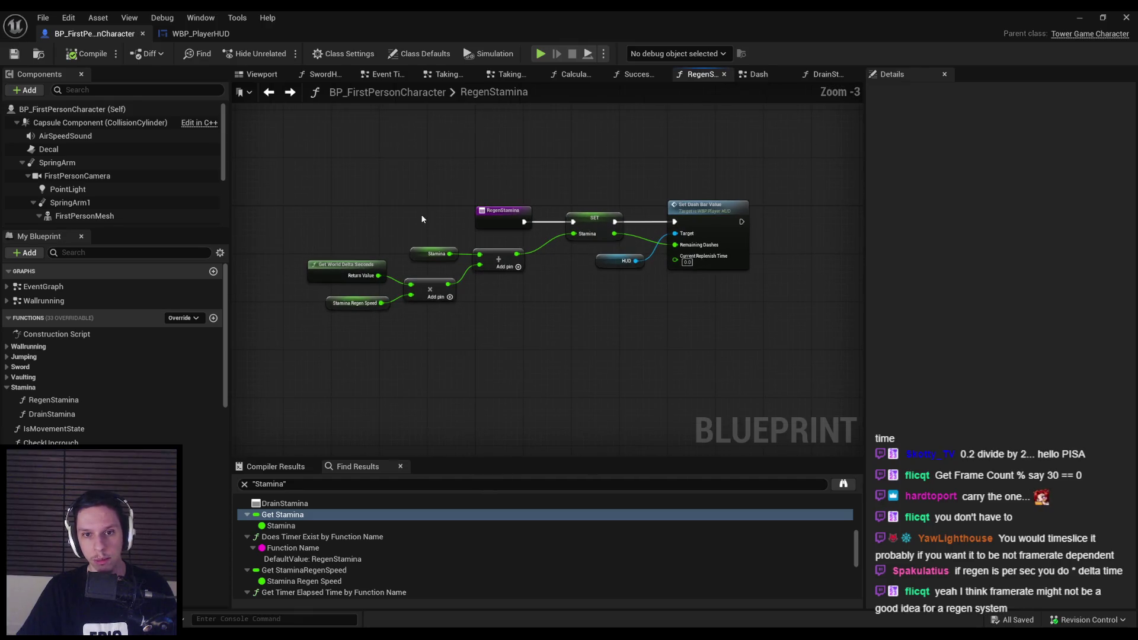
{"action": "scroll", "coordinate": [516, 255], "scroll_direction": "up", "scroll_amount": 2}
Jump to WBP_PlayerHUD's SetDashBarValue event and delete the animation and math nodes wired to it.
{"action": "double_click", "coordinate": [705, 225]}
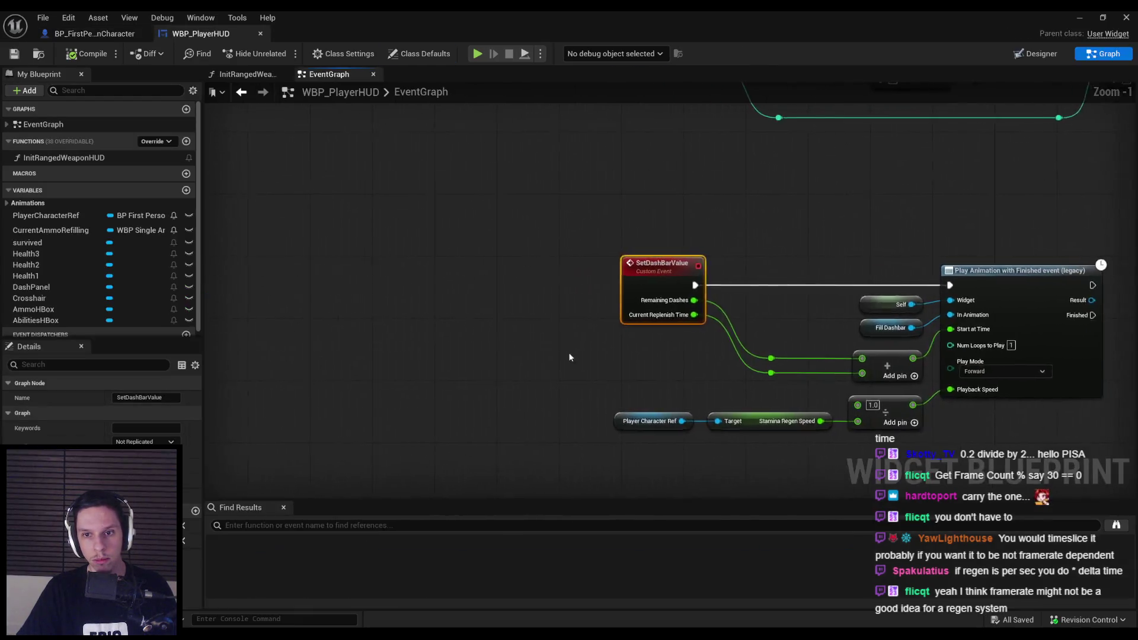
{"action": "left_click", "coordinate": [384, 324]}
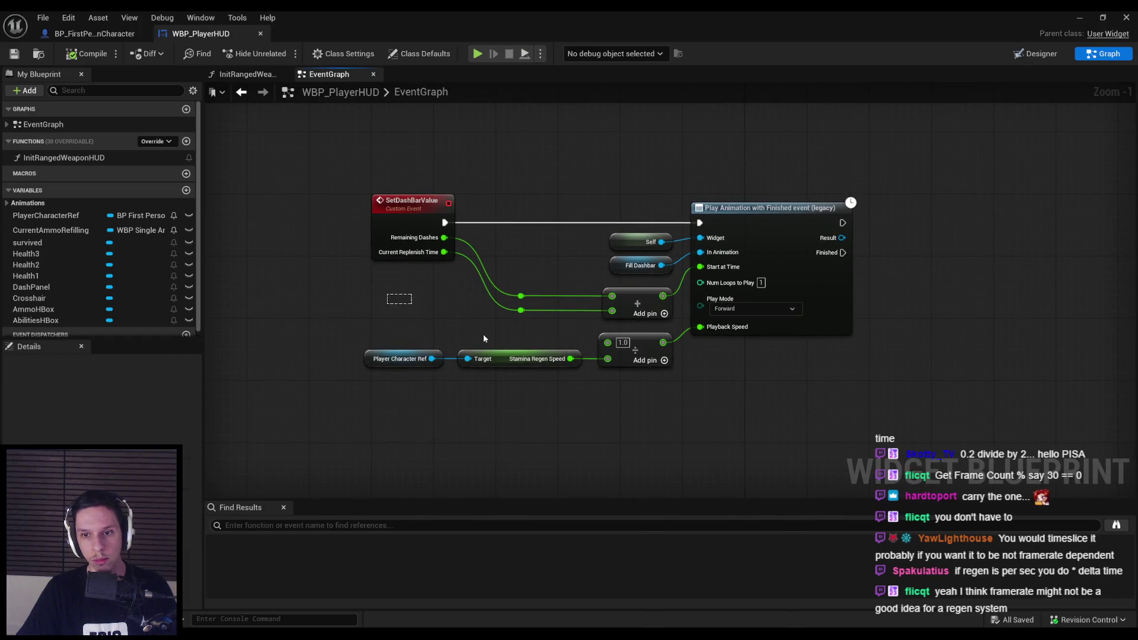
{"action": "left_click_drag", "start_coordinate": [484, 338], "coordinate": [863, 198]}
{"action": "scroll", "coordinate": [593, 296], "scroll_direction": "down", "scroll_amount": 1}
{"action": "key", "text": "Delete"}
{"action": "scroll", "coordinate": [473, 384], "scroll_direction": "down", "scroll_amount": 1}
{"action": "scroll", "coordinate": [473, 384], "scroll_direction": "down", "scroll_amount": 1}
{"action": "left_click", "coordinate": [442, 394]}
{"action": "scroll", "coordinate": [444, 397], "scroll_direction": "up", "scroll_amount": 2}
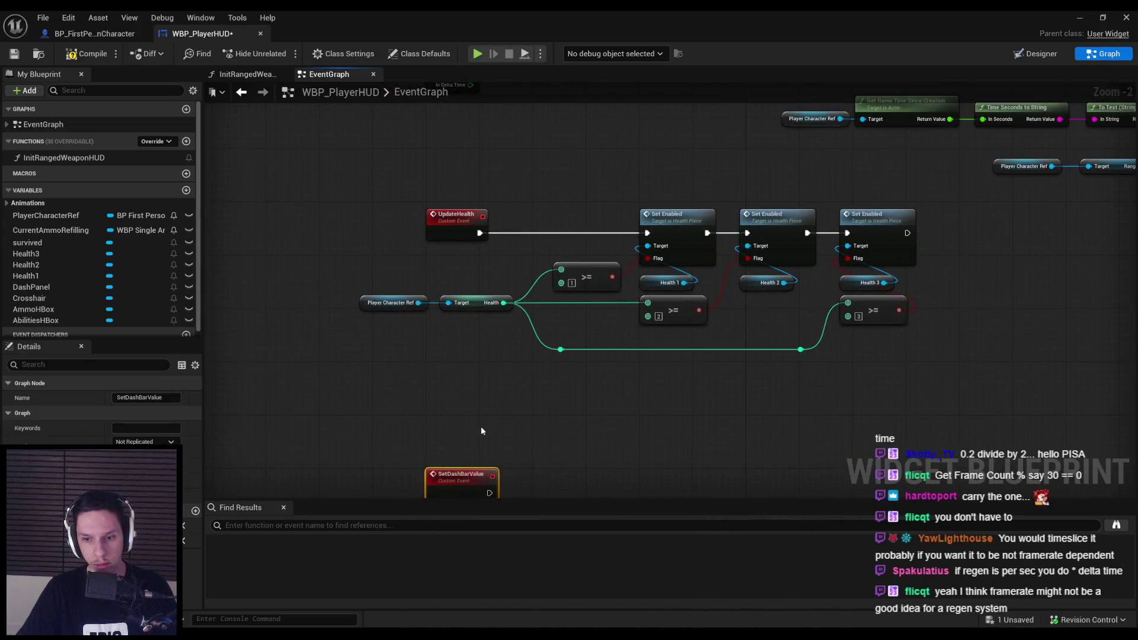
{"action": "key", "text": "alt+Tab"}
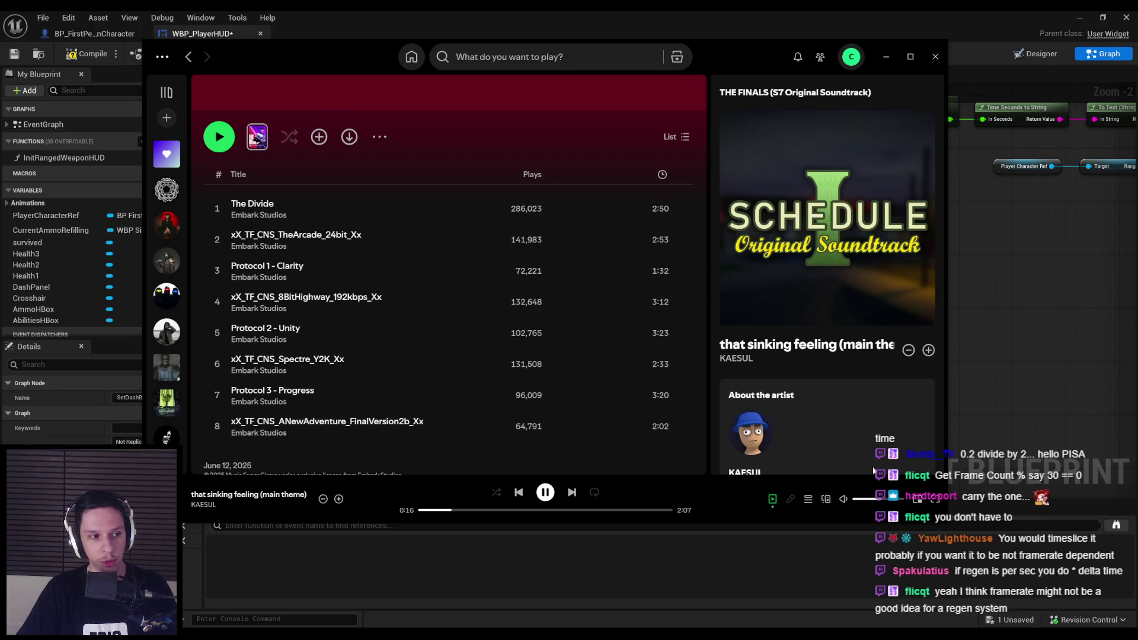
{"action": "key", "text": "alt+Tab"}
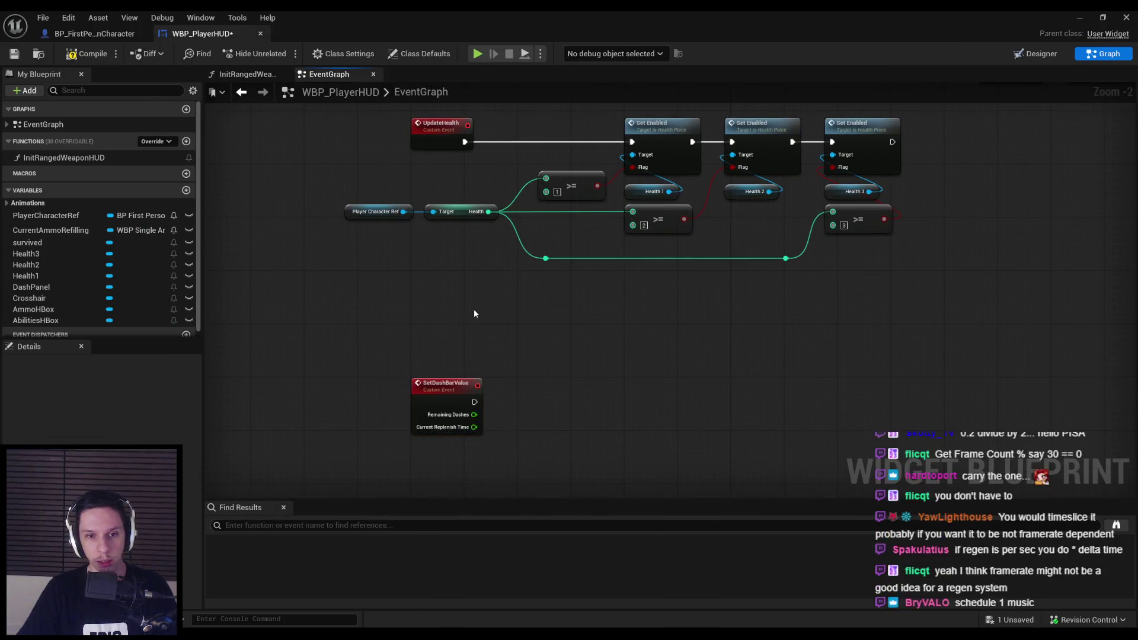
{"action": "scroll", "coordinate": [474, 308], "scroll_direction": "down", "scroll_amount": 4}
{"action": "left_click", "coordinate": [89, 54]}
Save WBP_PlayerHUD, then survey its EventGraph and select the SetDashBarValue custom event.
{"action": "left_click", "coordinate": [14, 53]}
{"action": "scroll", "coordinate": [429, 334], "scroll_direction": "up", "scroll_amount": 2}
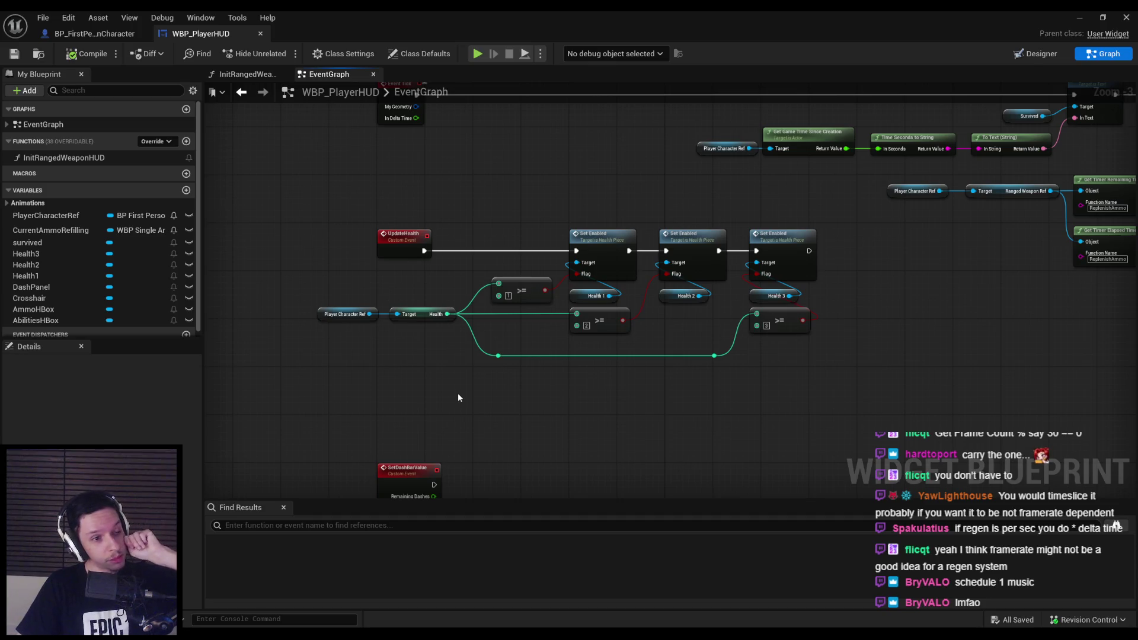
{"action": "scroll", "coordinate": [458, 394], "scroll_direction": "down", "scroll_amount": 1}
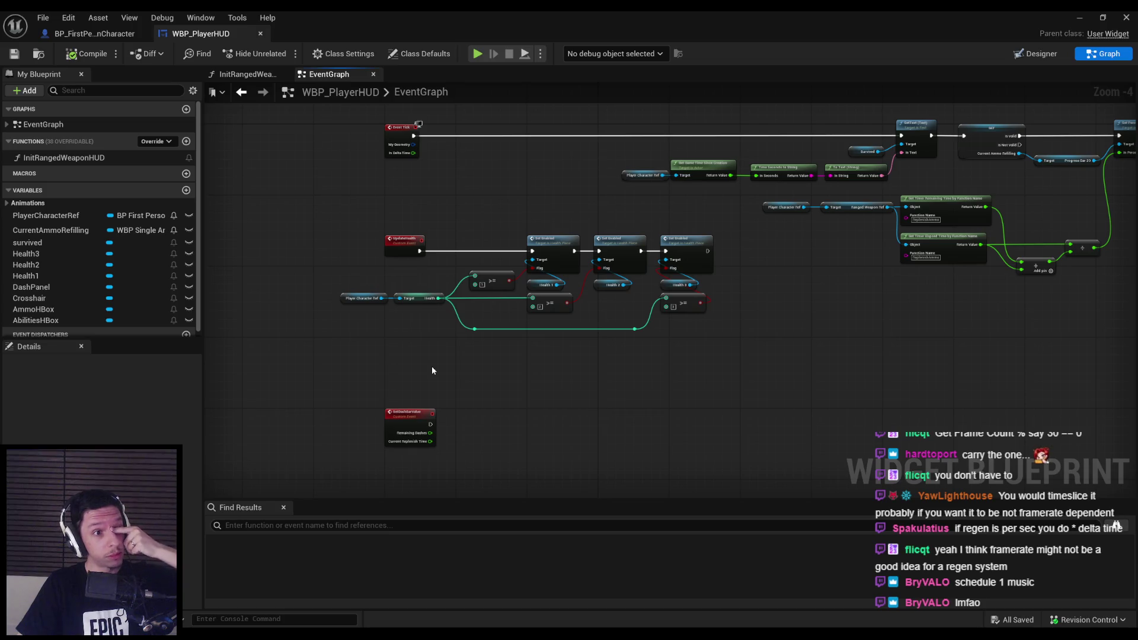
{"action": "scroll", "coordinate": [432, 365], "scroll_direction": "up", "scroll_amount": 1}
{"action": "mouse_move", "coordinate": [642, 371]}
{"action": "left_mouse_down"}
{"action": "mouse_move", "coordinate": [562, 279]}
{"action": "mouse_move", "coordinate": [512, 252]}
{"action": "left_mouse_up"}
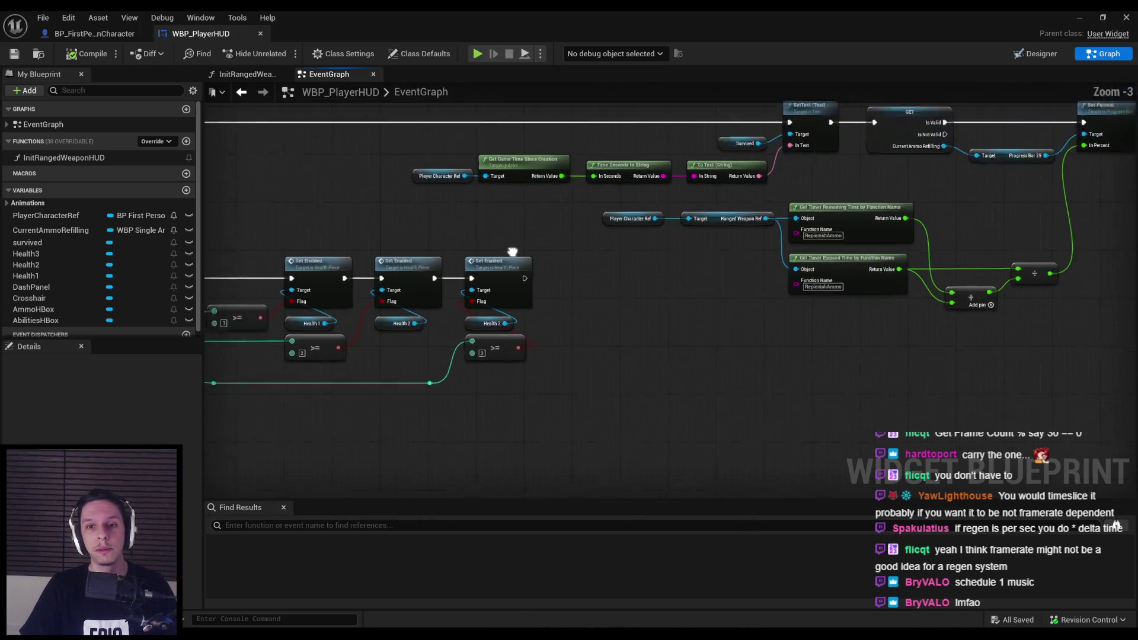
{"action": "scroll", "coordinate": [513, 251], "scroll_direction": "down", "scroll_amount": 1}
{"action": "mouse_move", "coordinate": [624, 309]}
{"action": "left_mouse_down"}
{"action": "mouse_move", "coordinate": [599, 383]}
{"action": "mouse_move", "coordinate": [556, 339]}
{"action": "mouse_move", "coordinate": [610, 390]}
{"action": "mouse_move", "coordinate": [553, 322]}
{"action": "left_mouse_up"}
{"action": "scroll", "coordinate": [611, 391], "scroll_direction": "up", "scroll_amount": 1}
{"action": "scroll", "coordinate": [553, 322], "scroll_direction": "down", "scroll_amount": 2}
{"action": "left_click_drag", "start_coordinate": [546, 371], "coordinate": [526, 224]}
{"action": "scroll", "coordinate": [501, 259], "scroll_direction": "up", "scroll_amount": 6}
{"action": "left_click", "coordinate": [457, 281]}
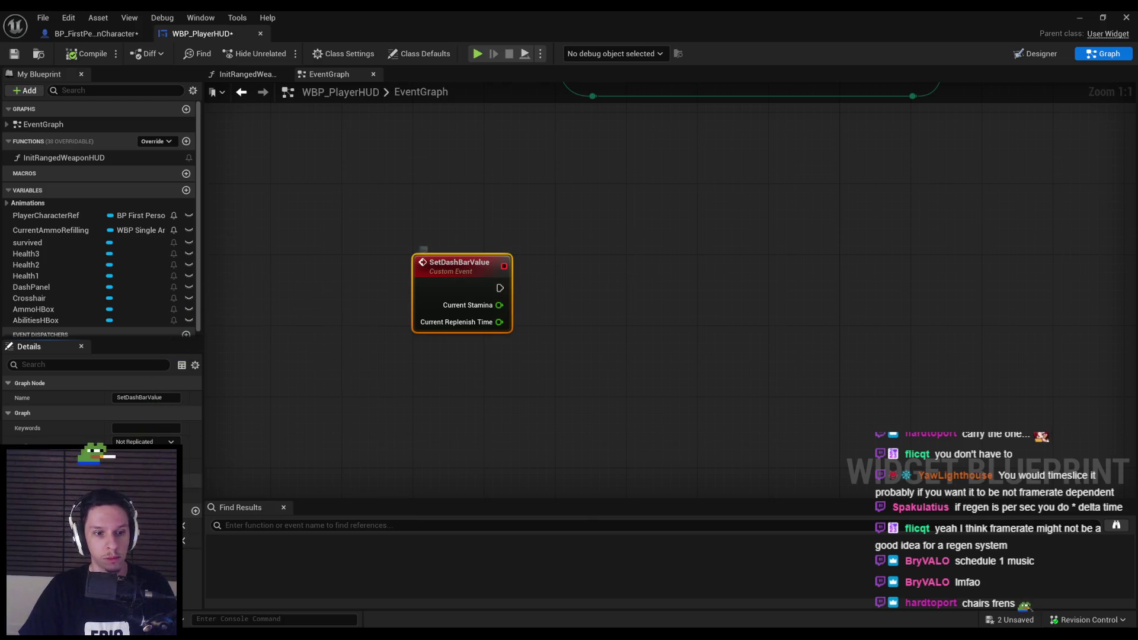
Rename the HUD event from SetDashBarValue to SetStaminaBarValue in the Details Name field.
{"action": "left_click", "coordinate": [142, 398]}
{"action": "left_click_drag", "start_coordinate": [146, 398], "coordinate": [123, 403]}
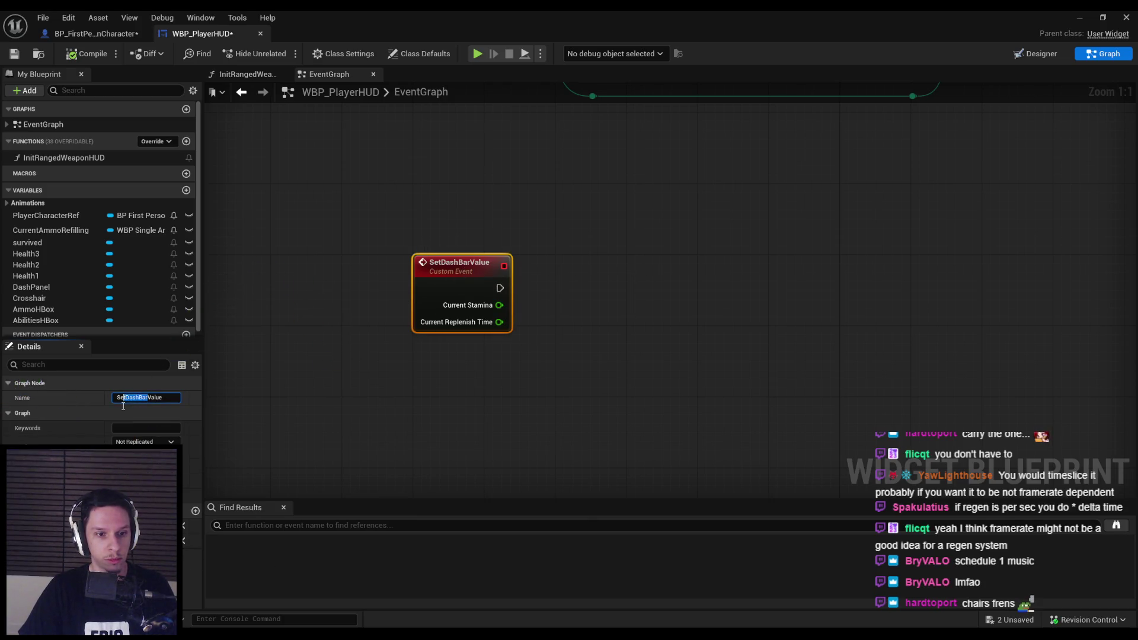
{"action": "left_click", "coordinate": [141, 397]}
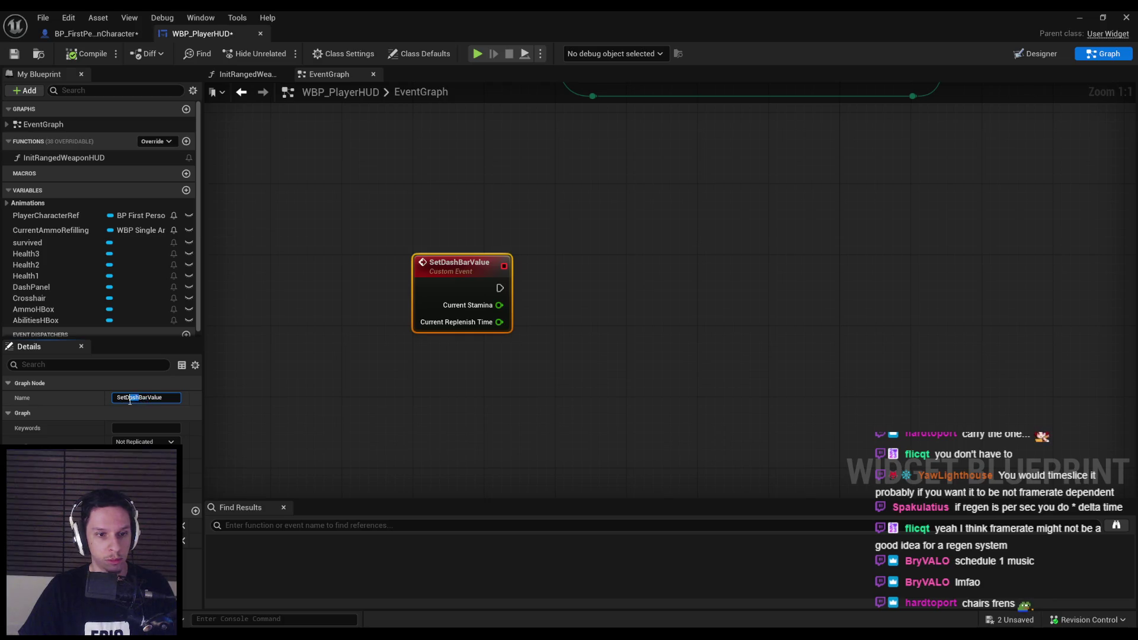
{"action": "type", "text": "Stamina"}
{"action": "key", "text": "Return"}
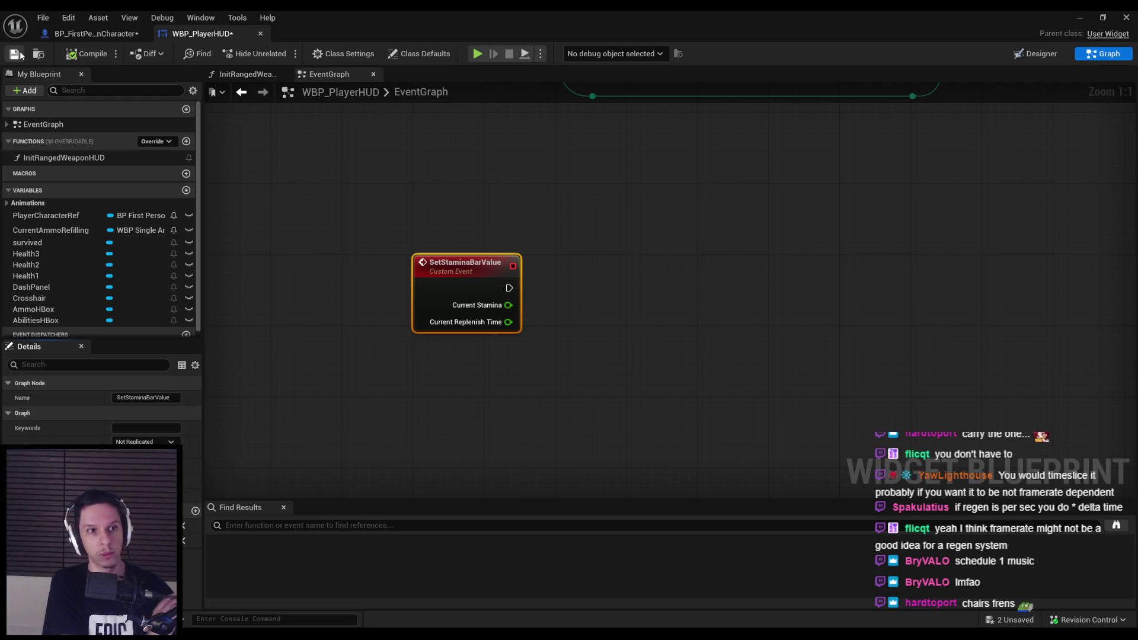
Save WBP_PlayerHUD and BP_FirstPersonCharacter, ending back on the HUD blueprint.
{"action": "left_click", "coordinate": [15, 54]}
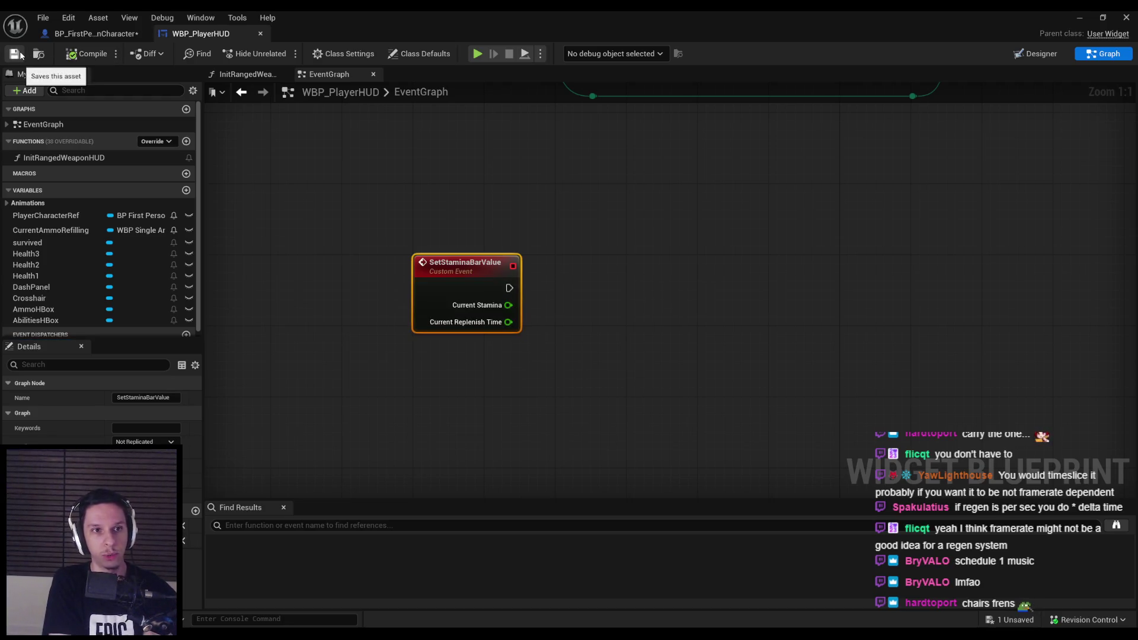
{"action": "left_click", "coordinate": [96, 18]}
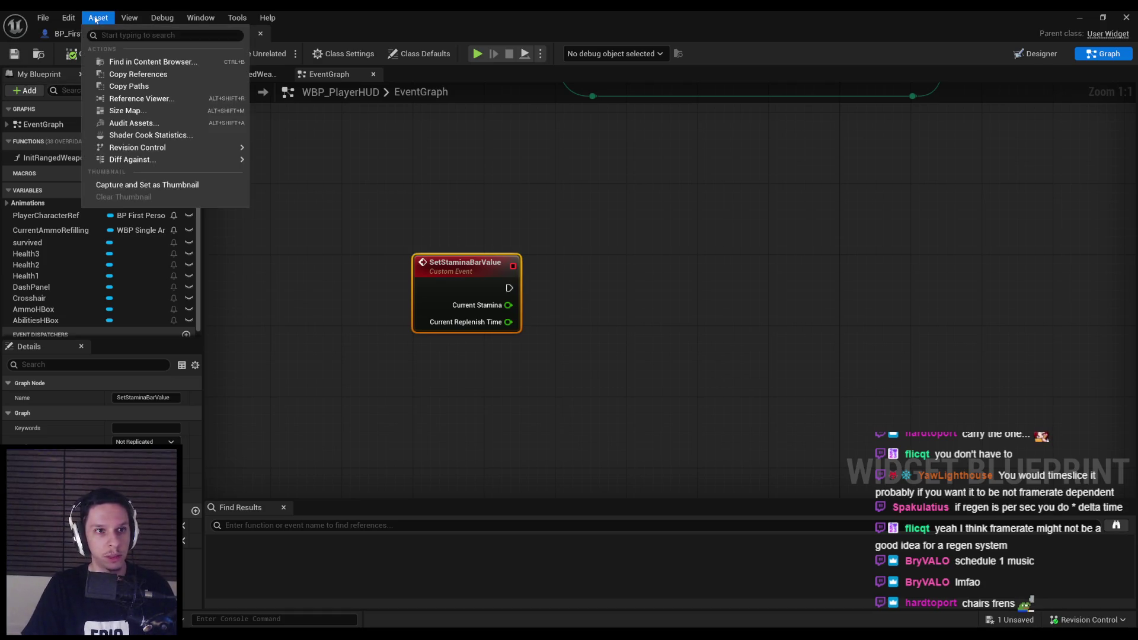
{"action": "left_click", "coordinate": [86, 33]}
{"action": "left_click", "coordinate": [15, 54]}
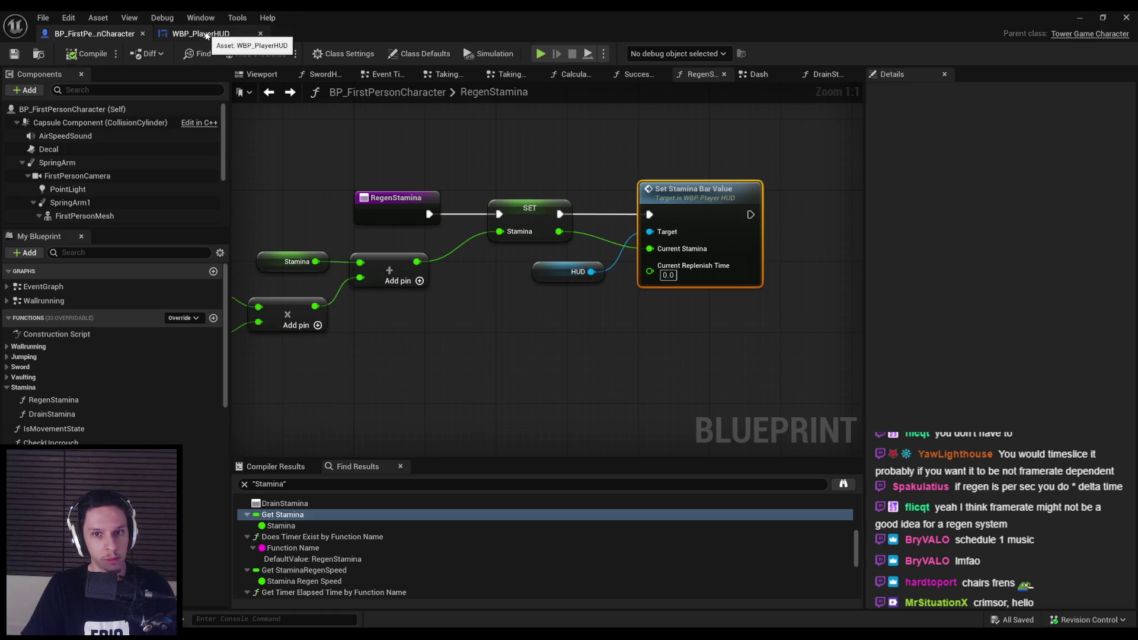
{"action": "left_click", "coordinate": [225, 37]}
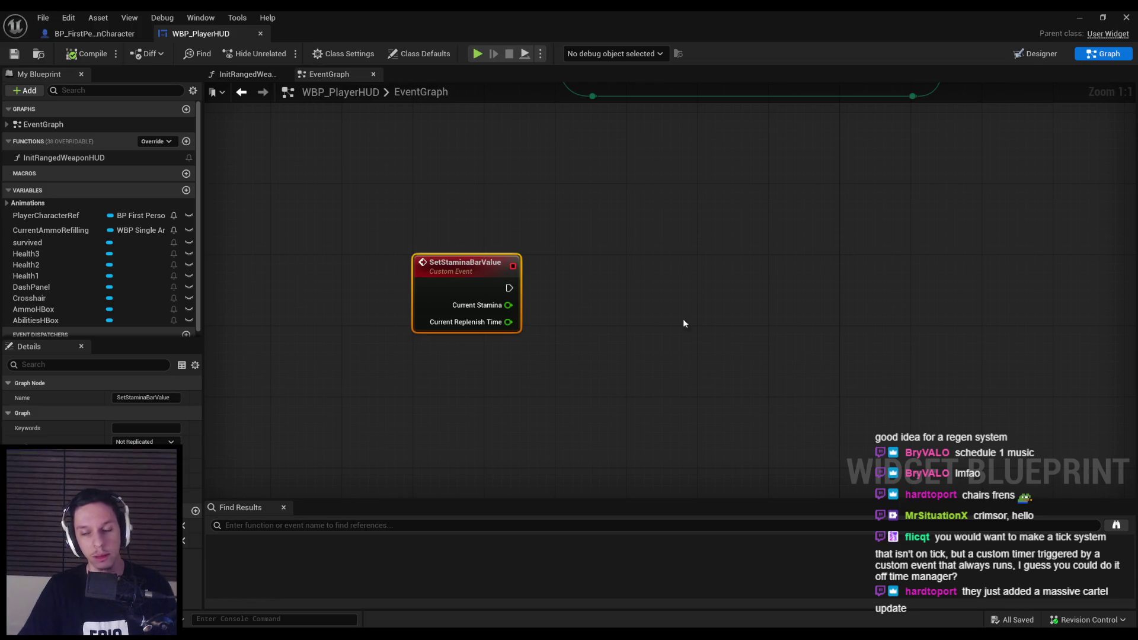
Search the Steam store for 'schedule' and browse the Schedule I store page.
{"action": "left_click", "coordinate": [987, 551]}
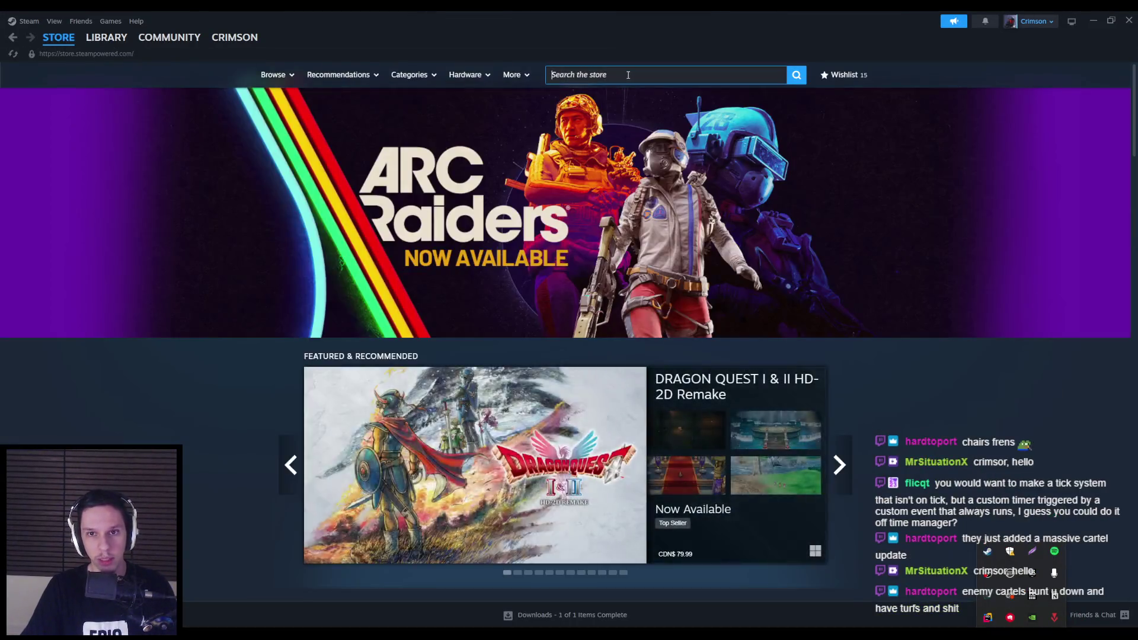
{"action": "left_click", "coordinate": [627, 75]}
{"action": "type", "text": "schedule"}
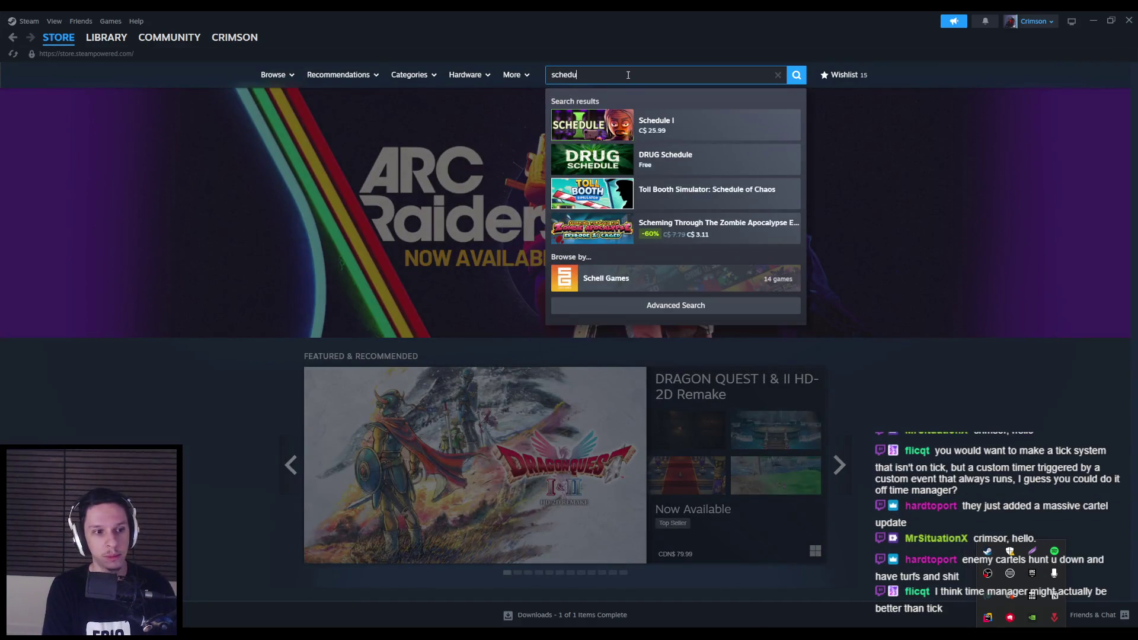
{"action": "left_click", "coordinate": [676, 125]}
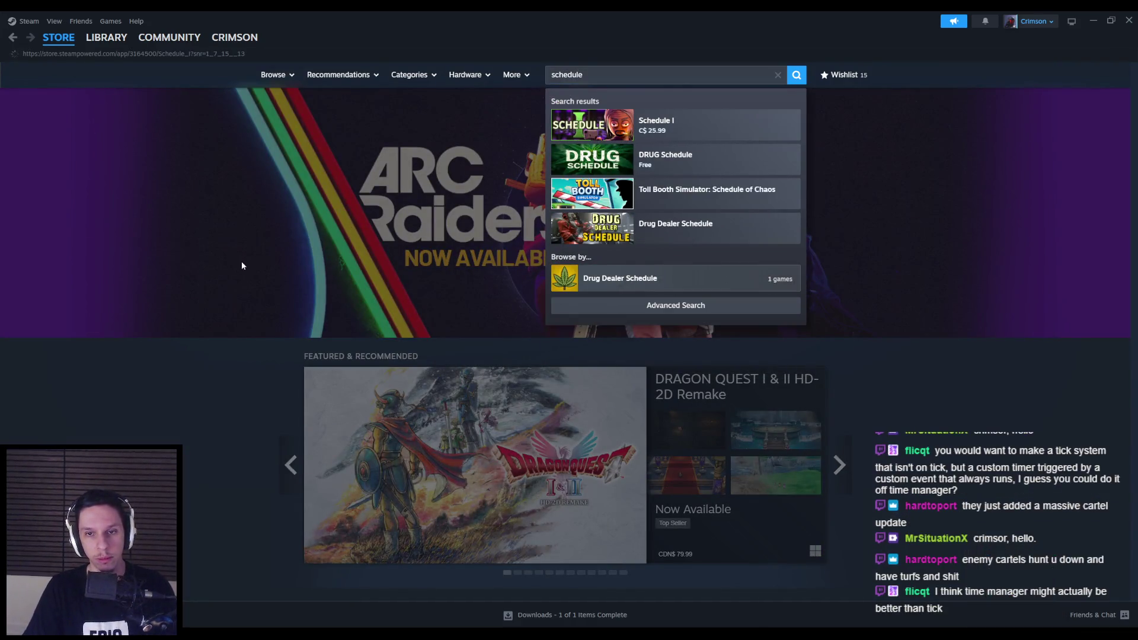
{"action": "scroll", "coordinate": [240, 267], "scroll_direction": "down", "scroll_amount": 4}
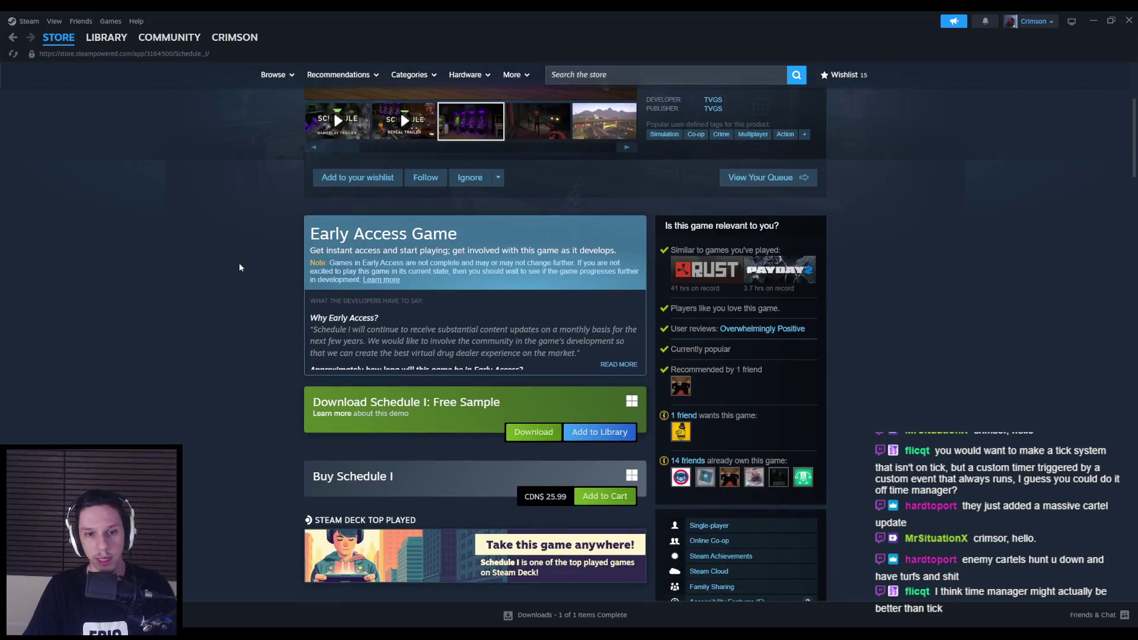
{"action": "scroll", "coordinate": [239, 267], "scroll_direction": "down", "scroll_amount": 3}
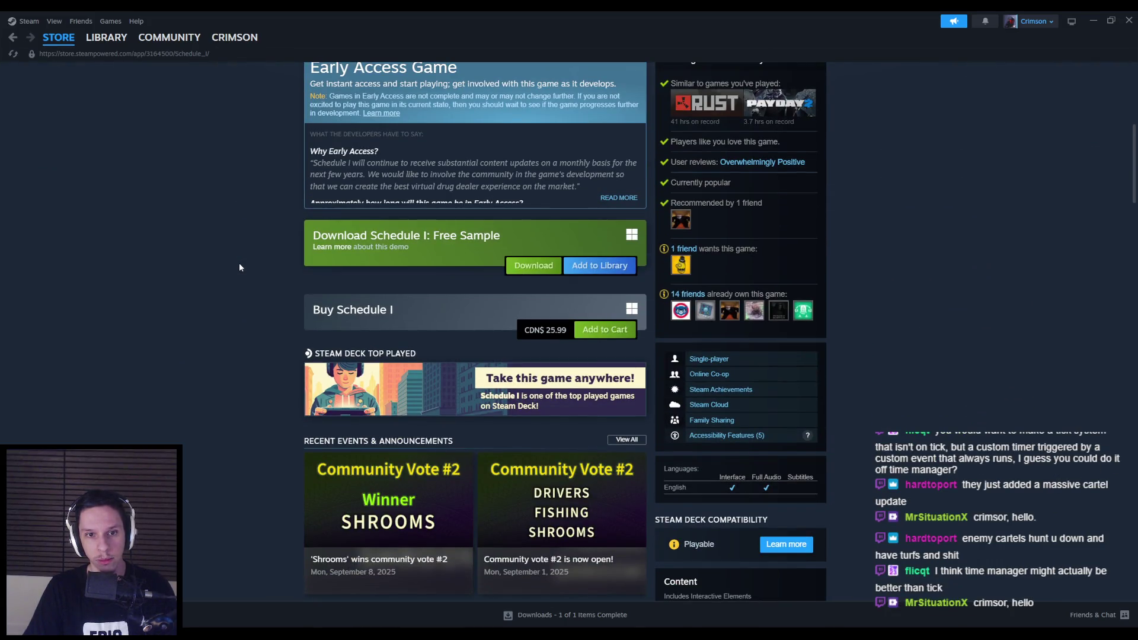
{"action": "scroll", "coordinate": [239, 267], "scroll_direction": "down", "scroll_amount": 3}
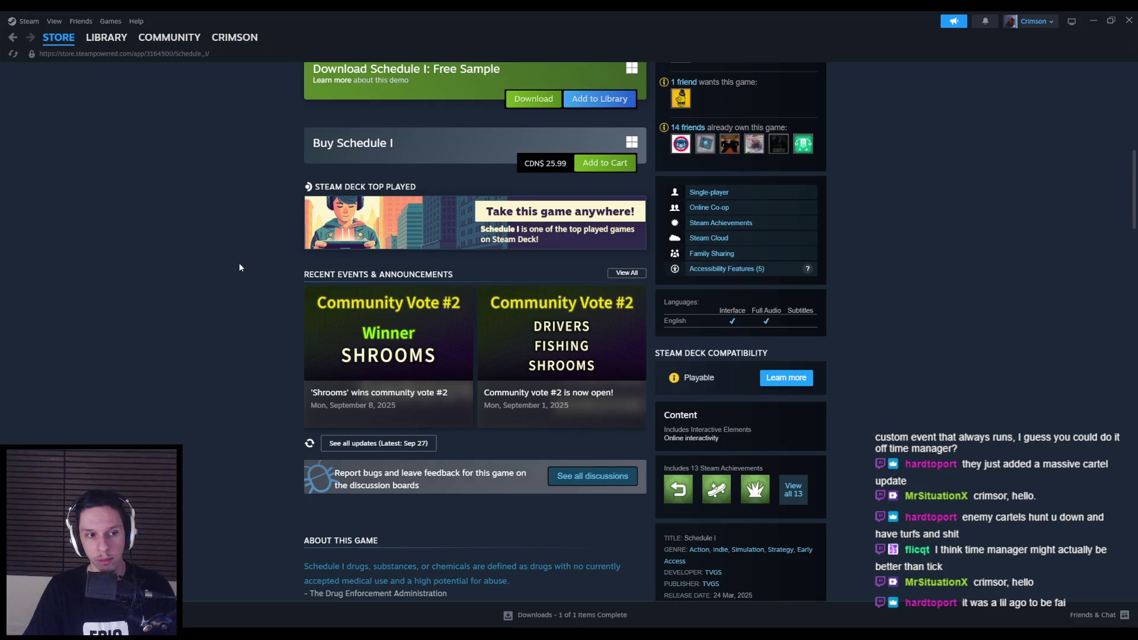
Read the v0.4.0: Rival Cartel patch notes from Schedule I's news, then return to Unreal.
{"action": "left_click", "coordinate": [627, 273]}
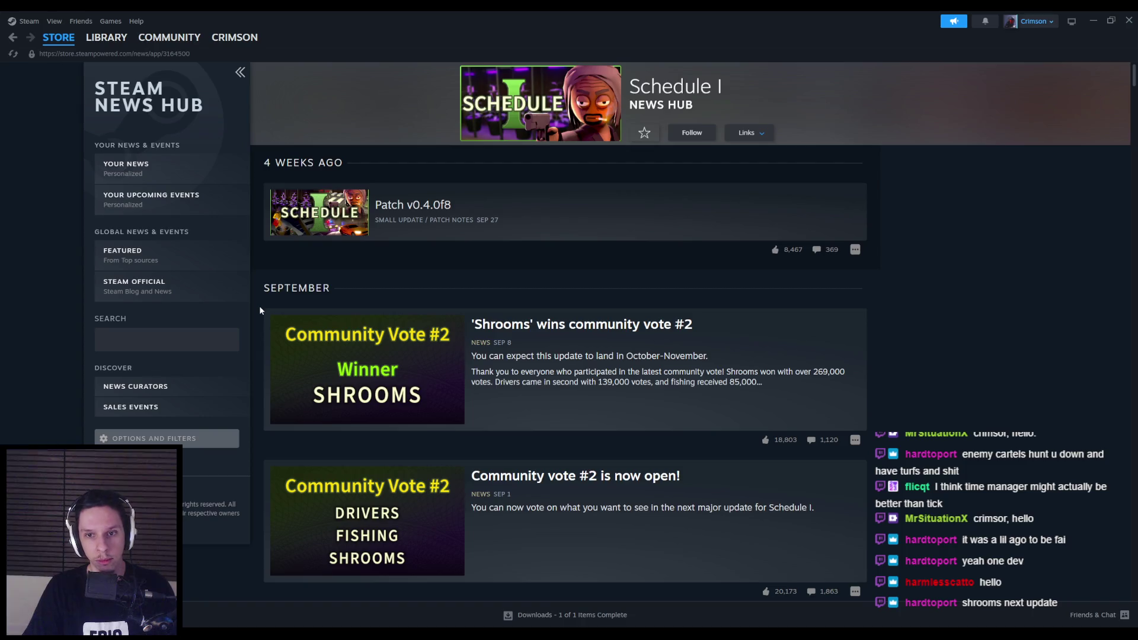
{"action": "scroll", "coordinate": [261, 311], "scroll_direction": "down", "scroll_amount": 4}
{"action": "left_click", "coordinate": [356, 415]}
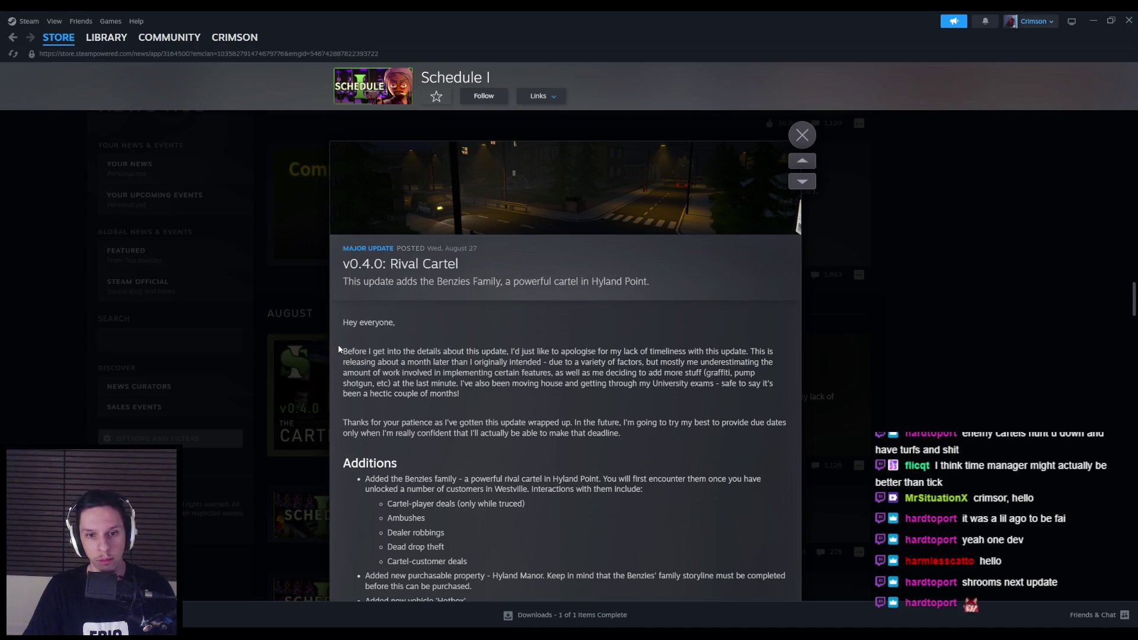
{"action": "scroll", "coordinate": [339, 350], "scroll_direction": "down", "scroll_amount": 5}
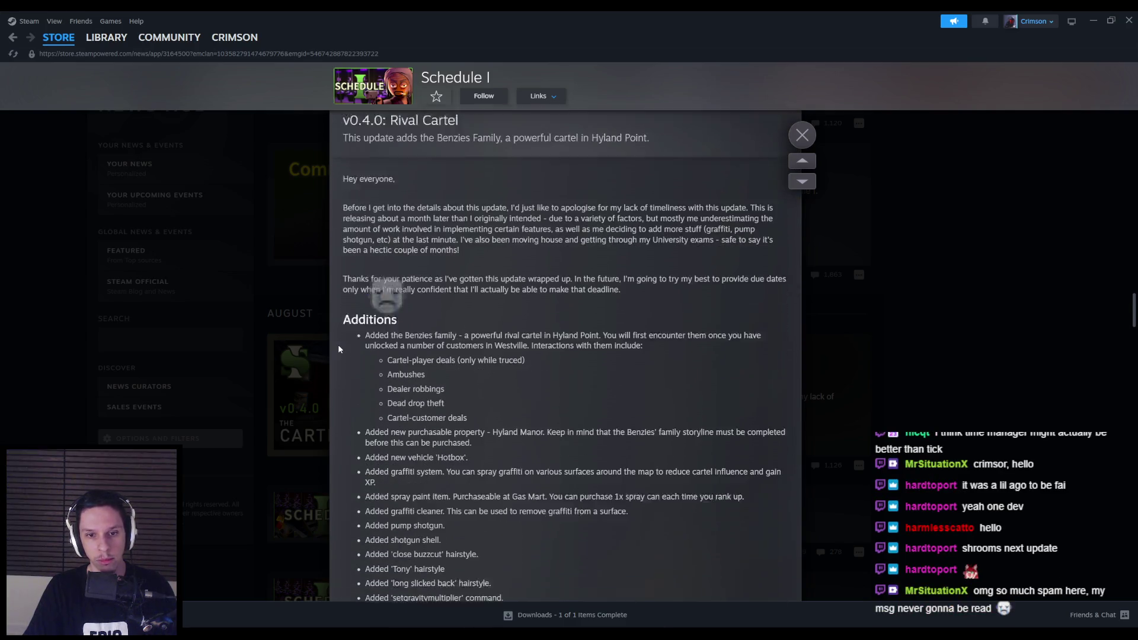
{"action": "scroll", "coordinate": [339, 349], "scroll_direction": "down", "scroll_amount": 8}
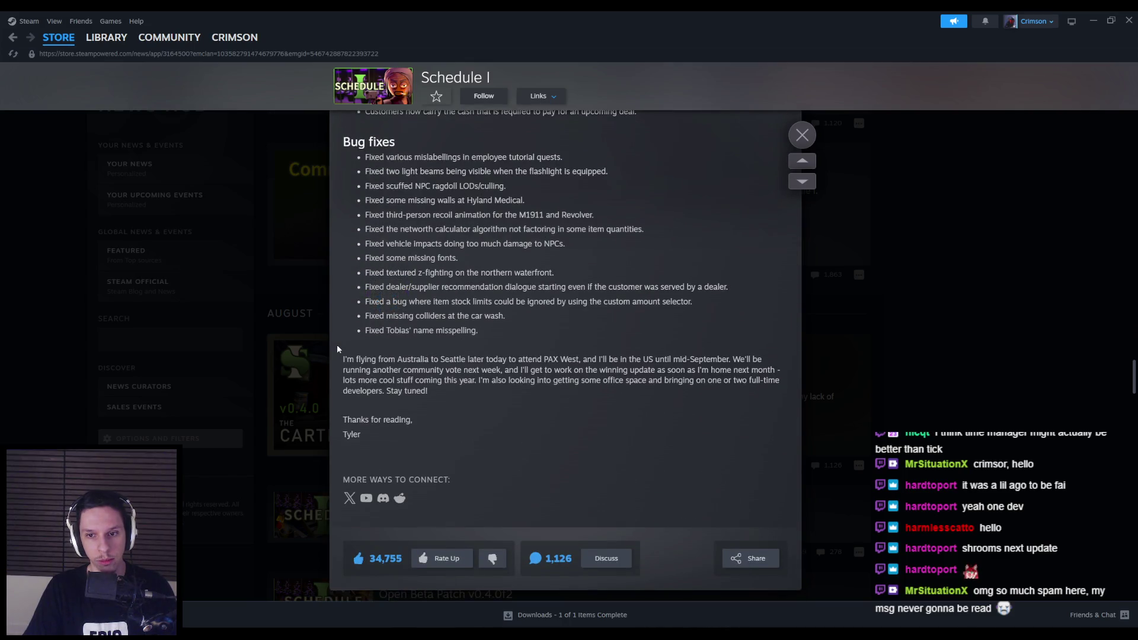
{"action": "left_click", "coordinate": [284, 300]}
{"action": "scroll", "coordinate": [268, 302], "scroll_direction": "up", "scroll_amount": 5}
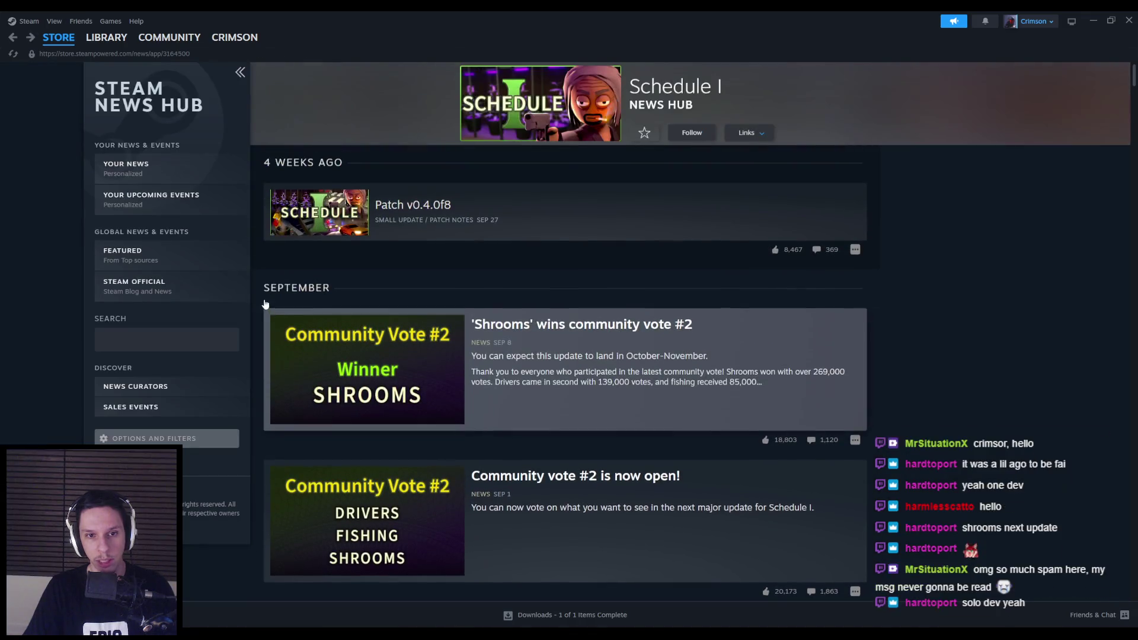
{"action": "key", "text": "alt+Tab"}
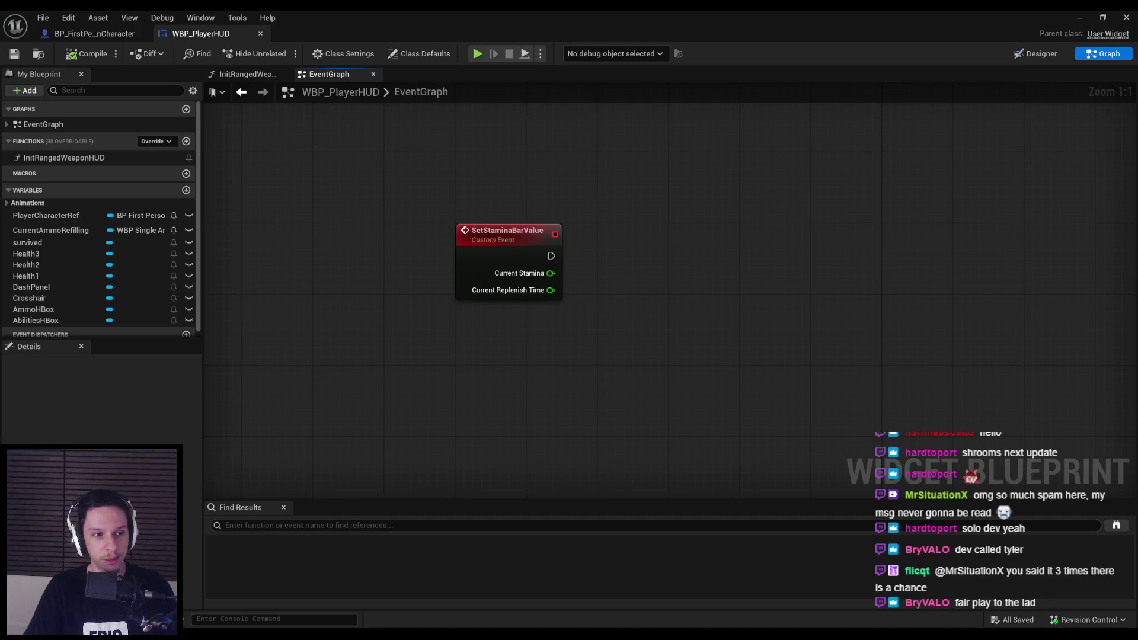
Look over the HUD widget's Animations list and Designer view, then switch to BP_FirstPersonCharacter.
{"action": "scroll", "coordinate": [439, 356], "scroll_direction": "down", "scroll_amount": 1}
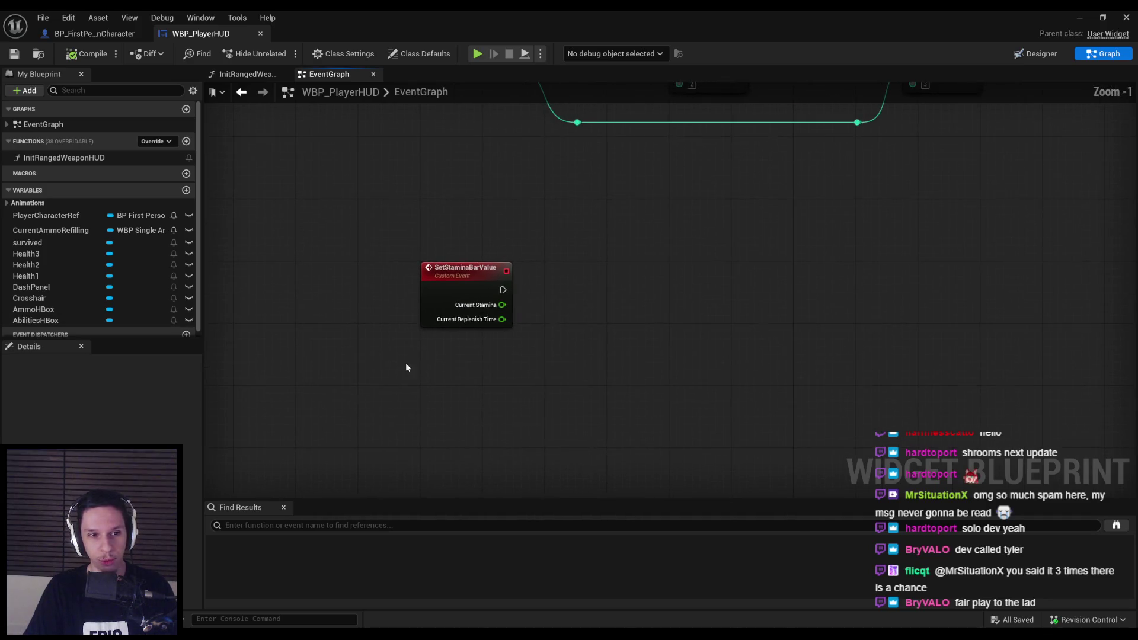
{"action": "scroll", "coordinate": [89, 296], "scroll_direction": "down", "scroll_amount": 1}
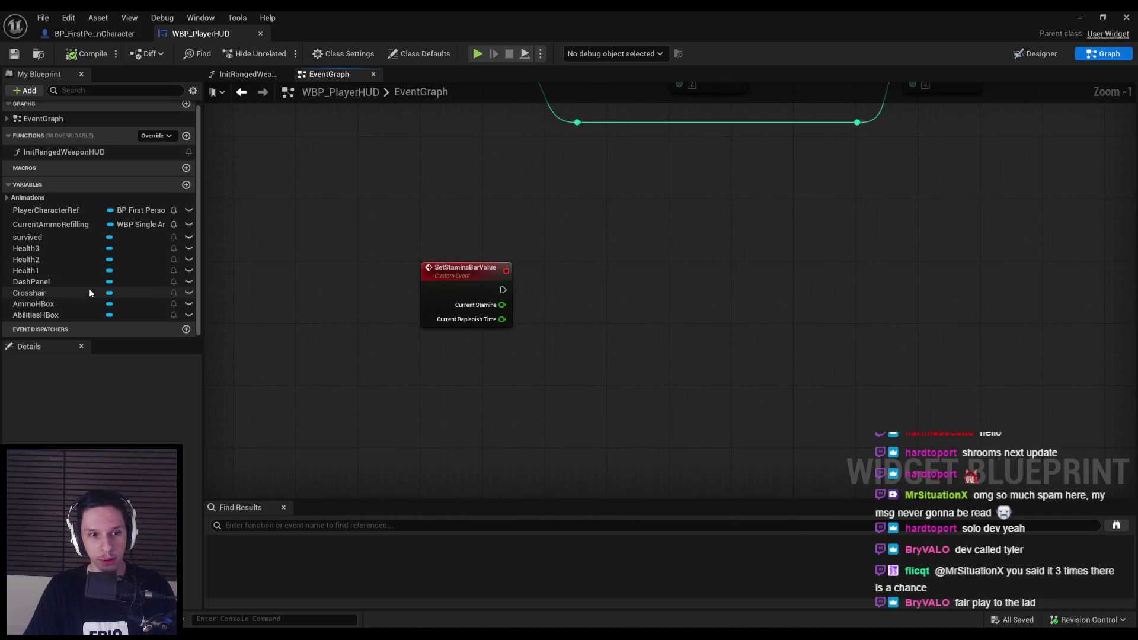
{"action": "left_click", "coordinate": [5, 207]}
{"action": "left_click", "coordinate": [5, 207]}
{"action": "left_click", "coordinate": [5, 204]}
{"action": "left_click", "coordinate": [360, 354]}
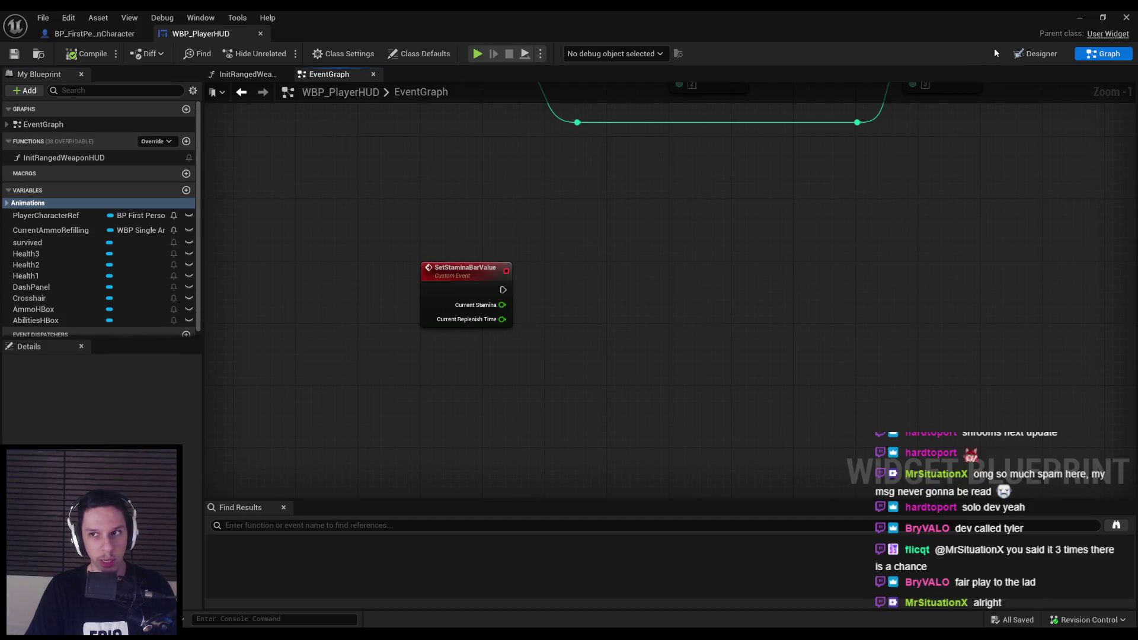
{"action": "left_click", "coordinate": [1061, 54]}
{"action": "left_click", "coordinate": [1103, 54]}
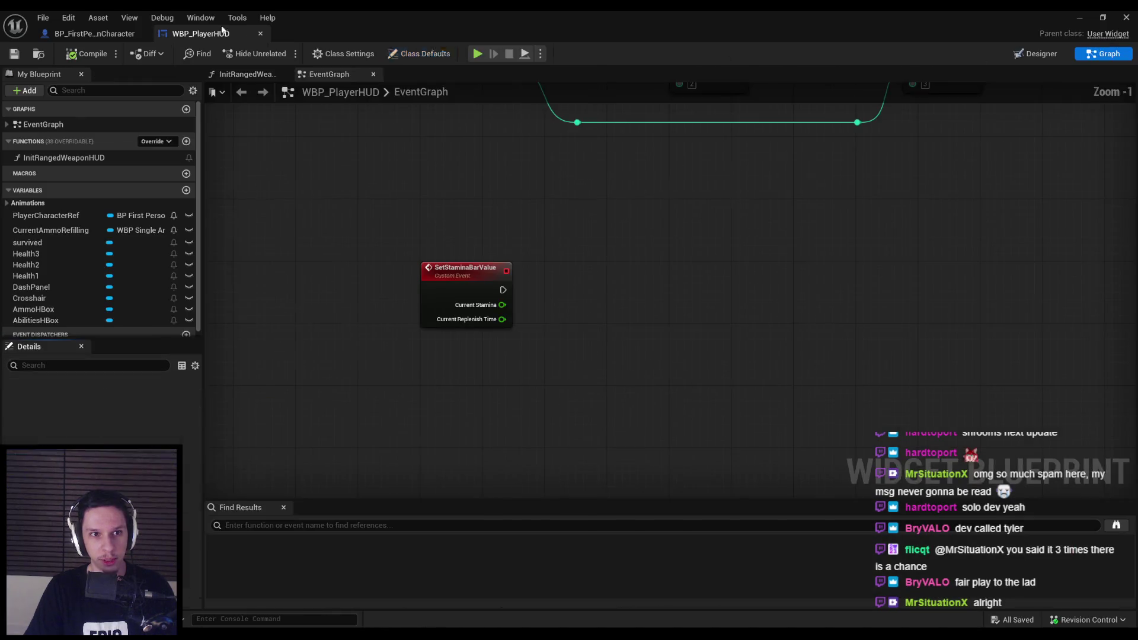
{"action": "left_click", "coordinate": [110, 35]}
{"action": "left_click", "coordinate": [200, 34]}
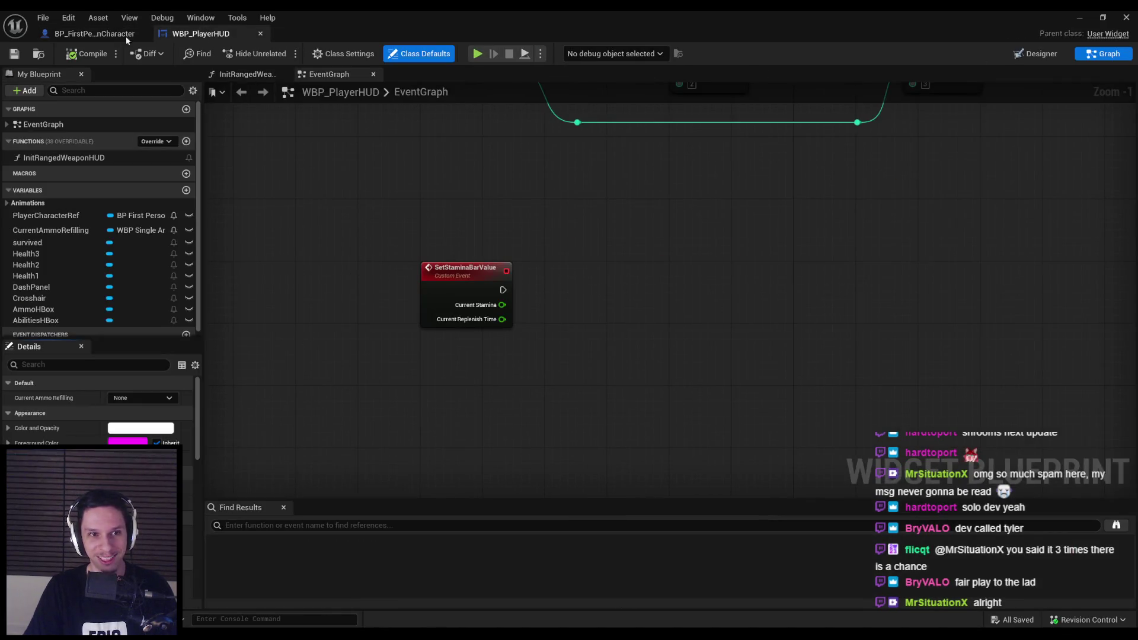
{"action": "left_click", "coordinate": [91, 35]}
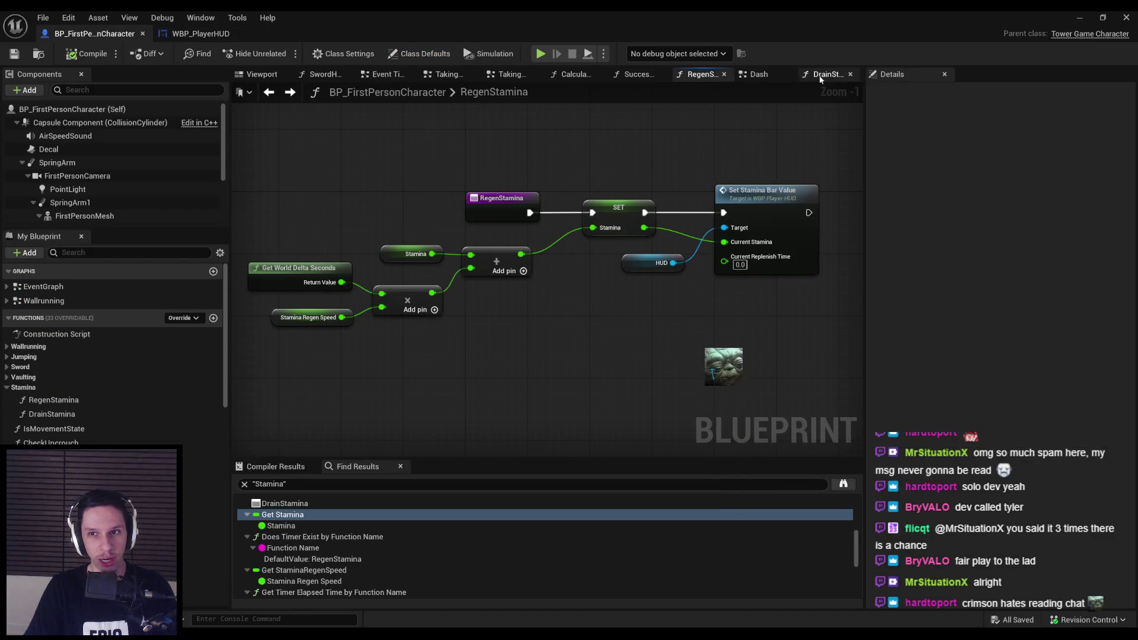
Open the character's collapsed Event Tick graph, shift its node row right, and compile-save.
{"action": "double_click", "coordinate": [44, 287]}
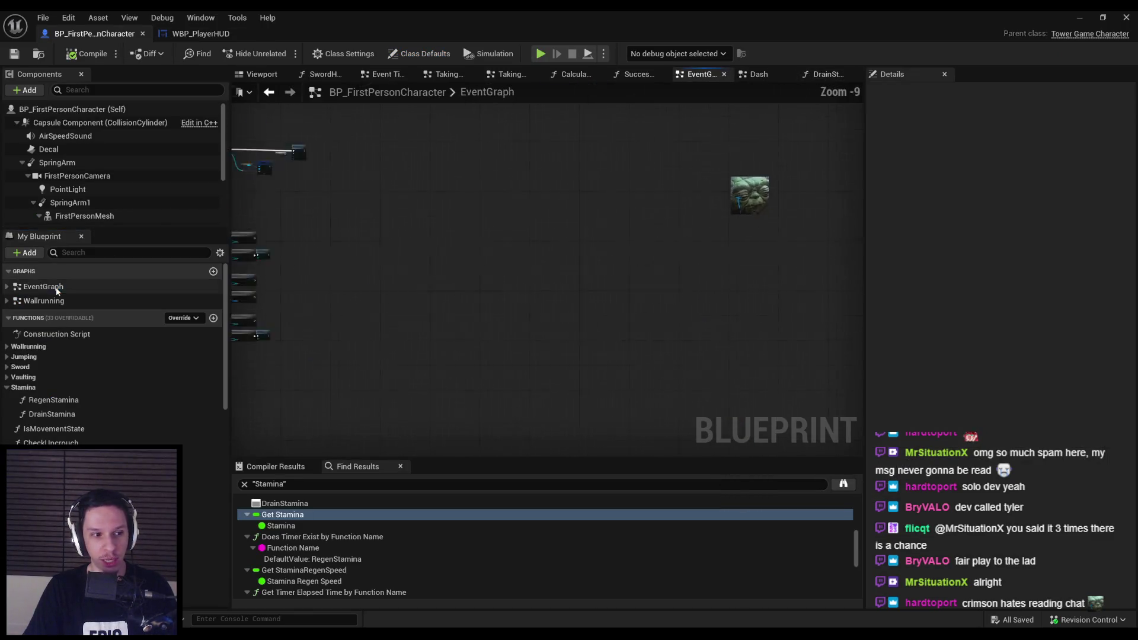
{"action": "scroll", "coordinate": [476, 327], "scroll_direction": "up", "scroll_amount": 5}
{"action": "scroll", "coordinate": [532, 273], "scroll_direction": "down", "scroll_amount": 2}
{"action": "double_click", "coordinate": [623, 243]}
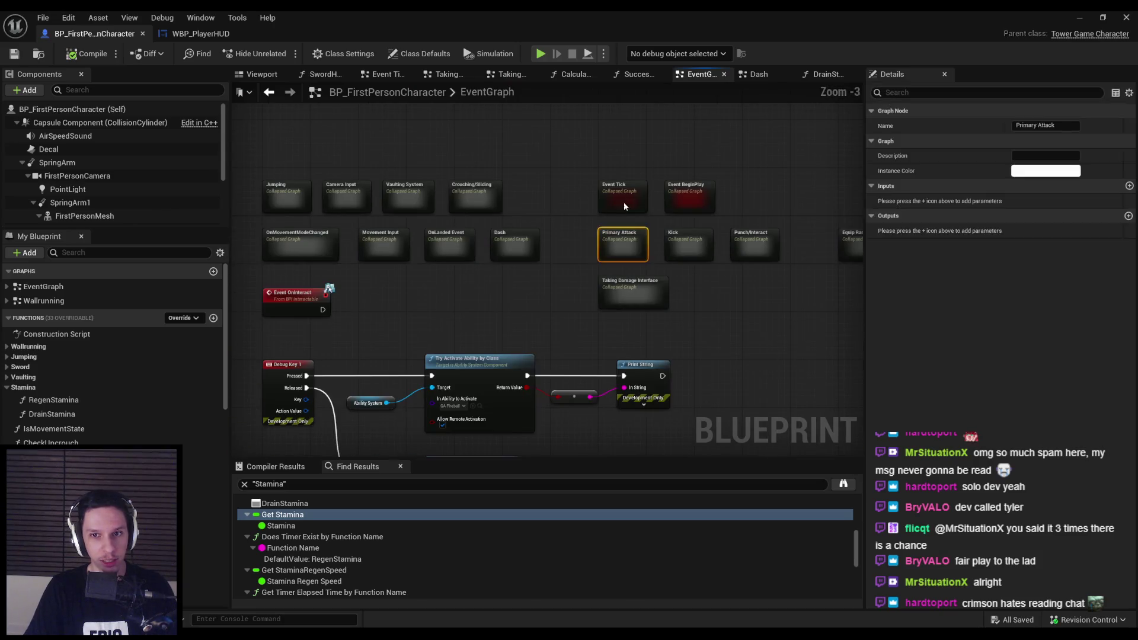
{"action": "scroll", "coordinate": [312, 250], "scroll_direction": "up", "scroll_amount": 8}
{"action": "scroll", "coordinate": [489, 246], "scroll_direction": "down", "scroll_amount": 4}
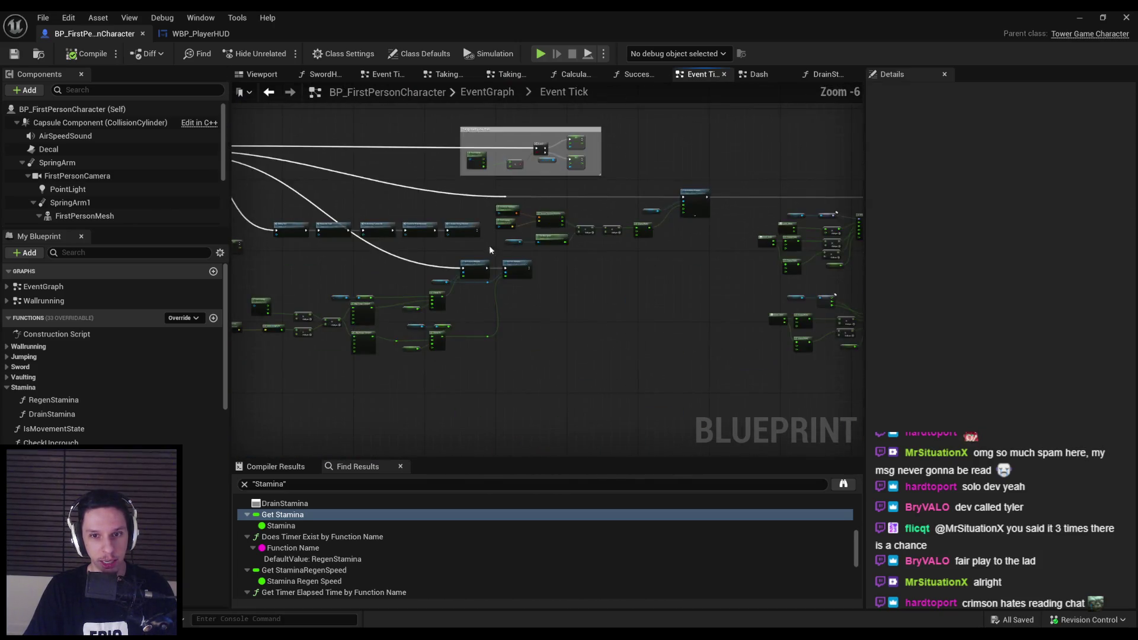
{"action": "scroll", "coordinate": [371, 253], "scroll_direction": "up", "scroll_amount": 3}
{"action": "scroll", "coordinate": [371, 253], "scroll_direction": "down", "scroll_amount": 3}
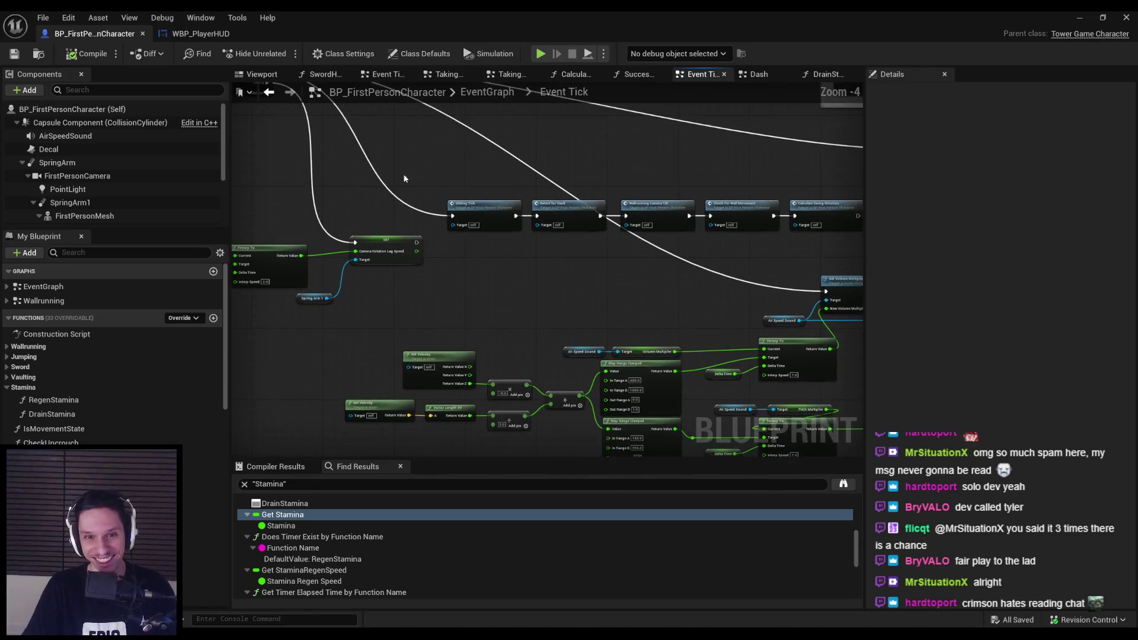
{"action": "mouse_move", "coordinate": [353, 203]}
{"action": "left_mouse_down"}
{"action": "mouse_move", "coordinate": [772, 281]}
{"action": "mouse_move", "coordinate": [853, 278]}
{"action": "mouse_move", "coordinate": [431, 256]}
{"action": "mouse_move", "coordinate": [583, 261]}
{"action": "mouse_move", "coordinate": [596, 282]}
{"action": "mouse_move", "coordinate": [610, 279]}
{"action": "mouse_move", "coordinate": [609, 244]}
{"action": "mouse_move", "coordinate": [695, 249]}
{"action": "left_mouse_up"}
{"action": "left_click_drag", "start_coordinate": [525, 195], "coordinate": [676, 250]}
{"action": "mouse_move", "coordinate": [636, 203]}
{"action": "left_mouse_down"}
{"action": "mouse_move", "coordinate": [547, 157]}
{"action": "mouse_move", "coordinate": [349, 158]}
{"action": "left_mouse_up"}
{"action": "left_click", "coordinate": [351, 209]}
{"action": "left_click", "coordinate": [82, 57]}
Rearrange the Event Tick execution chain to make room at its end.
{"action": "left_click_drag", "start_coordinate": [696, 278], "coordinate": [456, 255]}
{"action": "mouse_move", "coordinate": [581, 320]}
{"action": "left_mouse_down"}
{"action": "mouse_move", "coordinate": [339, 255]}
{"action": "mouse_move", "coordinate": [348, 243]}
{"action": "left_mouse_up"}
{"action": "left_click", "coordinate": [349, 237]}
{"action": "scroll", "coordinate": [520, 259], "scroll_direction": "up", "scroll_amount": 3}
{"action": "scroll", "coordinate": [640, 345], "scroll_direction": "down", "scroll_amount": 2}
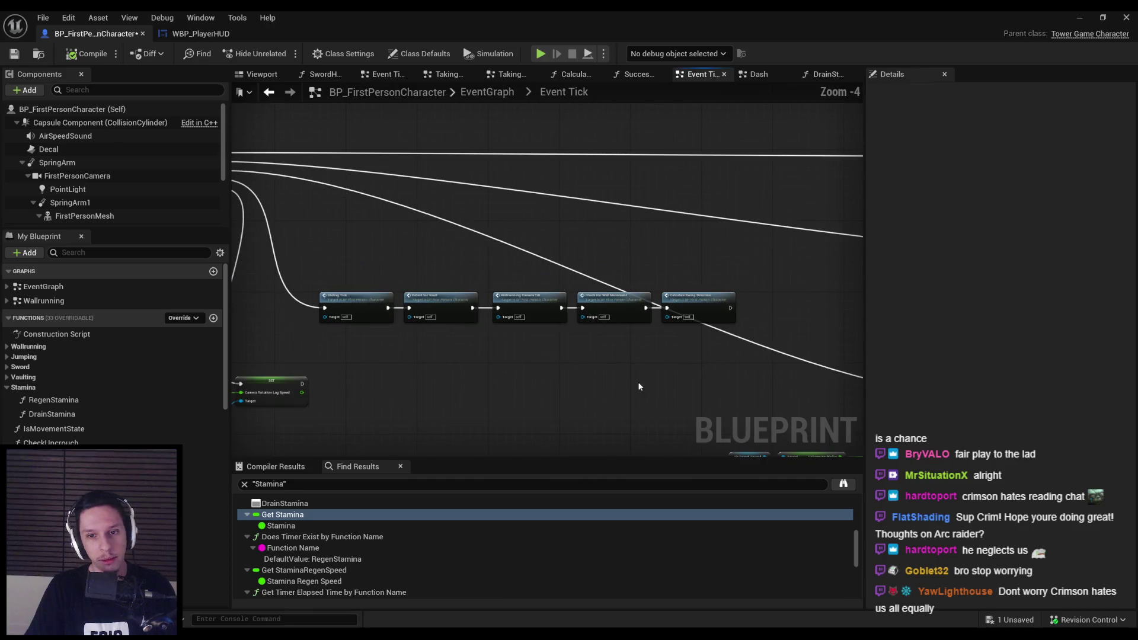
{"action": "left_click_drag", "start_coordinate": [735, 332], "coordinate": [332, 276]}
{"action": "left_click_drag", "start_coordinate": [391, 295], "coordinate": [416, 295]}
Add a Regen Stamina call after the chain's last node and open its function graph.
{"action": "left_click_drag", "start_coordinate": [581, 297], "coordinate": [603, 296]}
{"action": "type", "text": "regen stamina"}
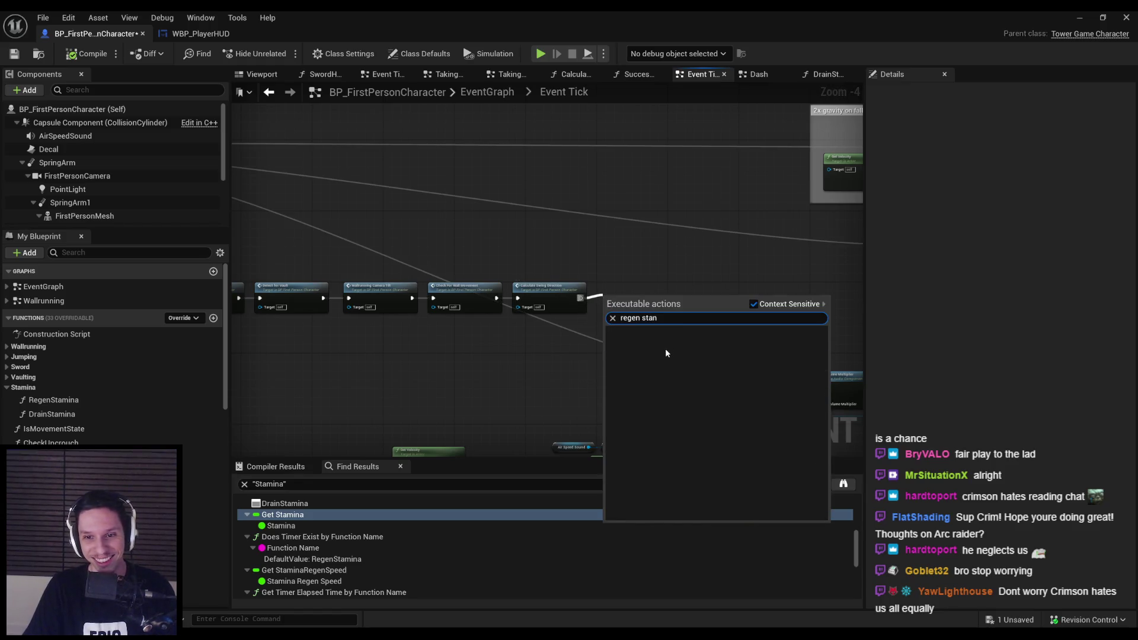
{"action": "key", "text": "Return"}
{"action": "scroll", "coordinate": [637, 294], "scroll_direction": "up", "scroll_amount": 3}
{"action": "double_click", "coordinate": [639, 289]}
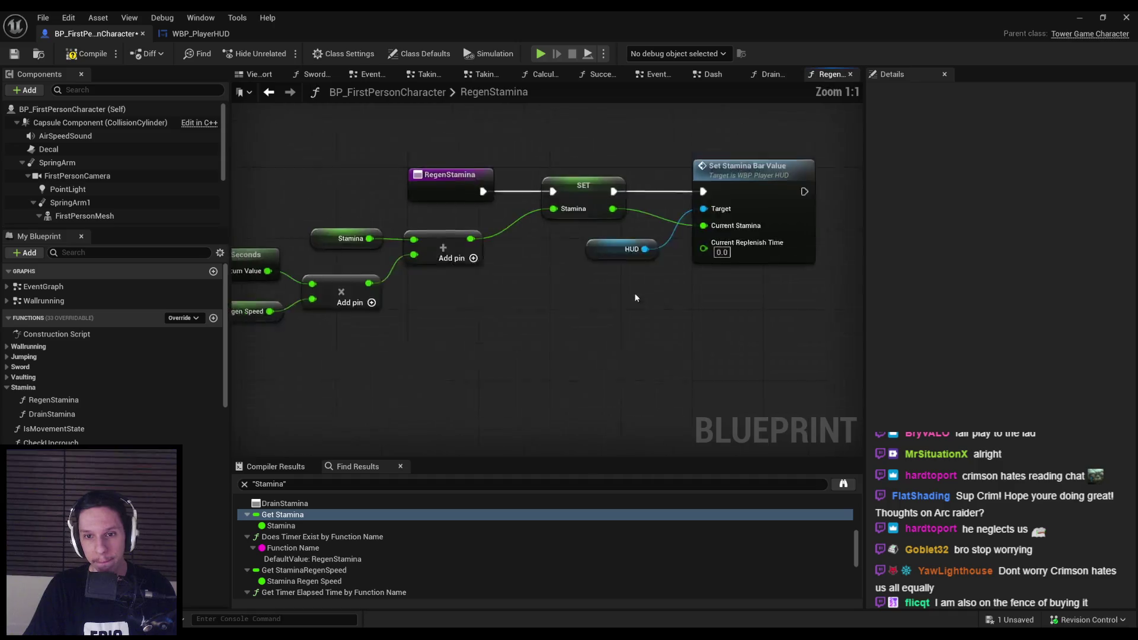
Move the SET, HUD and Set Stamina Bar Value nodes right to make space.
{"action": "mouse_move", "coordinate": [676, 264]}
{"action": "left_mouse_down"}
{"action": "mouse_move", "coordinate": [473, 354]}
{"action": "mouse_move", "coordinate": [476, 344]}
{"action": "left_mouse_up"}
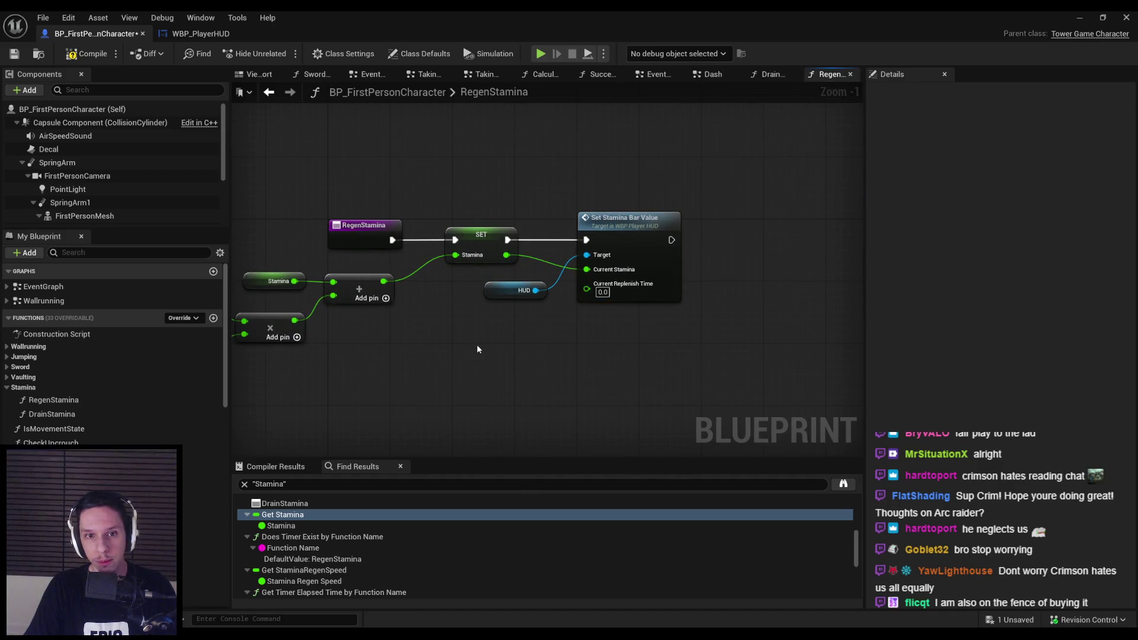
{"action": "left_click_drag", "start_coordinate": [479, 237], "coordinate": [573, 240]}
{"action": "left_click", "coordinate": [467, 318]}
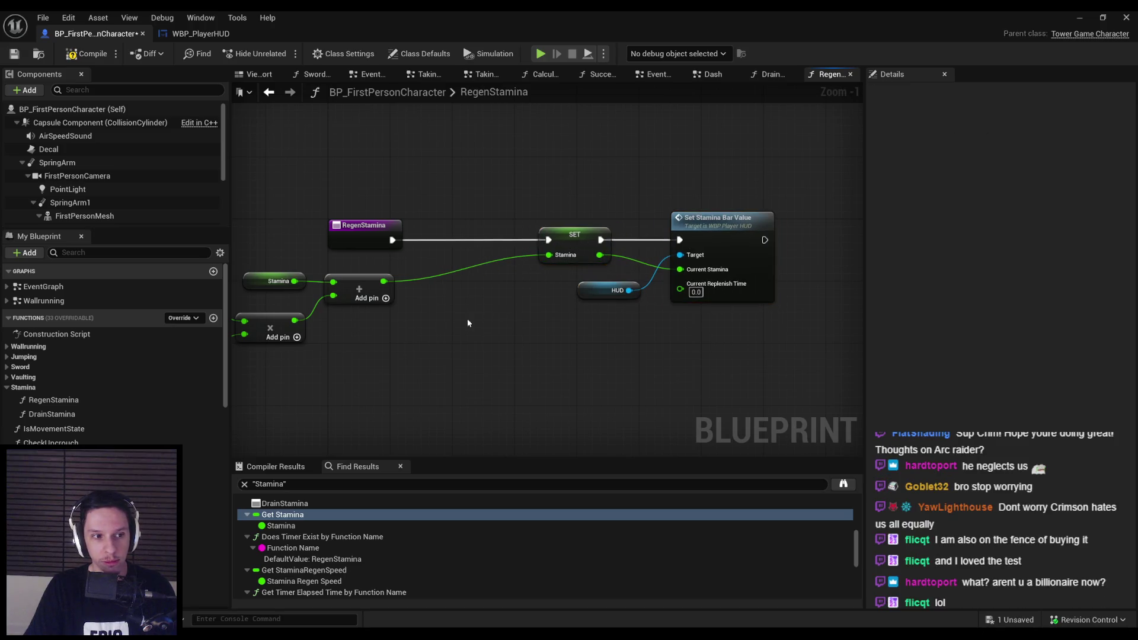
{"action": "scroll", "coordinate": [600, 311], "scroll_direction": "down", "scroll_amount": 1}
{"action": "scroll", "coordinate": [569, 328], "scroll_direction": "up", "scroll_amount": 2}
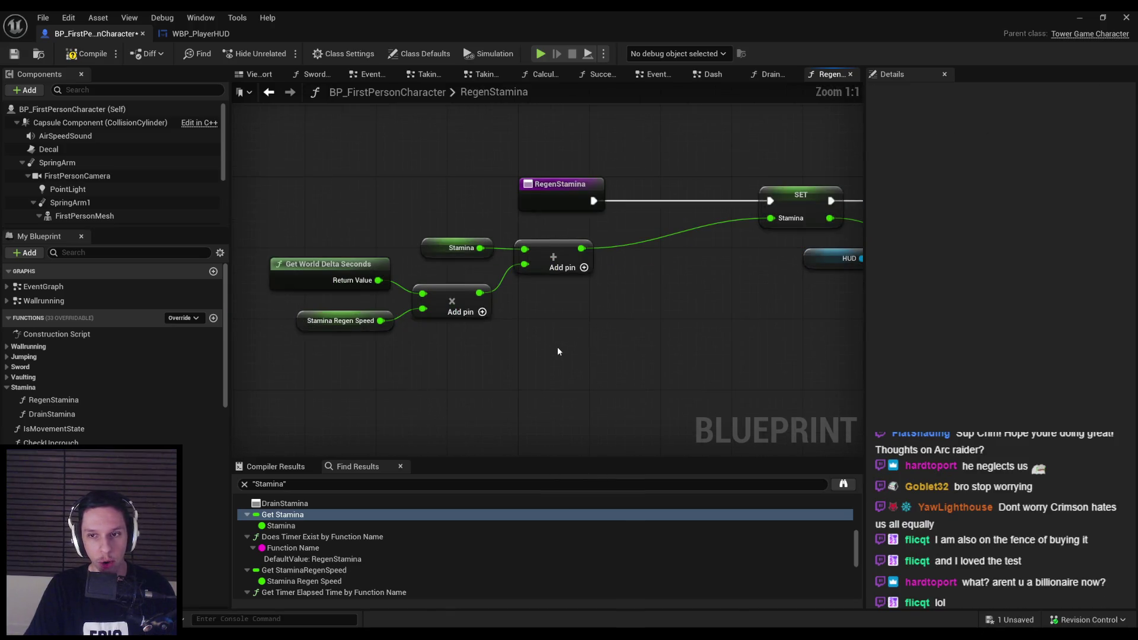
{"action": "scroll", "coordinate": [557, 352], "scroll_direction": "down", "scroll_amount": 1}
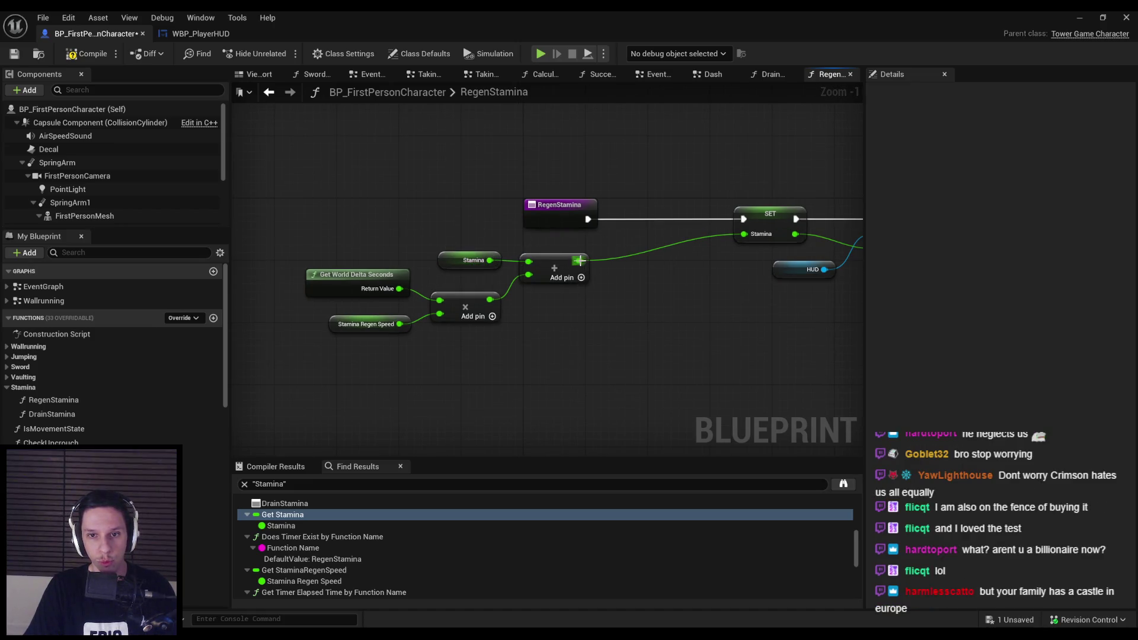
Insert a Clamp (Float) node after the Add result with Max set to 100.
{"action": "left_click_drag", "start_coordinate": [578, 261], "coordinate": [616, 263]}
{"action": "type", "text": "clamp"}
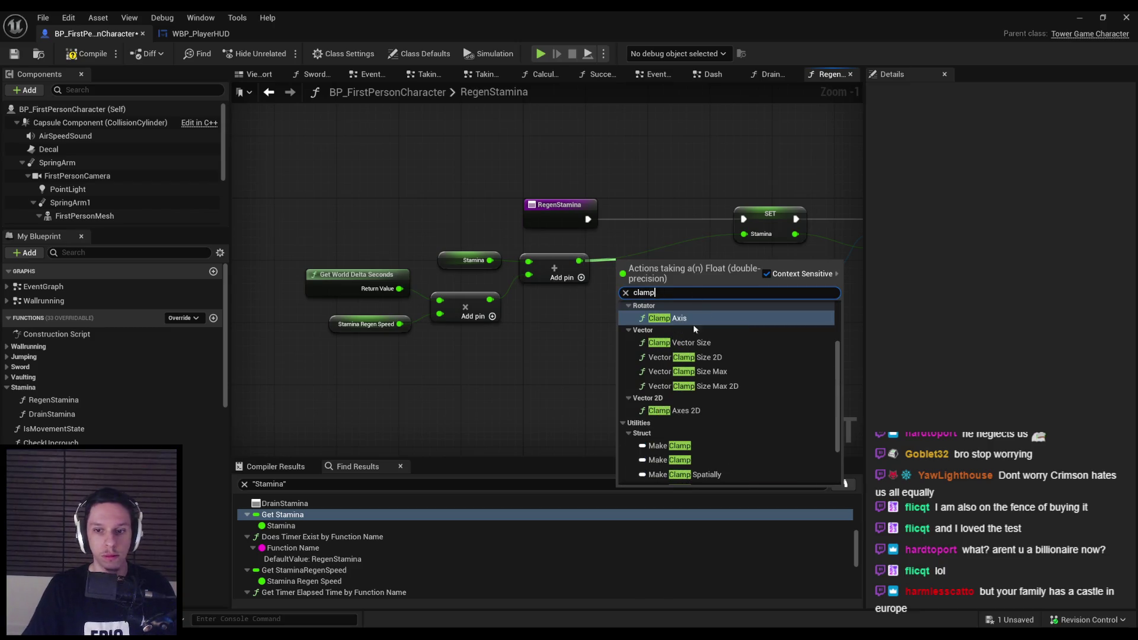
{"action": "scroll", "coordinate": [702, 383], "scroll_direction": "up", "scroll_amount": 3}
{"action": "left_click", "coordinate": [694, 330]}
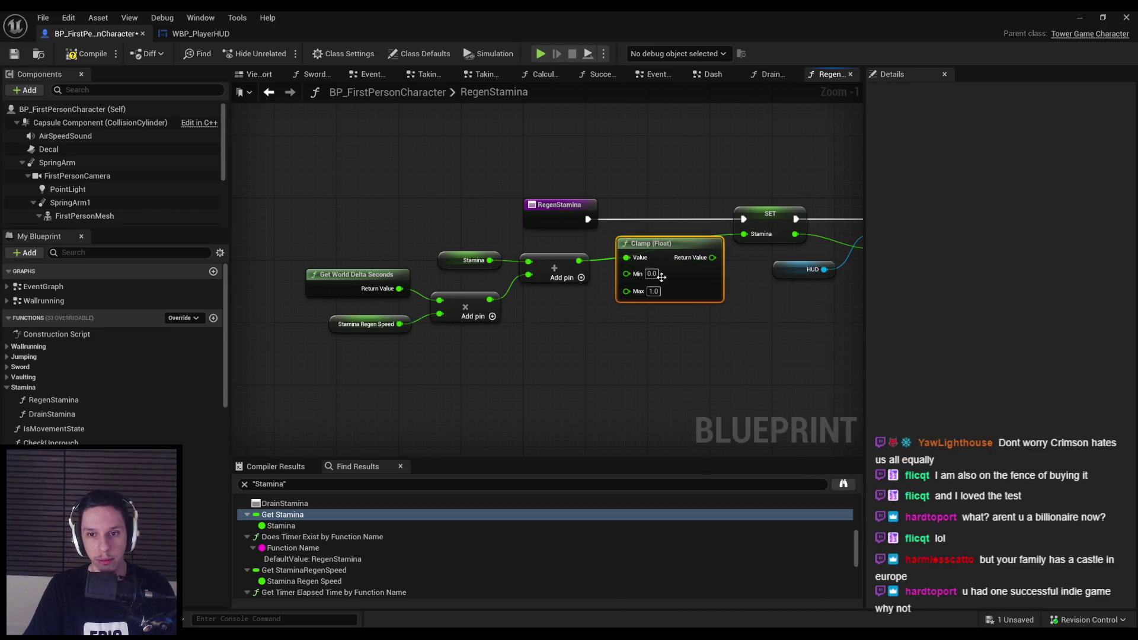
{"action": "type", "text": "100"}
{"action": "key", "text": "Return"}
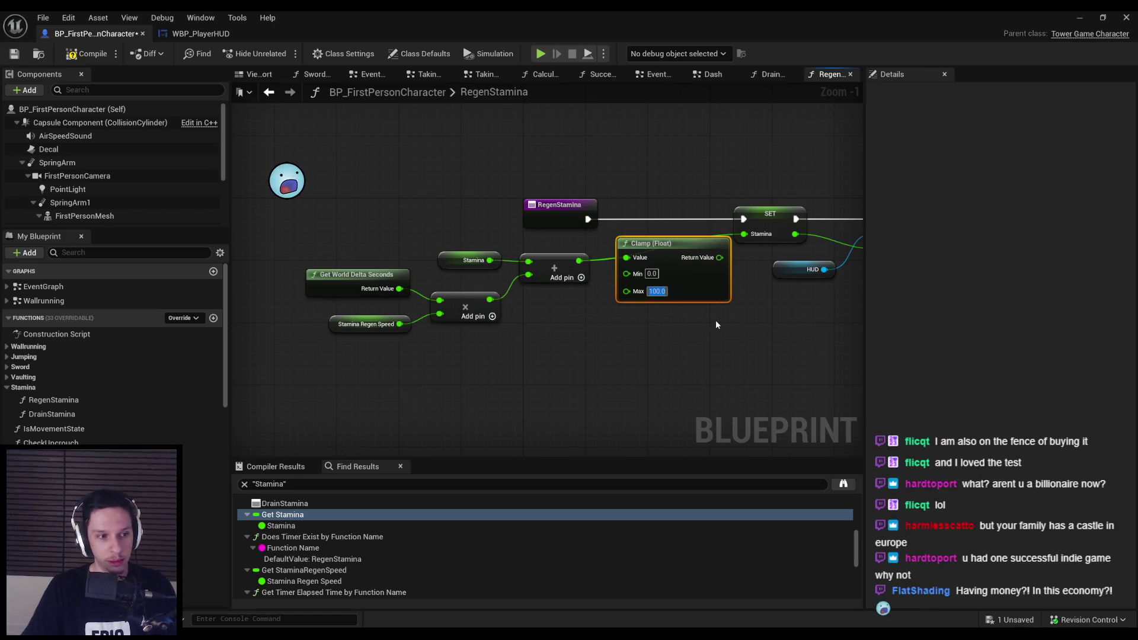
Reposition the Clamp and math nodes and save the character Blueprint.
{"action": "left_click_drag", "start_coordinate": [701, 284], "coordinate": [701, 291]}
{"action": "left_click", "coordinate": [640, 366]}
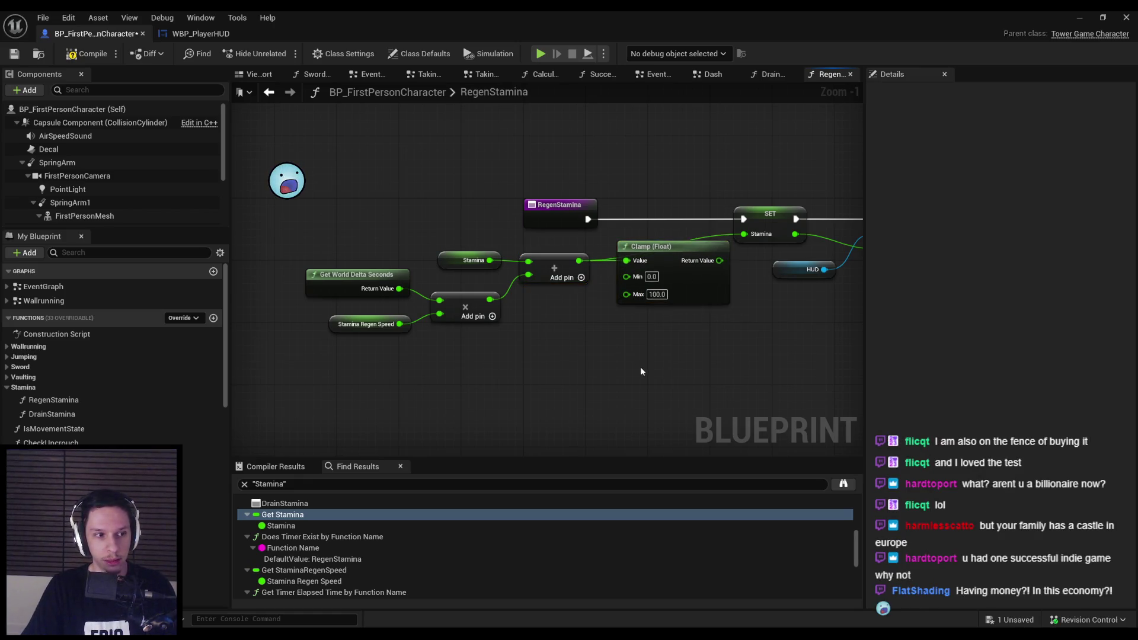
{"action": "left_click_drag", "start_coordinate": [772, 309], "coordinate": [686, 323]}
{"action": "left_click_drag", "start_coordinate": [614, 311], "coordinate": [723, 304]}
{"action": "left_click", "coordinate": [724, 305]}
{"action": "left_click_drag", "start_coordinate": [711, 373], "coordinate": [363, 263]}
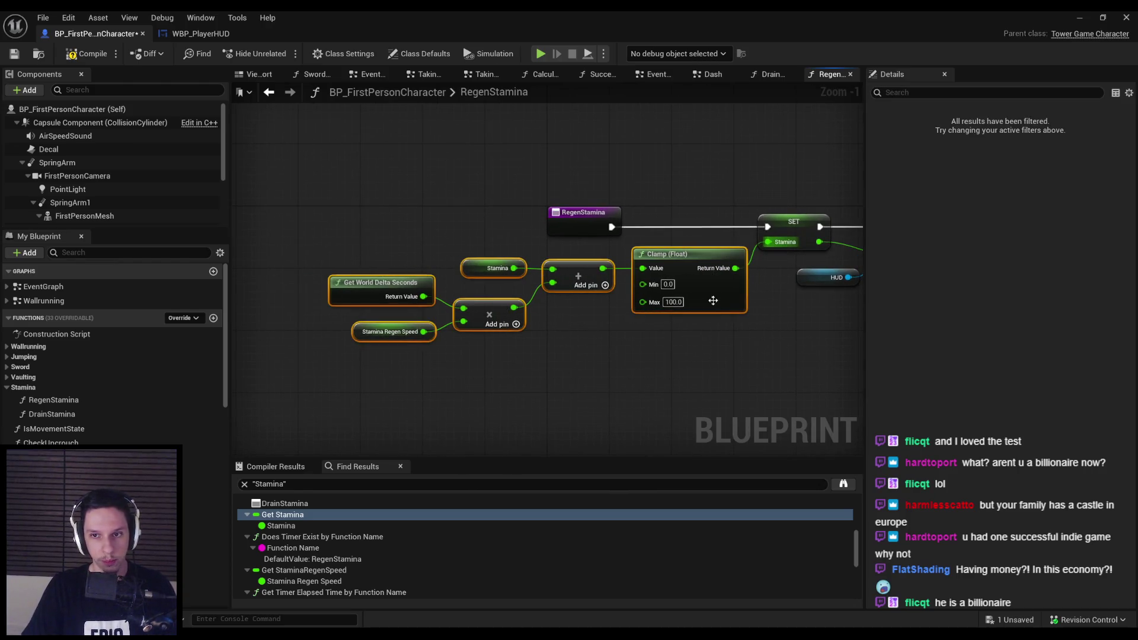
{"action": "left_click_drag", "start_coordinate": [713, 299], "coordinate": [689, 304]}
{"action": "left_click", "coordinate": [694, 365]}
{"action": "left_click_drag", "start_coordinate": [729, 390], "coordinate": [601, 372]}
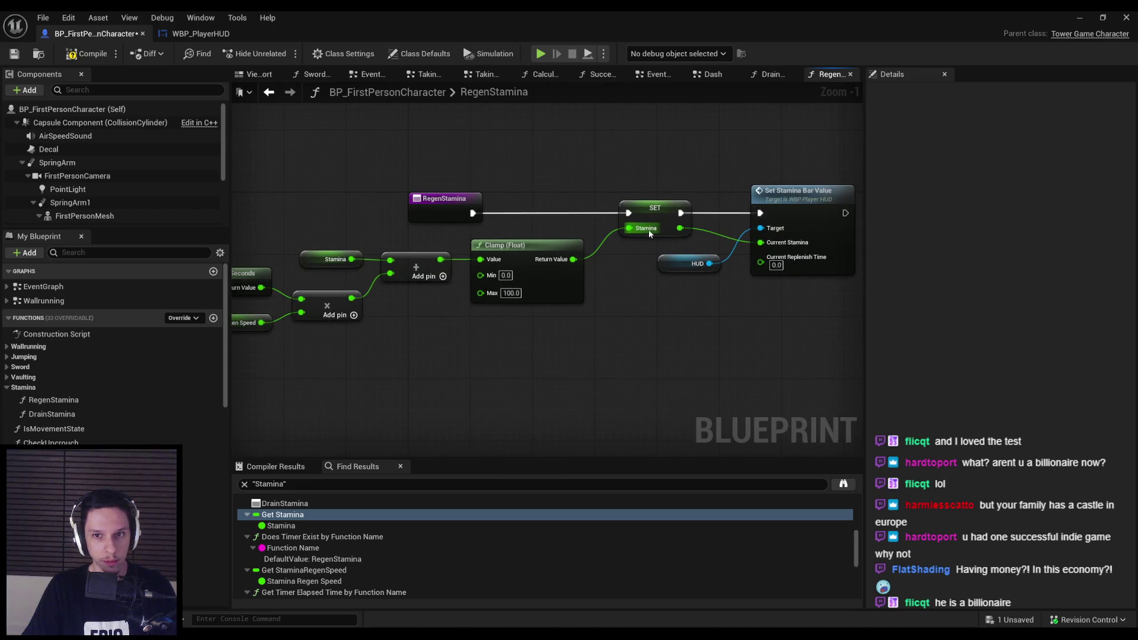
{"action": "left_click", "coordinate": [14, 53]}
Review the full RegenStamina chain with Stamina, Add and Clamp nodes, and save again.
{"action": "left_click_drag", "start_coordinate": [320, 209], "coordinate": [331, 265]}
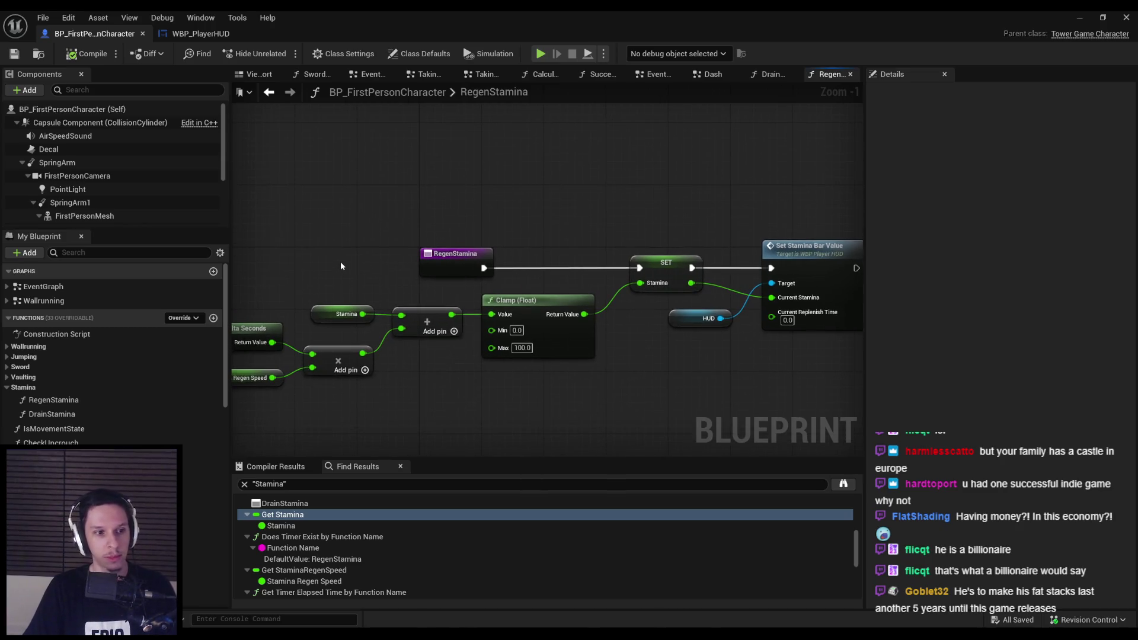
{"action": "mouse_move", "coordinate": [509, 204]}
{"action": "left_mouse_down"}
{"action": "mouse_move", "coordinate": [392, 213]}
{"action": "mouse_move", "coordinate": [415, 233]}
{"action": "mouse_move", "coordinate": [456, 187]}
{"action": "left_mouse_up"}
{"action": "scroll", "coordinate": [464, 189], "scroll_direction": "down", "scroll_amount": 1}
{"action": "mouse_move", "coordinate": [443, 236]}
{"action": "left_mouse_down"}
{"action": "mouse_move", "coordinate": [589, 264]}
{"action": "mouse_move", "coordinate": [591, 352]}
{"action": "left_mouse_up"}
{"action": "left_click", "coordinate": [592, 352]}
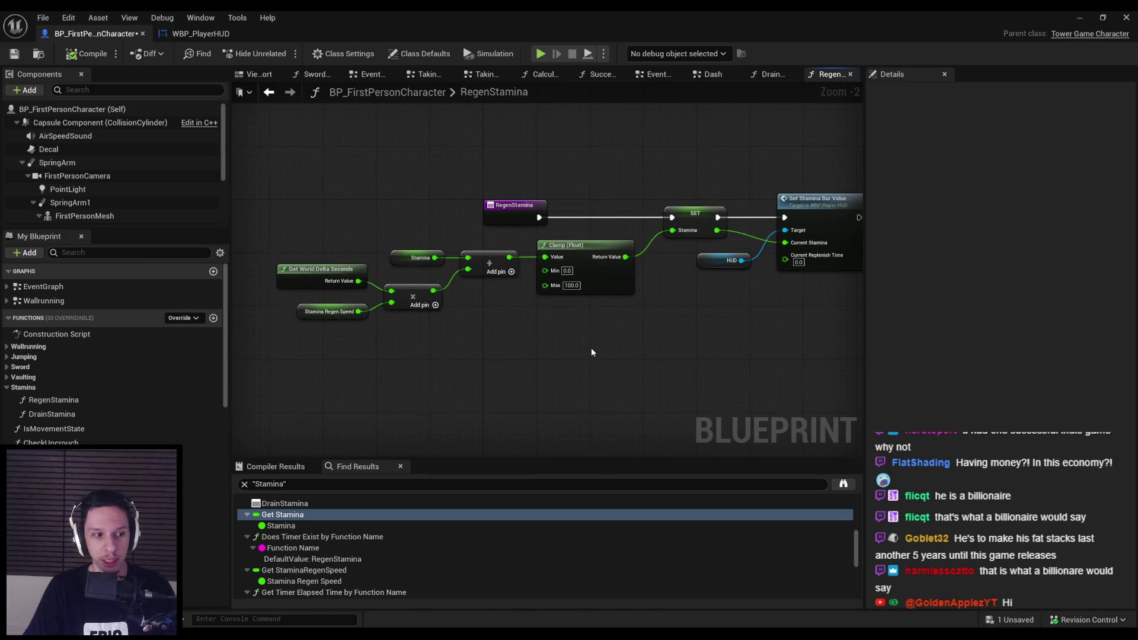
{"action": "left_click", "coordinate": [18, 55]}
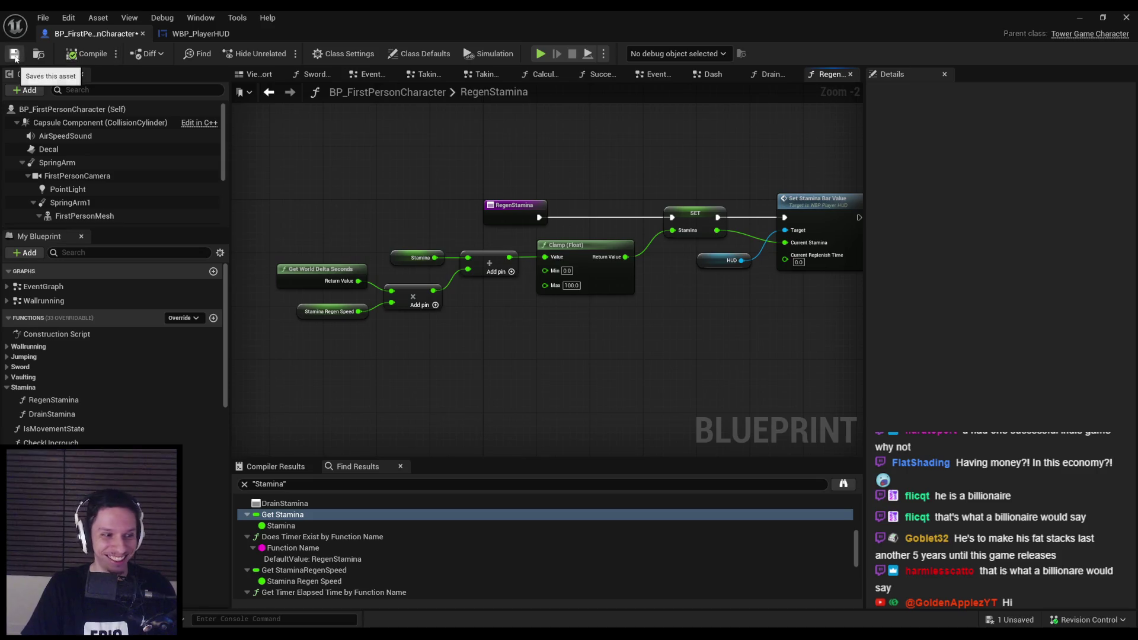
Go back to Event Tick to inspect the Regen Stamina call, reopen RegenStamina, then switch to WBP_PlayerHUD.
{"action": "left_click_drag", "start_coordinate": [405, 191], "coordinate": [333, 191]}
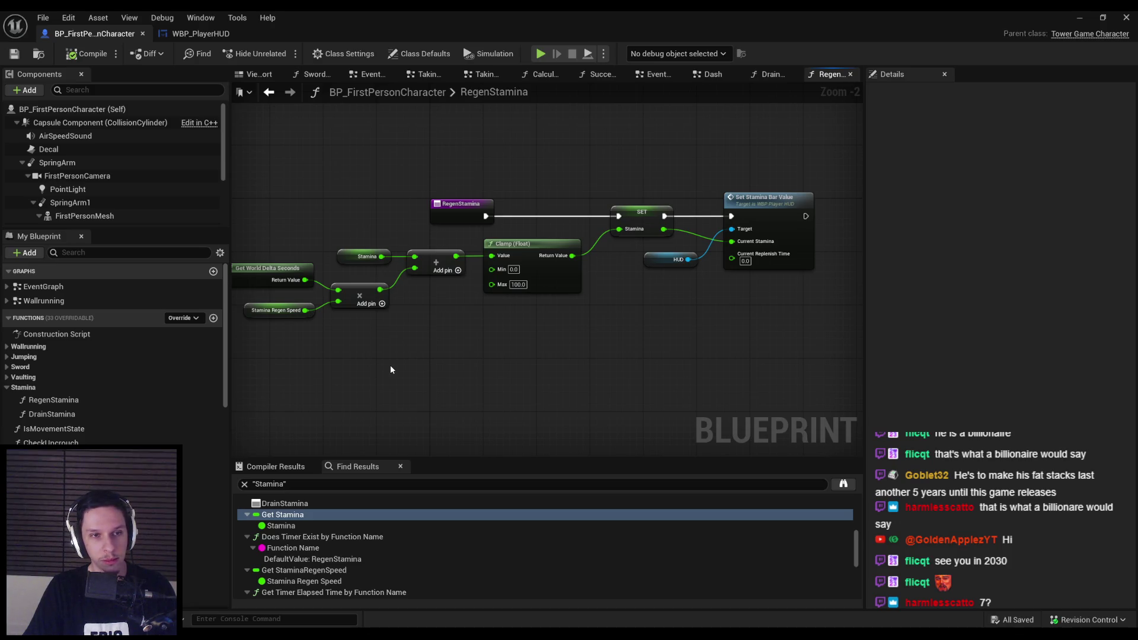
{"action": "key", "text": "alt+Left"}
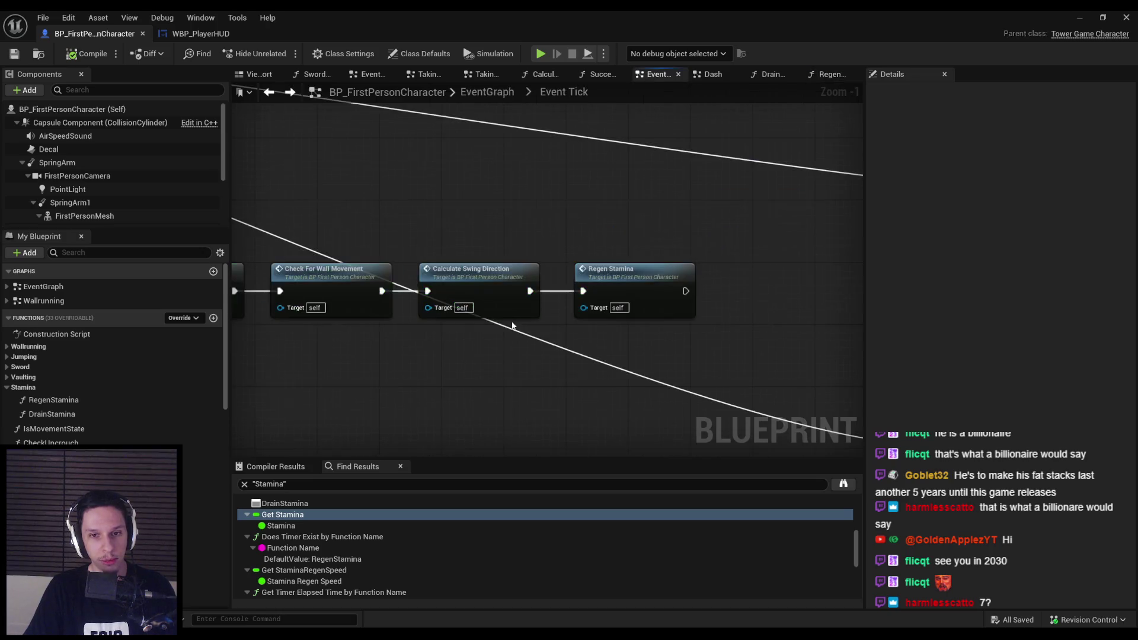
{"action": "scroll", "coordinate": [443, 344], "scroll_direction": "down", "scroll_amount": 5}
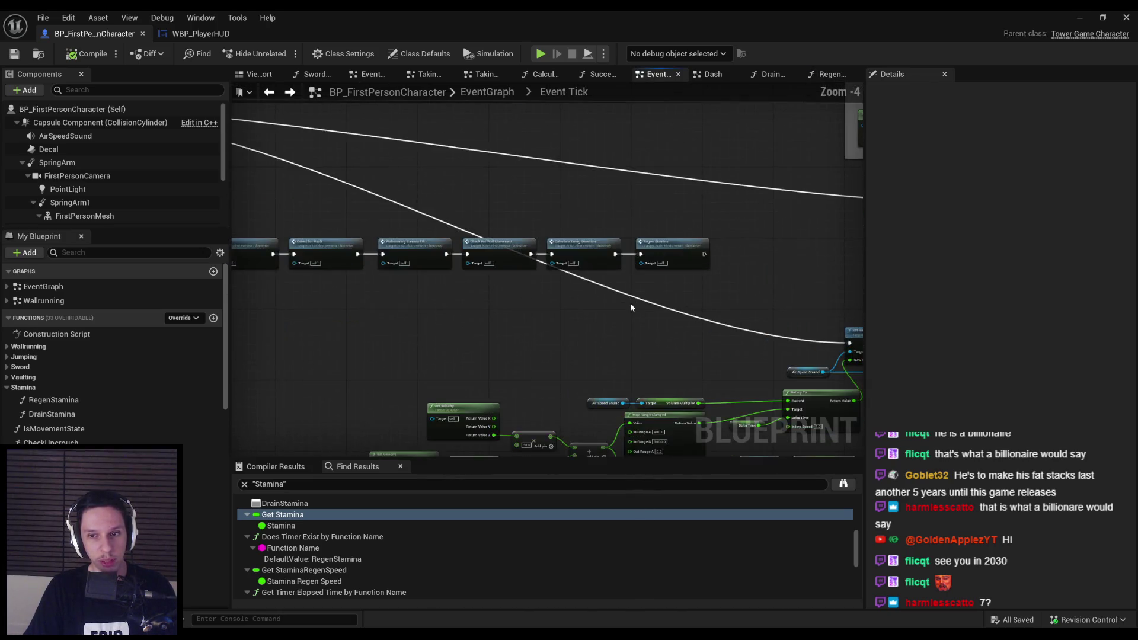
{"action": "scroll", "coordinate": [652, 315], "scroll_direction": "up", "scroll_amount": 3}
{"action": "scroll", "coordinate": [629, 317], "scroll_direction": "down", "scroll_amount": 3}
{"action": "scroll", "coordinate": [706, 310], "scroll_direction": "up", "scroll_amount": 2}
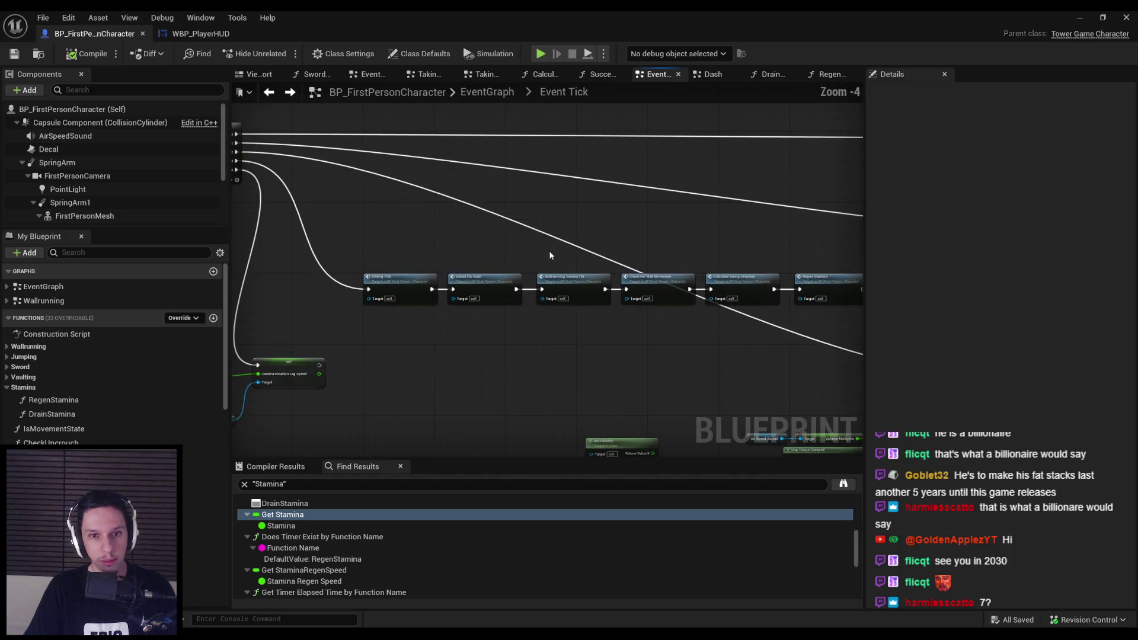
{"action": "scroll", "coordinate": [617, 285], "scroll_direction": "up", "scroll_amount": 2}
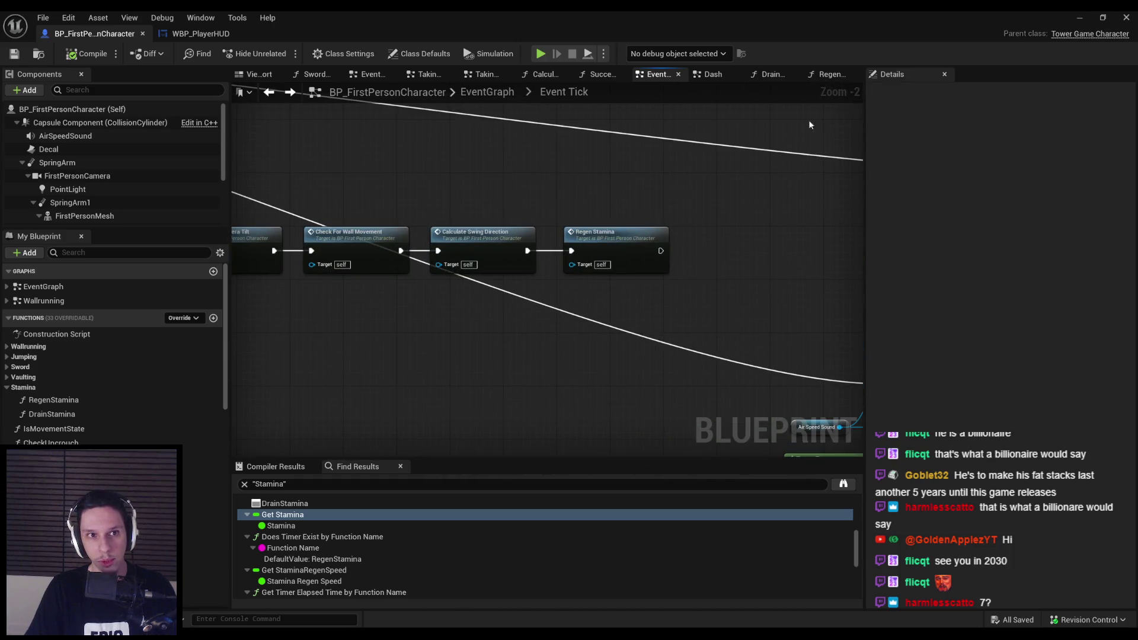
{"action": "double_click", "coordinate": [607, 233]}
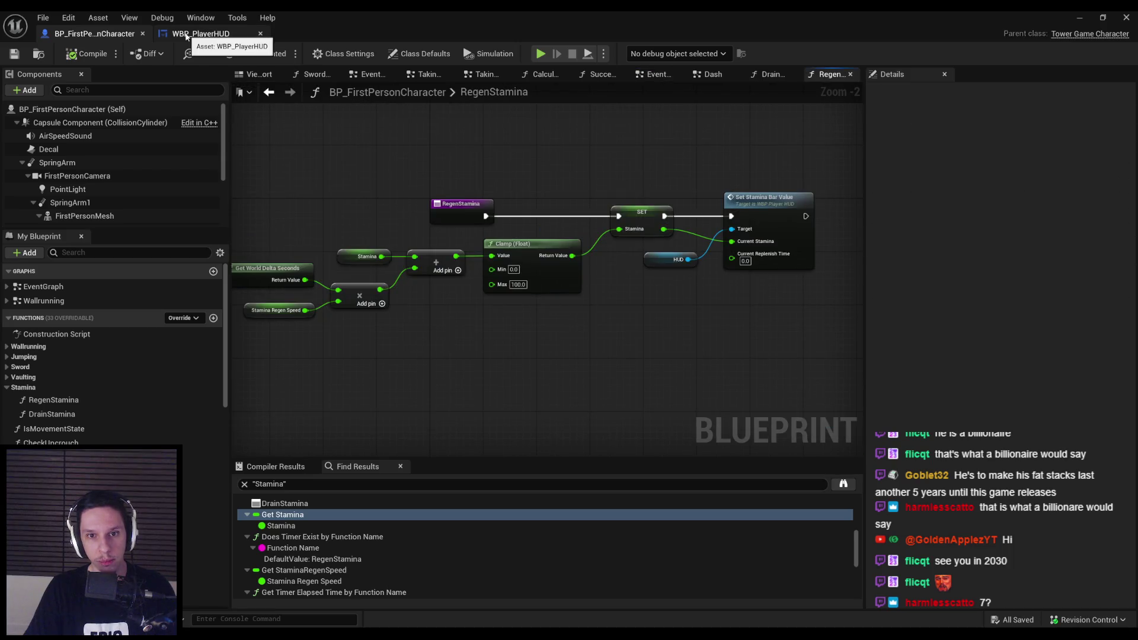
{"action": "left_click", "coordinate": [185, 35]}
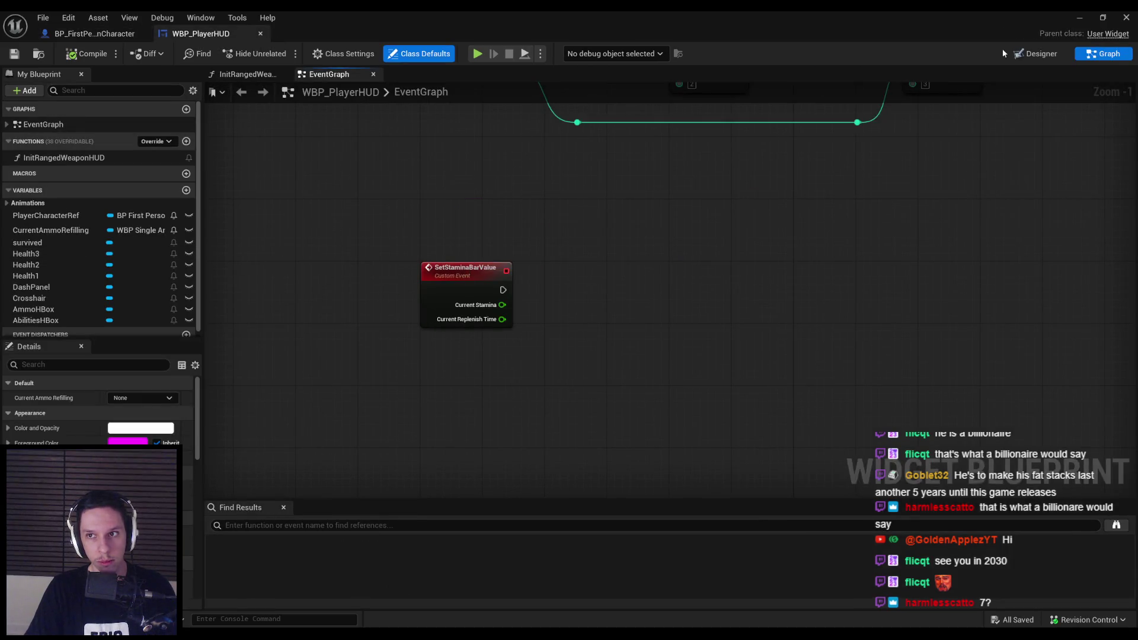
Add a DashPanel reference and a Set Percent node linked after SetStaminaBarValue.
{"action": "left_click", "coordinate": [1022, 54]}
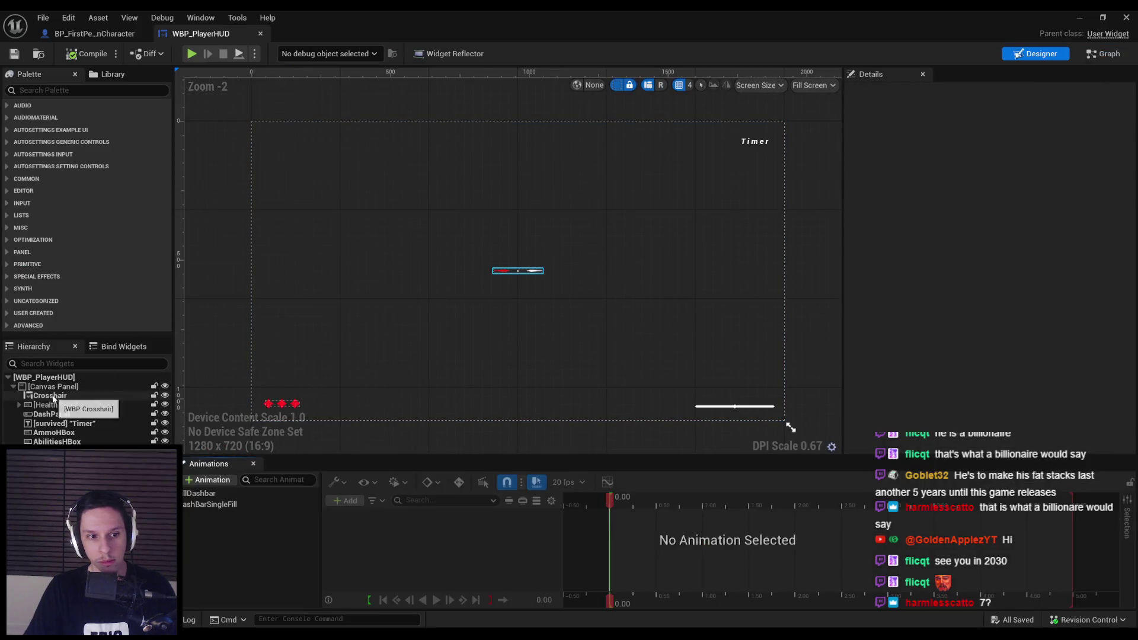
{"action": "left_click", "coordinate": [52, 415]}
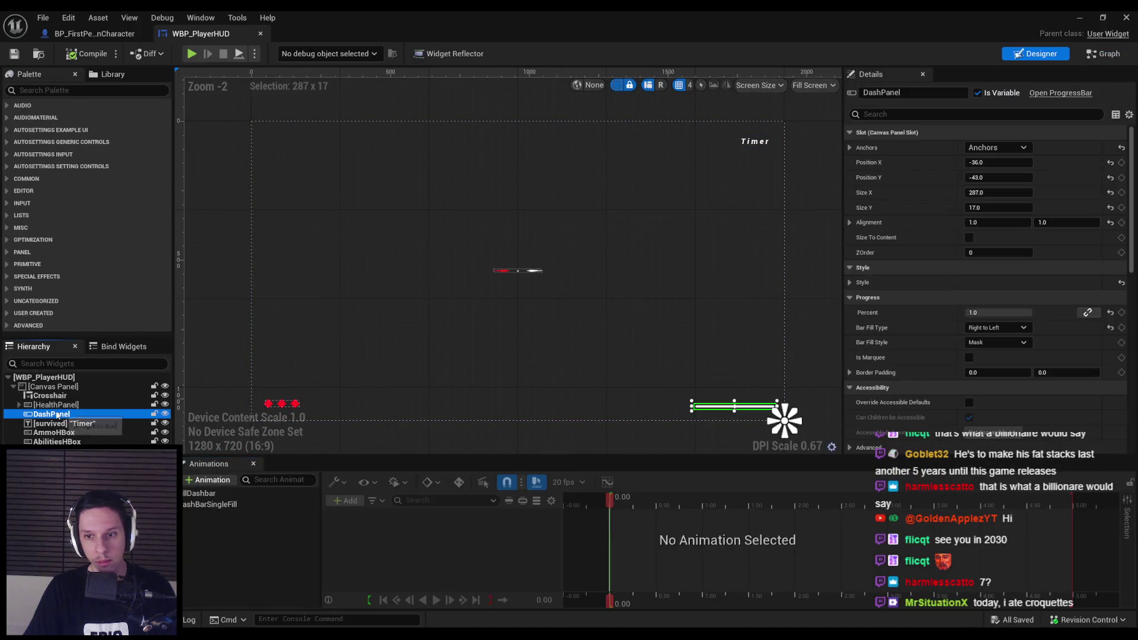
{"action": "left_click", "coordinate": [1104, 55]}
{"action": "mouse_move", "coordinate": [35, 287]}
{"action": "left_mouse_down"}
{"action": "mouse_move", "coordinate": [520, 346]}
{"action": "mouse_move", "coordinate": [600, 310]}
{"action": "mouse_move", "coordinate": [632, 267]}
{"action": "left_mouse_up"}
{"action": "left_click", "coordinate": [551, 359]}
{"action": "type", "text": "set perce"}
{"action": "key", "text": "Return"}
{"action": "left_click_drag", "start_coordinate": [503, 289], "coordinate": [616, 290]}
{"action": "left_click_drag", "start_coordinate": [656, 389], "coordinate": [550, 273]}
{"action": "left_click_drag", "start_coordinate": [651, 270], "coordinate": [777, 269]}
Feed Current Stamina divided by 100 into In Percent, compile, and start playing the level.
{"action": "left_click_drag", "start_coordinate": [502, 304], "coordinate": [578, 377]}
{"action": "type", "text": "/"}
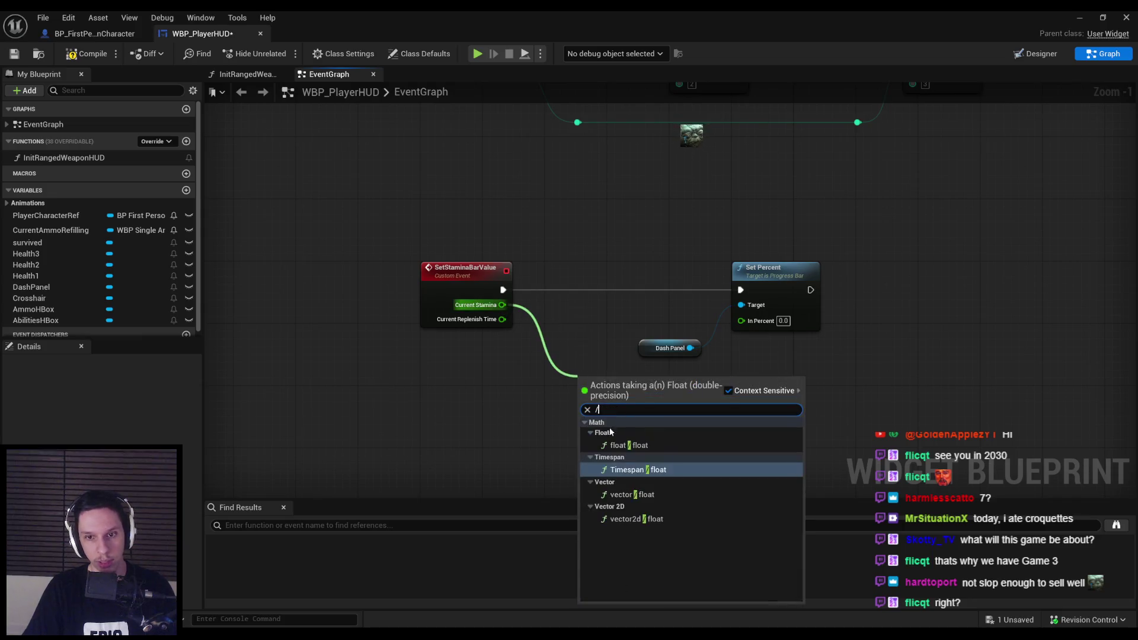
{"action": "left_click", "coordinate": [625, 445]}
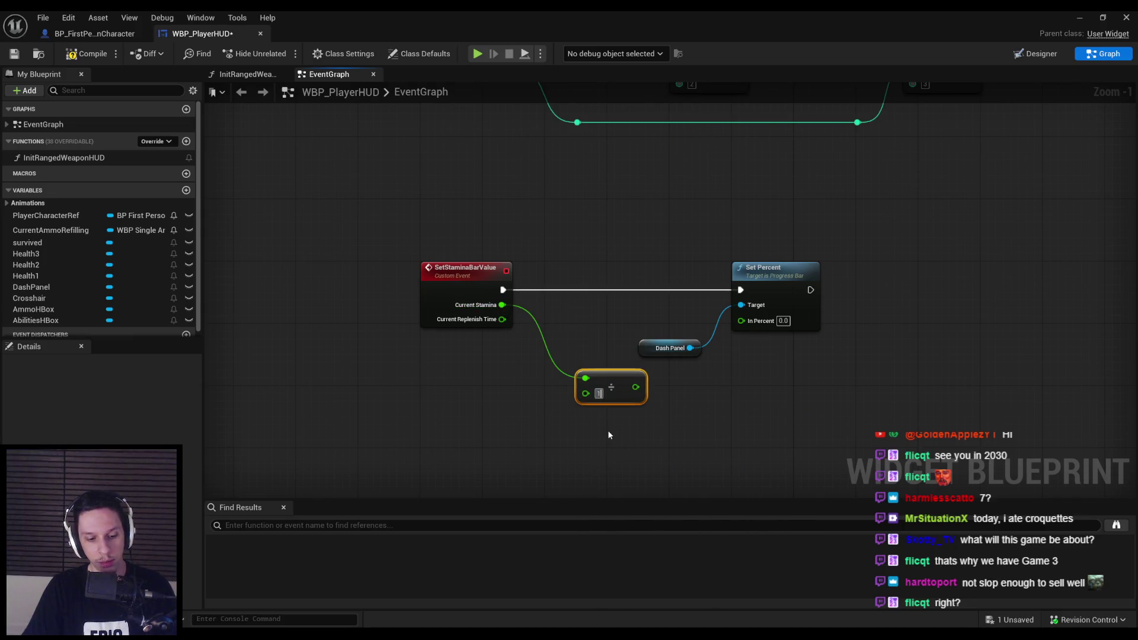
{"action": "mouse_move", "coordinate": [648, 387]}
{"action": "left_mouse_down"}
{"action": "mouse_move", "coordinate": [664, 349]}
{"action": "mouse_move", "coordinate": [741, 319]}
{"action": "left_mouse_up"}
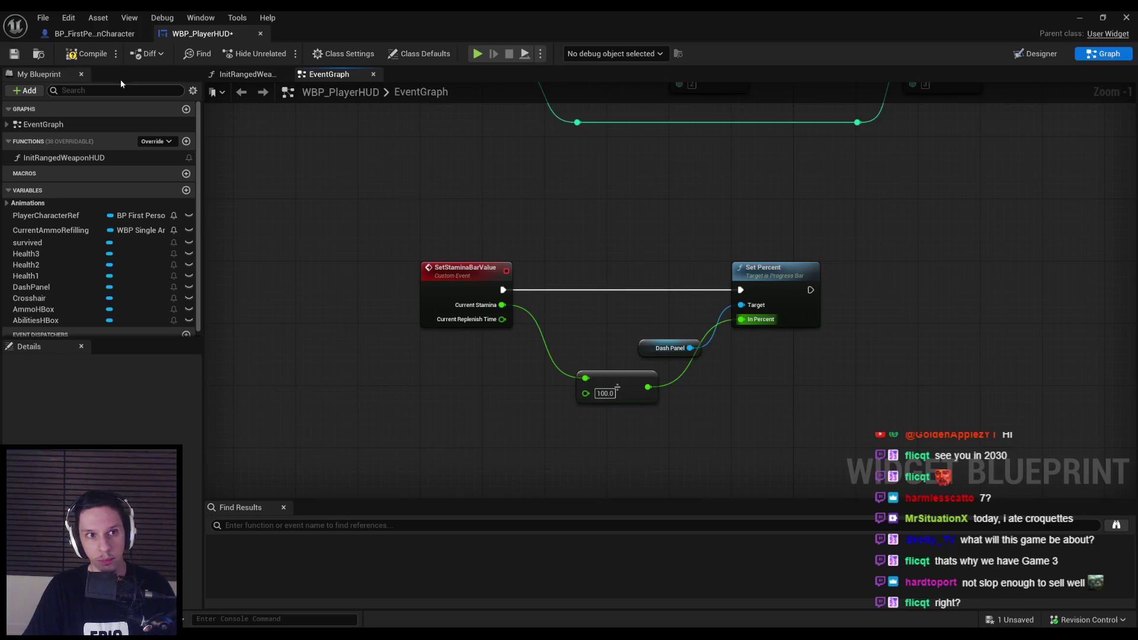
{"action": "mouse_move", "coordinate": [655, 348]}
{"action": "left_mouse_down"}
{"action": "mouse_move", "coordinate": [616, 348]}
{"action": "mouse_move", "coordinate": [634, 342]}
{"action": "left_mouse_up"}
{"action": "left_click", "coordinate": [616, 380], "text": "ctrl"}
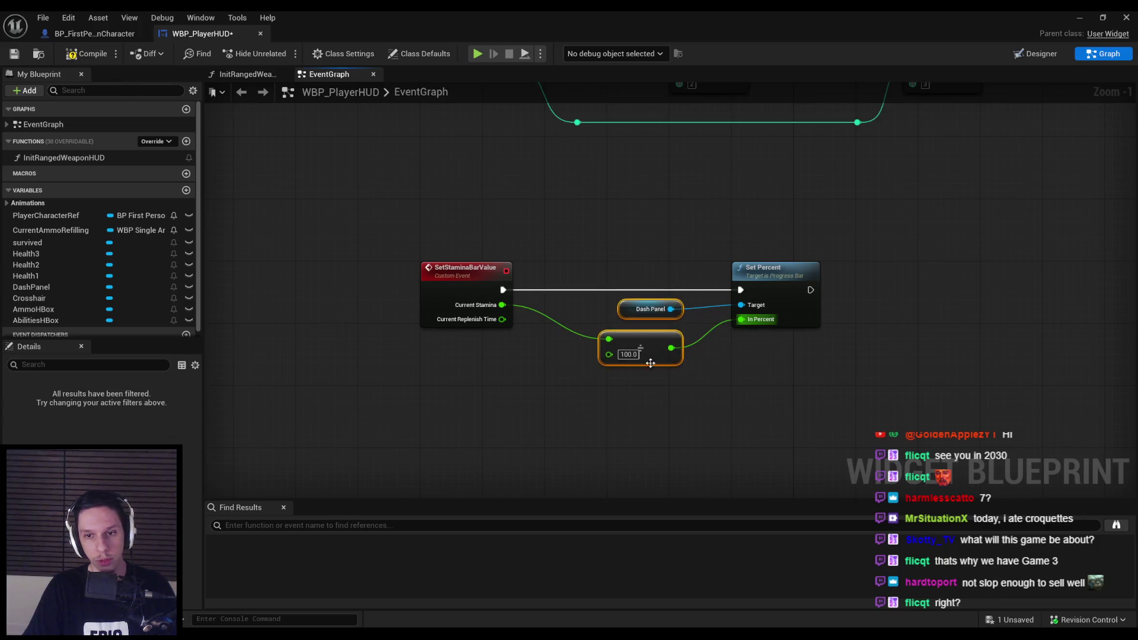
{"action": "left_click", "coordinate": [83, 55]}
{"action": "left_click", "coordinate": [1082, 19]}
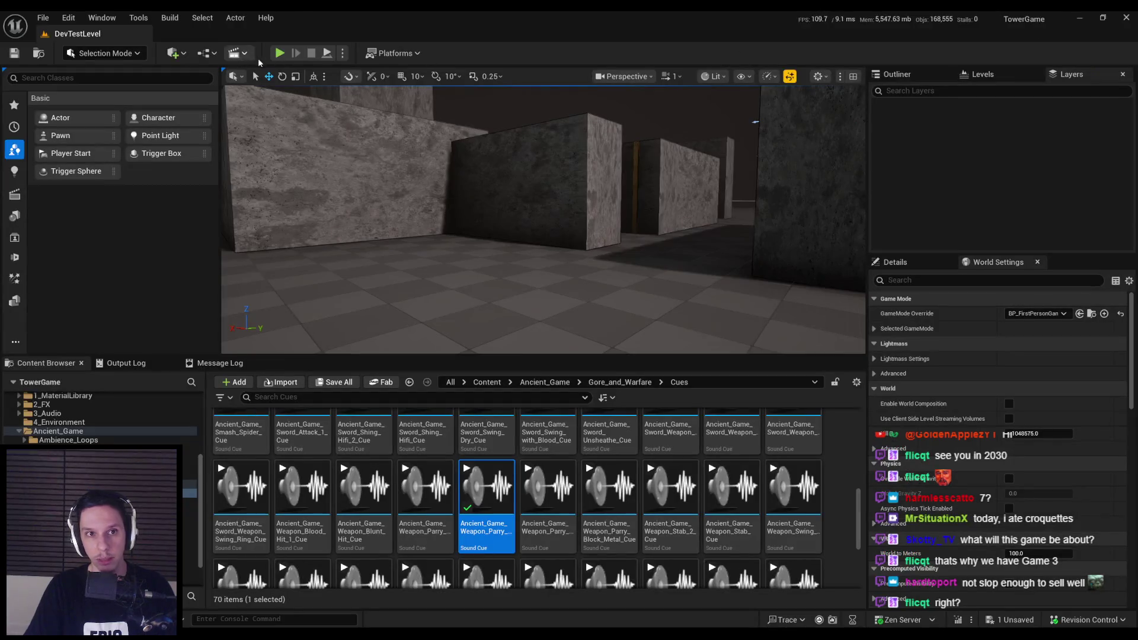
{"action": "key", "text": "alt+p"}
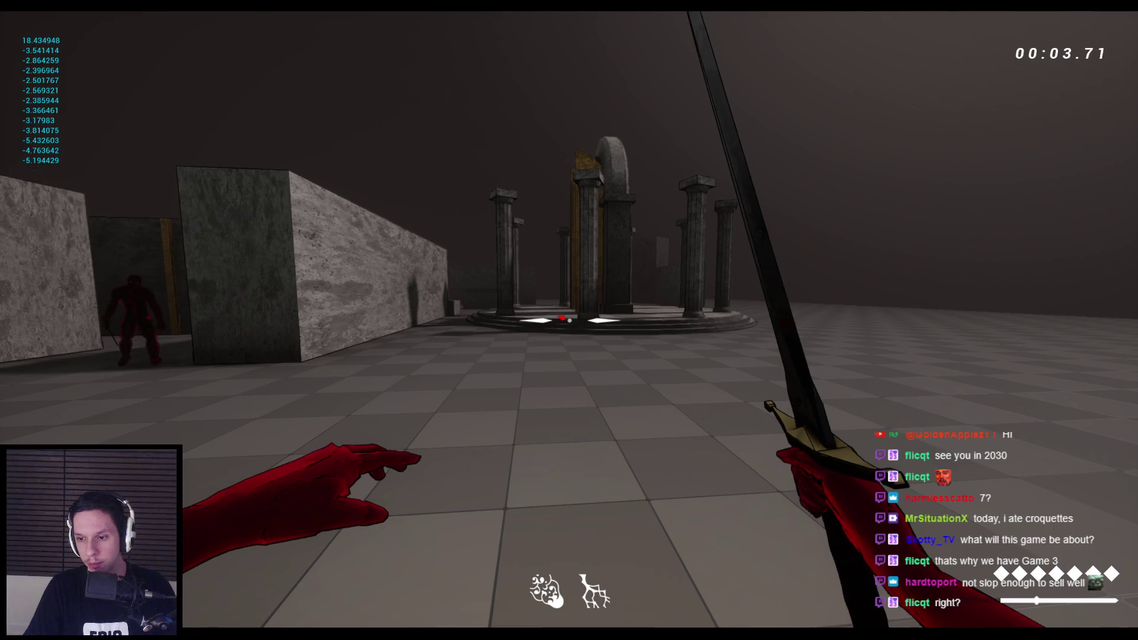
Slash an approaching enemy with the sword, jump away, and toggle the console.
{"action": "mouse_move", "coordinate": [569, 320]}
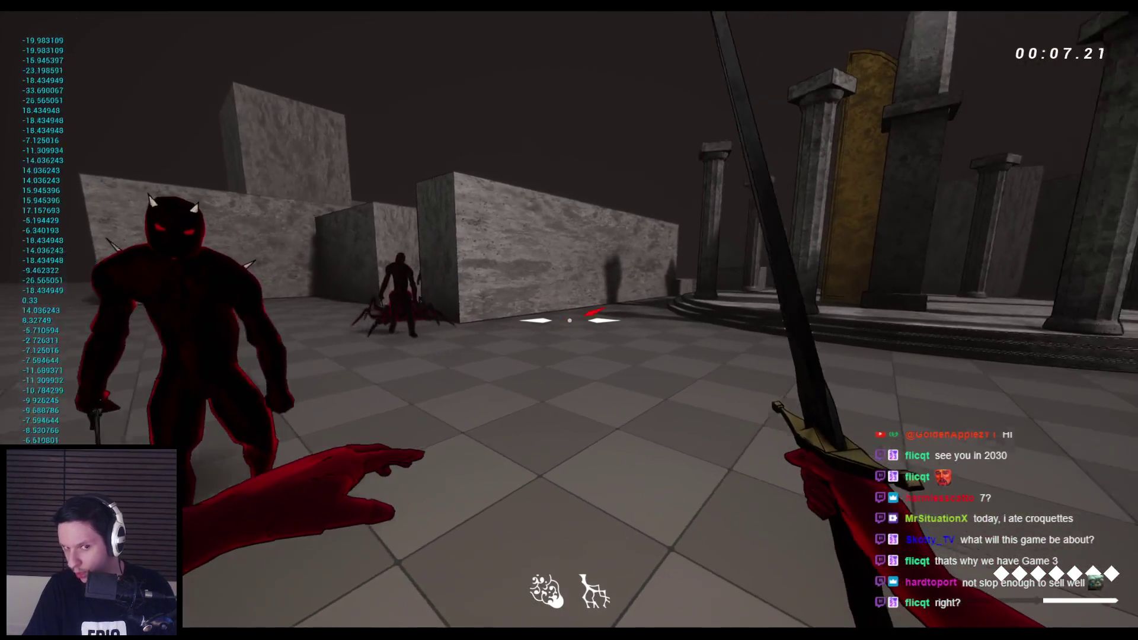
{"action": "left_click", "coordinate": [569, 320]}
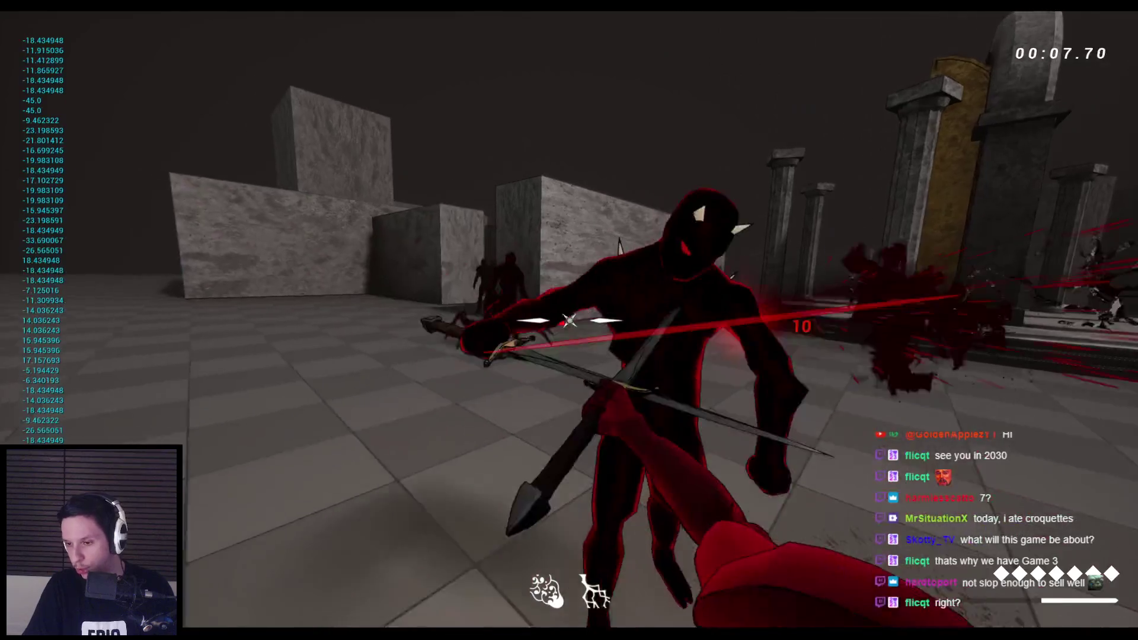
{"action": "key", "text": "space"}
{"action": "key", "text": "grave"}
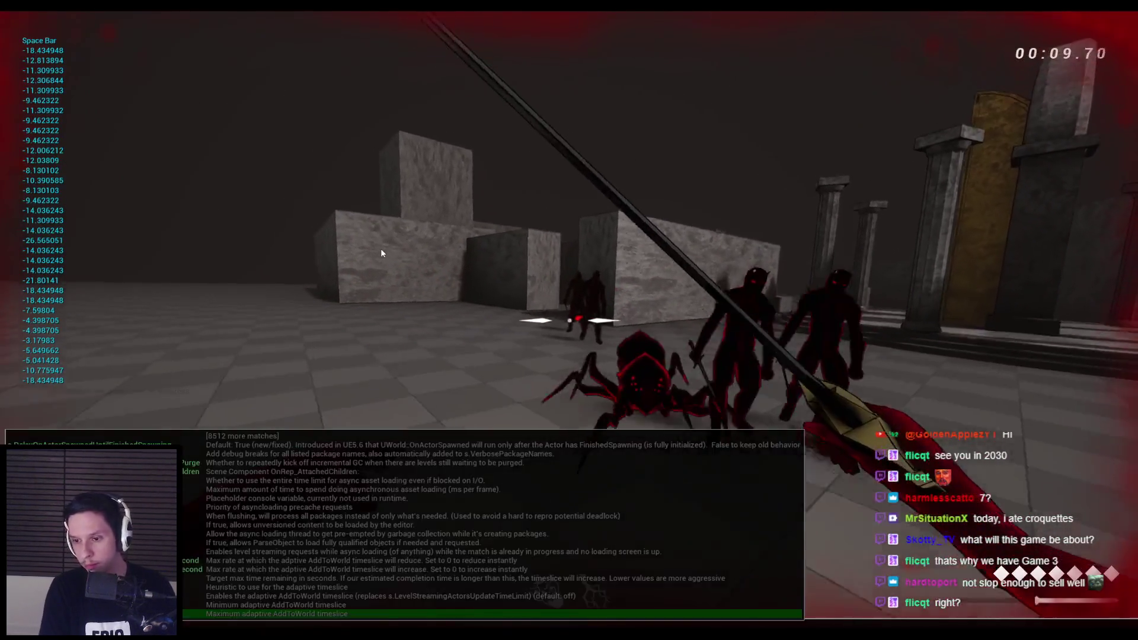
{"action": "key", "text": "grave"}
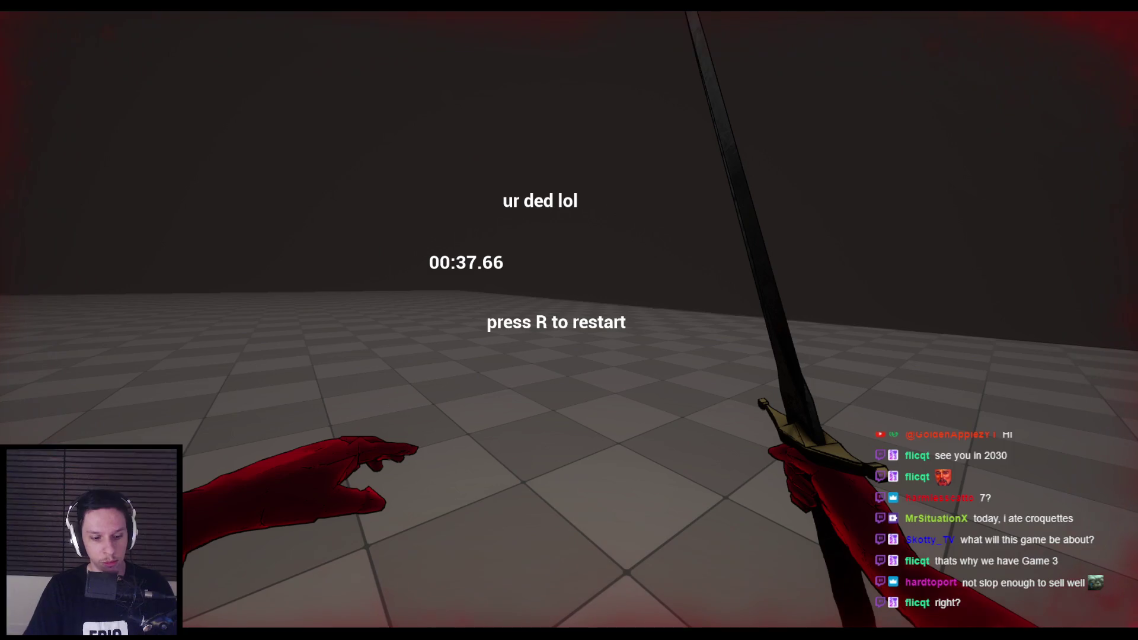
Stop the play session and bring the WBP_PlayerHUD editor back to the front.
{"action": "key", "text": "Escape"}
{"action": "mouse_move", "coordinate": [379, 621]}
{"action": "left_click", "coordinate": [406, 587]}
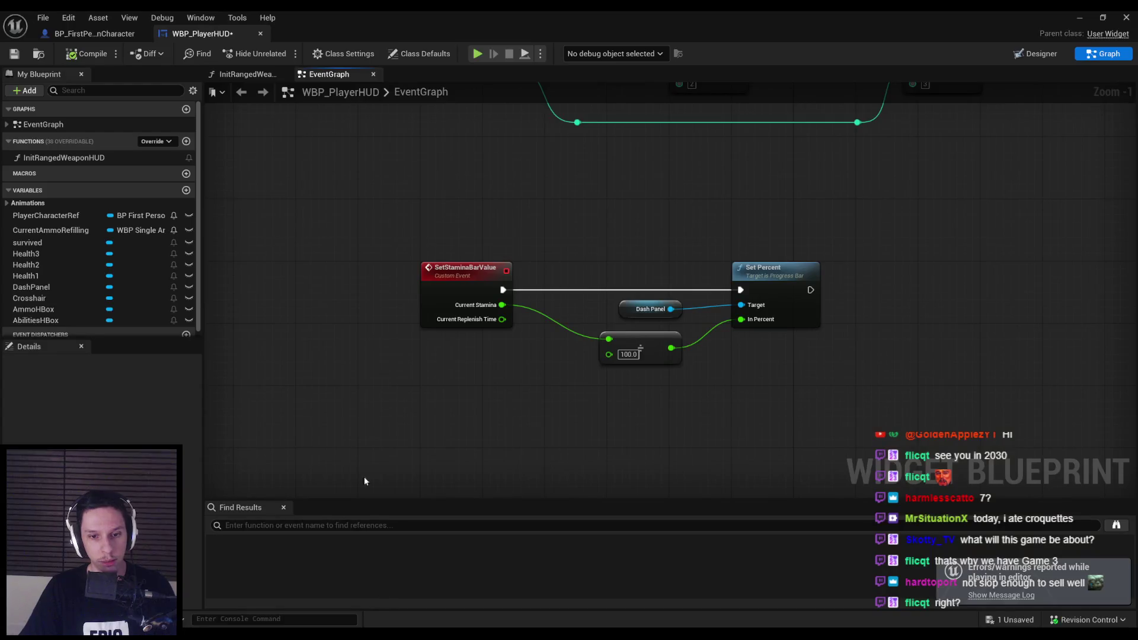
Change Stamina Regen Speed's default from 2.0 to 20.0 in the character's RegenStamina graph.
{"action": "left_click", "coordinate": [93, 33]}
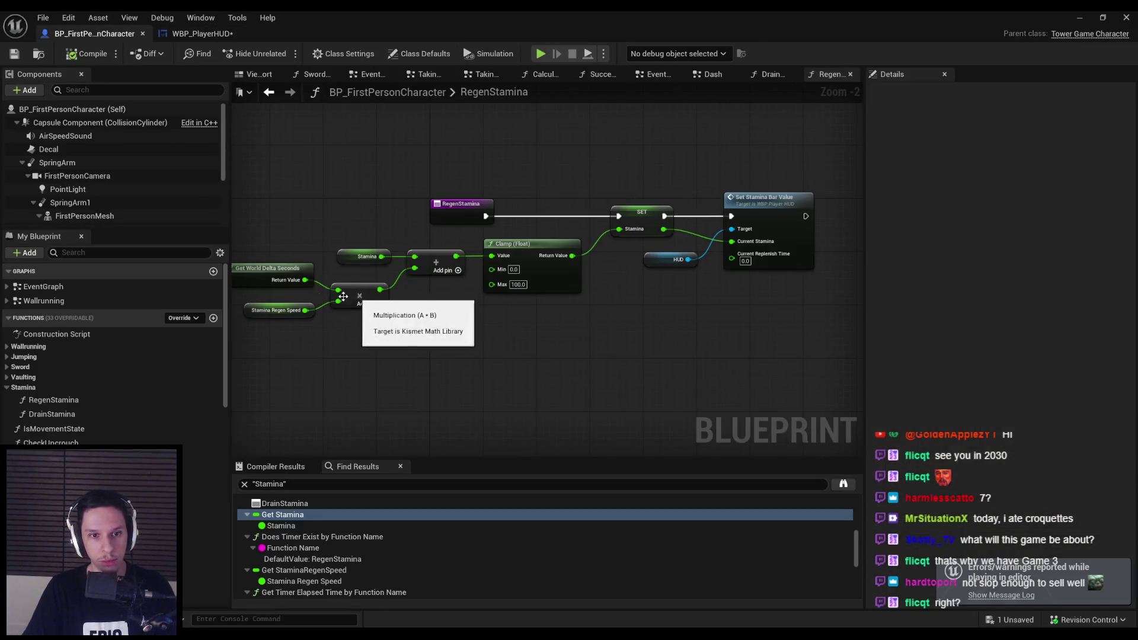
{"action": "scroll", "coordinate": [299, 323], "scroll_direction": "up", "scroll_amount": 3}
{"action": "left_click", "coordinate": [252, 326]}
{"action": "left_click", "coordinate": [1045, 366]}
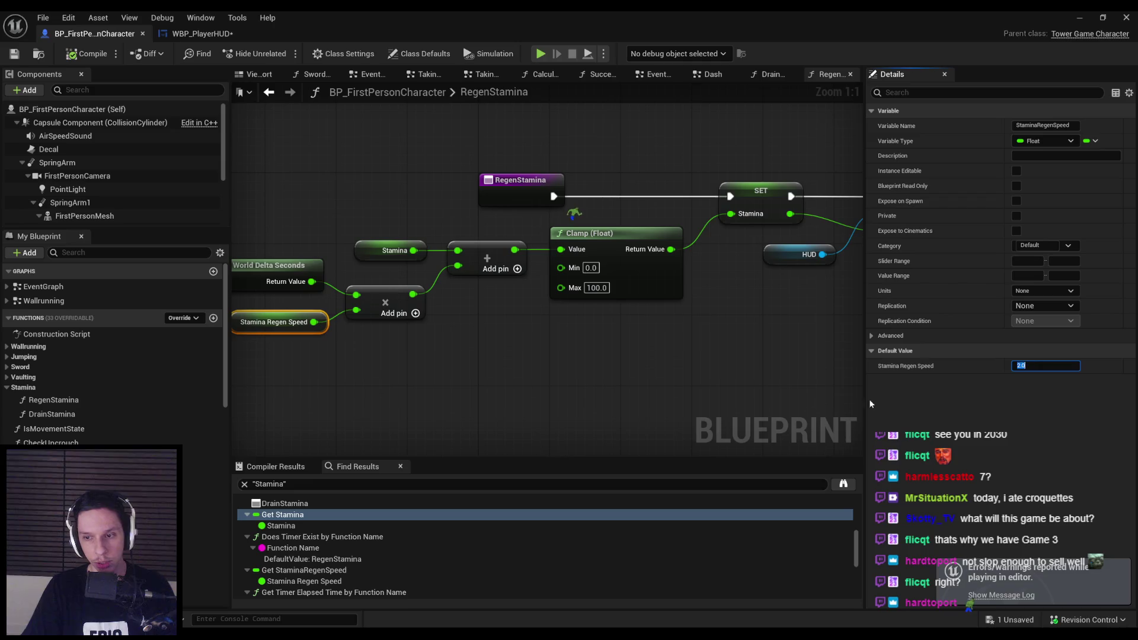
{"action": "type", "text": "20"}
{"action": "key", "text": "Return"}
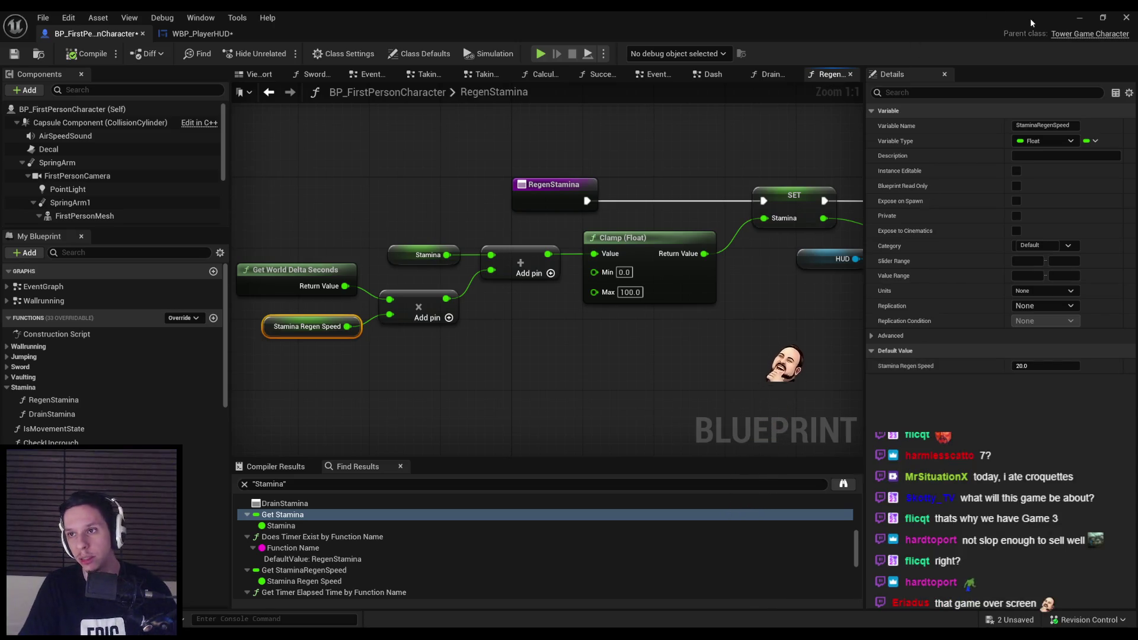
{"action": "left_click", "coordinate": [1077, 18]}
{"action": "key", "text": "alt+p"}
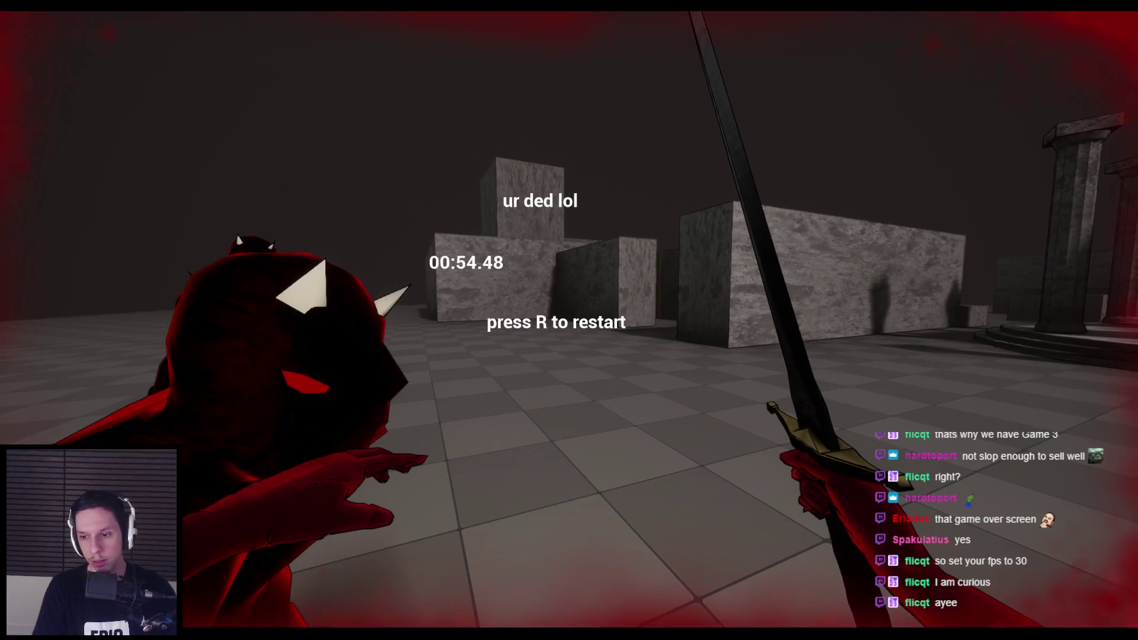
{"action": "key", "text": "r"}
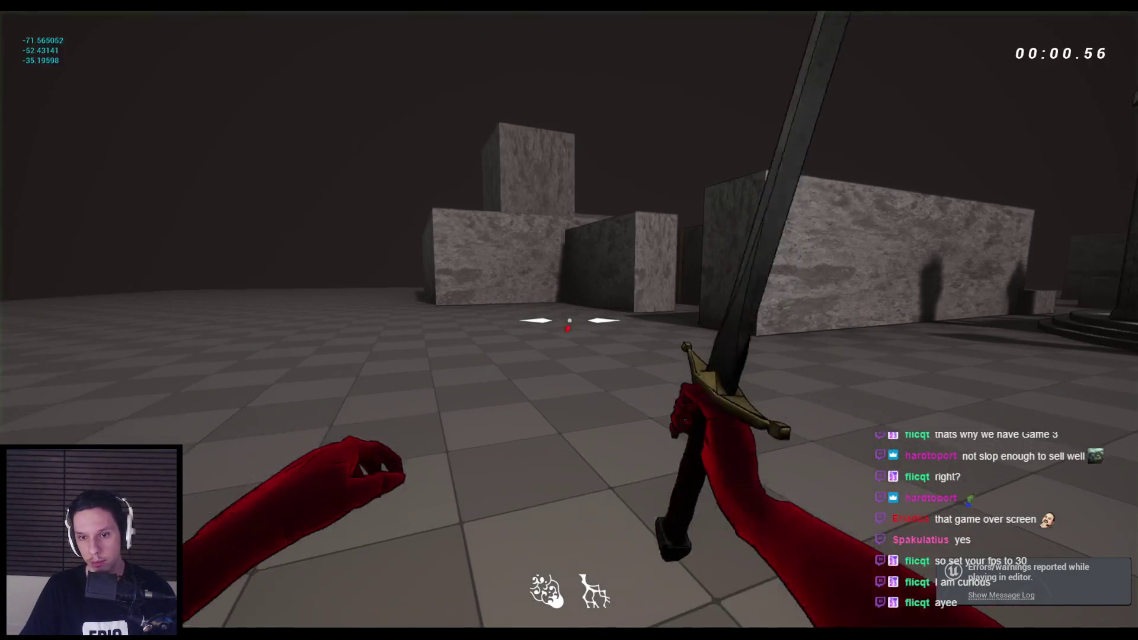
{"action": "key", "text": "w"}
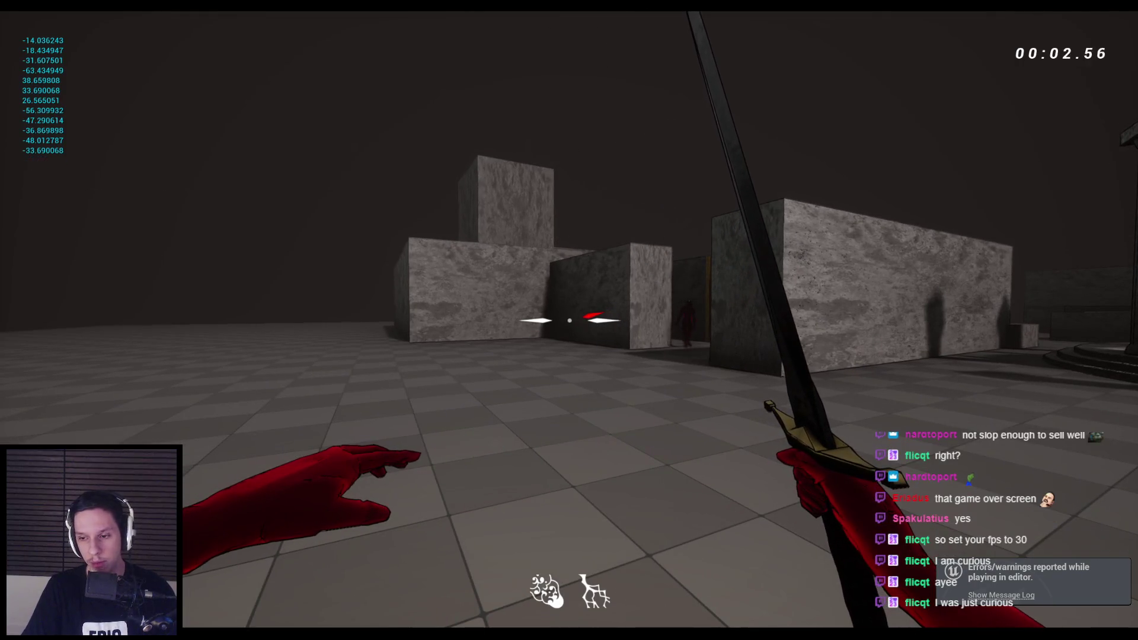
{"action": "key", "text": "w"}
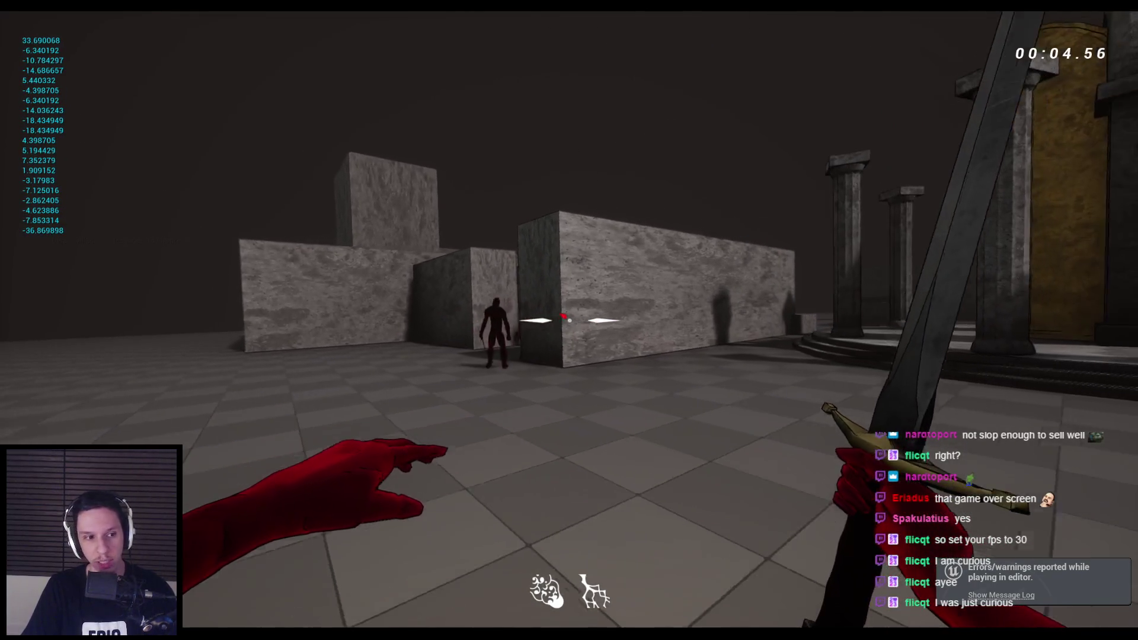
{"action": "key", "text": "d"}
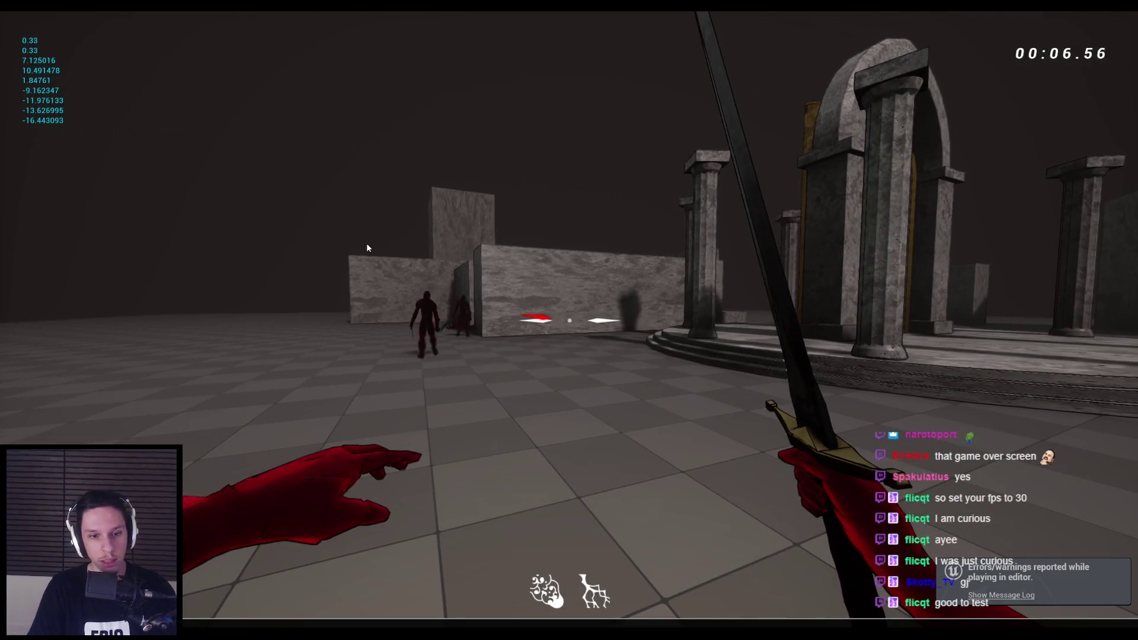
{"action": "left_click", "coordinate": [366, 244]}
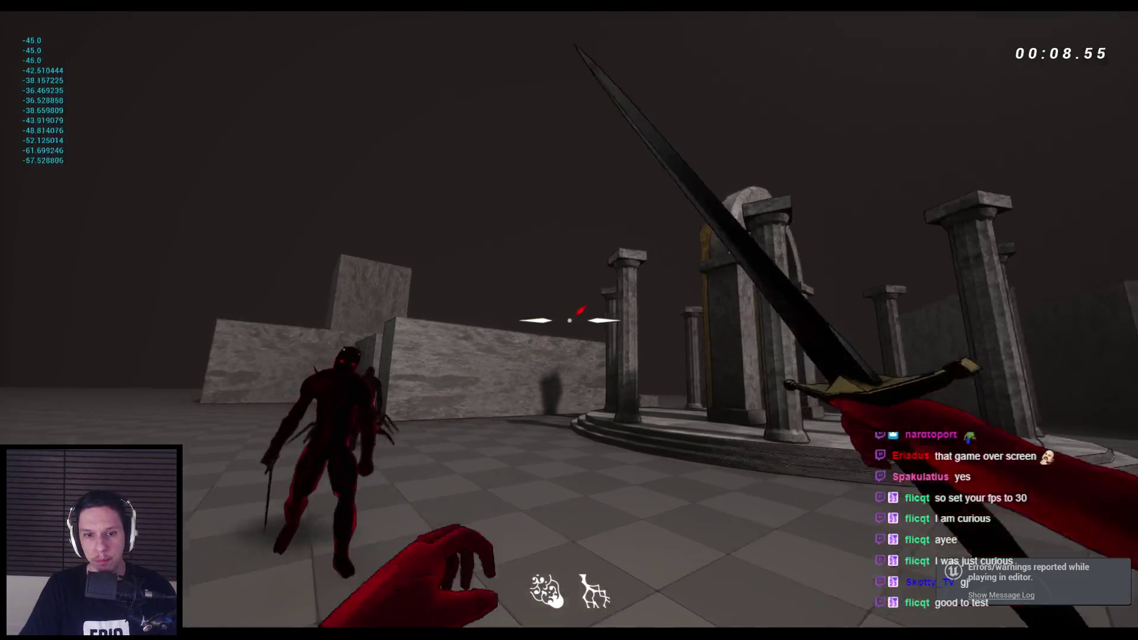
{"action": "left_click", "coordinate": [569, 320]}
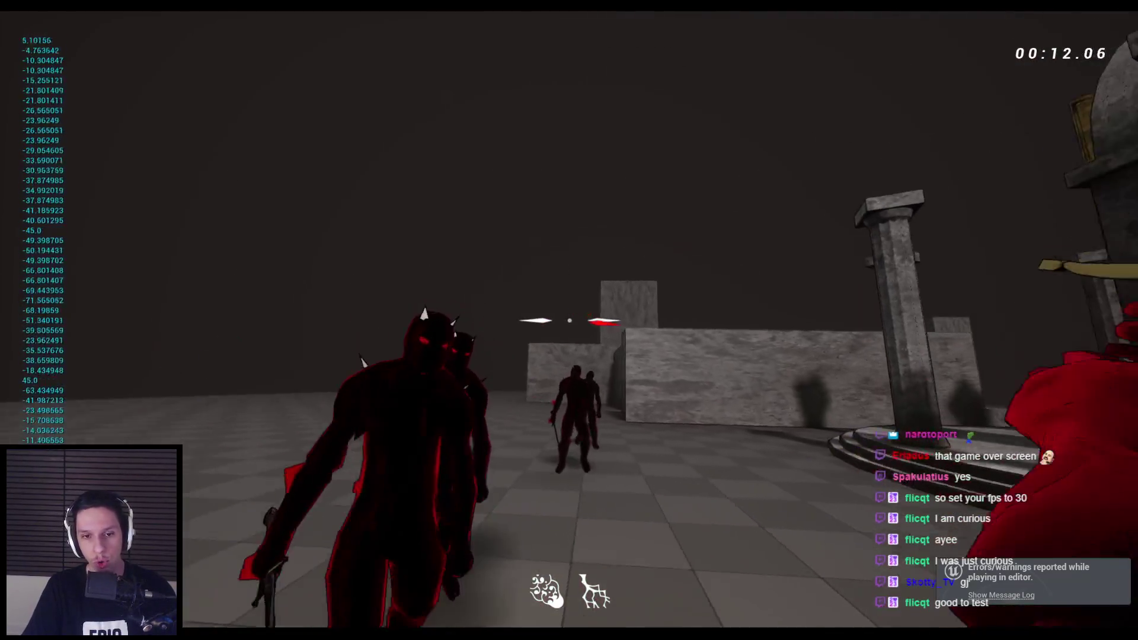
{"action": "left_click", "coordinate": [569, 320]}
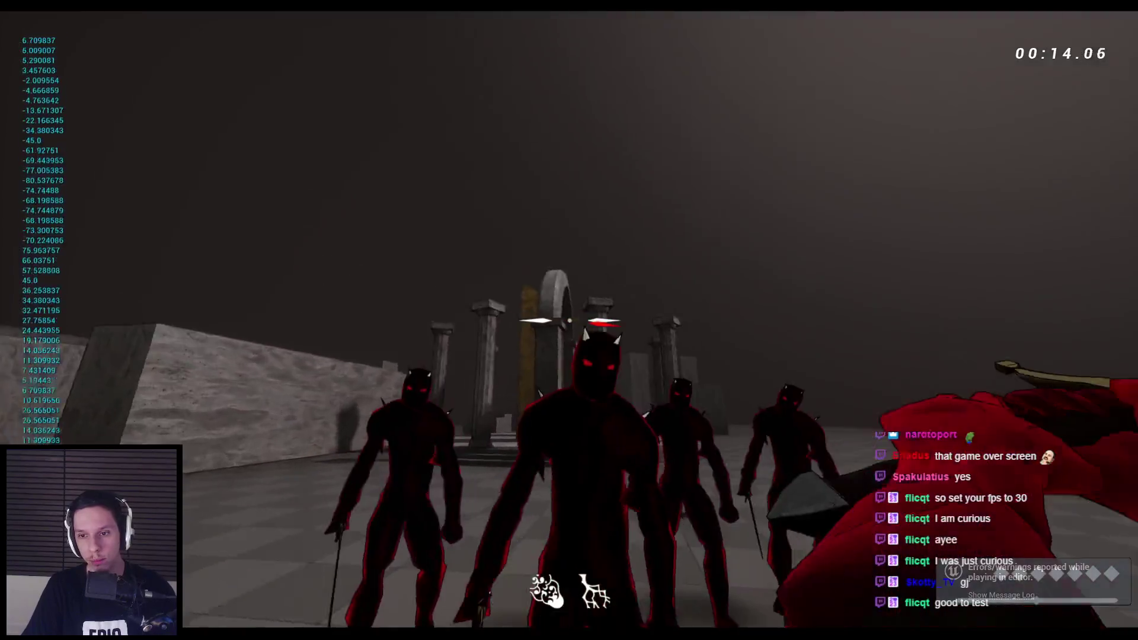
{"action": "left_click", "coordinate": [569, 320]}
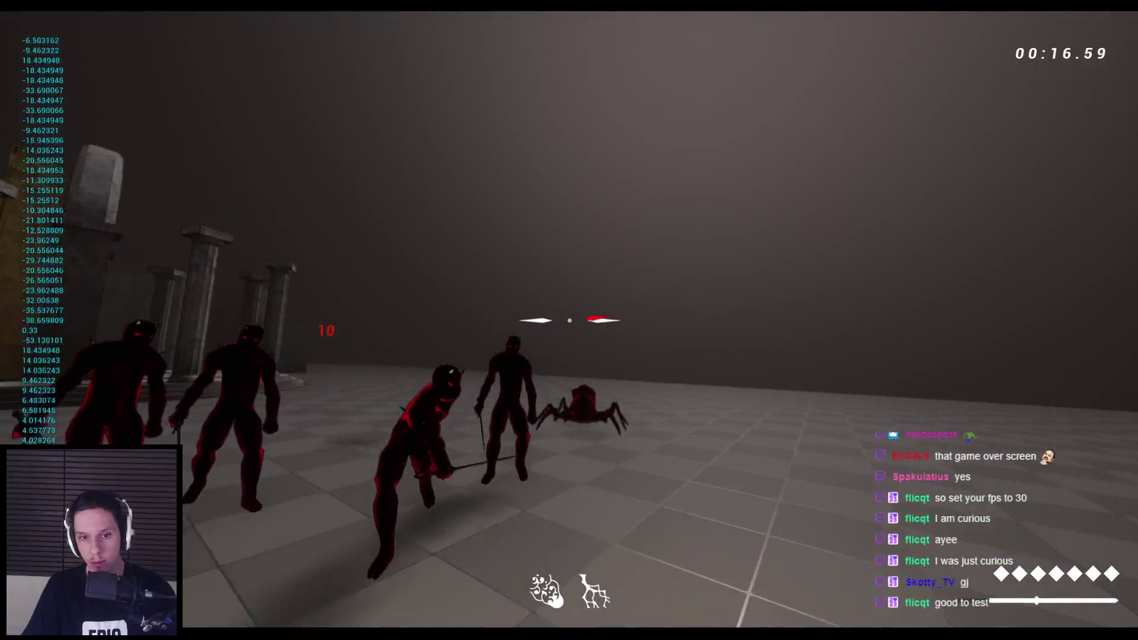
{"action": "left_click", "coordinate": [569, 320]}
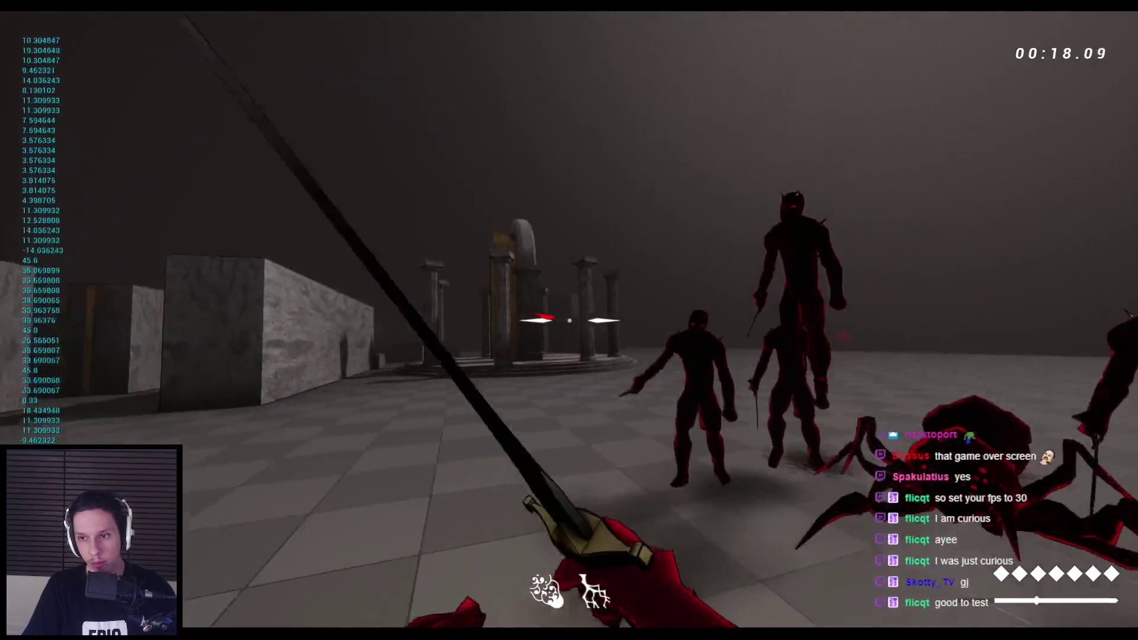
{"action": "left_click", "coordinate": [569, 320]}
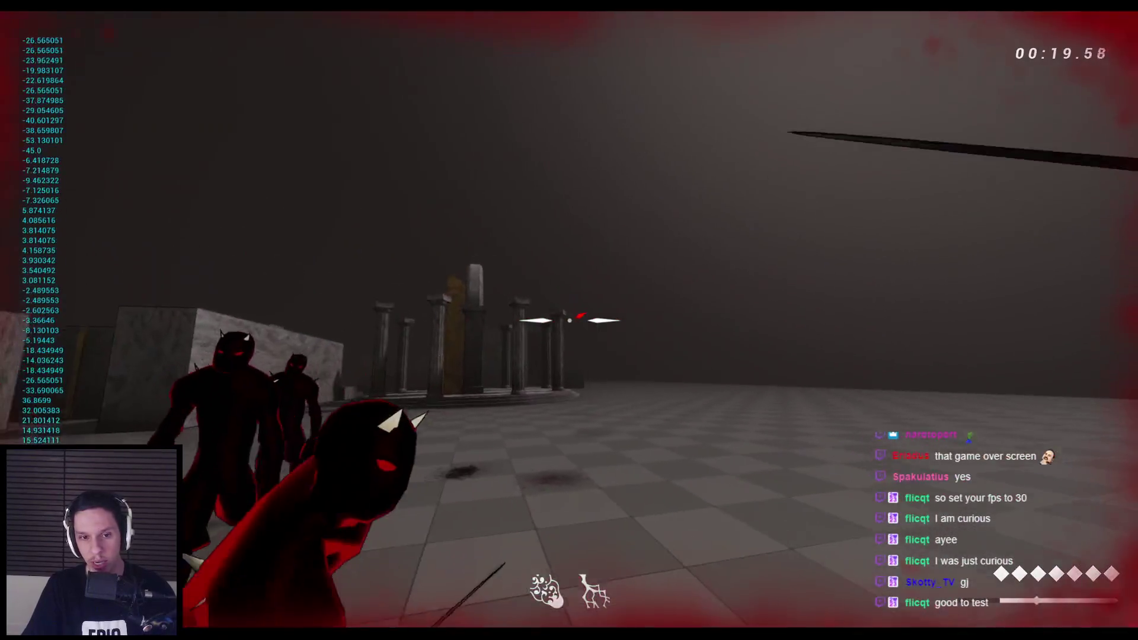
{"action": "left_click", "coordinate": [569, 320]}
{"action": "left_click", "coordinate": [569, 320]}
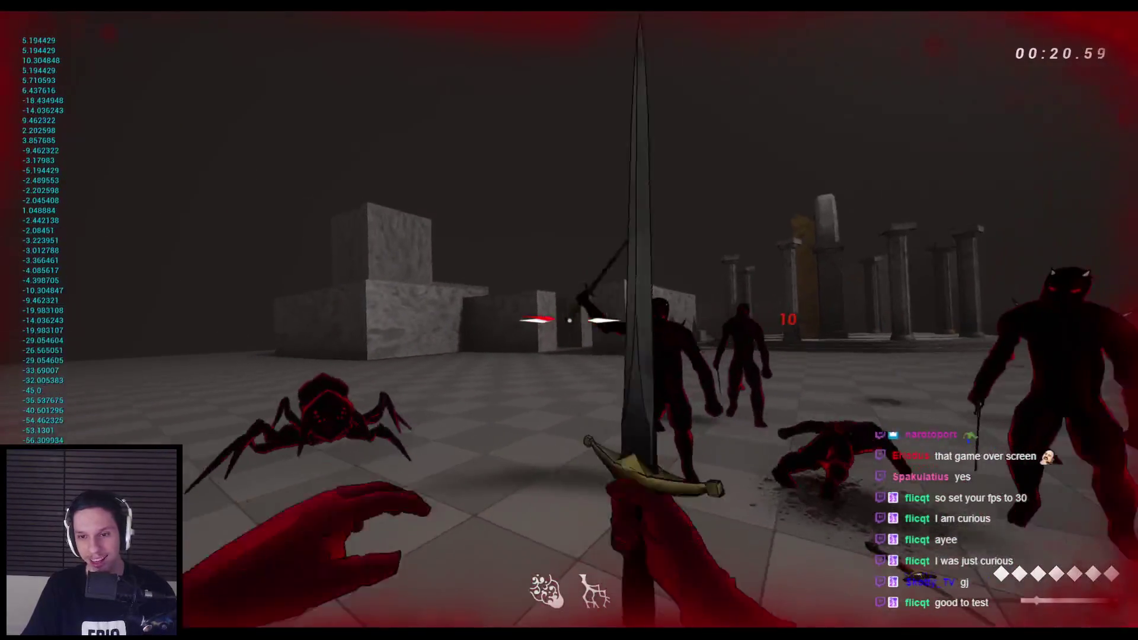
{"action": "left_click", "coordinate": [569, 320]}
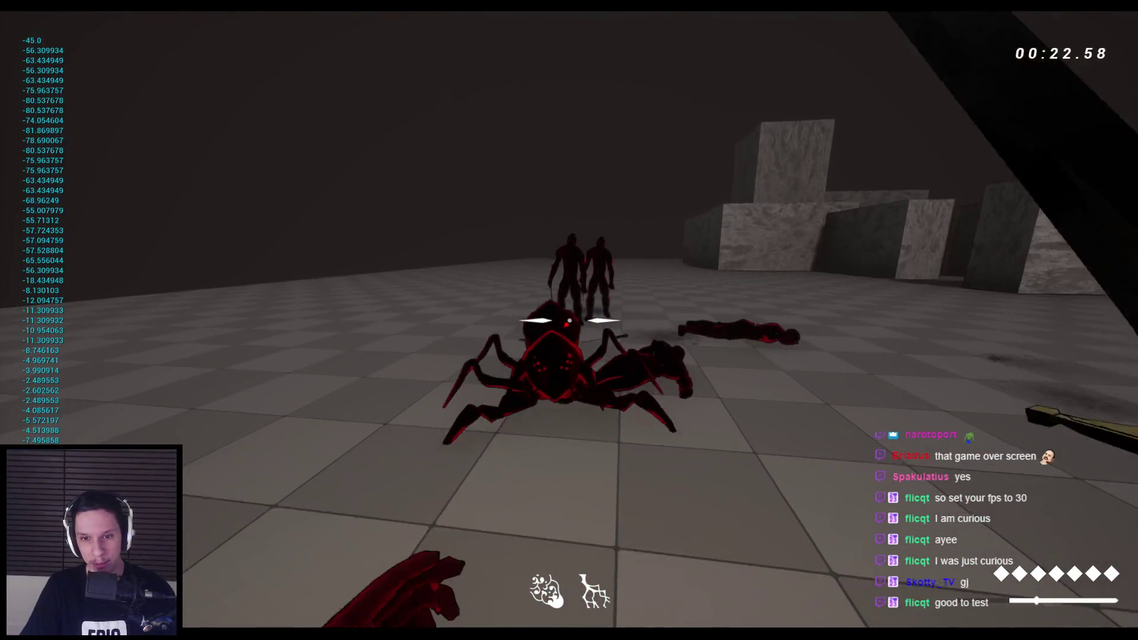
{"action": "left_click", "coordinate": [569, 320]}
{"action": "left_click", "coordinate": [569, 320]}
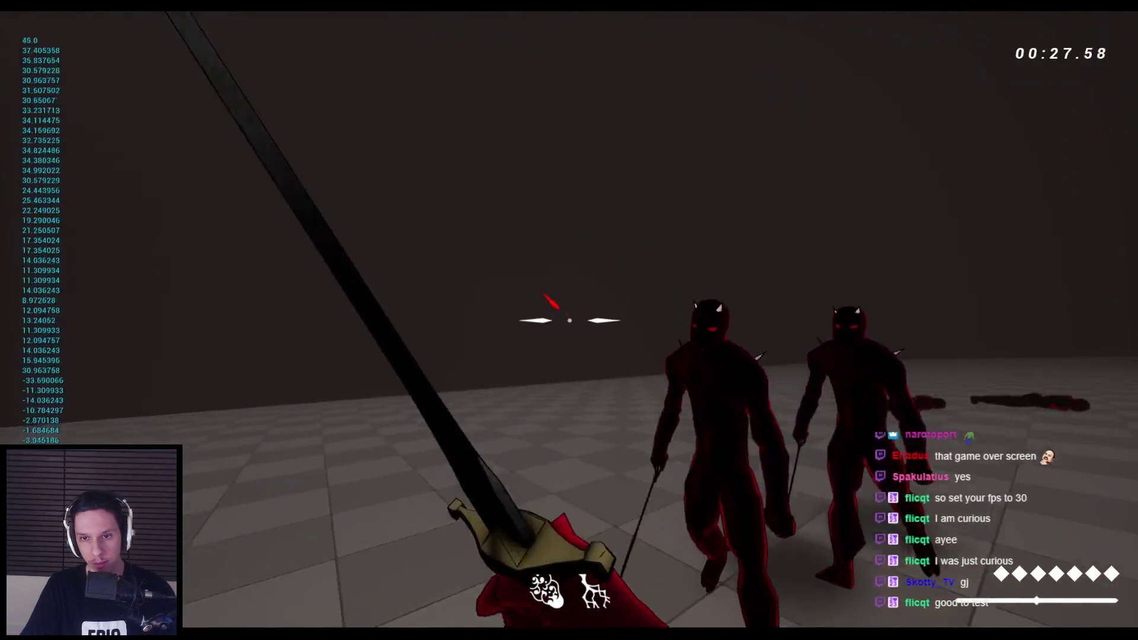
{"action": "left_click", "coordinate": [569, 320]}
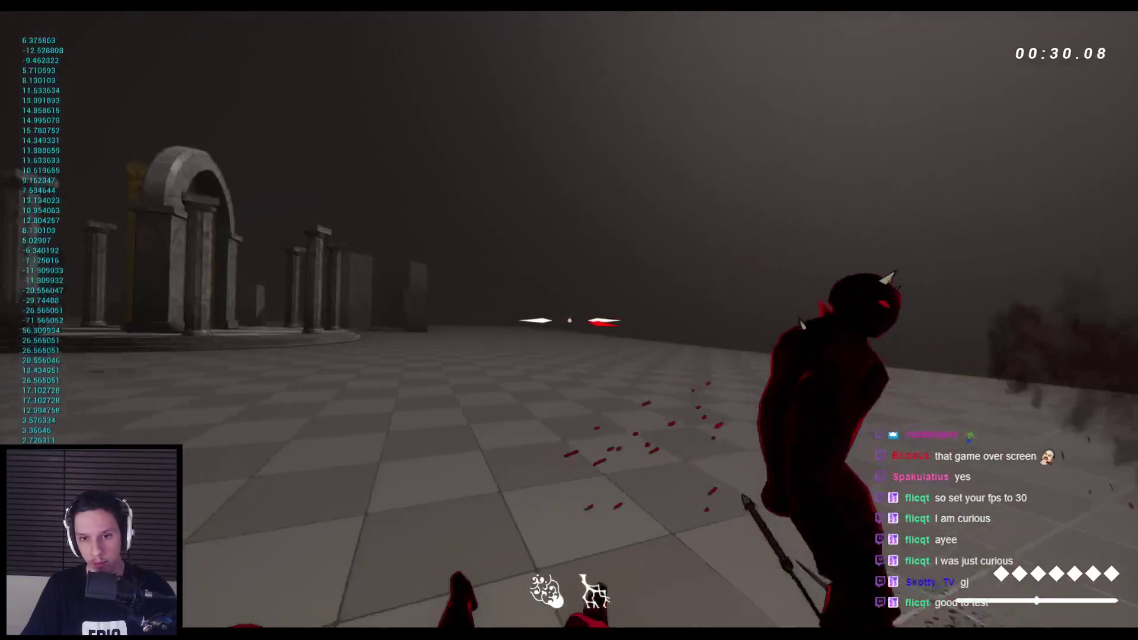
{"action": "left_click", "coordinate": [569, 320]}
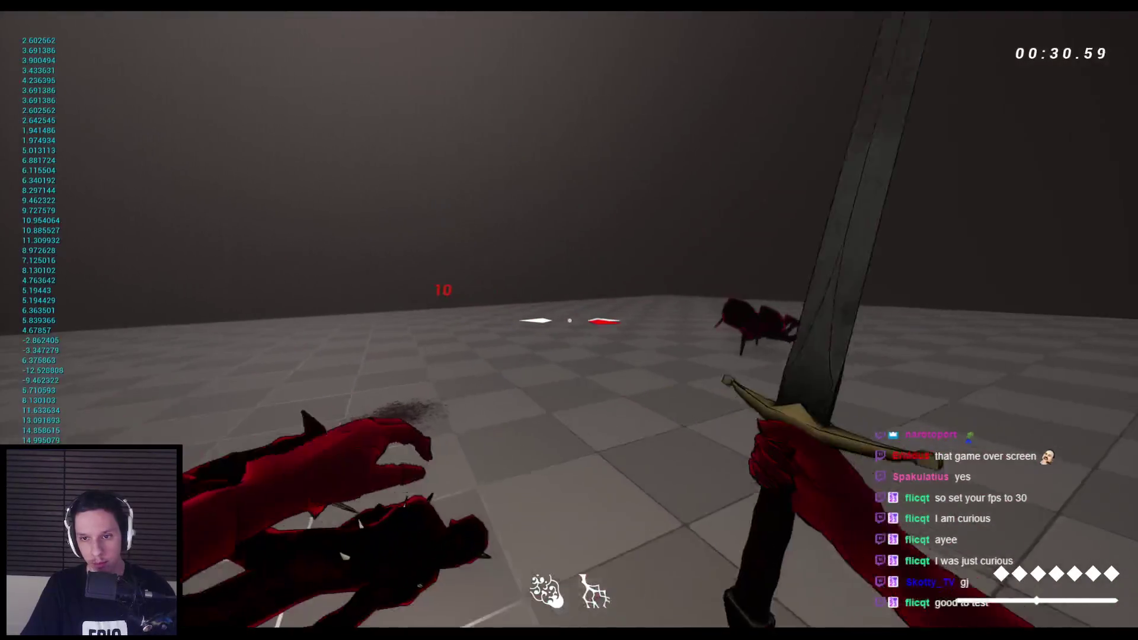
{"action": "left_click", "coordinate": [569, 320]}
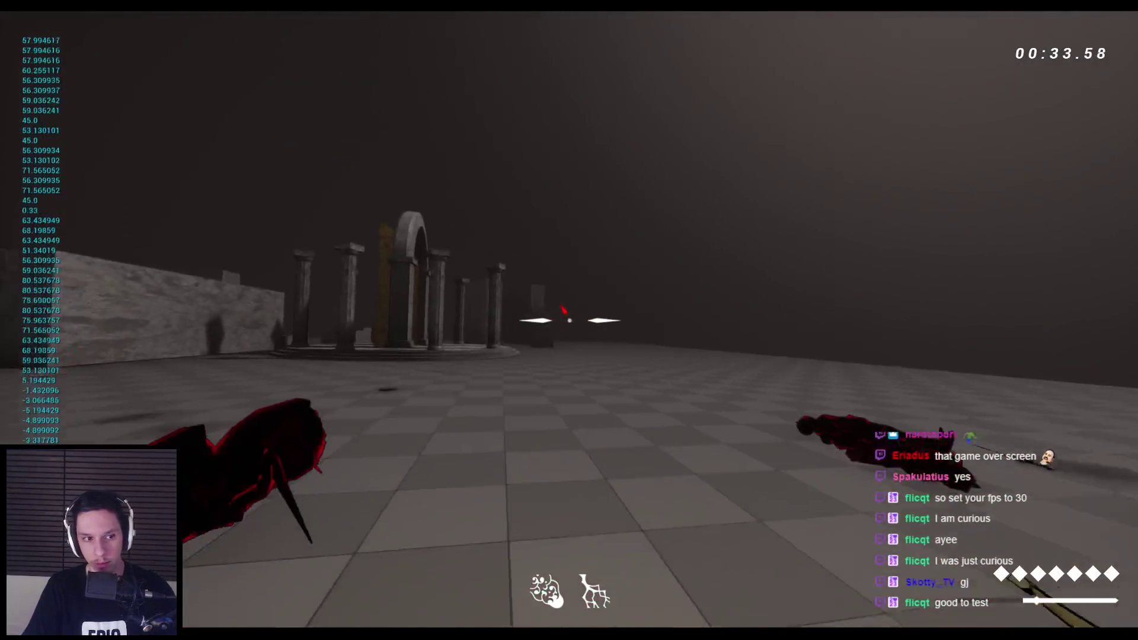
{"action": "left_click", "coordinate": [569, 320]}
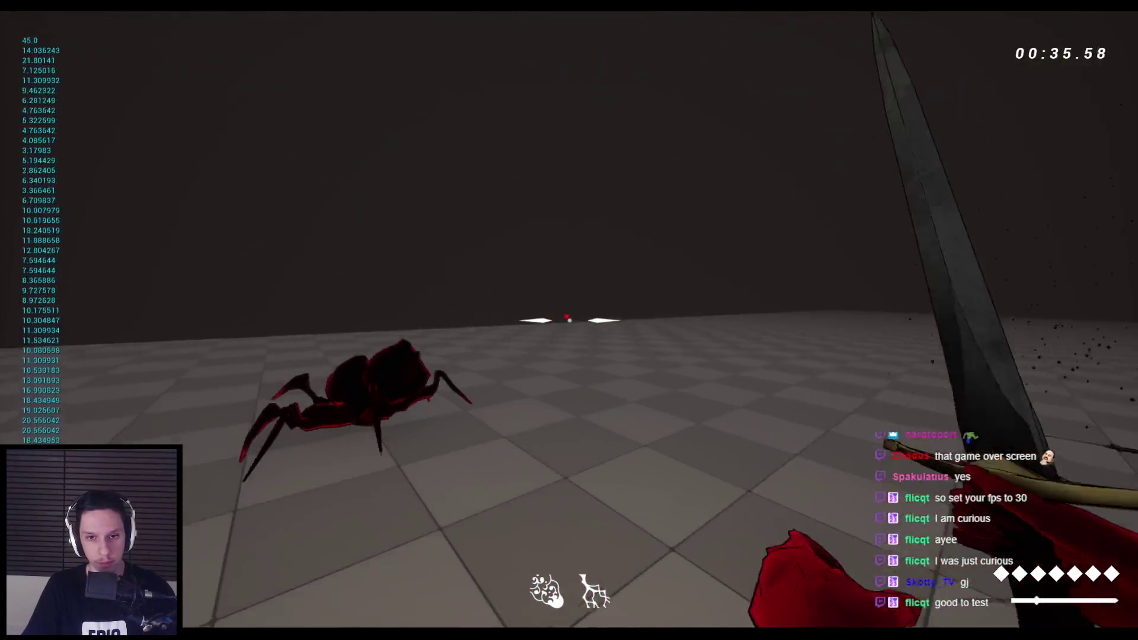
{"action": "left_click", "coordinate": [569, 320]}
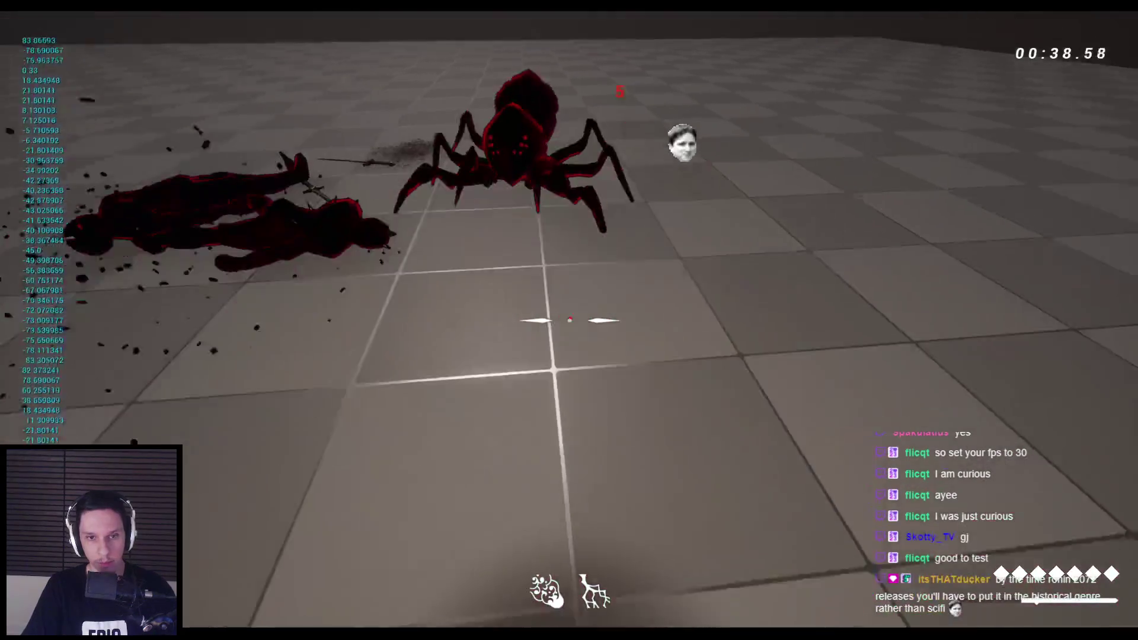
{"action": "left_click", "coordinate": [569, 320]}
{"action": "left_click", "coordinate": [569, 321]}
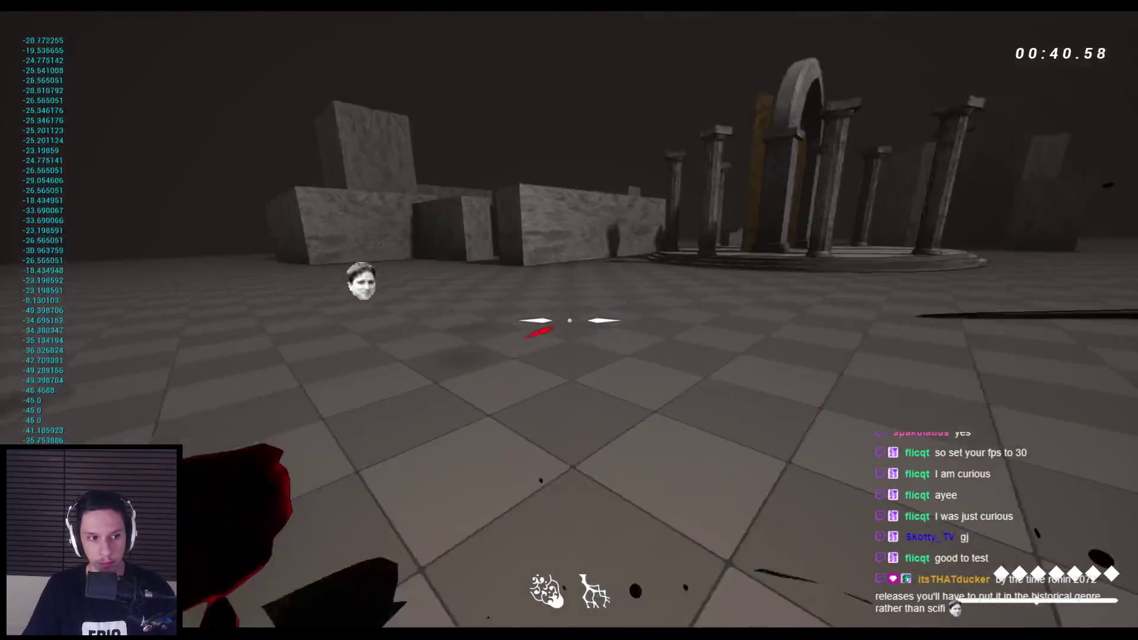
{"action": "key", "text": "w"}
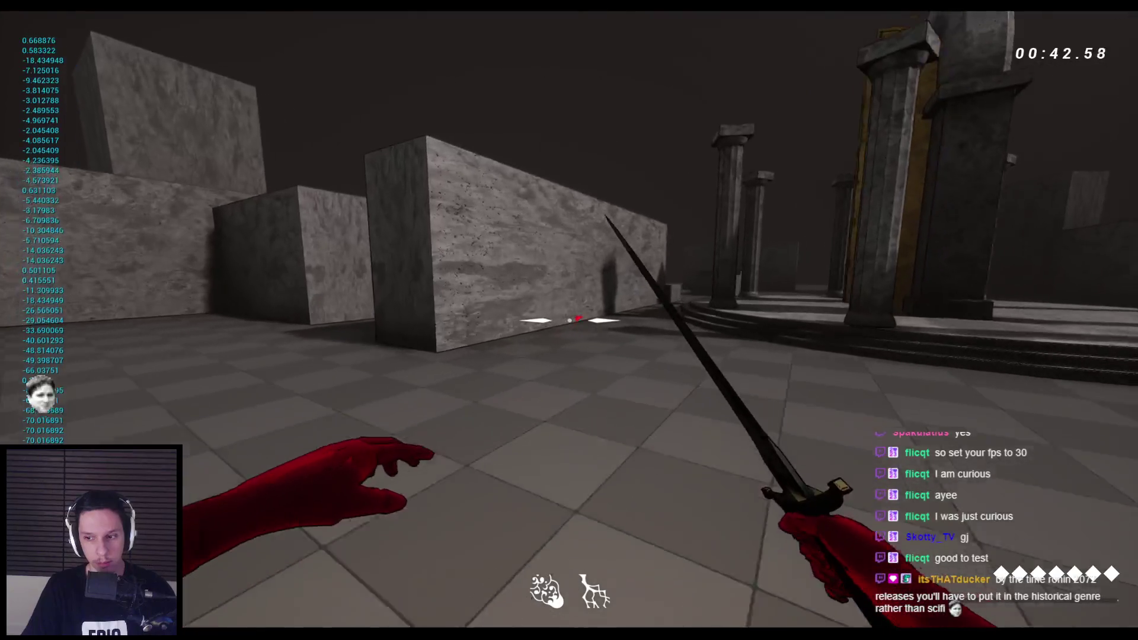
{"action": "key", "text": "w"}
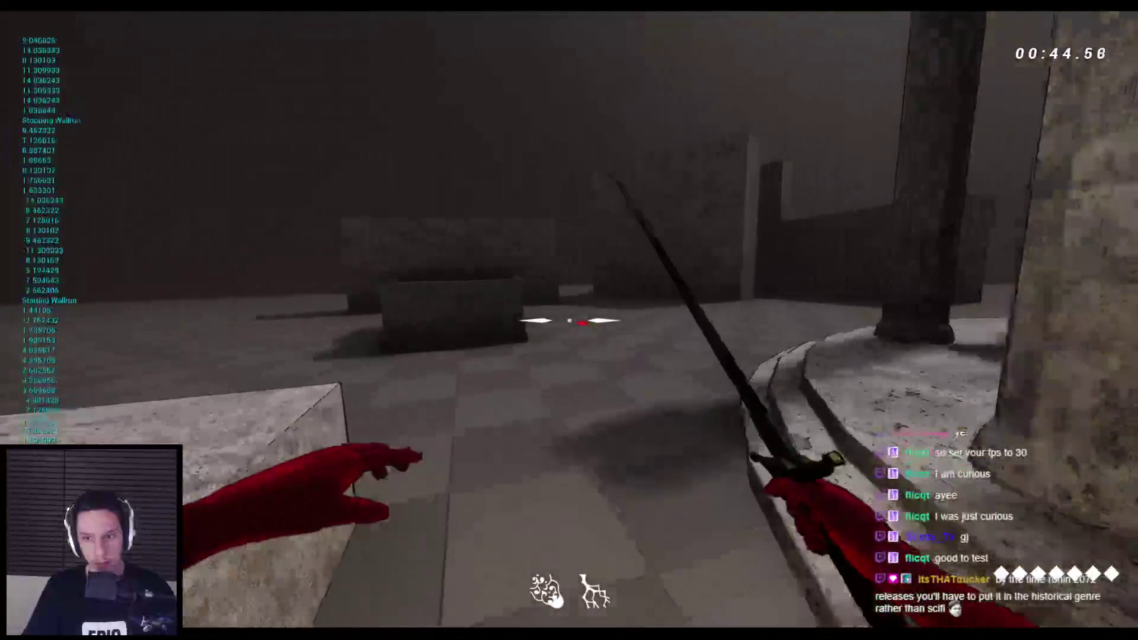
{"action": "key", "text": "w"}
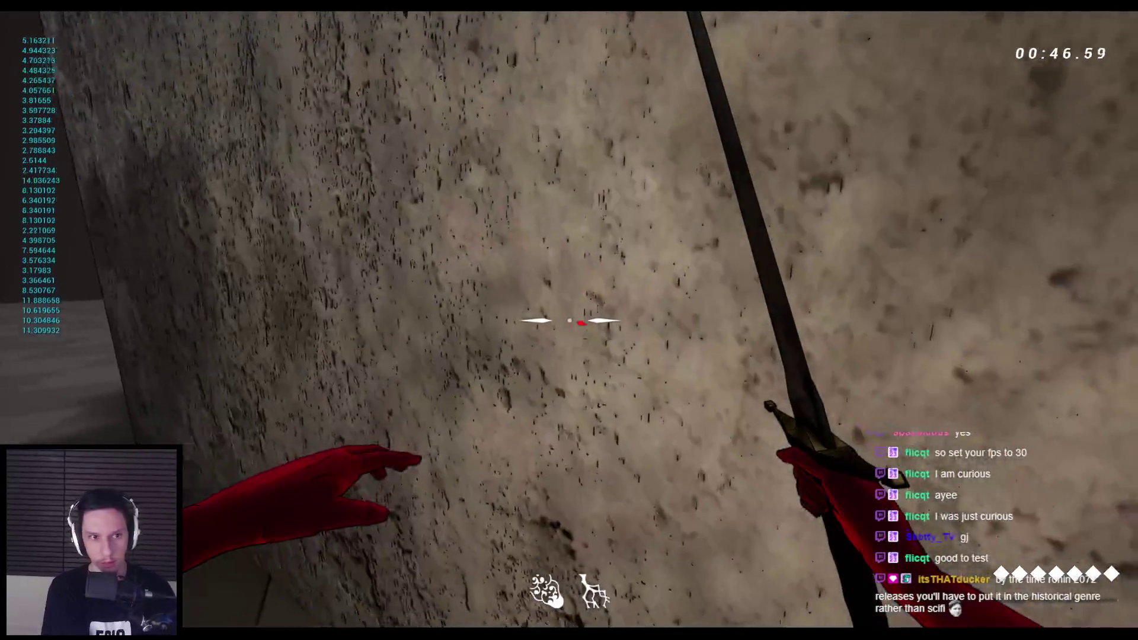
{"action": "key", "text": "Escape"}
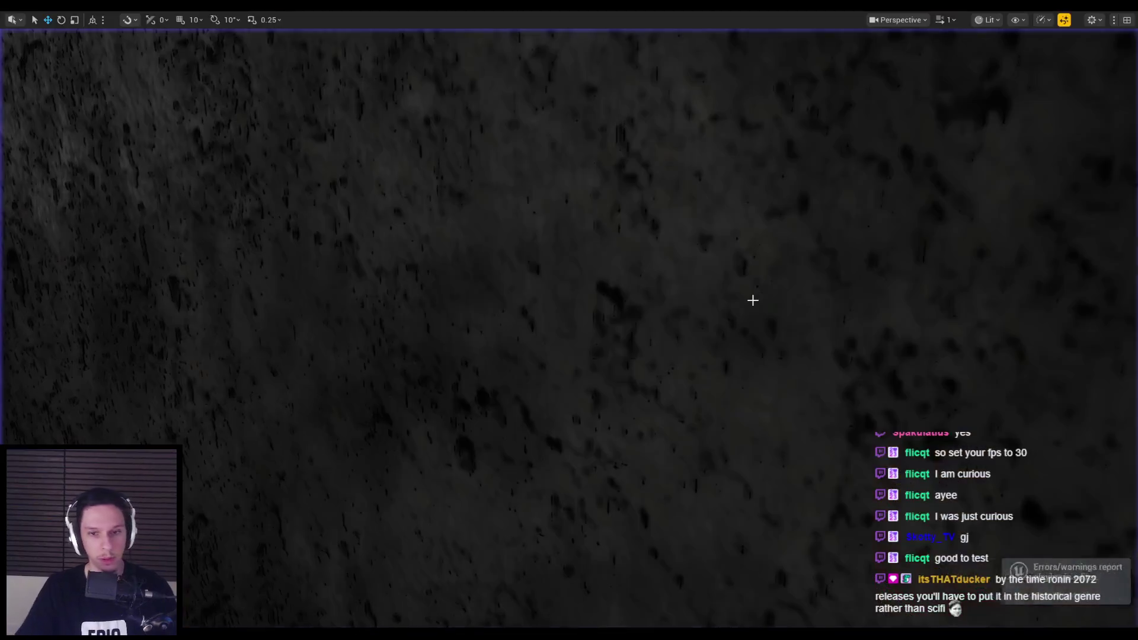
Open the Dash graph and locate the stamina check ahead of Drain Stamina.
{"action": "left_click", "coordinate": [383, 608]}
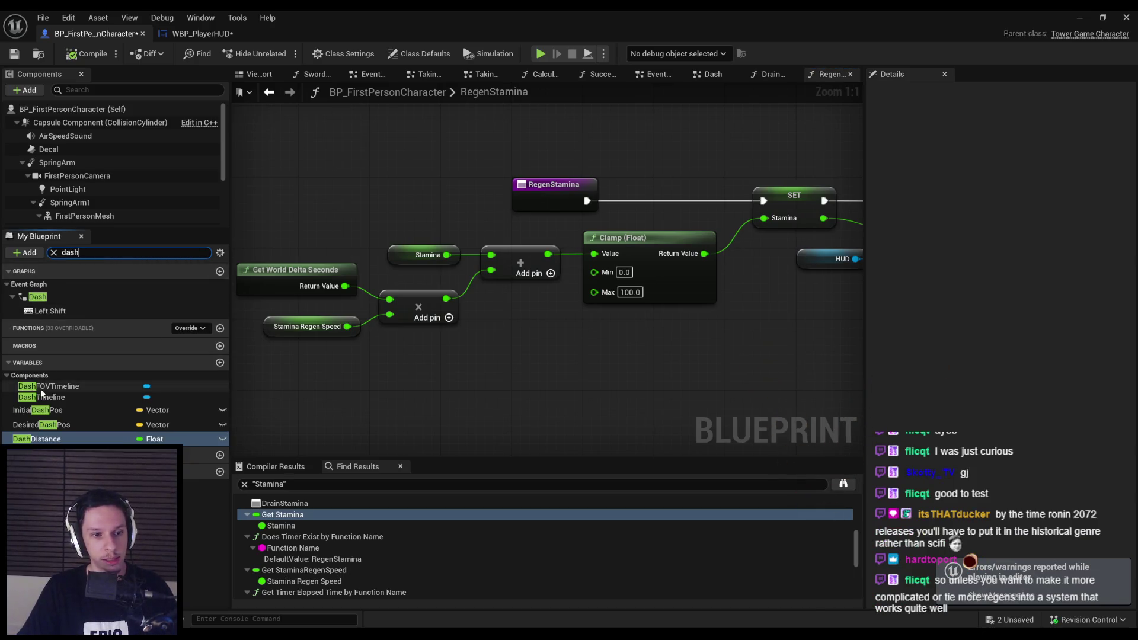
{"action": "double_click", "coordinate": [53, 300]}
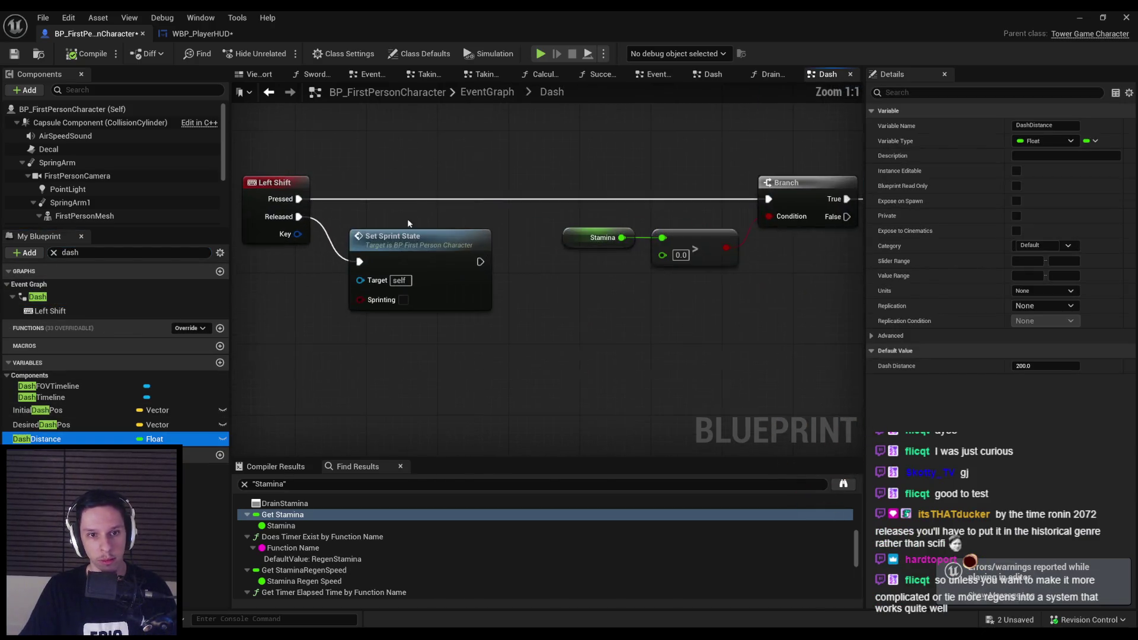
{"action": "left_click_drag", "start_coordinate": [673, 269], "coordinate": [560, 271]}
{"action": "scroll", "coordinate": [571, 288], "scroll_direction": "down", "scroll_amount": 2}
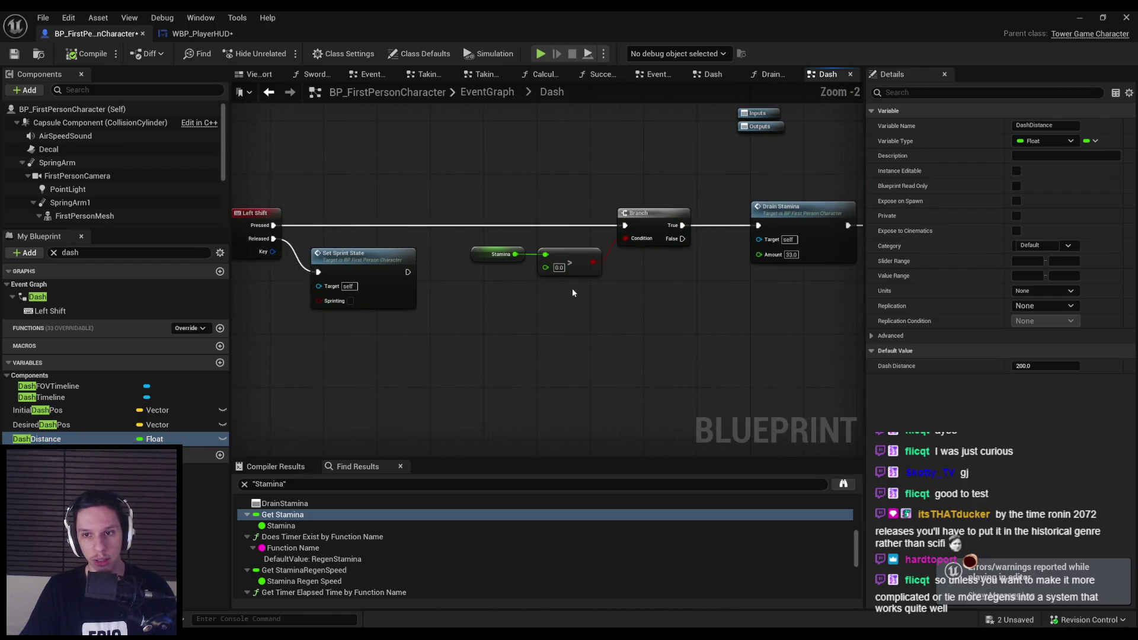
{"action": "scroll", "coordinate": [572, 288], "scroll_direction": "down", "scroll_amount": 1}
{"action": "mouse_move", "coordinate": [571, 288]}
{"action": "left_mouse_down"}
{"action": "mouse_move", "coordinate": [528, 284]}
{"action": "mouse_move", "coordinate": [526, 298]}
{"action": "mouse_move", "coordinate": [484, 284]}
{"action": "left_mouse_up"}
{"action": "scroll", "coordinate": [527, 282], "scroll_direction": "up", "scroll_amount": 2}
{"action": "scroll", "coordinate": [525, 297], "scroll_direction": "down", "scroll_amount": 1}
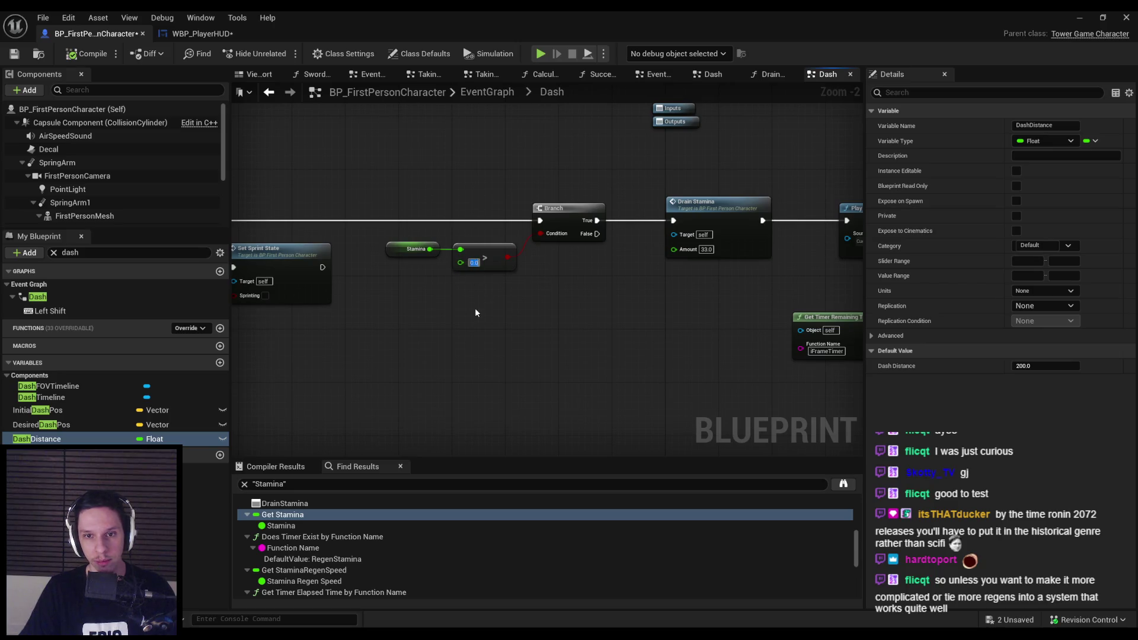
Replace the Stamina > 0.0 check with a float >= float comparison set to 33.0.
{"action": "left_click", "coordinate": [468, 247]}
{"action": "scroll", "coordinate": [451, 245], "scroll_direction": "up", "scroll_amount": 2}
{"action": "left_click_drag", "start_coordinate": [444, 251], "coordinate": [444, 251]}
{"action": "type", "text": ">="}
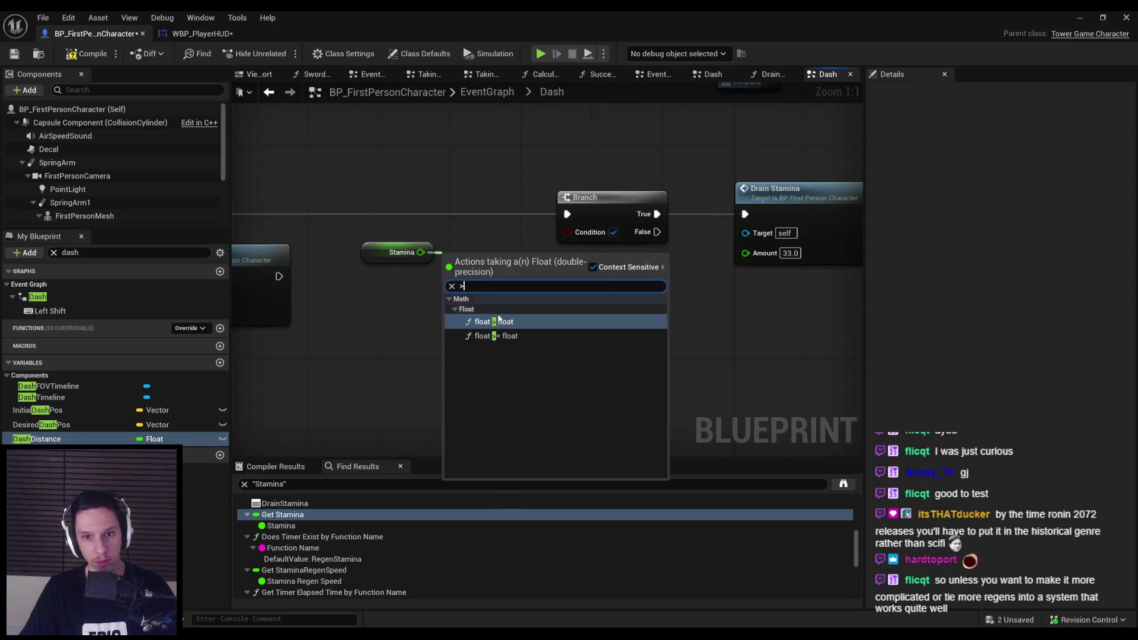
{"action": "left_click", "coordinate": [504, 330]}
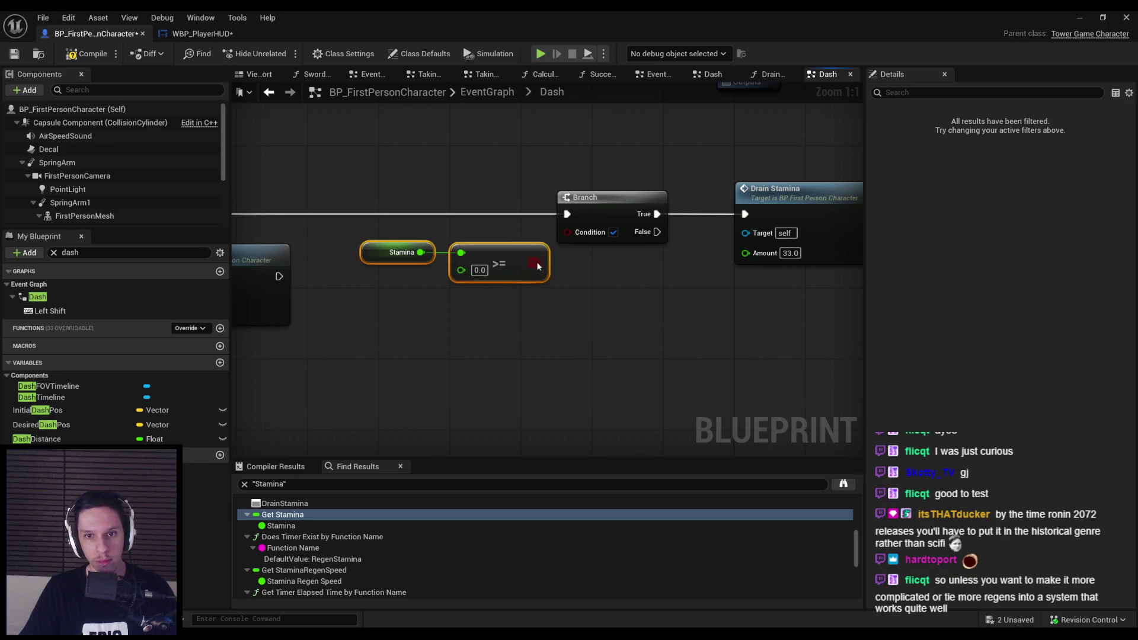
{"action": "left_click", "coordinate": [479, 269]}
{"action": "type", "text": "33"}
{"action": "key", "text": "Return"}
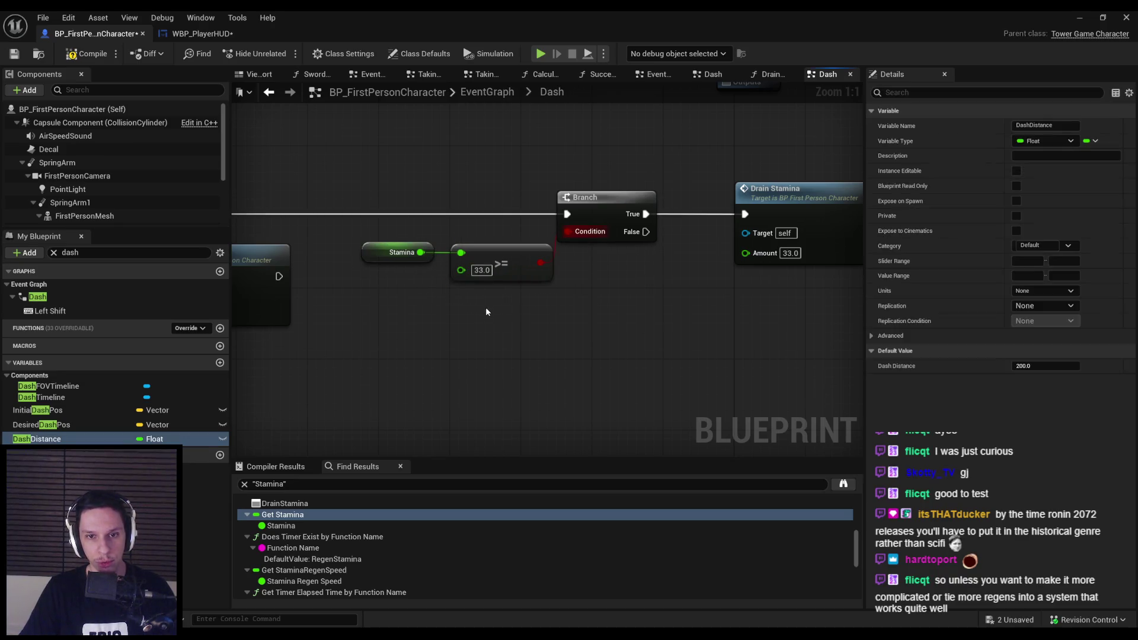
{"action": "scroll", "coordinate": [564, 303], "scroll_direction": "down", "scroll_amount": 3}
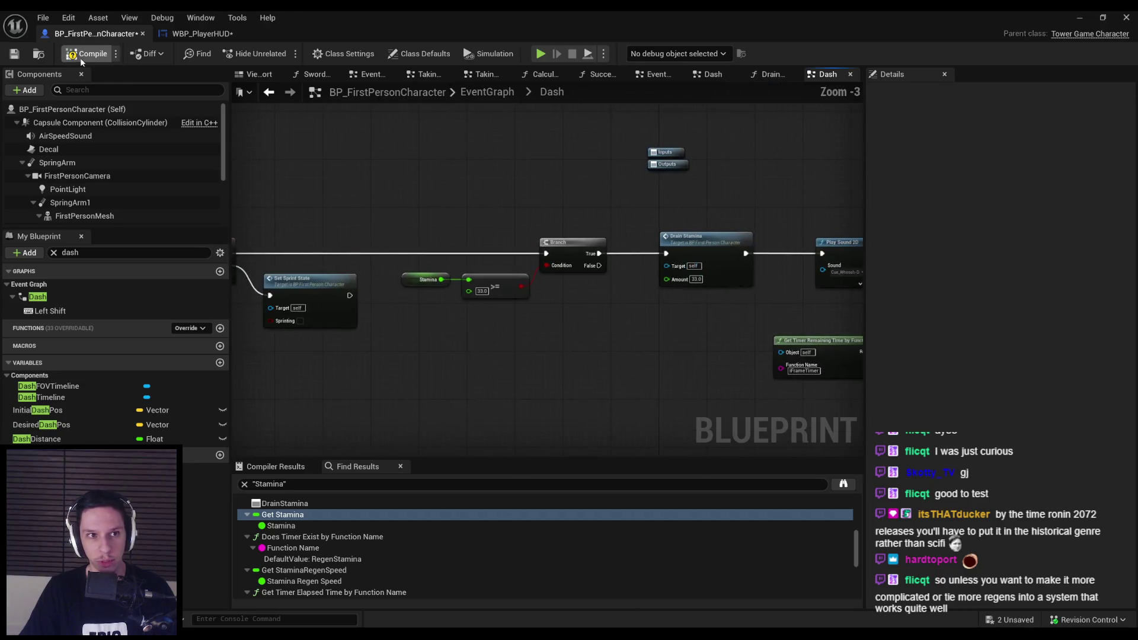
{"action": "scroll", "coordinate": [453, 364], "scroll_direction": "down", "scroll_amount": 2}
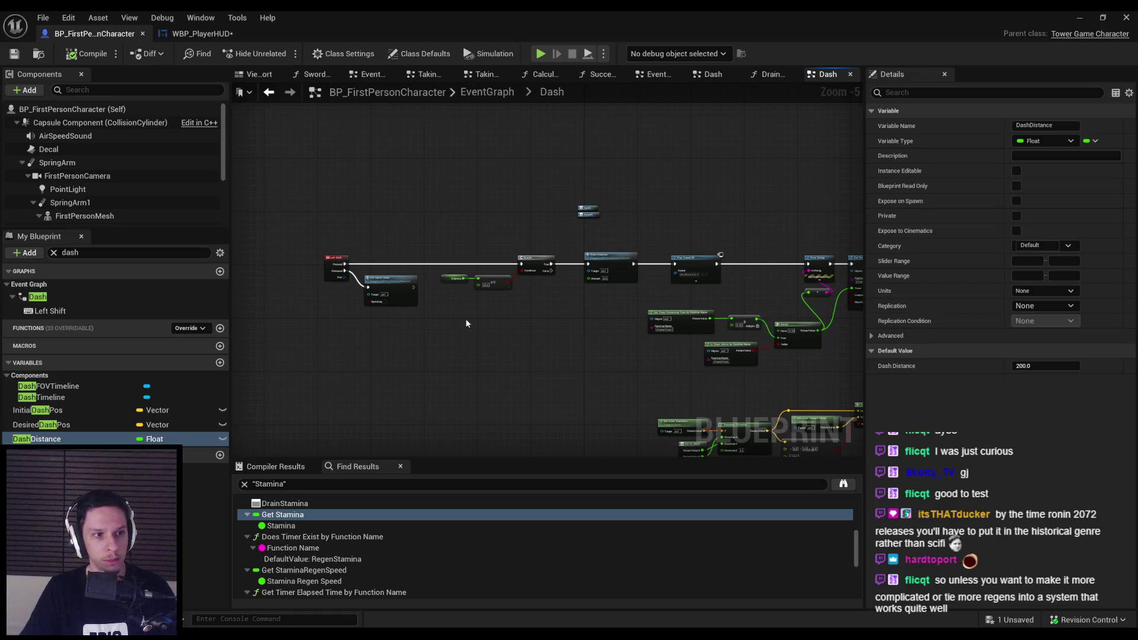
{"action": "left_click", "coordinate": [1080, 19]}
Start the playtest, wall-run across the arena, and dash-slash through the enemy group.
{"action": "key", "text": "alt+p"}
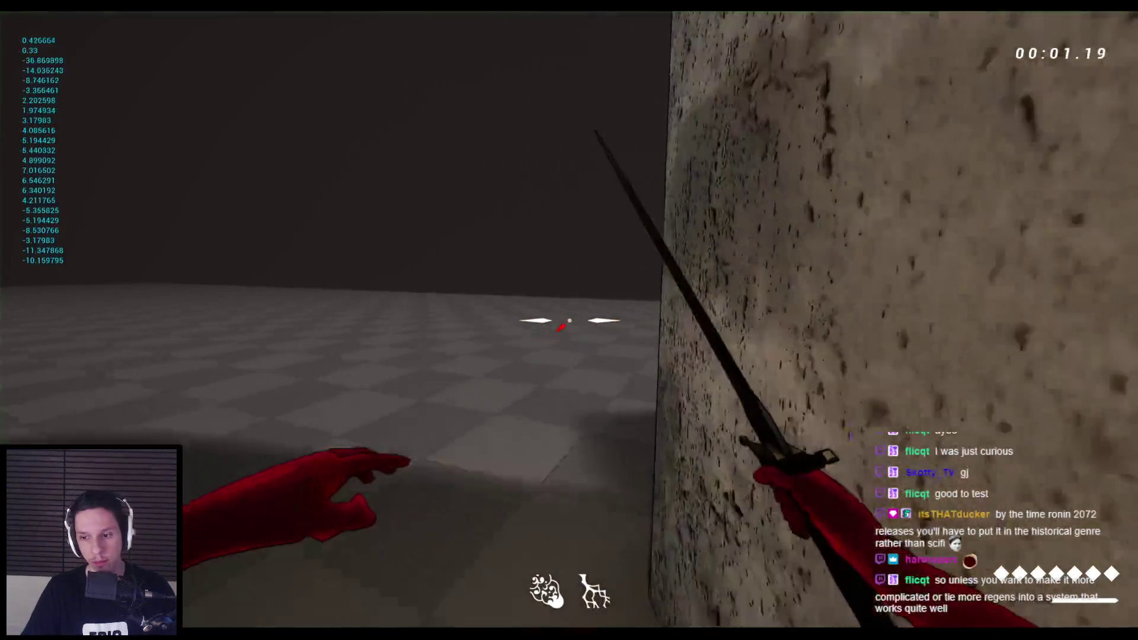
{"action": "key", "text": "w"}
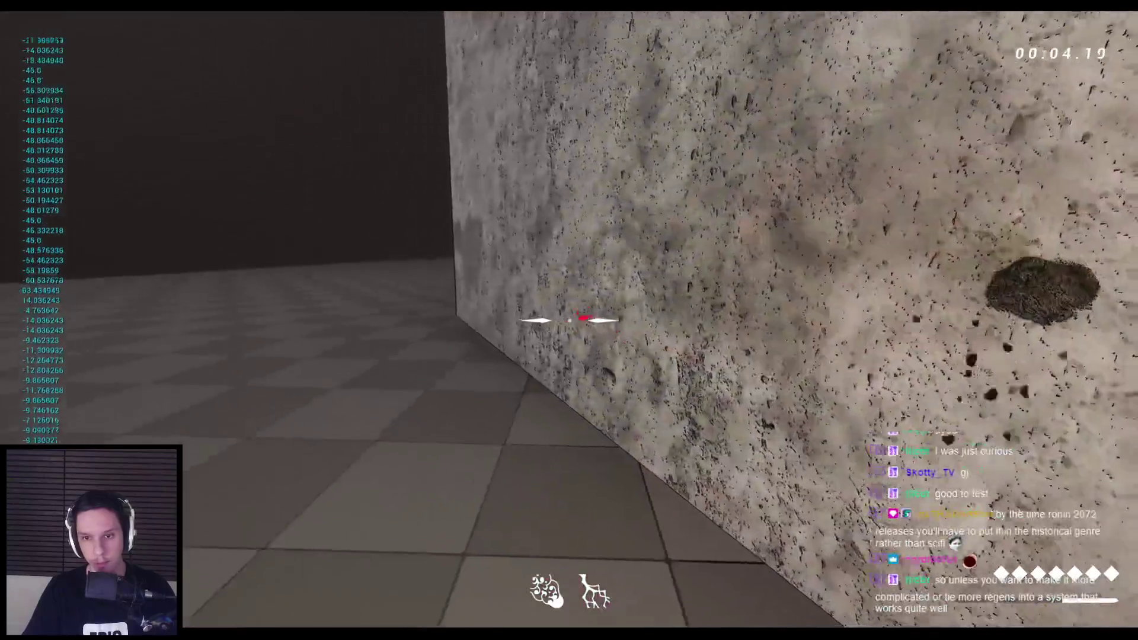
{"action": "left_click", "coordinate": [569, 320]}
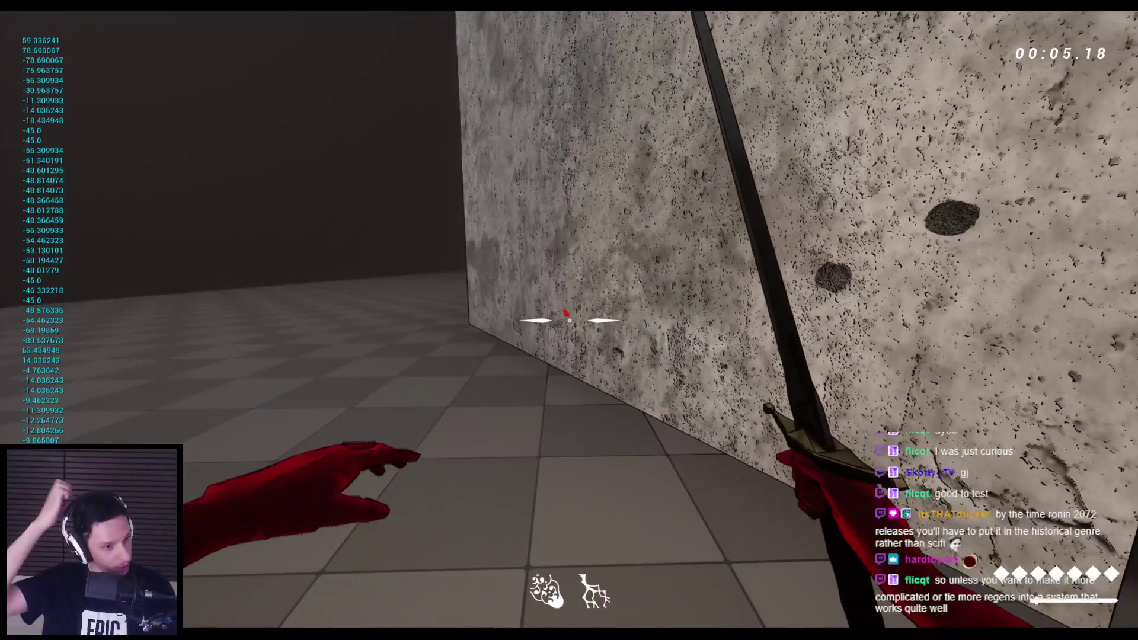
{"action": "key", "text": "space"}
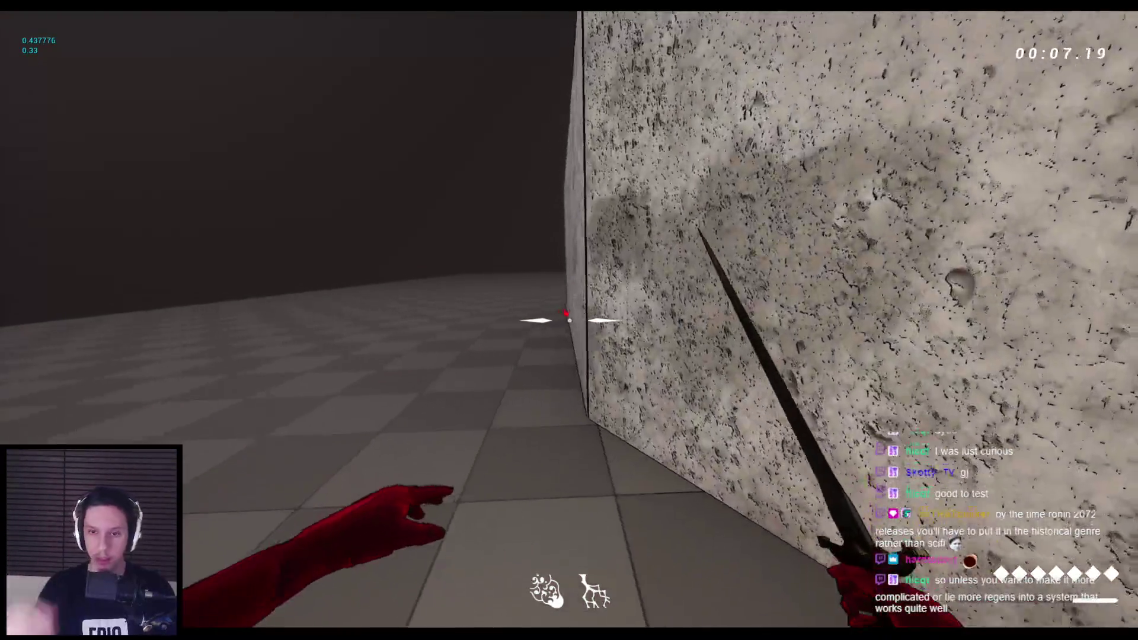
{"action": "key", "text": "space"}
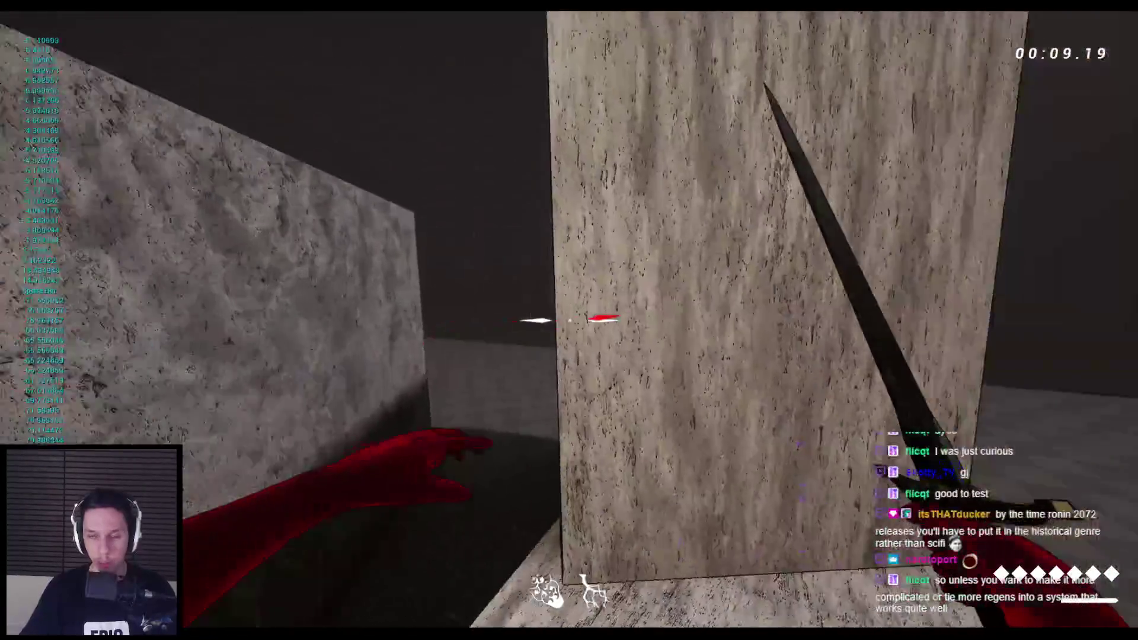
{"action": "key", "text": "space"}
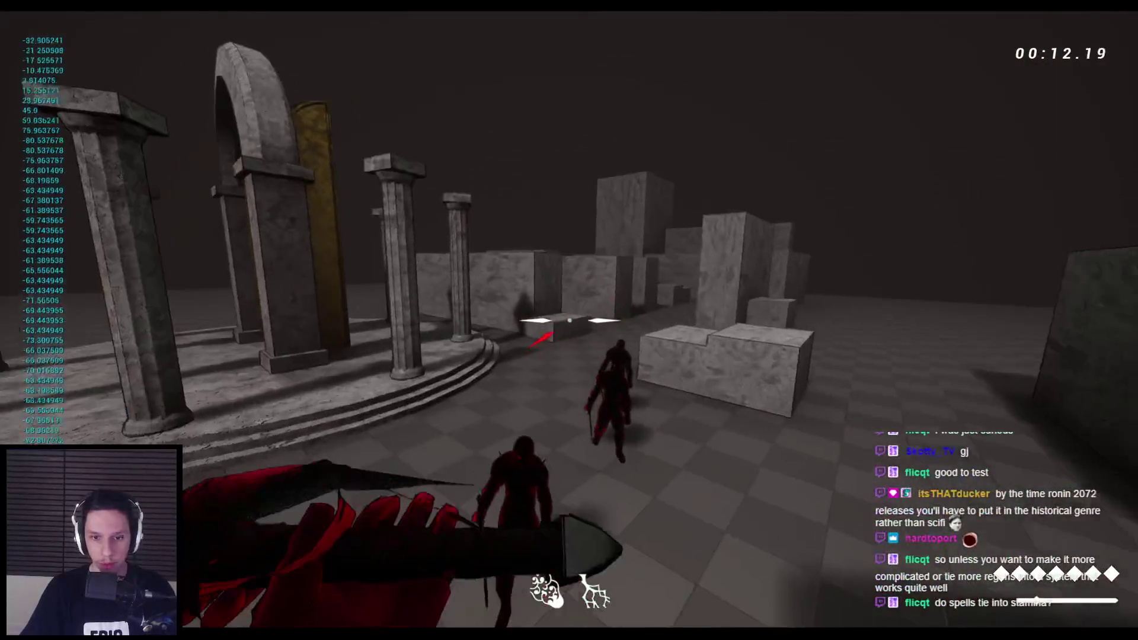
{"action": "left_click", "coordinate": [569, 320]}
{"action": "key", "text": "space"}
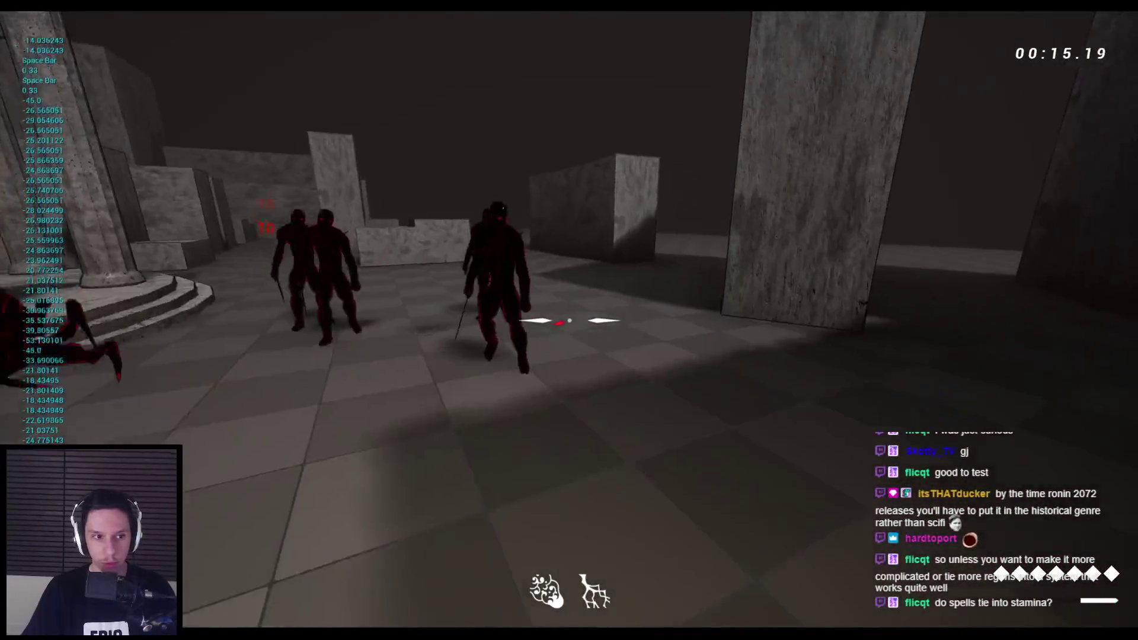
{"action": "left_click", "coordinate": [569, 320]}
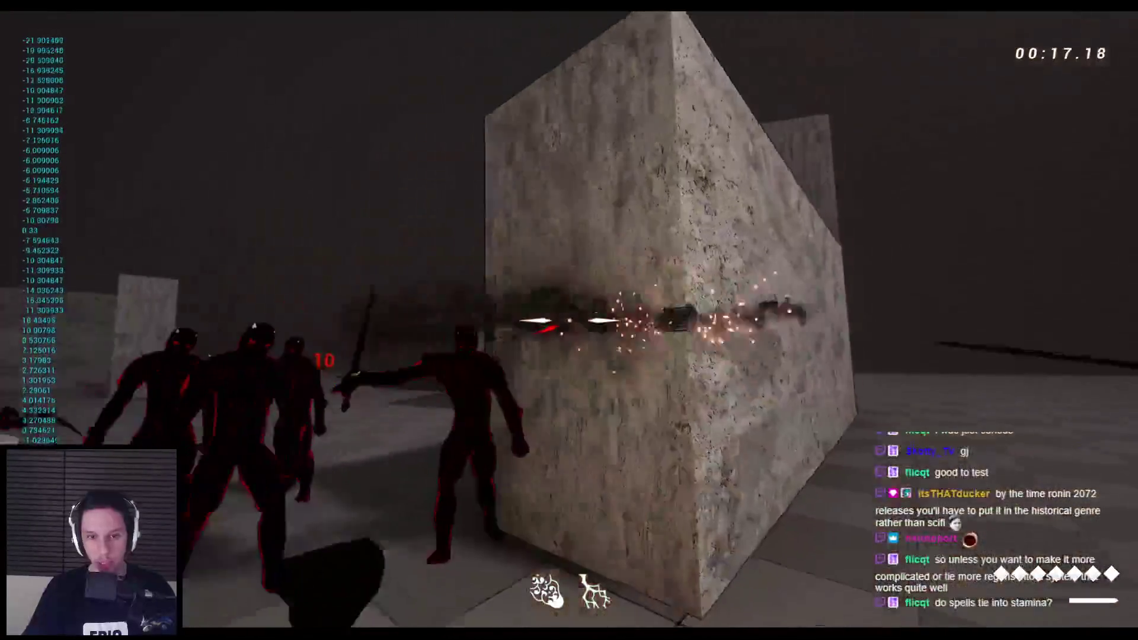
{"action": "key", "text": "space"}
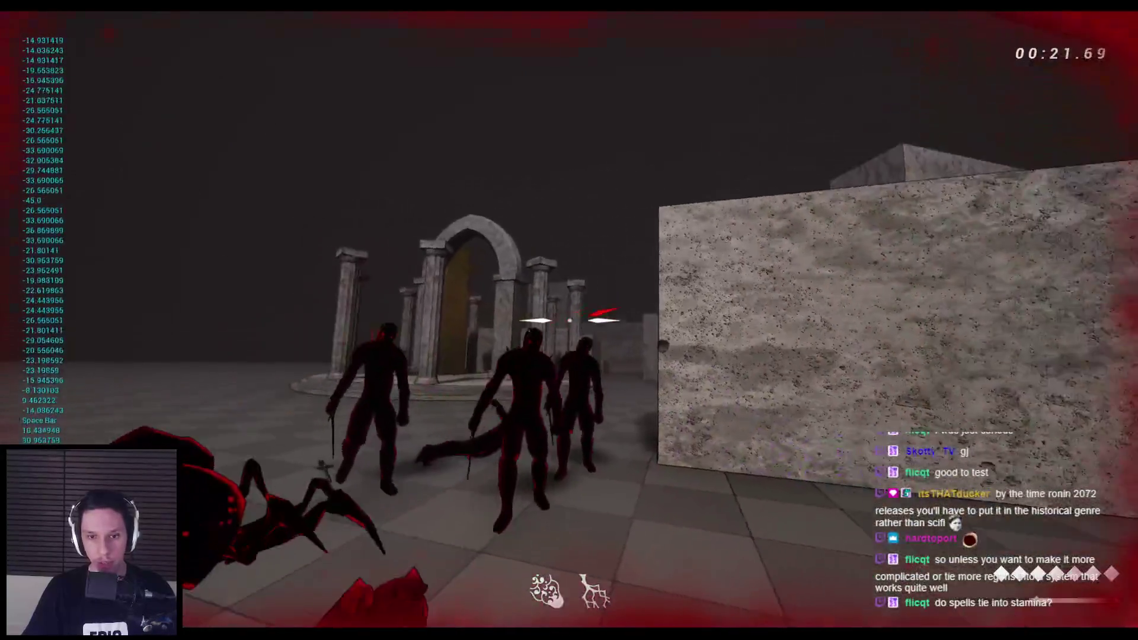
{"action": "left_click", "coordinate": [569, 320]}
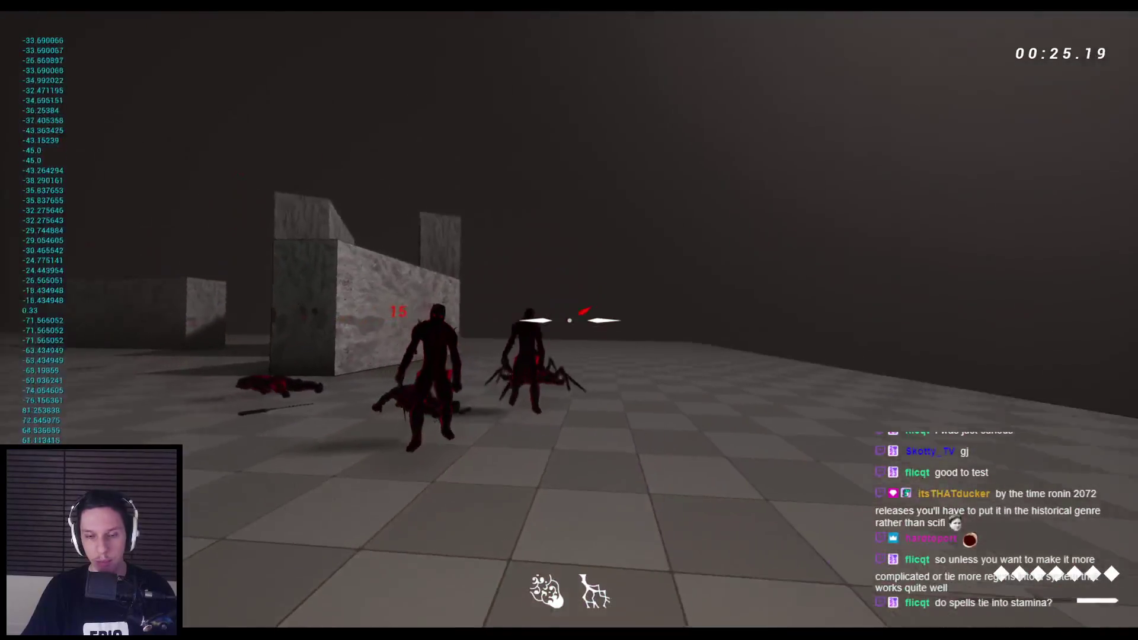
{"action": "key", "text": "space"}
{"action": "left_click", "coordinate": [569, 320]}
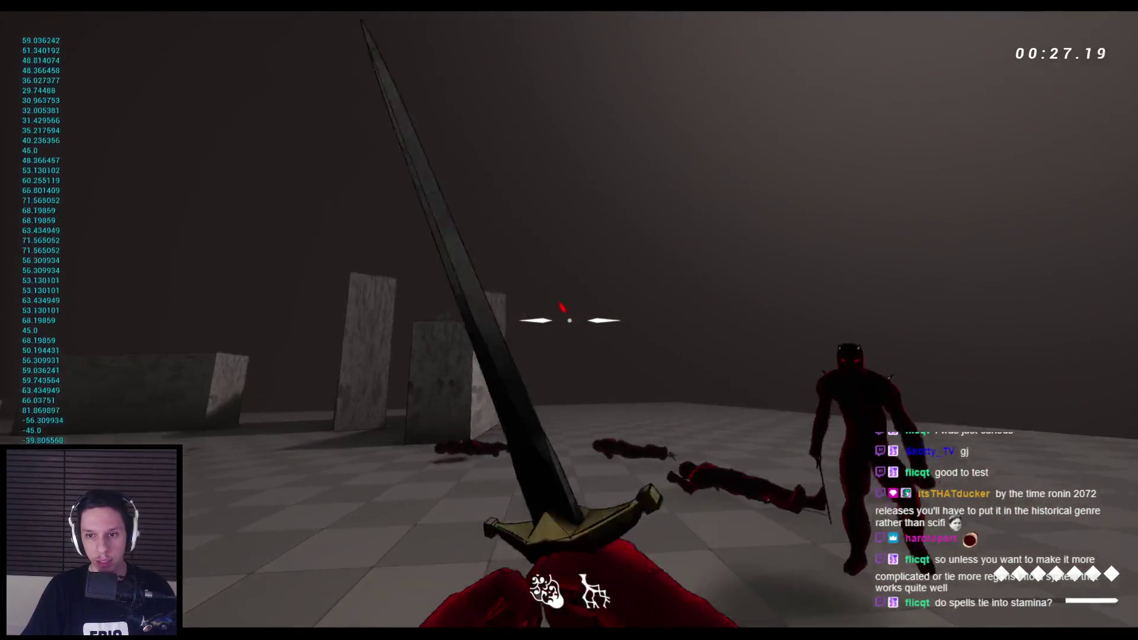
{"action": "left_click", "coordinate": [569, 320]}
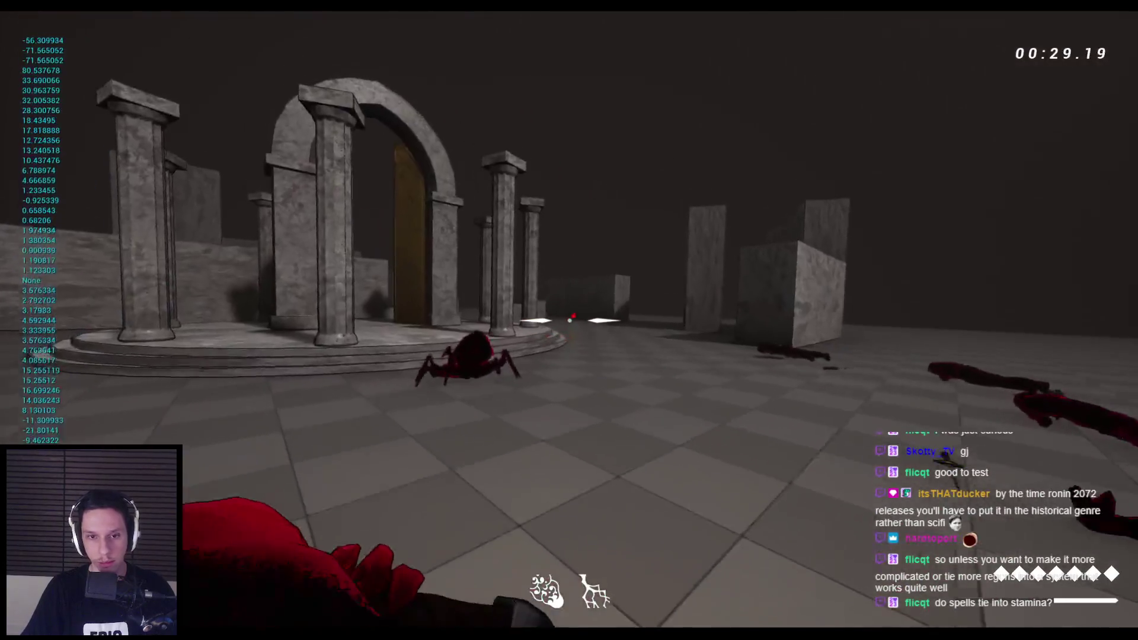
Kill the leaping spider with repeated sword strikes.
{"action": "left_click", "coordinate": [569, 320]}
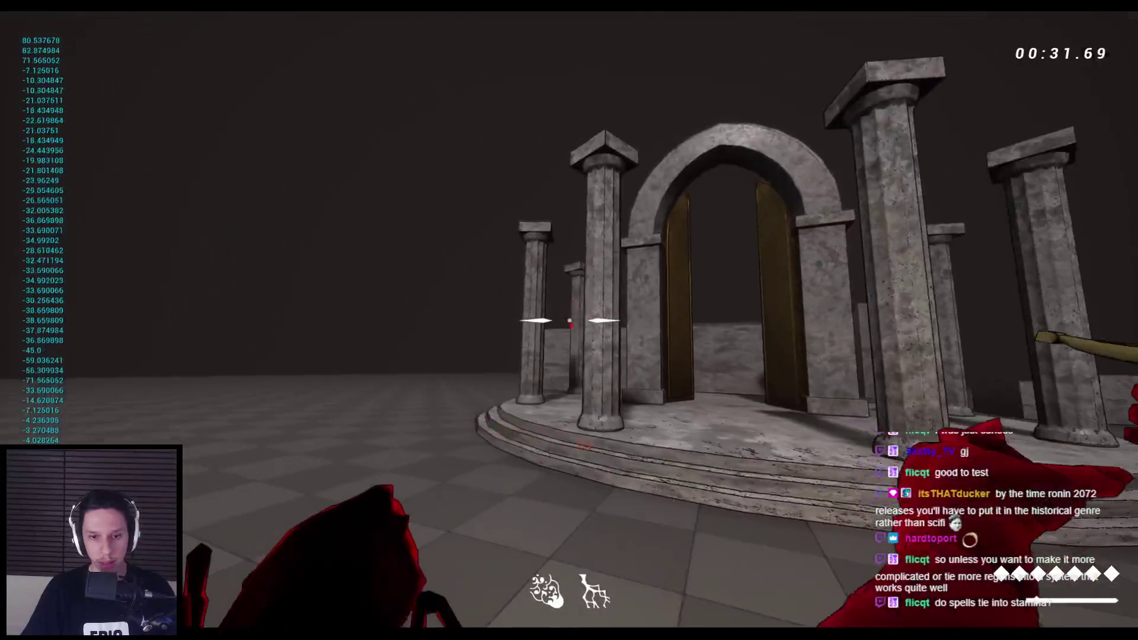
{"action": "left_click", "coordinate": [569, 320]}
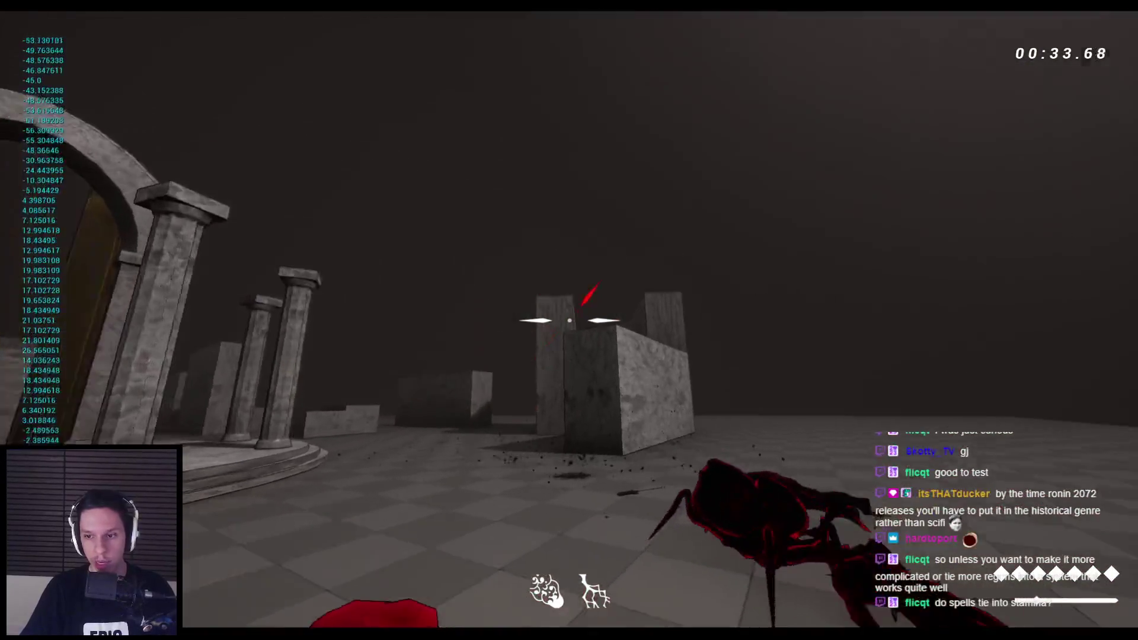
{"action": "left_click", "coordinate": [569, 321]}
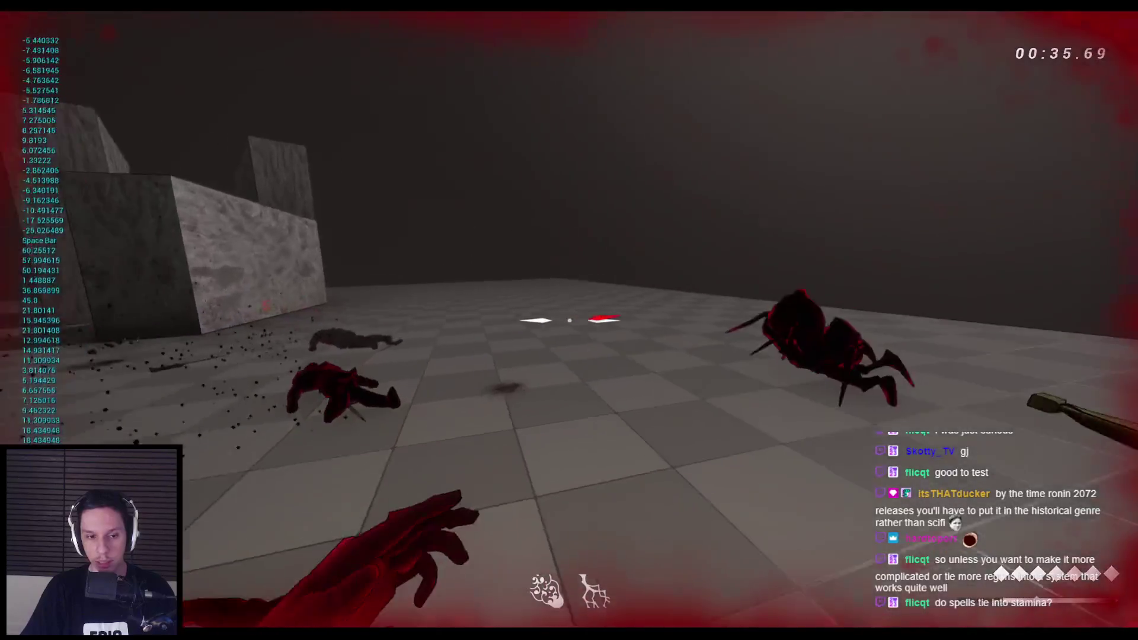
{"action": "left_click", "coordinate": [569, 320]}
{"action": "left_click", "coordinate": [569, 320]}
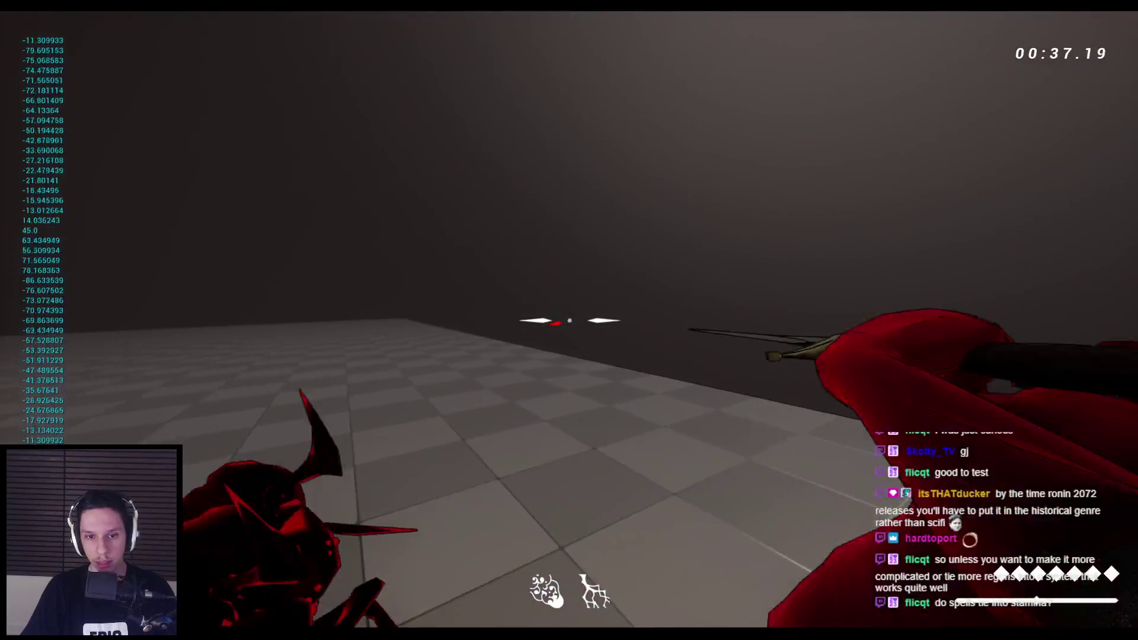
{"action": "left_click", "coordinate": [569, 321]}
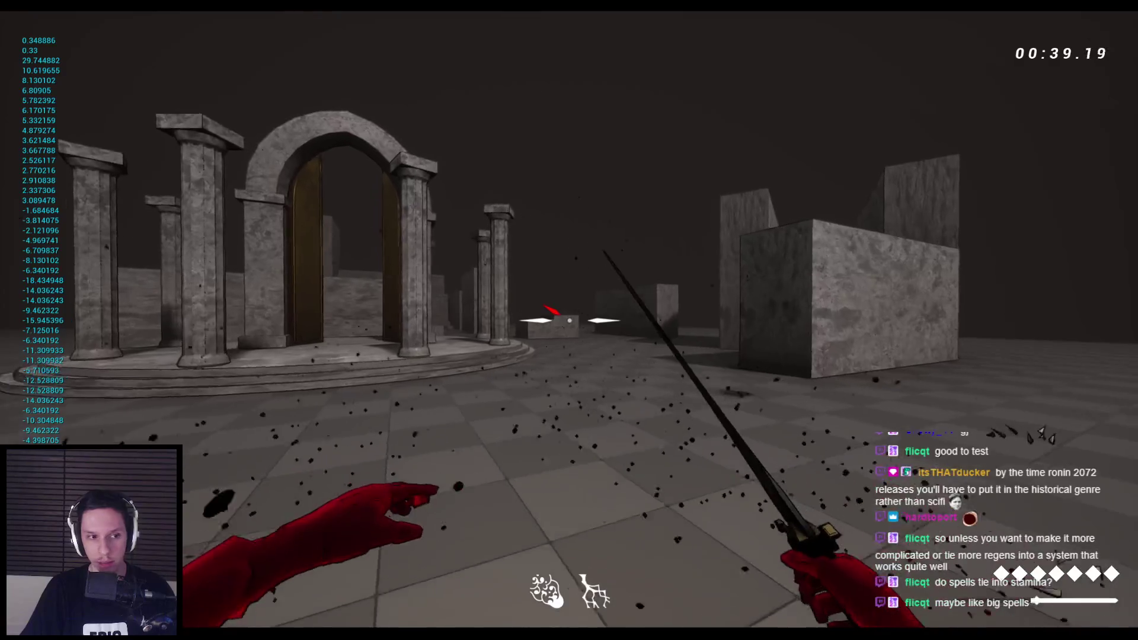
Climb over the blocks and ledges through the maze, then stop Play In Editor.
{"action": "key", "text": "w"}
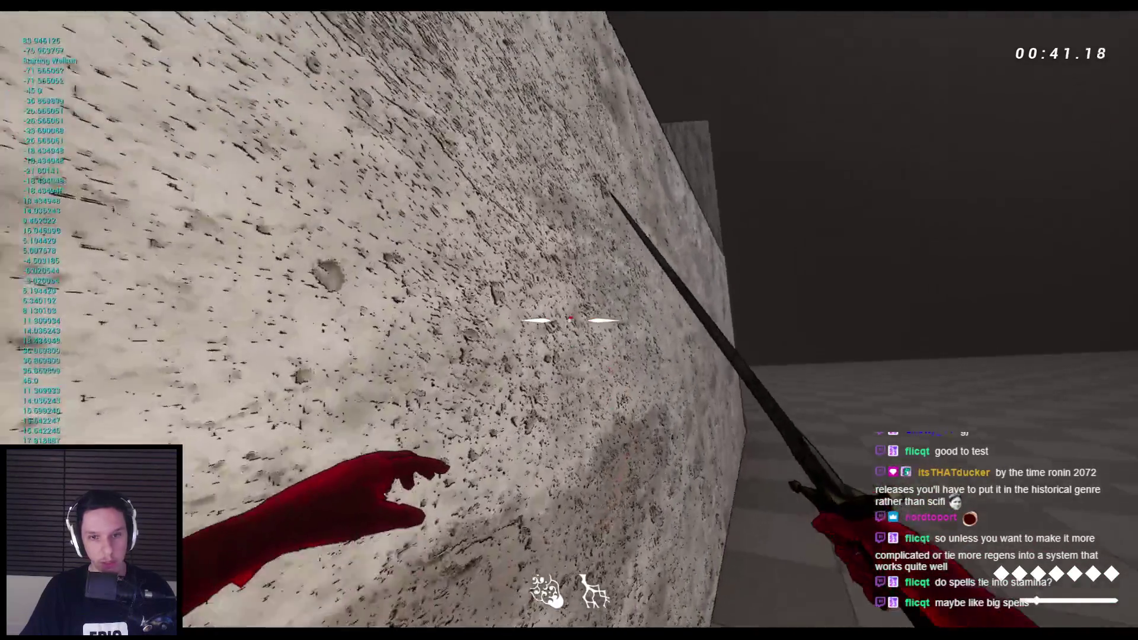
{"action": "key", "text": "space"}
{"action": "key", "text": "space"}
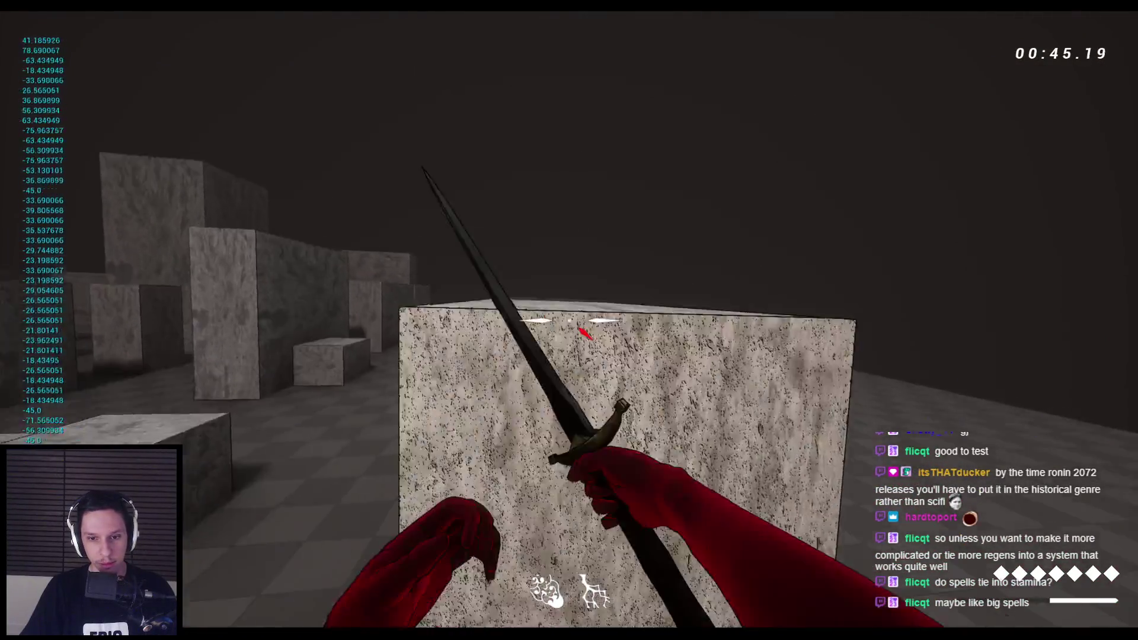
{"action": "key", "text": "space"}
{"action": "key", "text": "space"}
{"action": "key", "text": "space"}
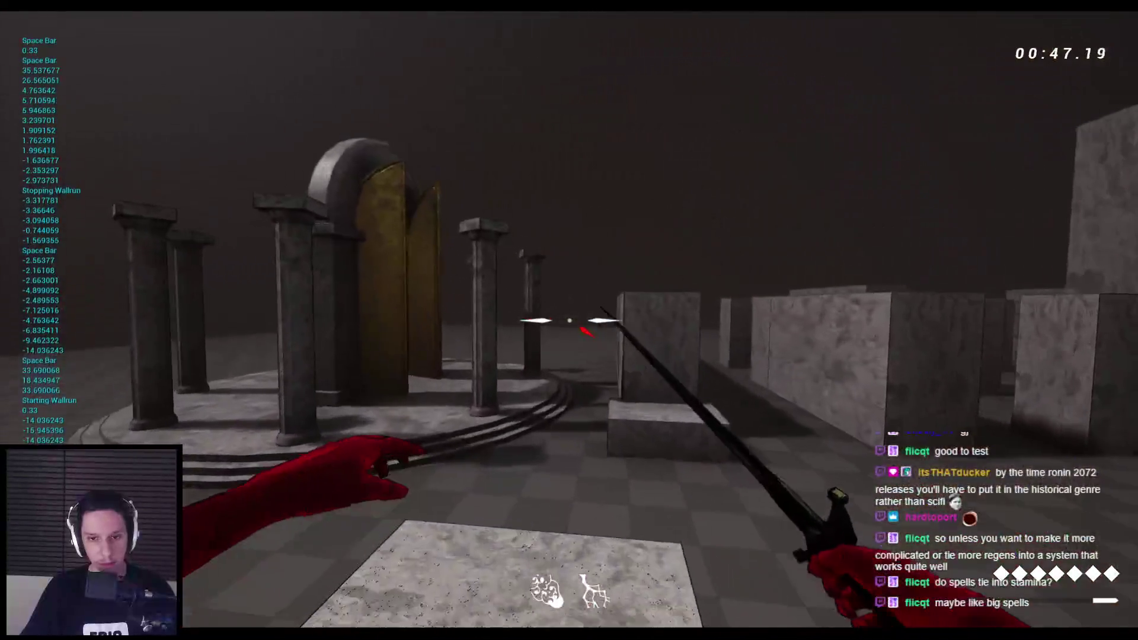
{"action": "key", "text": "space"}
{"action": "key", "text": "space"}
{"action": "key", "text": "space"}
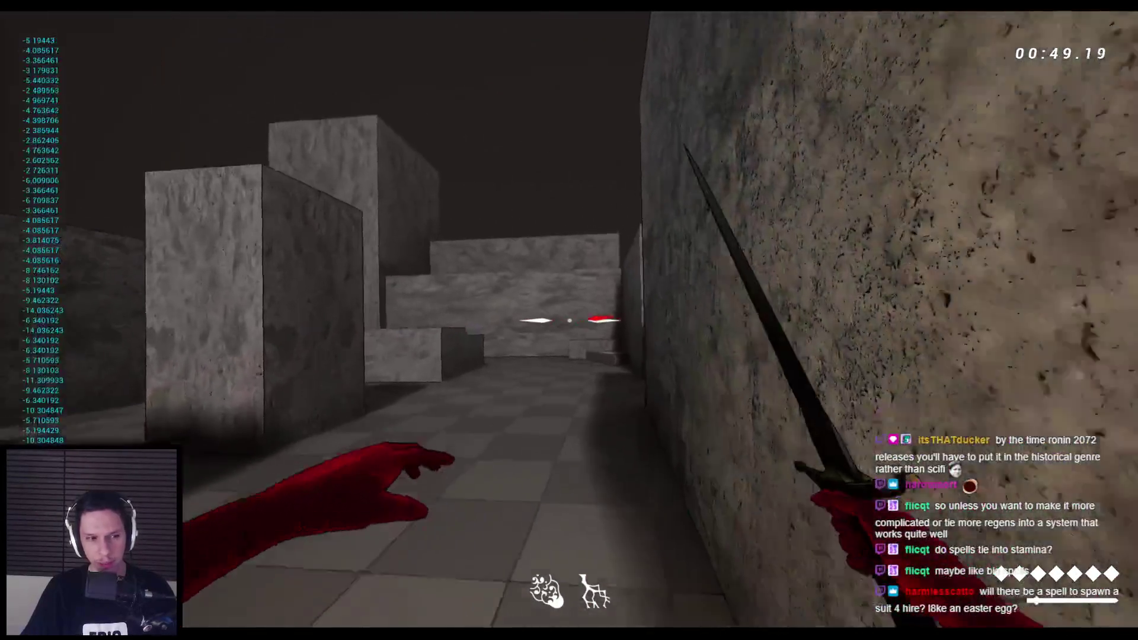
{"action": "key", "text": "space"}
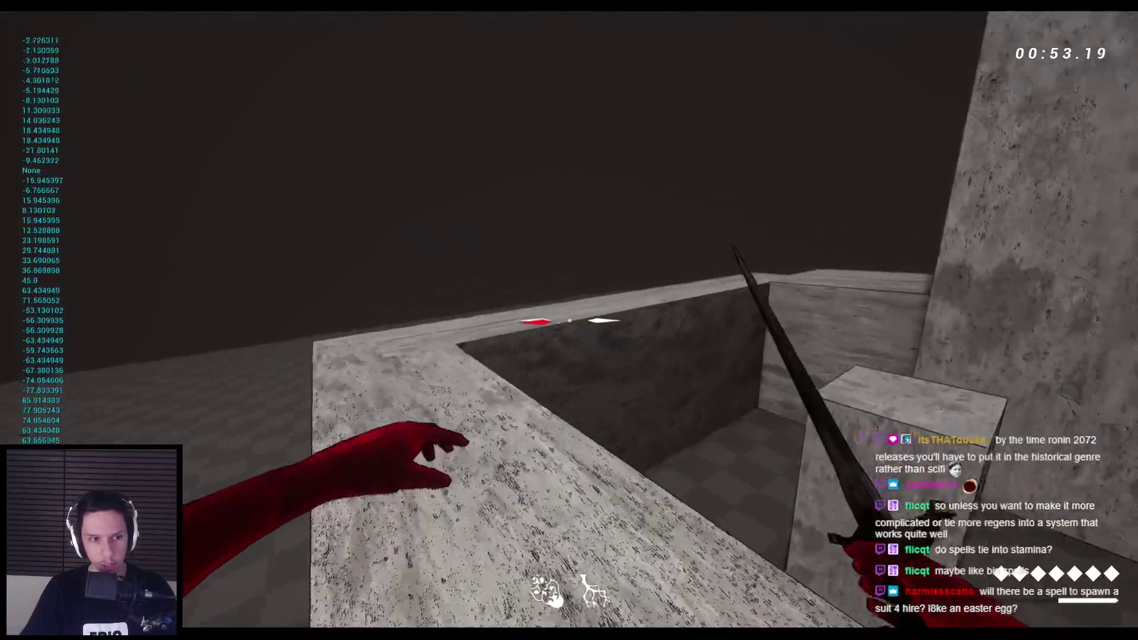
{"action": "key", "text": "space"}
{"action": "key", "text": "space"}
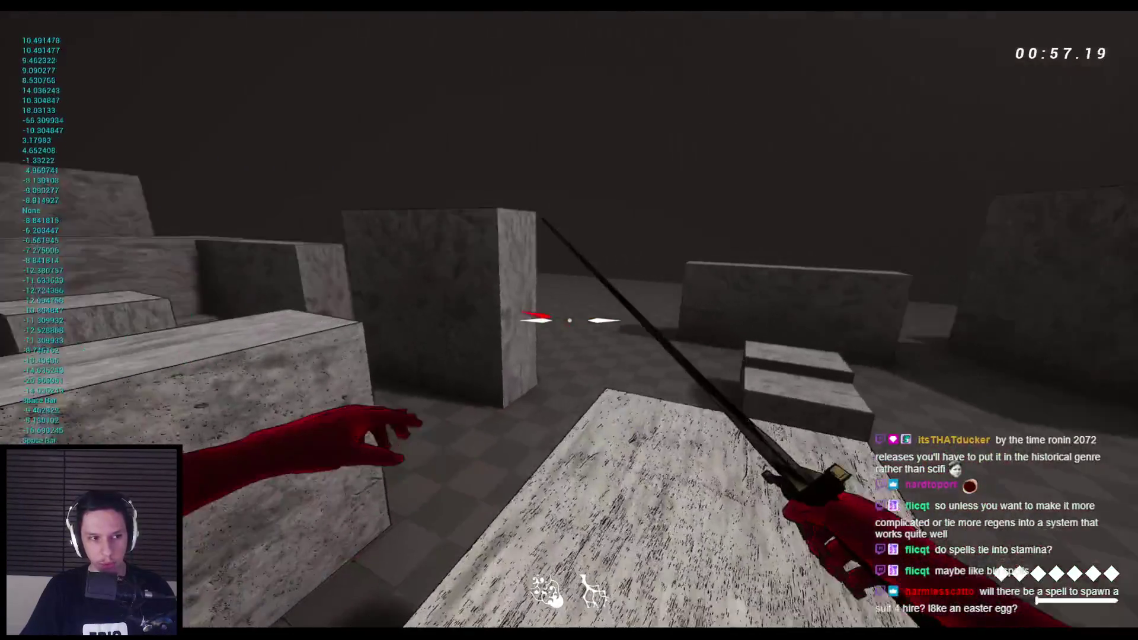
{"action": "key", "text": "space"}
{"action": "key", "text": "w"}
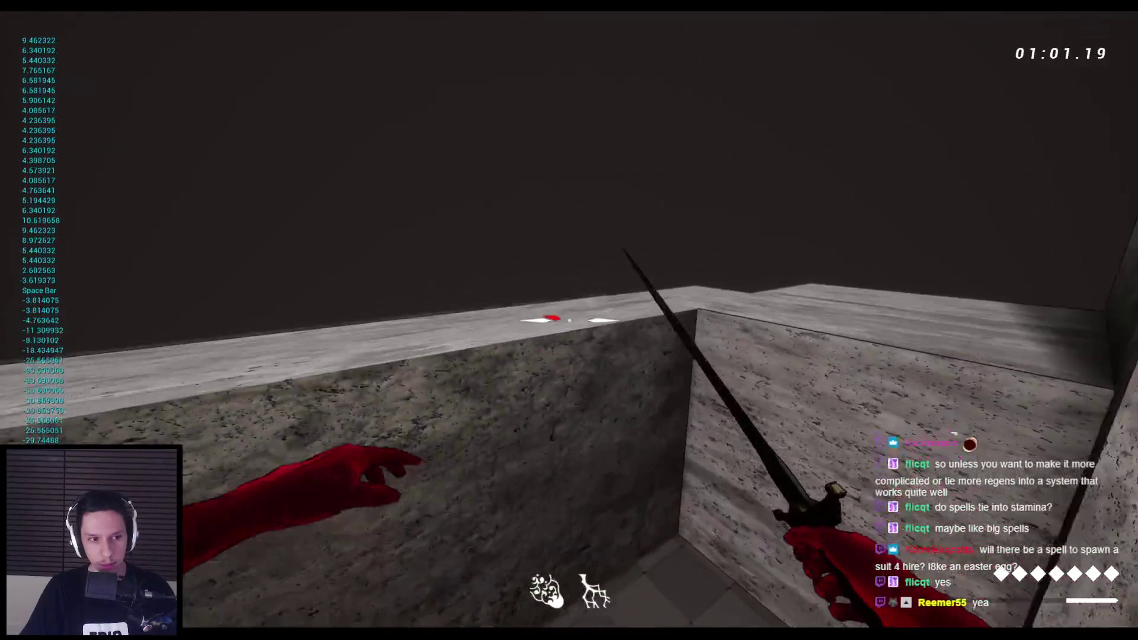
{"action": "key", "text": "space"}
{"action": "key", "text": "space"}
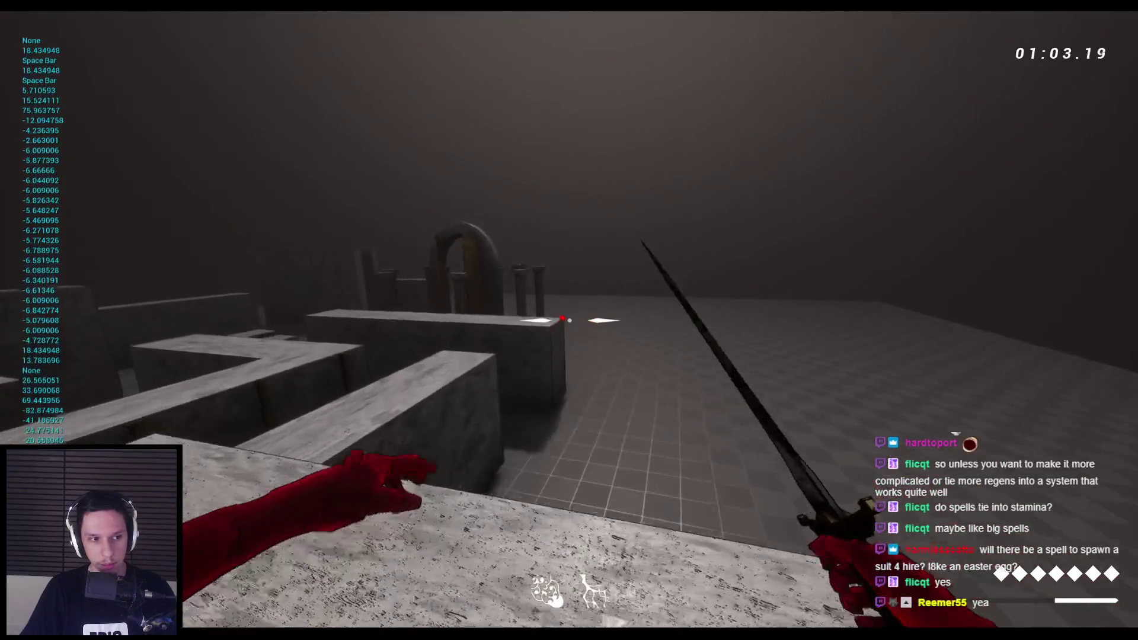
{"action": "key", "text": "w"}
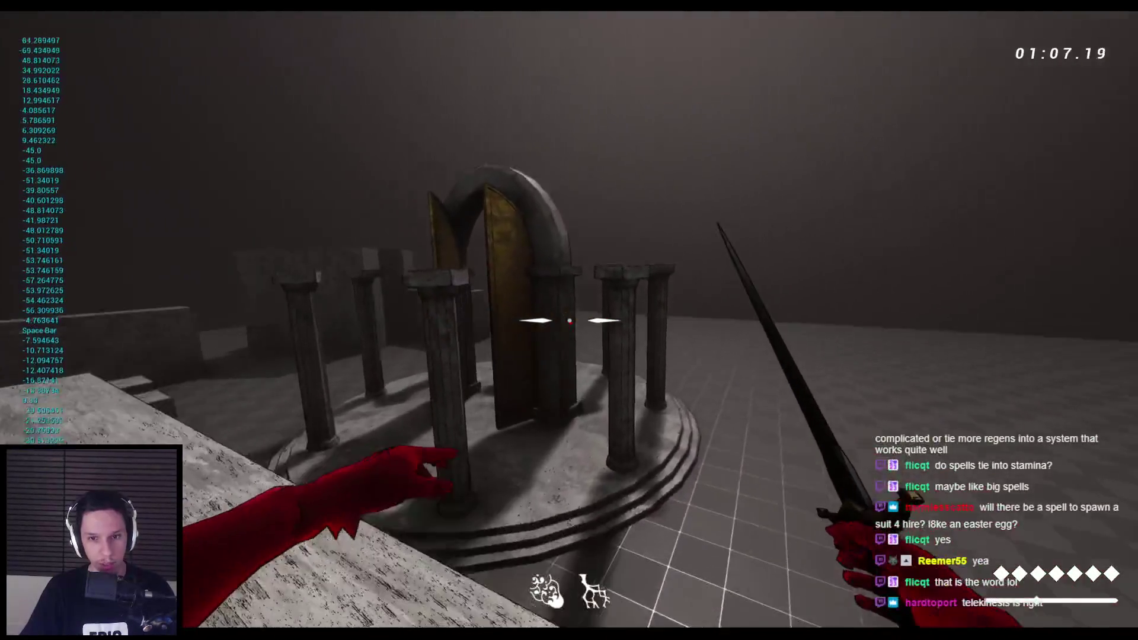
{"action": "key", "text": "space"}
{"action": "key", "text": "w"}
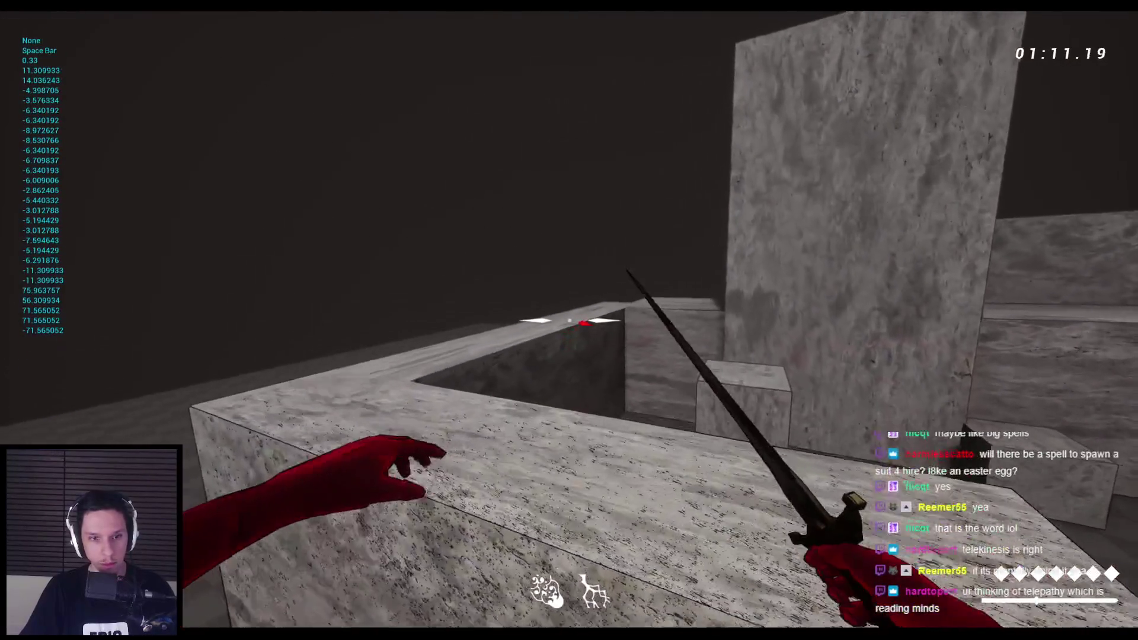
{"action": "key", "text": "Escape"}
{"action": "scroll", "coordinate": [326, 551], "scroll_direction": "down", "scroll_amount": 5}
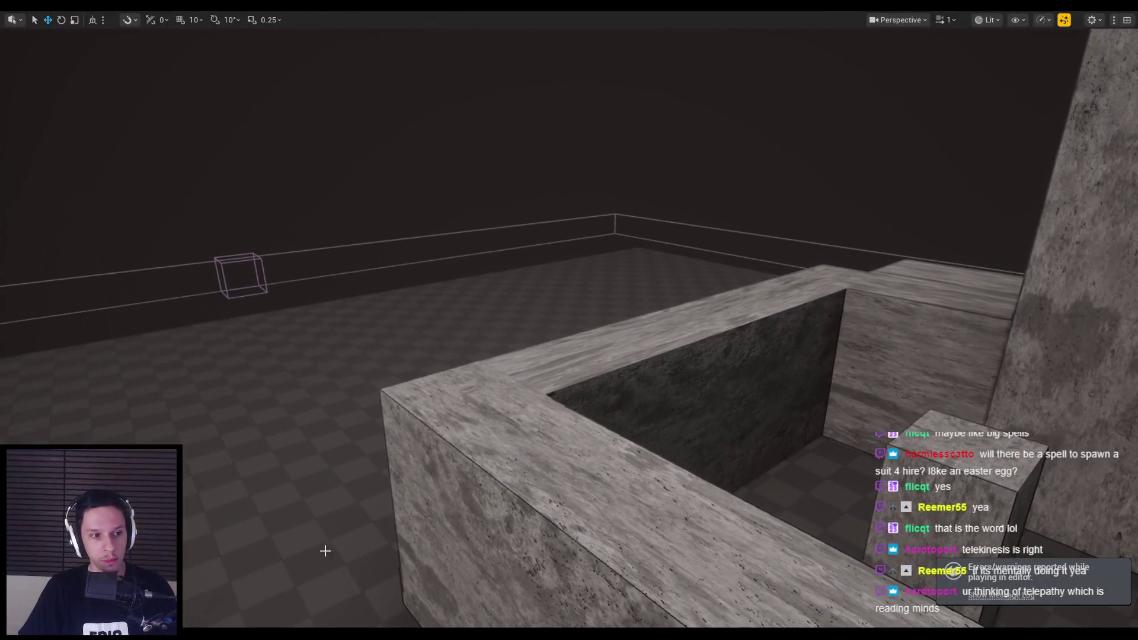
Return to the character Blueprint's main event graph.
{"action": "key", "text": "alt+Tab"}
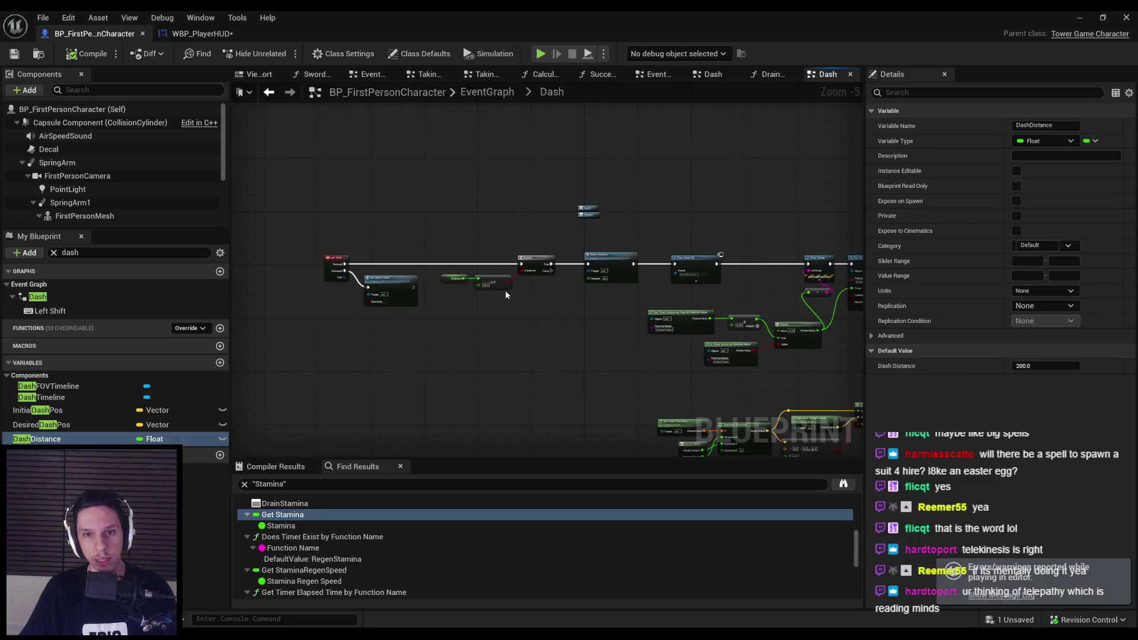
{"action": "scroll", "coordinate": [505, 295], "scroll_direction": "up", "scroll_amount": 4}
{"action": "left_click", "coordinate": [474, 98]}
{"action": "scroll", "coordinate": [540, 329], "scroll_direction": "up", "scroll_amount": 4}
{"action": "scroll", "coordinate": [556, 307], "scroll_direction": "down", "scroll_amount": 1}
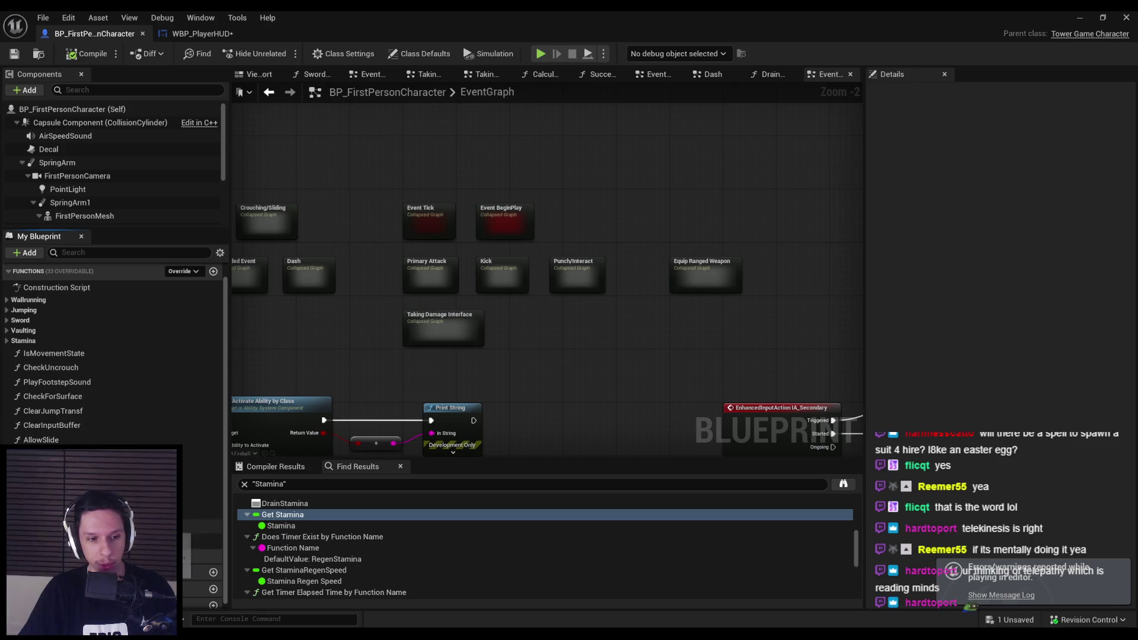
Delete the debug Print String nodes from CalculateSwingDirection.
{"action": "double_click", "coordinate": [65, 376]}
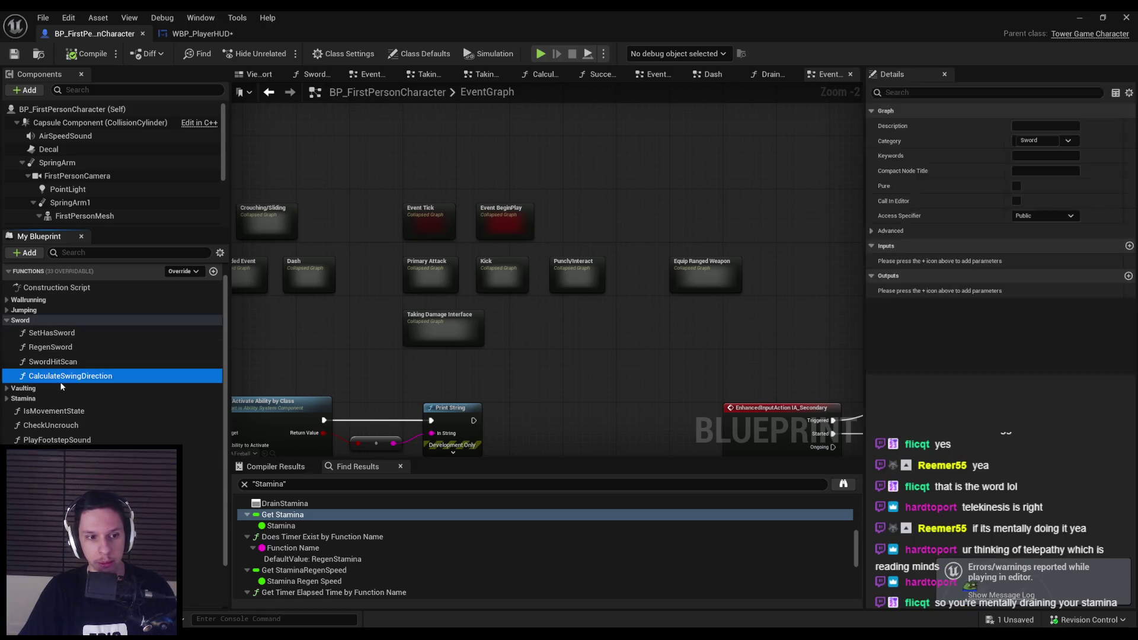
{"action": "scroll", "coordinate": [537, 271], "scroll_direction": "up", "scroll_amount": 3}
{"action": "left_click_drag", "start_coordinate": [486, 228], "coordinate": [632, 310]}
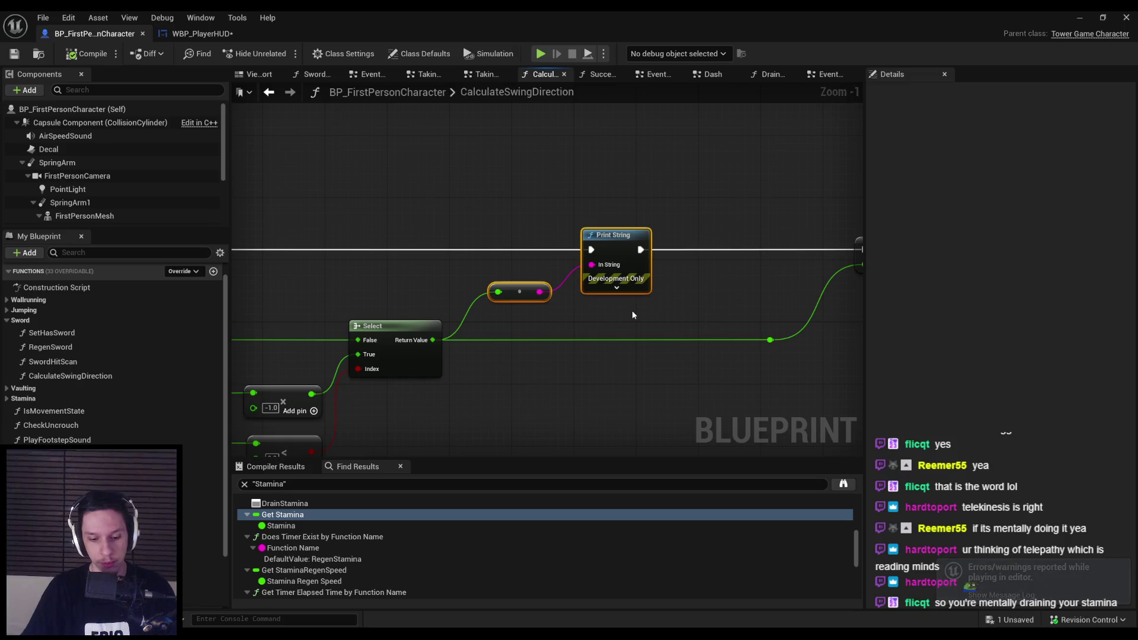
{"action": "key", "text": "Delete"}
{"action": "scroll", "coordinate": [632, 311], "scroll_direction": "down", "scroll_amount": 4}
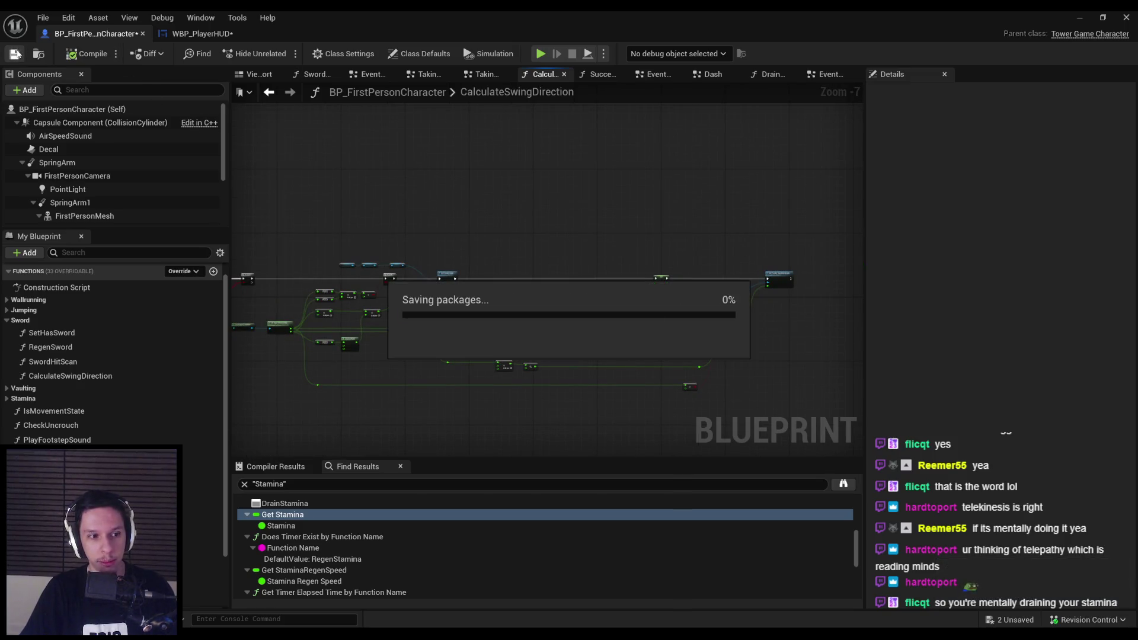
Return to the event graph and start a new Play In Editor session.
{"action": "key", "text": "alt+Left"}
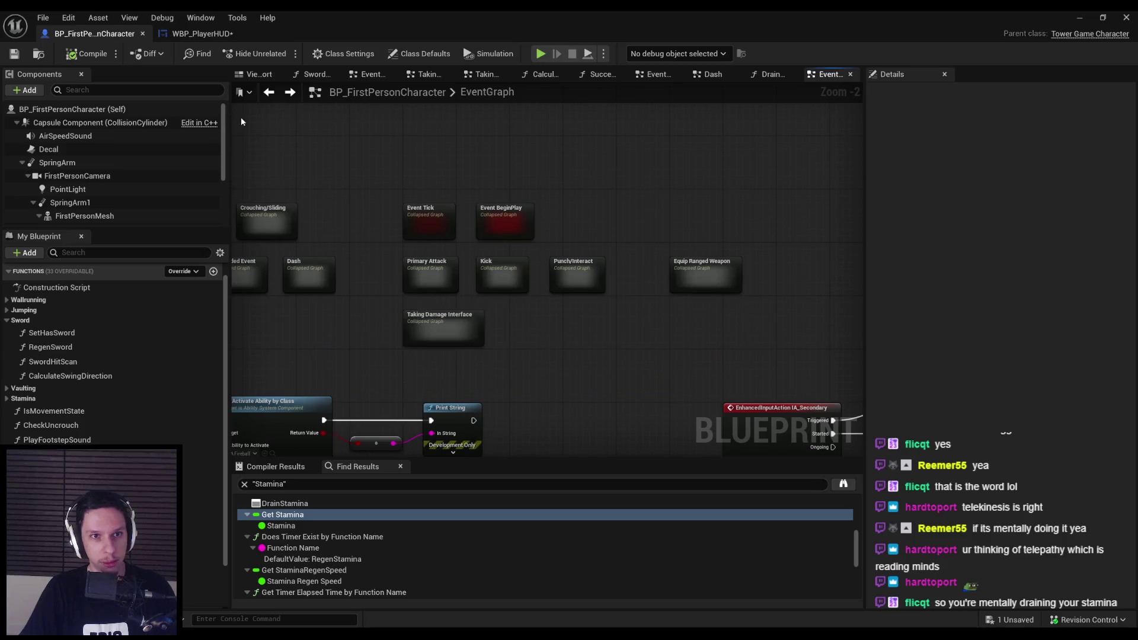
{"action": "scroll", "coordinate": [475, 147], "scroll_direction": "down", "scroll_amount": 2}
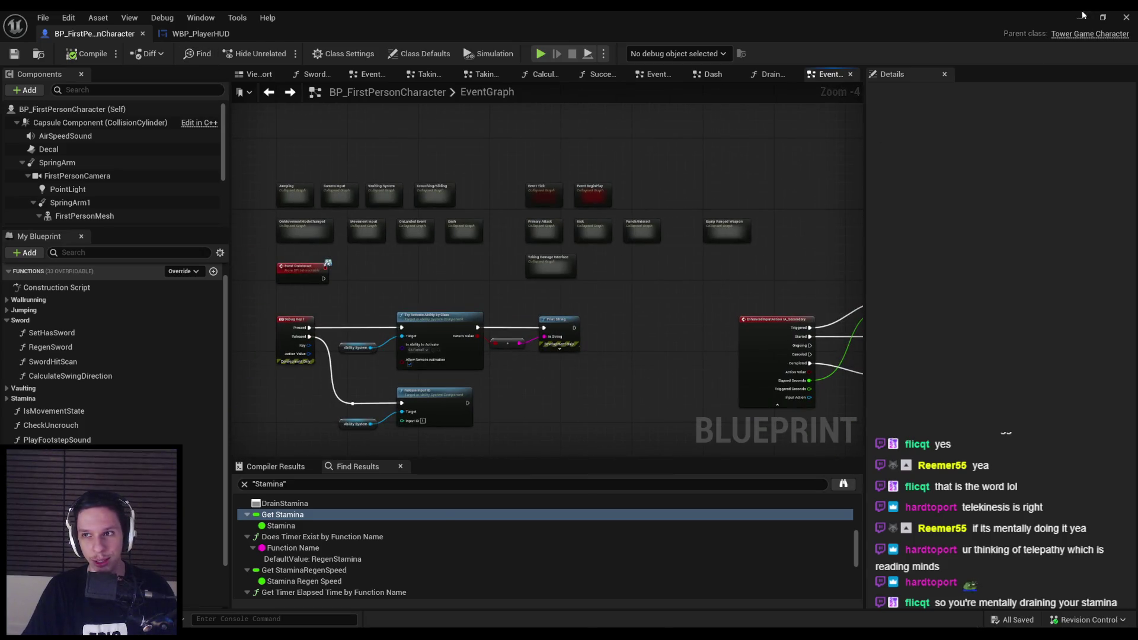
{"action": "left_click", "coordinate": [1081, 16]}
{"action": "key", "text": "alt+p"}
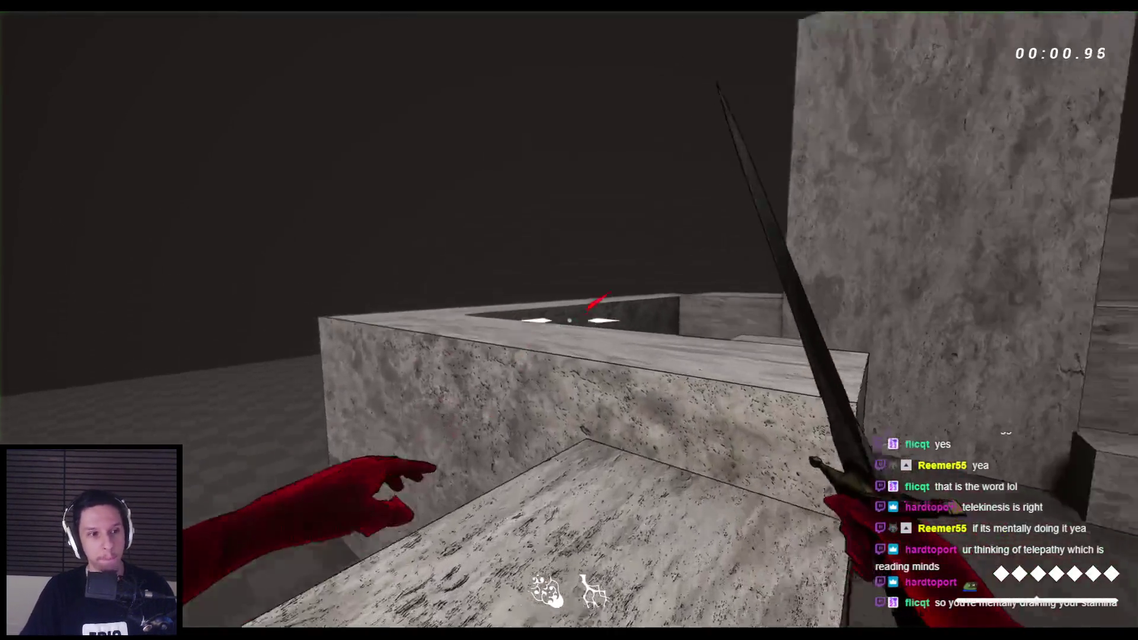
Walk to the red demons, slash at them, stop, and return to BP_FirstPersonCharacter.
{"action": "key", "text": "space"}
{"action": "key", "text": "space"}
{"action": "key", "text": "space"}
{"action": "key", "text": "space"}
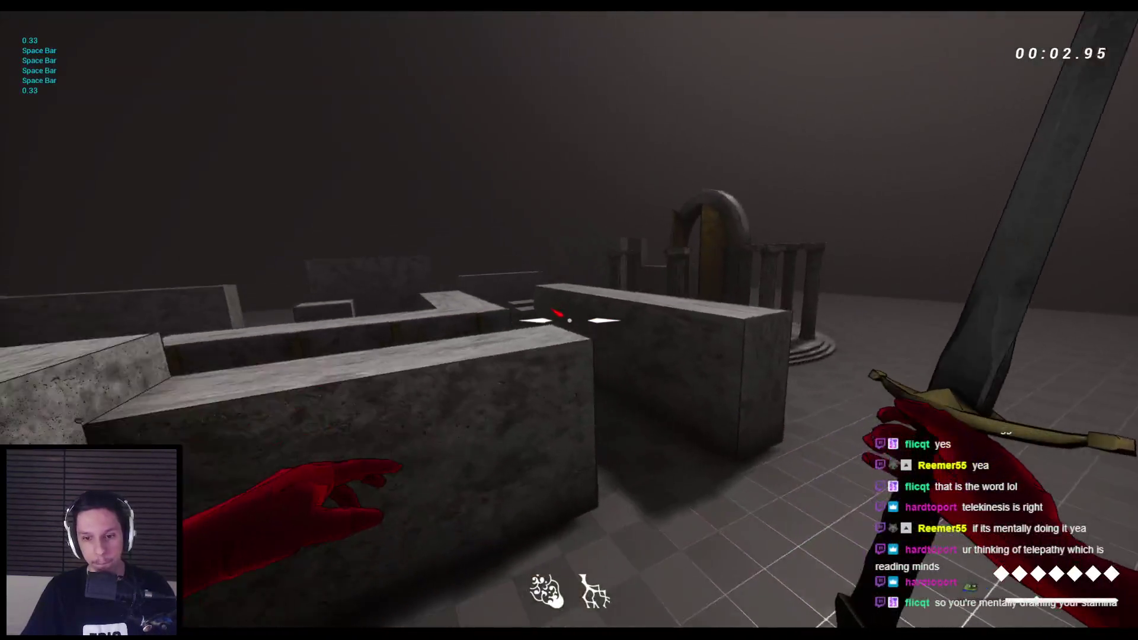
{"action": "key", "text": "w"}
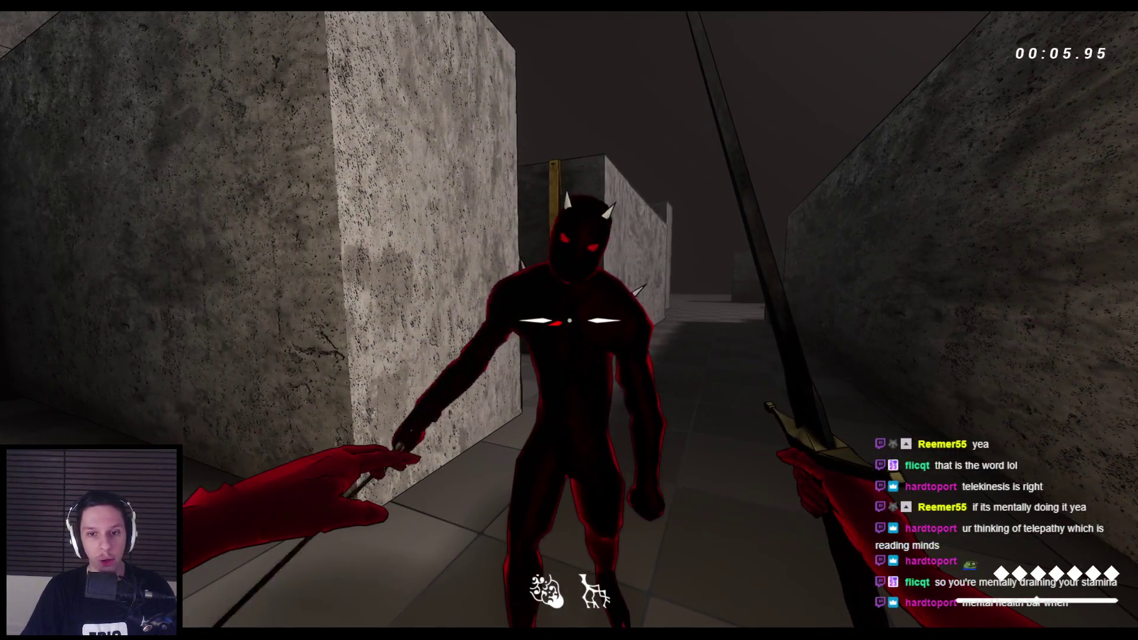
{"action": "left_click", "coordinate": [569, 320]}
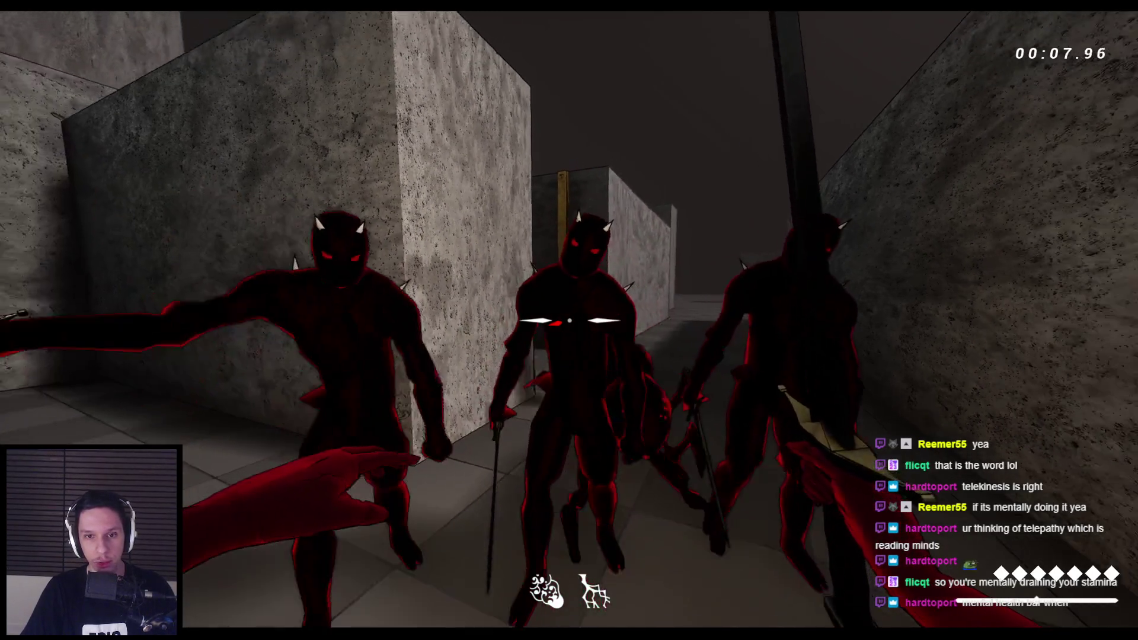
{"action": "left_click", "coordinate": [569, 320]}
{"action": "key", "text": "s"}
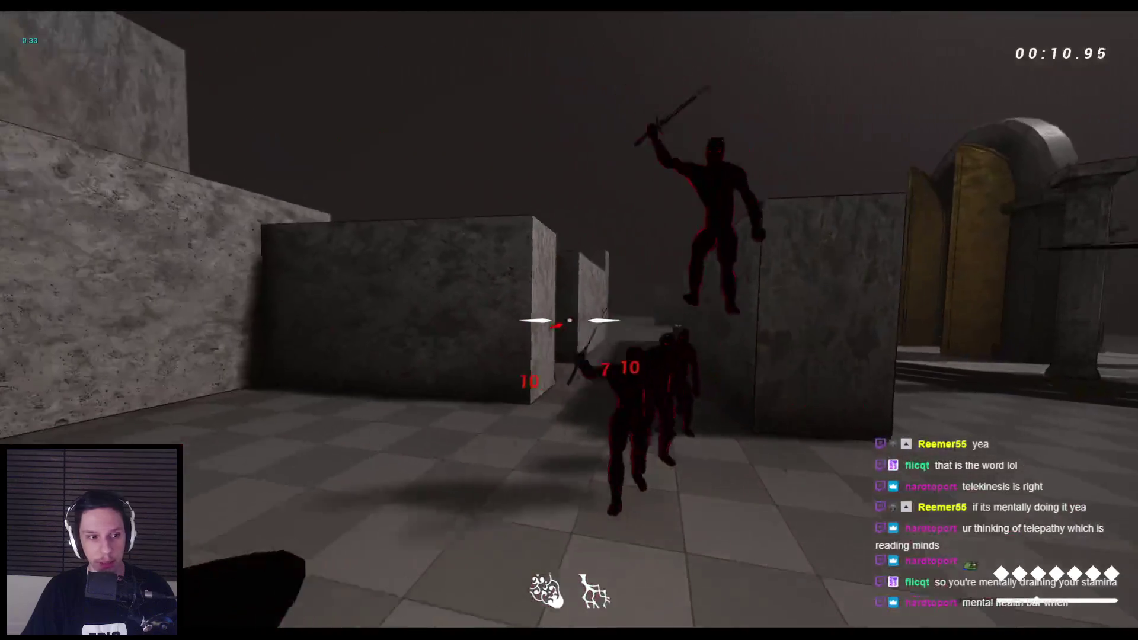
{"action": "key", "text": "Escape"}
{"action": "key", "text": "alt+Tab"}
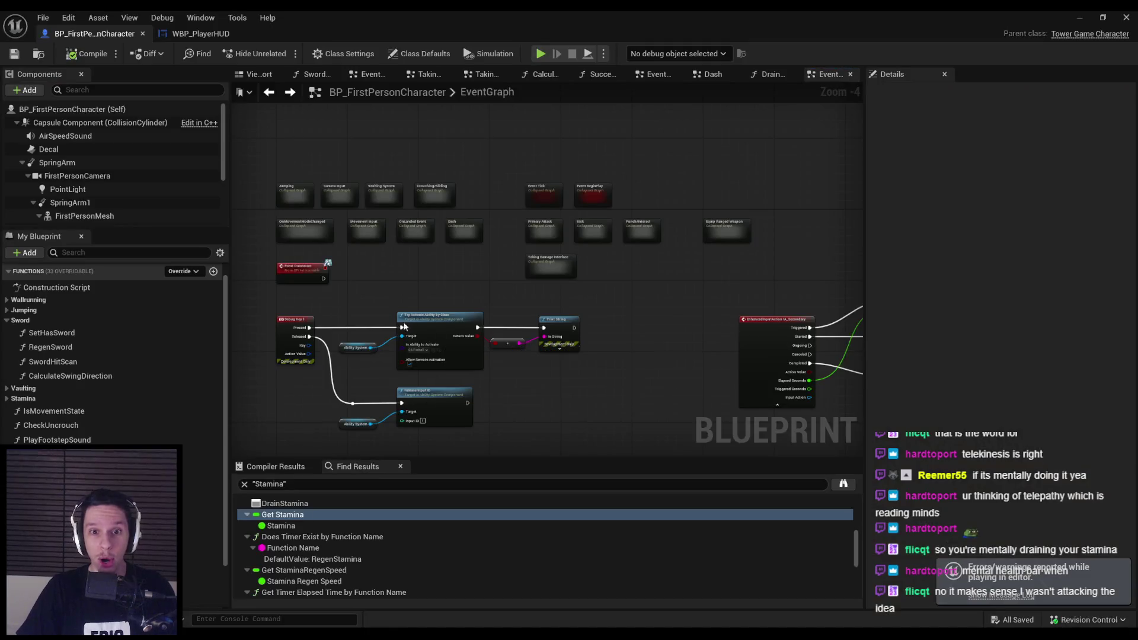
Add Drain Stamina with Amount 15 after Montage Stop in Taking Damage Interface, then playtest.
{"action": "scroll", "coordinate": [550, 289], "scroll_direction": "down", "scroll_amount": 2}
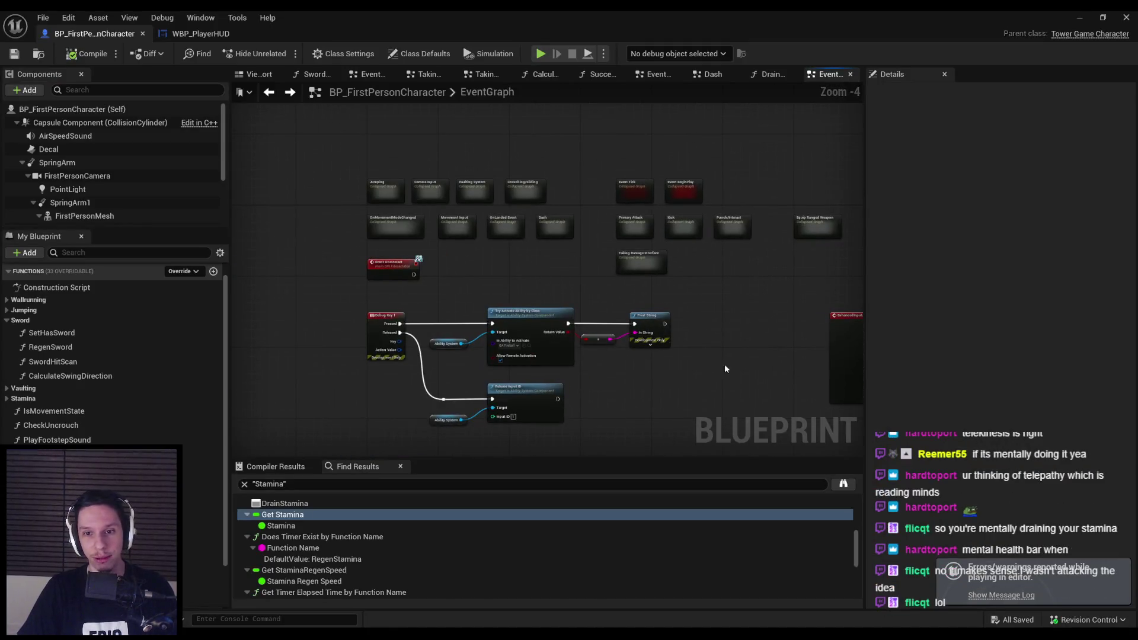
{"action": "scroll", "coordinate": [725, 369], "scroll_direction": "up", "scroll_amount": 4}
{"action": "double_click", "coordinate": [514, 265]}
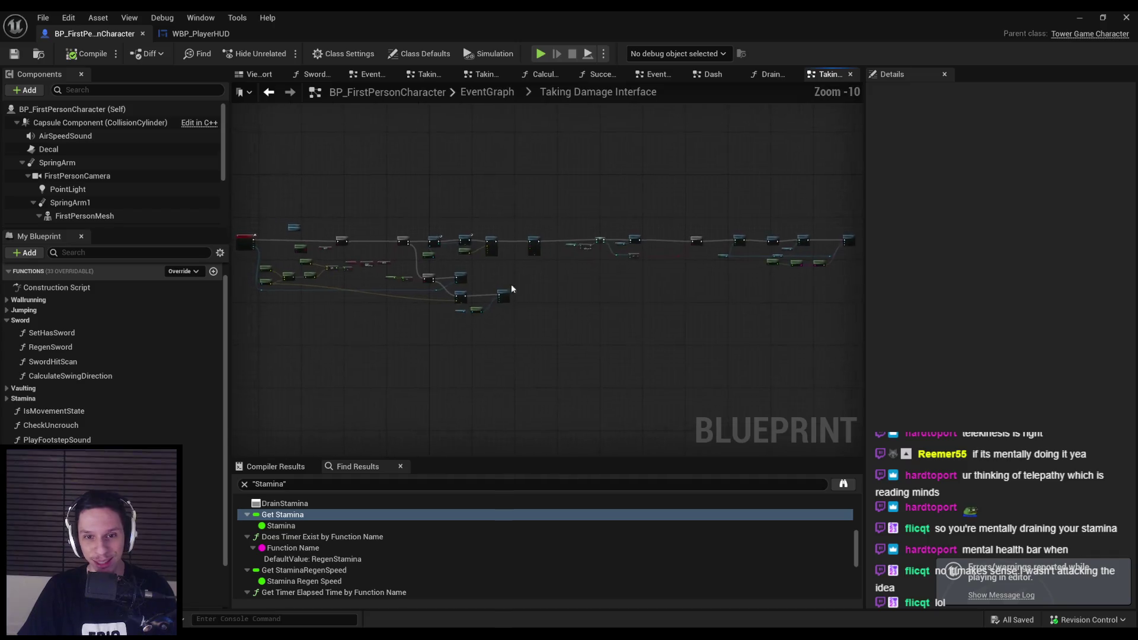
{"action": "scroll", "coordinate": [512, 289], "scroll_direction": "up", "scroll_amount": 9}
{"action": "left_click_drag", "start_coordinate": [691, 271], "coordinate": [691, 271]}
{"action": "type", "text": "drain stam"}
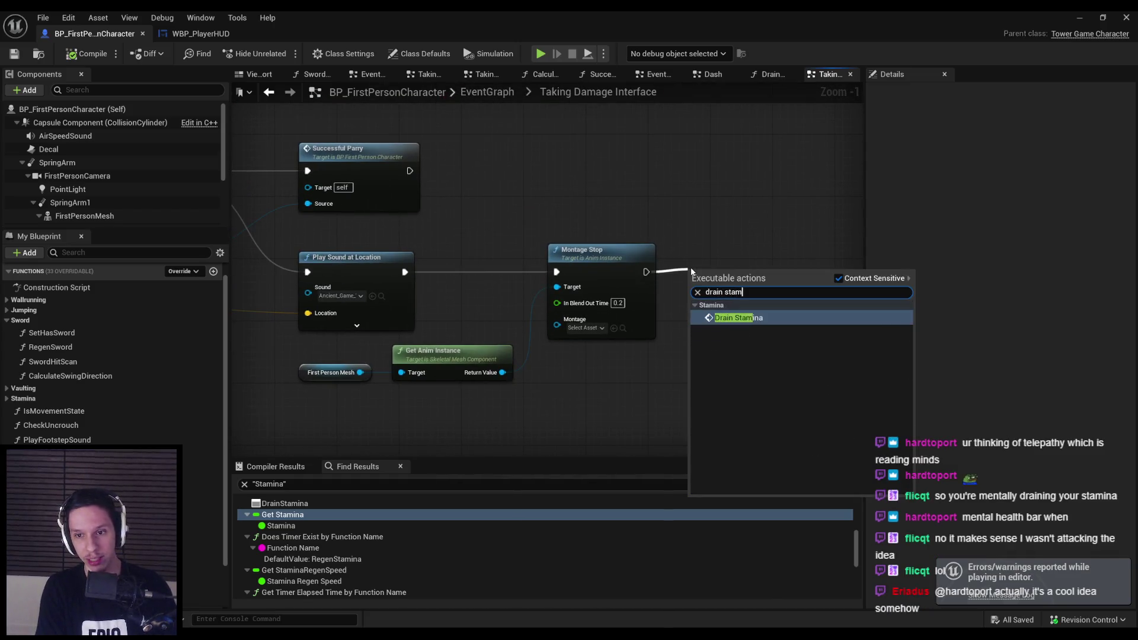
{"action": "key", "text": "Return"}
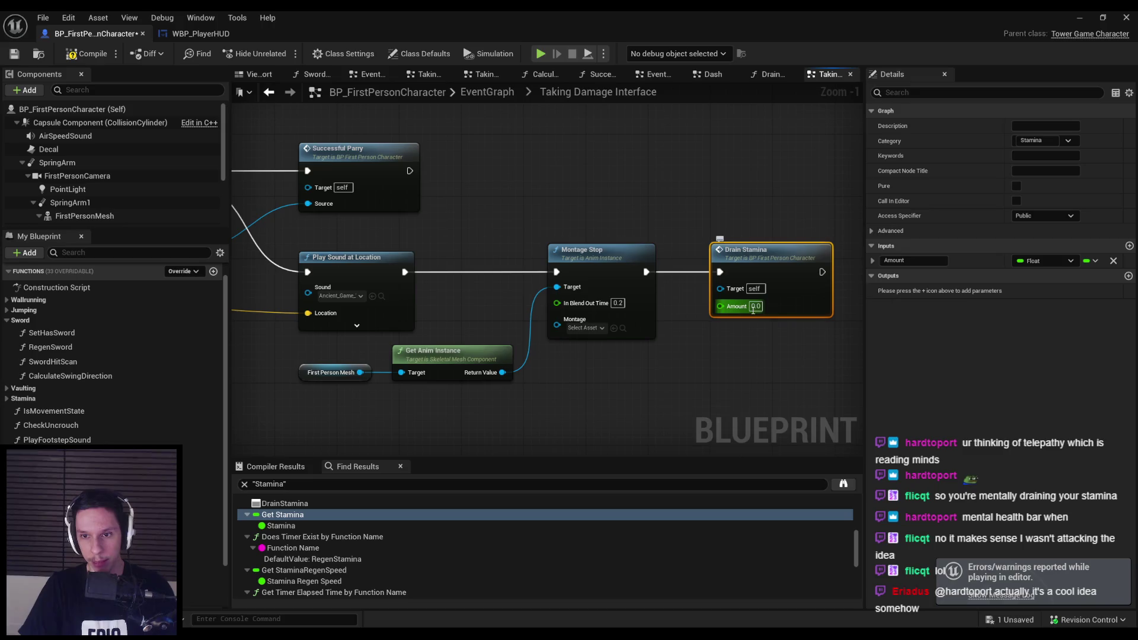
{"action": "type", "text": "15"}
{"action": "left_click", "coordinate": [766, 341]}
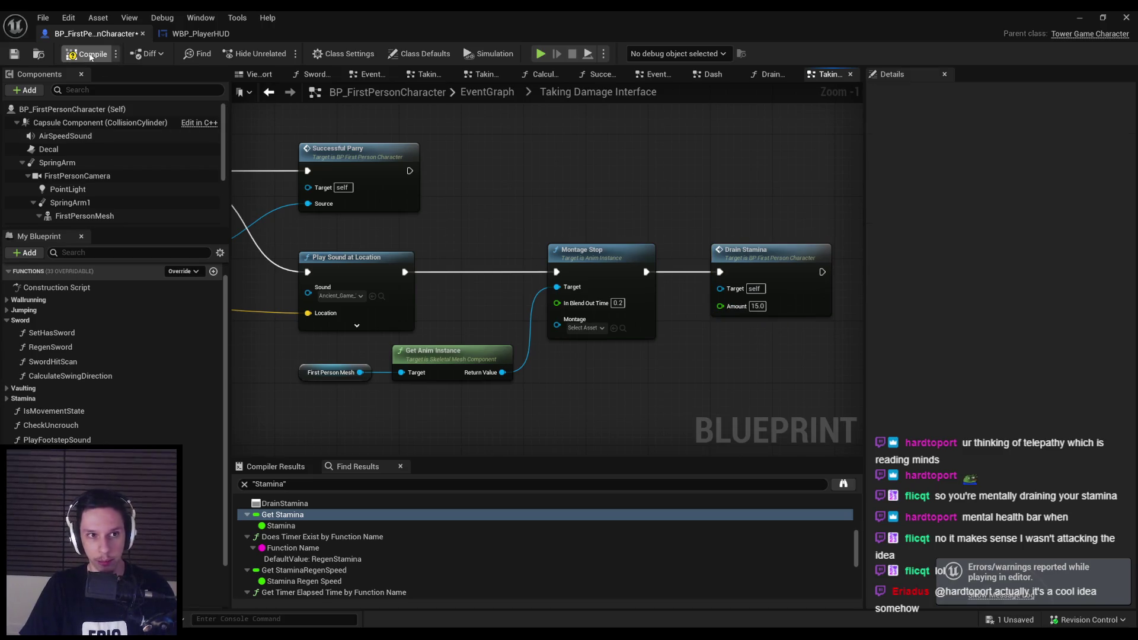
{"action": "left_click", "coordinate": [1077, 18]}
{"action": "key", "text": "alt+p"}
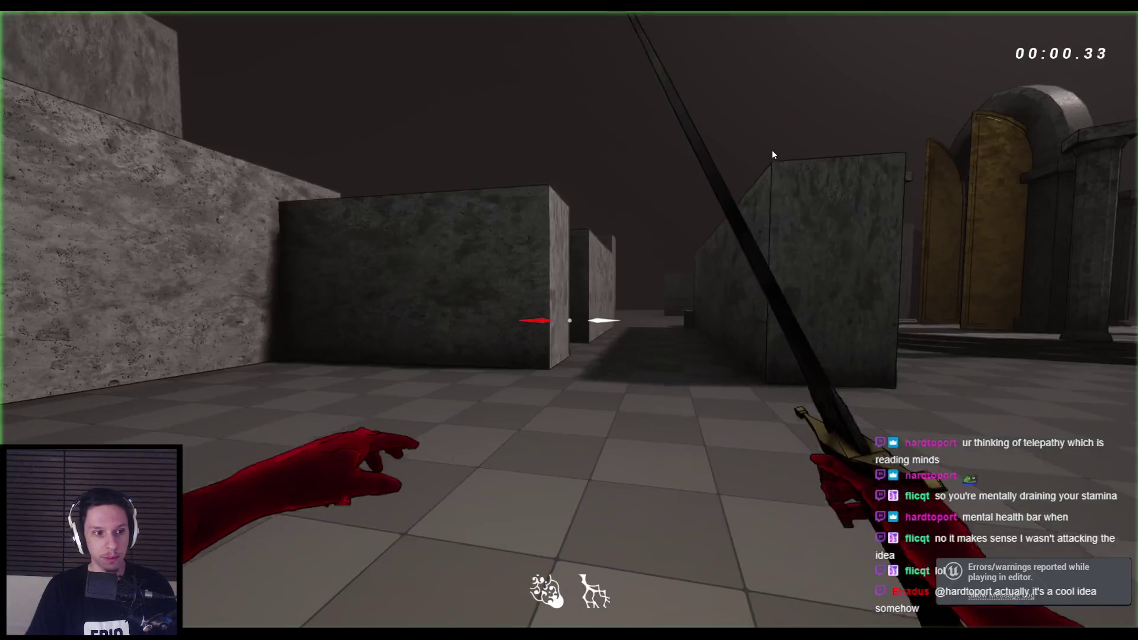
Advance on the demons, back away from the crowd, stop, and return to the Blueprint.
{"action": "key", "text": "w"}
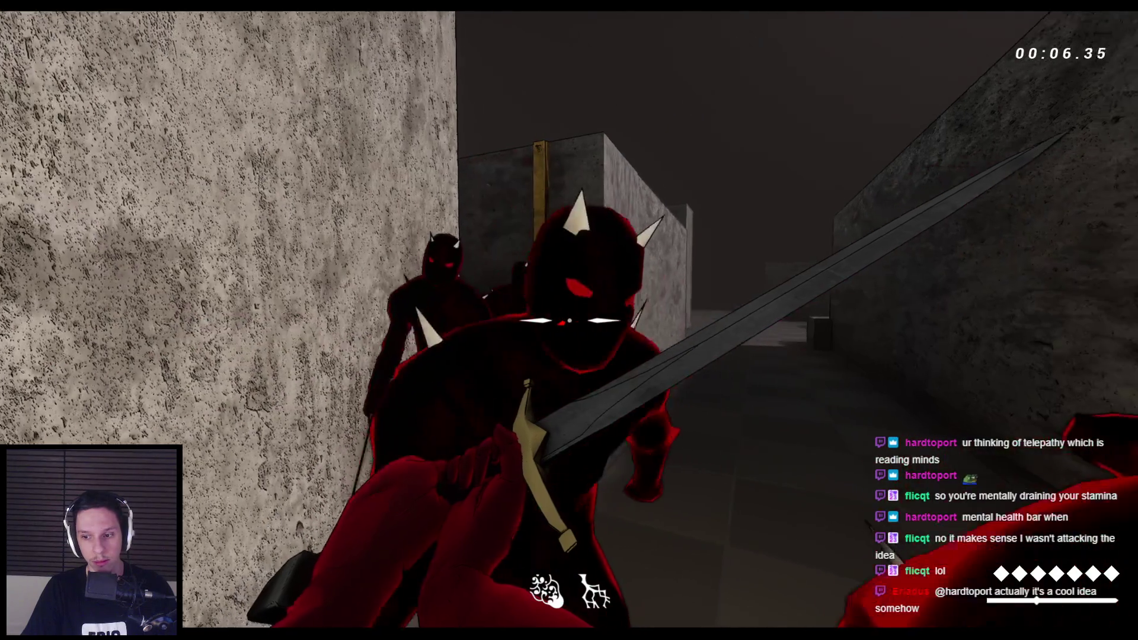
{"action": "key", "text": "s"}
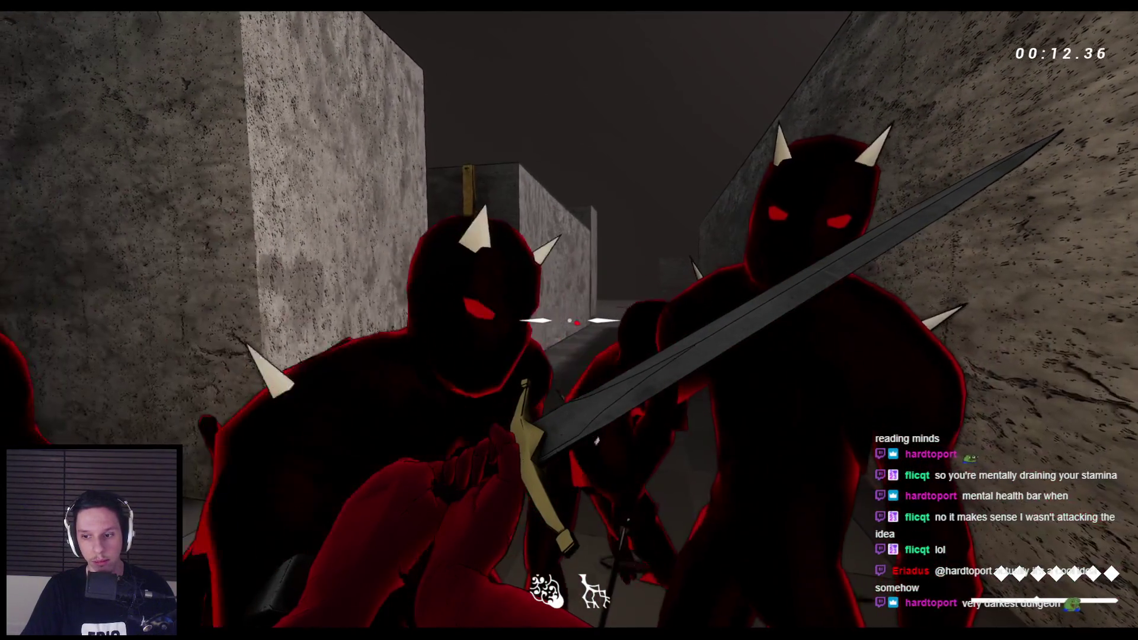
{"action": "key", "text": "s"}
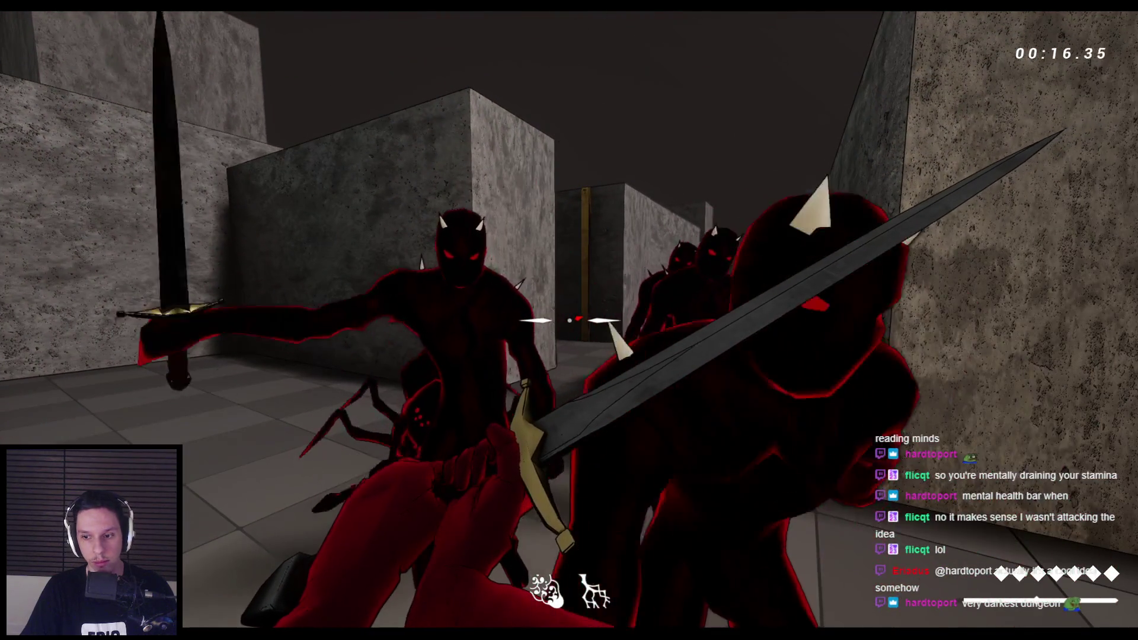
{"action": "key", "text": "Escape"}
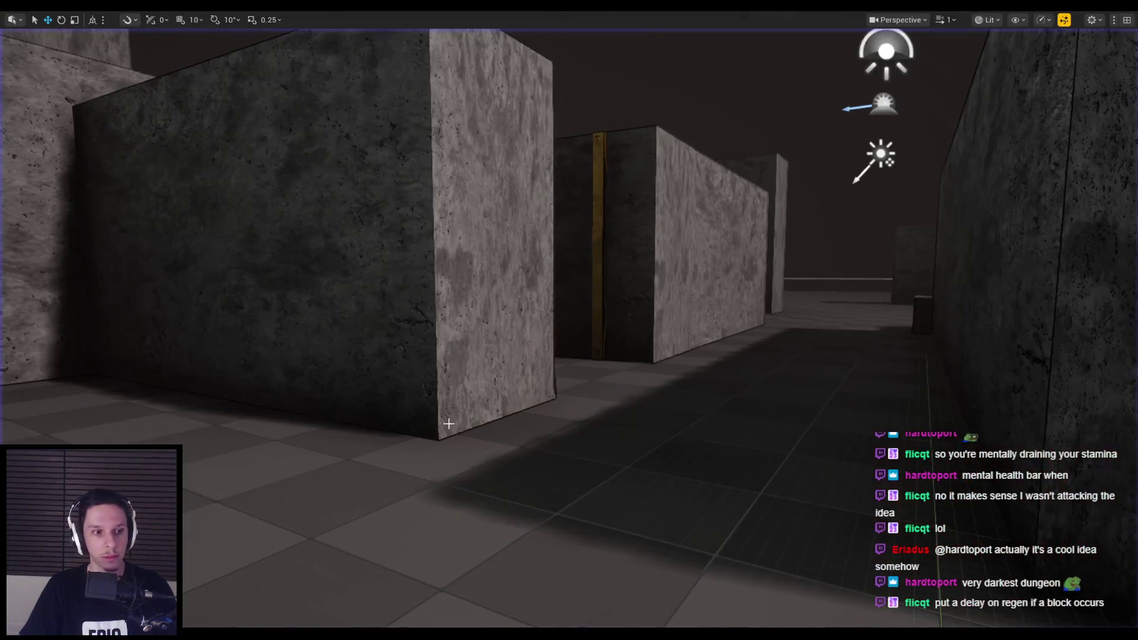
{"action": "left_click", "coordinate": [384, 620]}
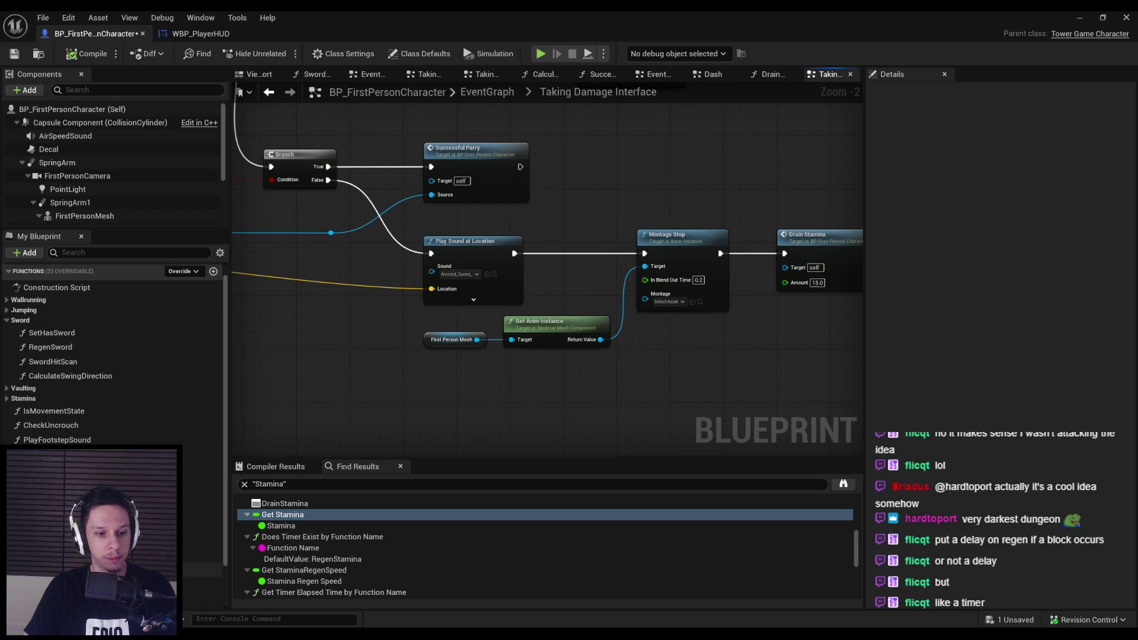
Open RegenStamina and insert a Branch after its entry node.
{"action": "scroll", "coordinate": [17, 434], "scroll_direction": "up", "scroll_amount": 1}
{"action": "double_click", "coordinate": [52, 416]}
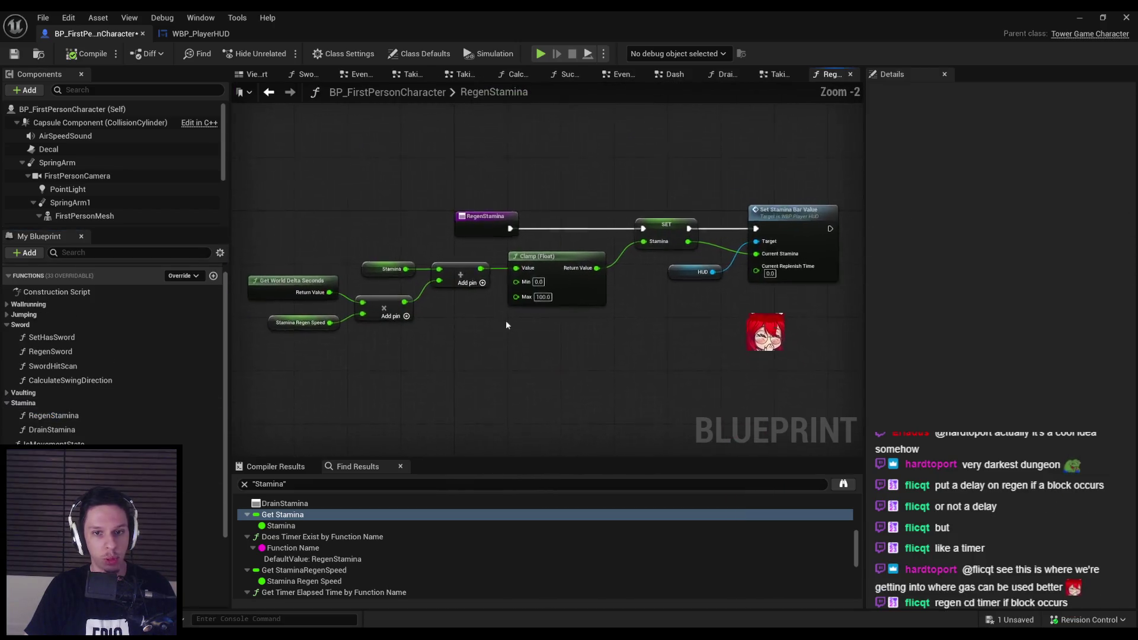
{"action": "mouse_move", "coordinate": [732, 237]}
{"action": "left_mouse_down"}
{"action": "mouse_move", "coordinate": [534, 261]}
{"action": "mouse_move", "coordinate": [711, 257]}
{"action": "left_mouse_up"}
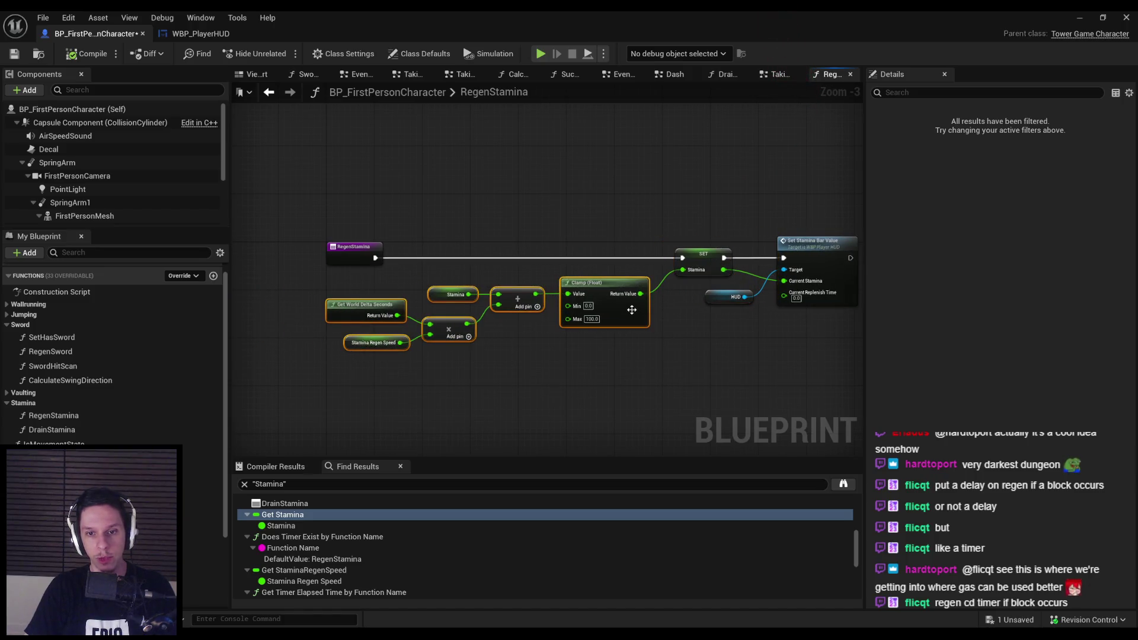
{"action": "scroll", "coordinate": [529, 320], "scroll_direction": "up", "scroll_amount": 1}
{"action": "left_click_drag", "start_coordinate": [377, 258], "coordinate": [408, 256]}
{"action": "type", "text": "branc"}
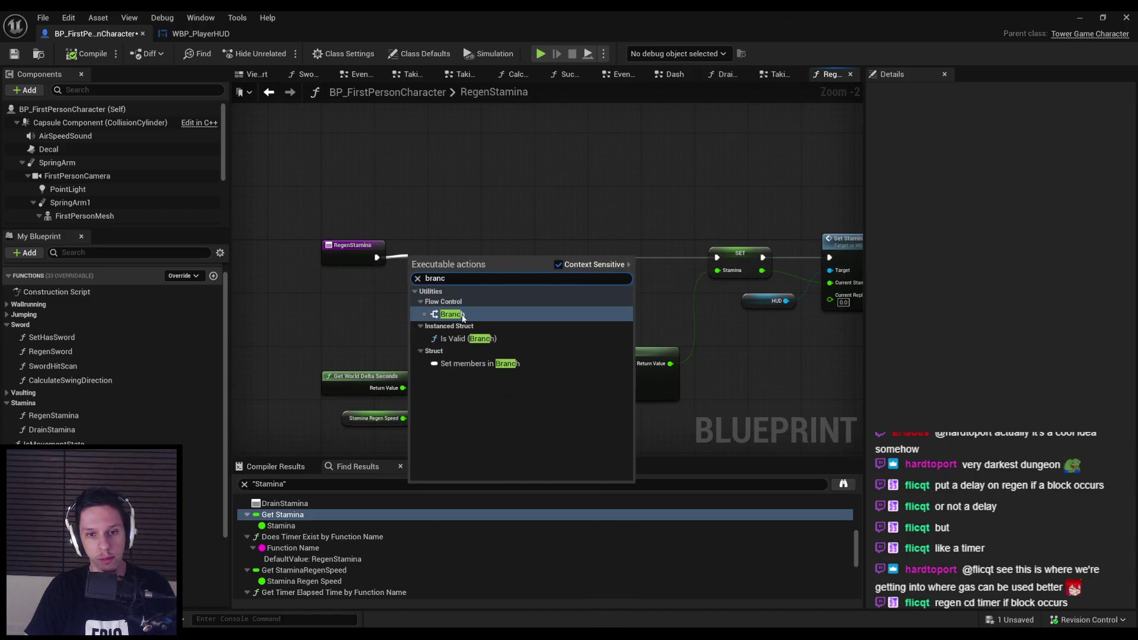
{"action": "left_click", "coordinate": [462, 318]}
{"action": "scroll", "coordinate": [451, 278], "scroll_direction": "up", "scroll_amount": 2}
Drive the Branch condition with NOT Blocking, then start a play session.
{"action": "left_click_drag", "start_coordinate": [460, 291], "coordinate": [462, 291]}
{"action": "type", "text": "no"}
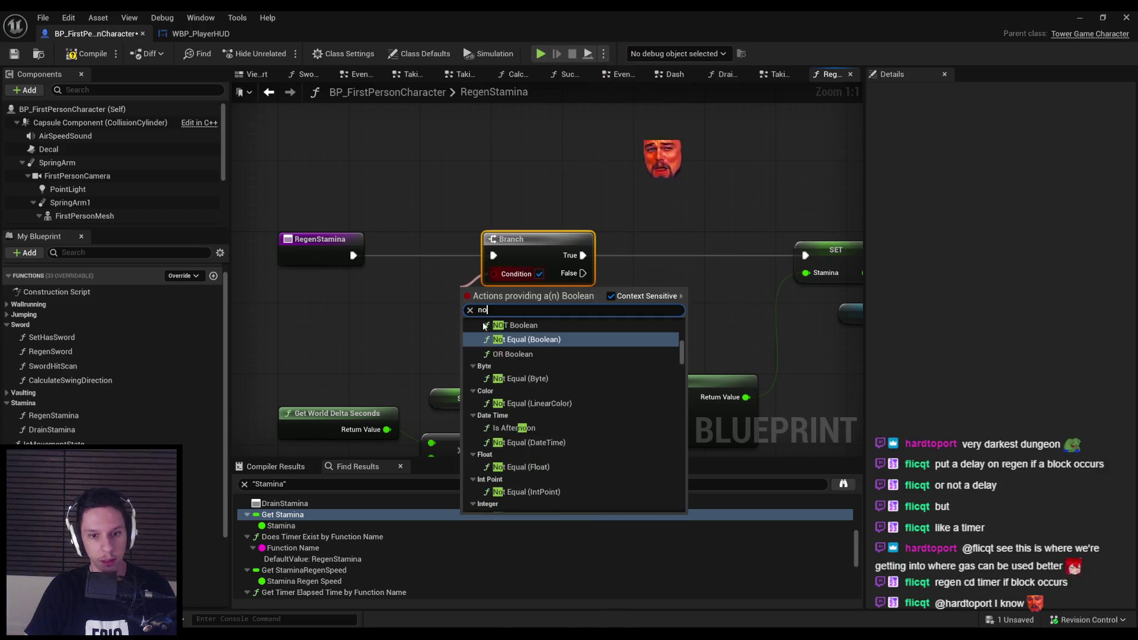
{"action": "scroll", "coordinate": [506, 349], "scroll_direction": "up", "scroll_amount": 3}
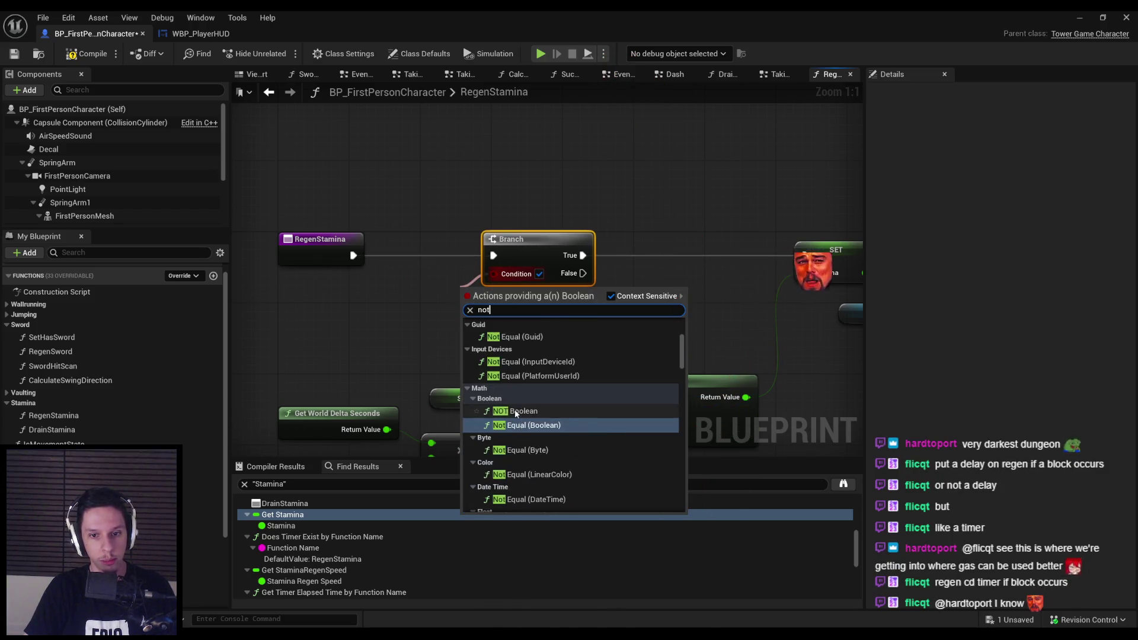
{"action": "left_click", "coordinate": [514, 411]}
{"action": "left_click_drag", "start_coordinate": [398, 305], "coordinate": [397, 306]}
{"action": "type", "text": "blo"}
{"action": "key", "text": "Return"}
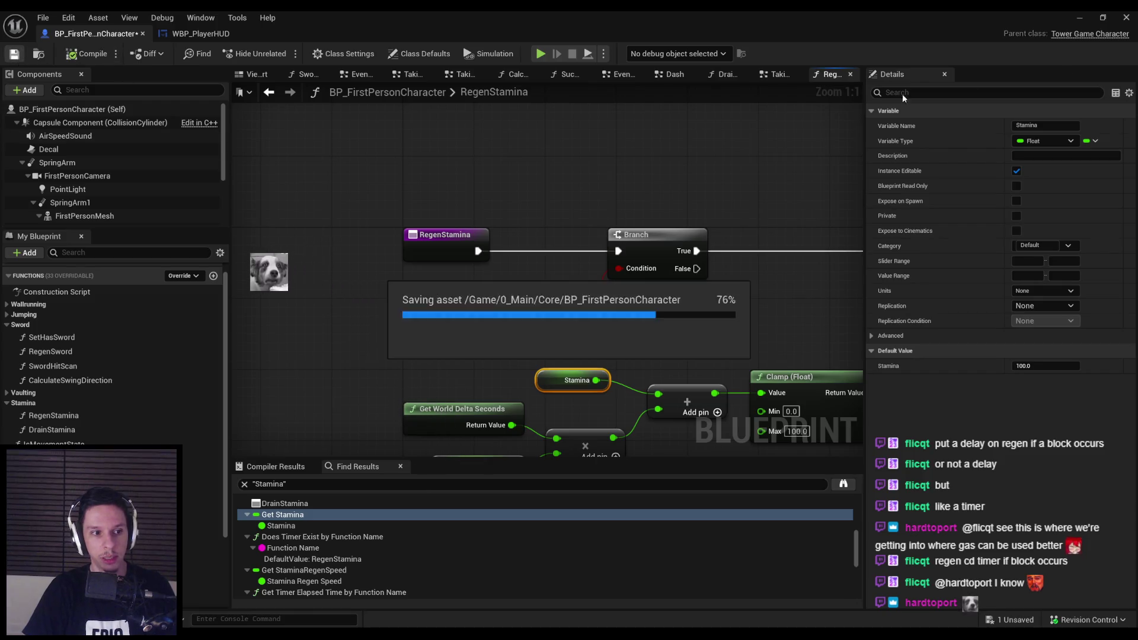
{"action": "key", "text": "alt+p"}
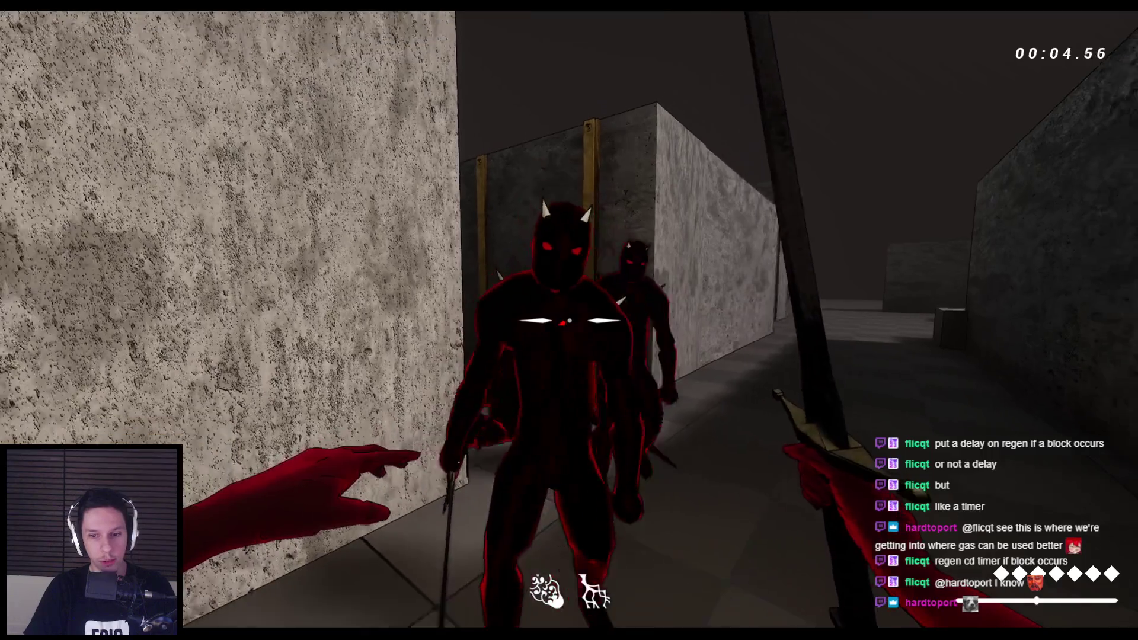
Swing the sword at three approaching demons, stop, and return to the Blueprint editor.
{"action": "left_click", "coordinate": [569, 320]}
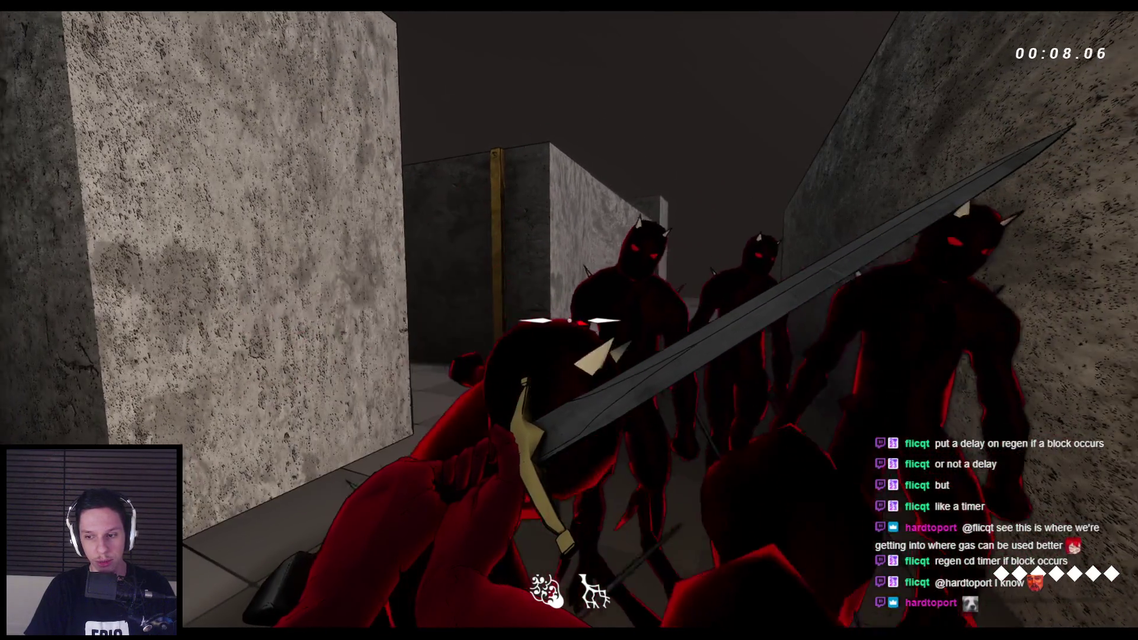
{"action": "left_click", "coordinate": [569, 320]}
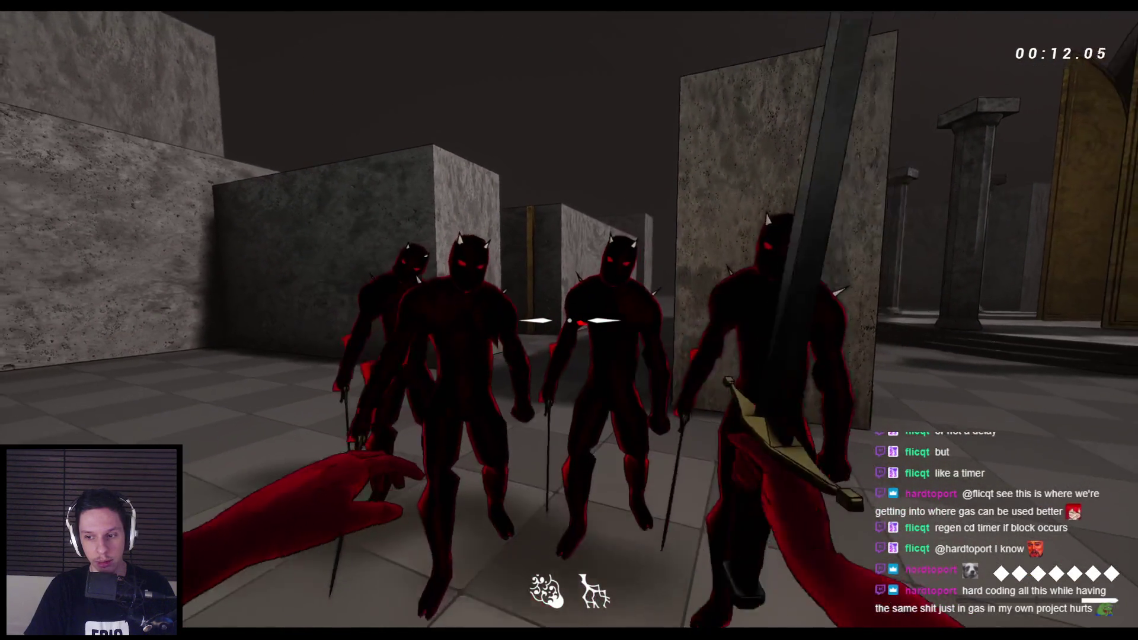
{"action": "left_click", "coordinate": [569, 320]}
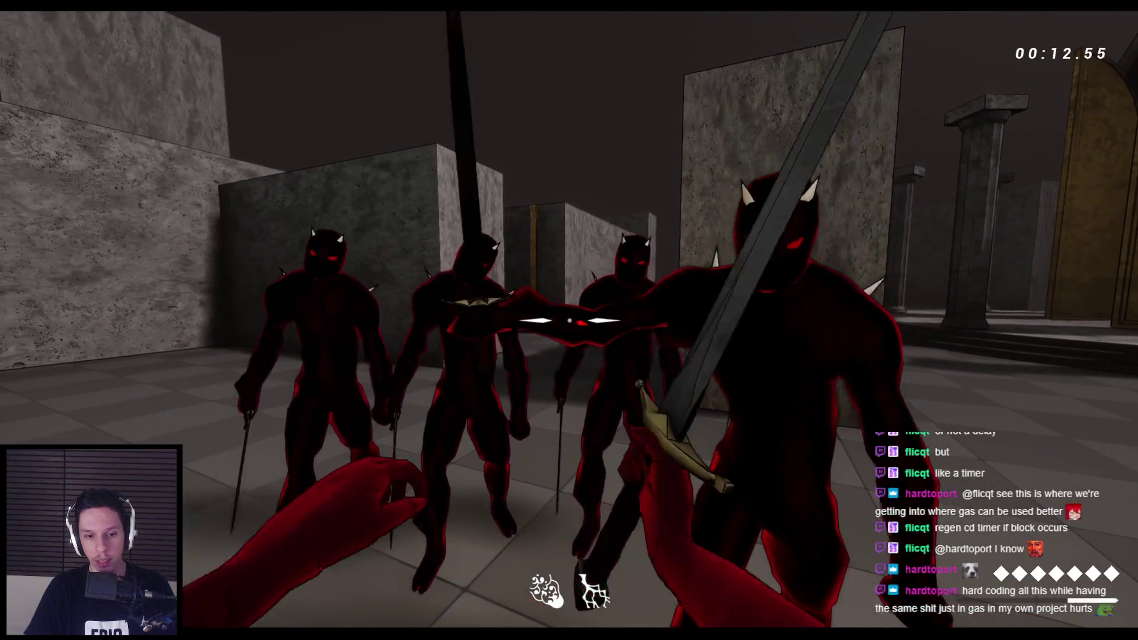
{"action": "key", "text": "Escape"}
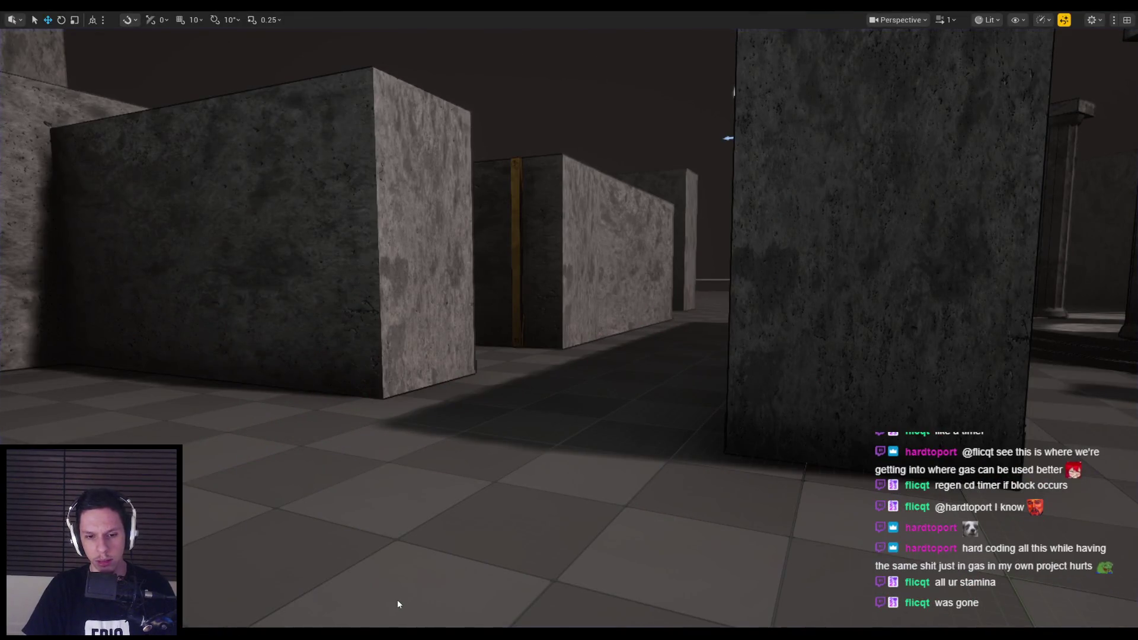
{"action": "left_click", "coordinate": [397, 599]}
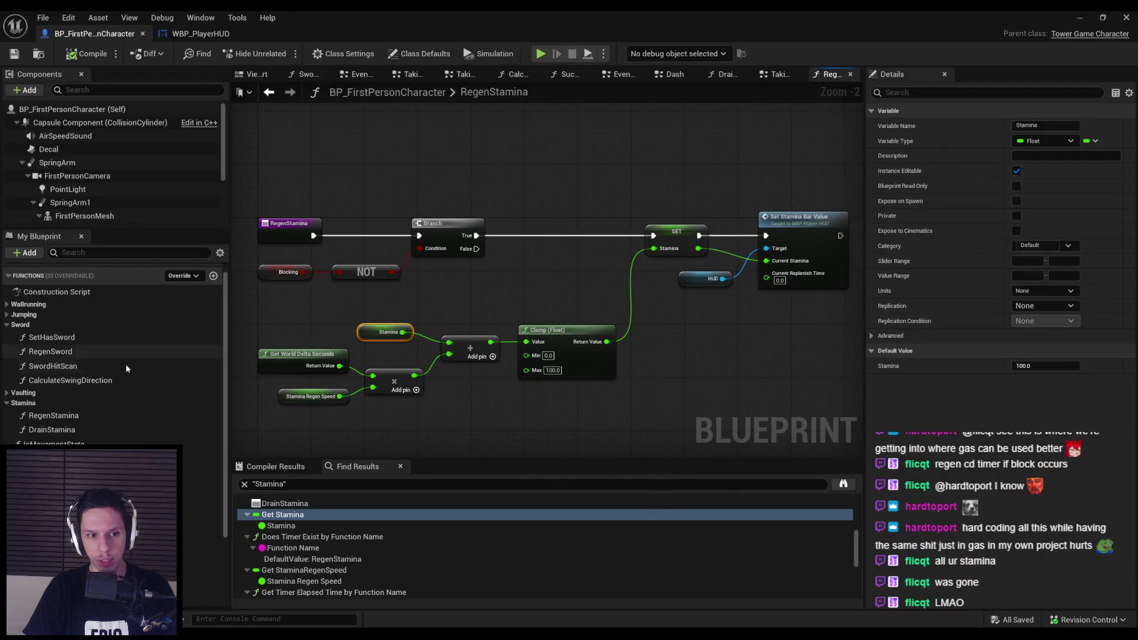
Delete DrainStamina's timer and Select nodes, wire SET Stamina to Current Stamina, then playtest.
{"action": "double_click", "coordinate": [52, 430]}
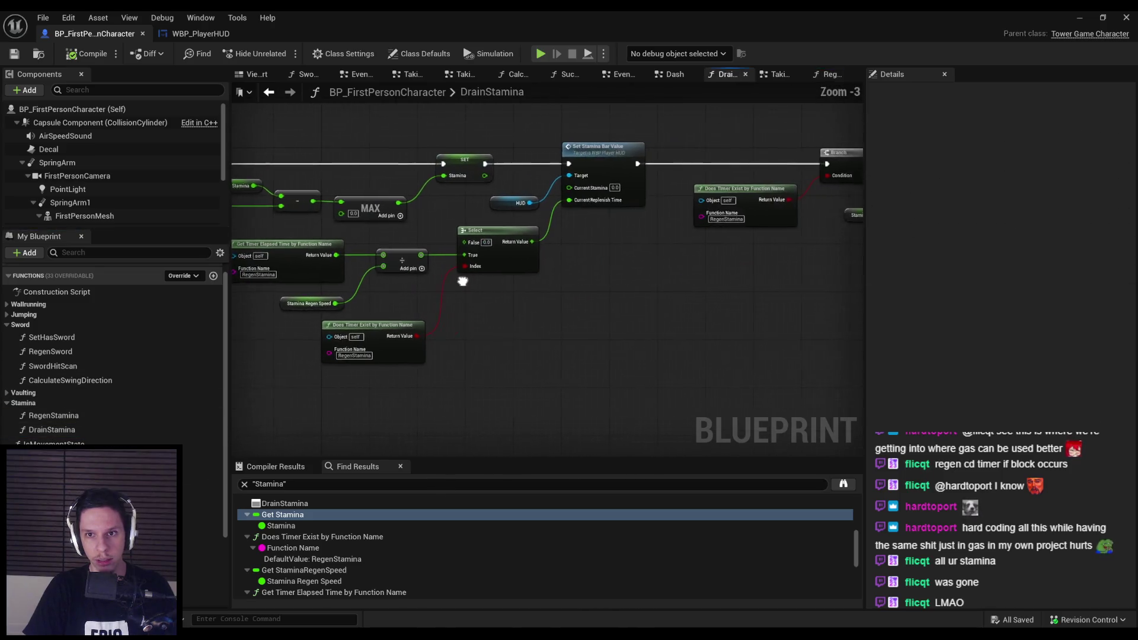
{"action": "mouse_move", "coordinate": [550, 211]}
{"action": "left_mouse_down"}
{"action": "mouse_move", "coordinate": [608, 241]}
{"action": "mouse_move", "coordinate": [627, 288]}
{"action": "left_mouse_up"}
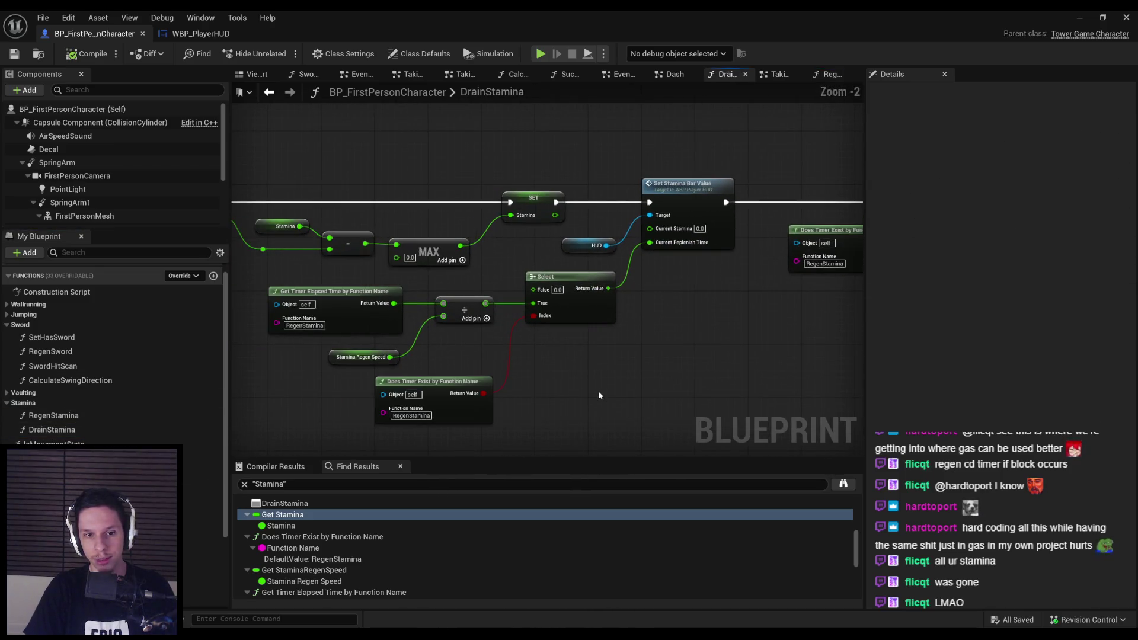
{"action": "left_click_drag", "start_coordinate": [599, 395], "coordinate": [343, 304]}
{"action": "scroll", "coordinate": [556, 239], "scroll_direction": "up", "scroll_amount": 1}
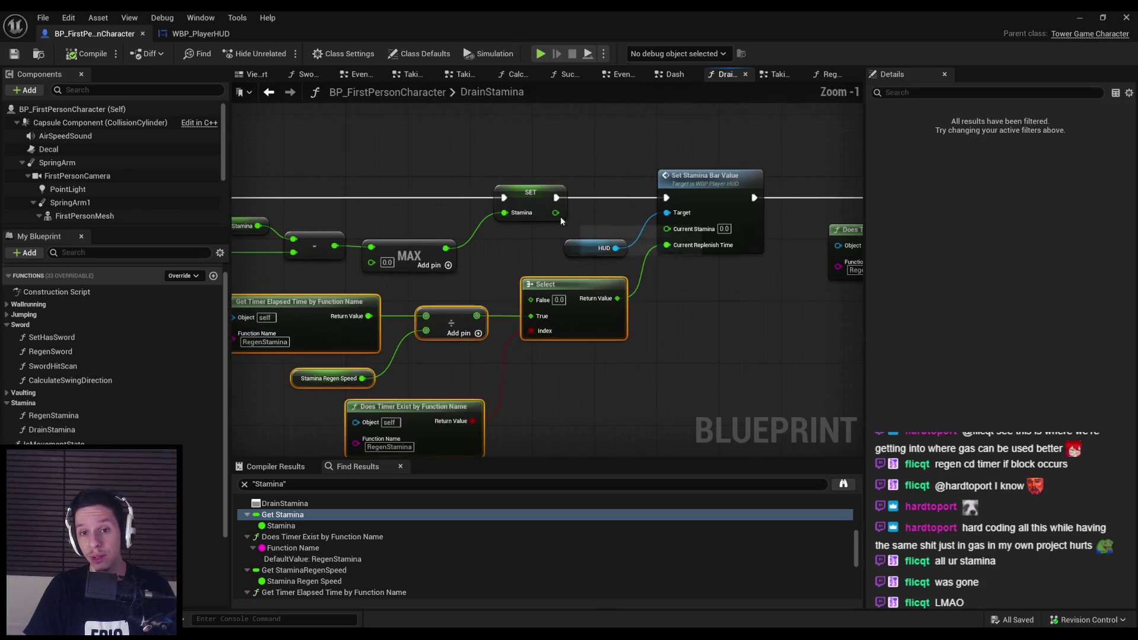
{"action": "key", "text": "Delete"}
{"action": "left_click_drag", "start_coordinate": [556, 212], "coordinate": [668, 232]}
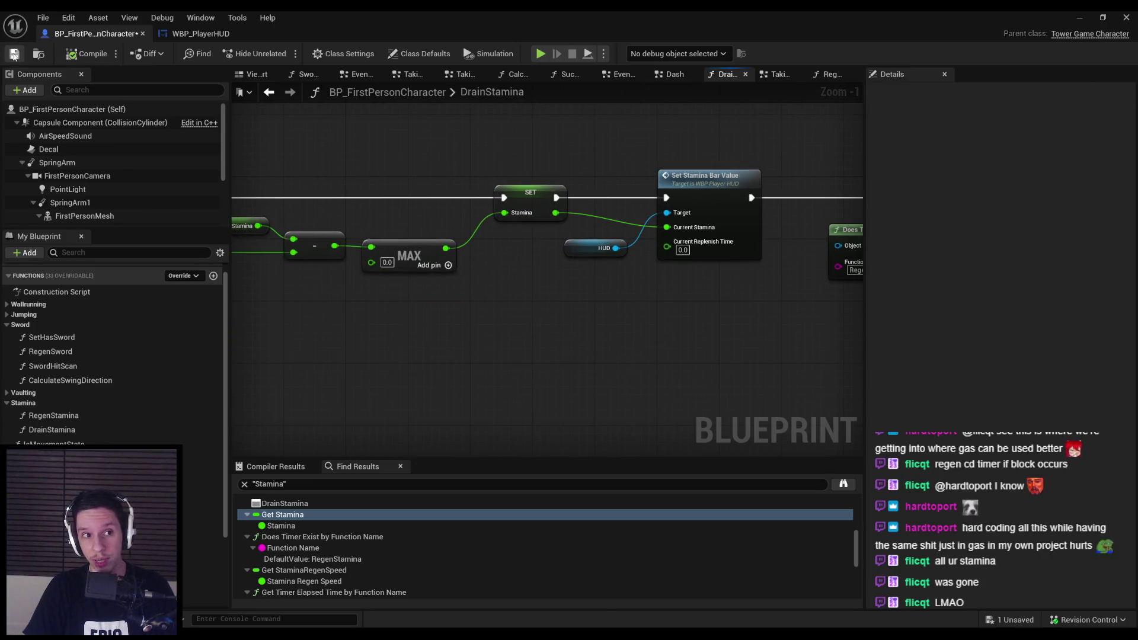
{"action": "left_click", "coordinate": [1091, 17]}
{"action": "key", "text": "alt+p"}
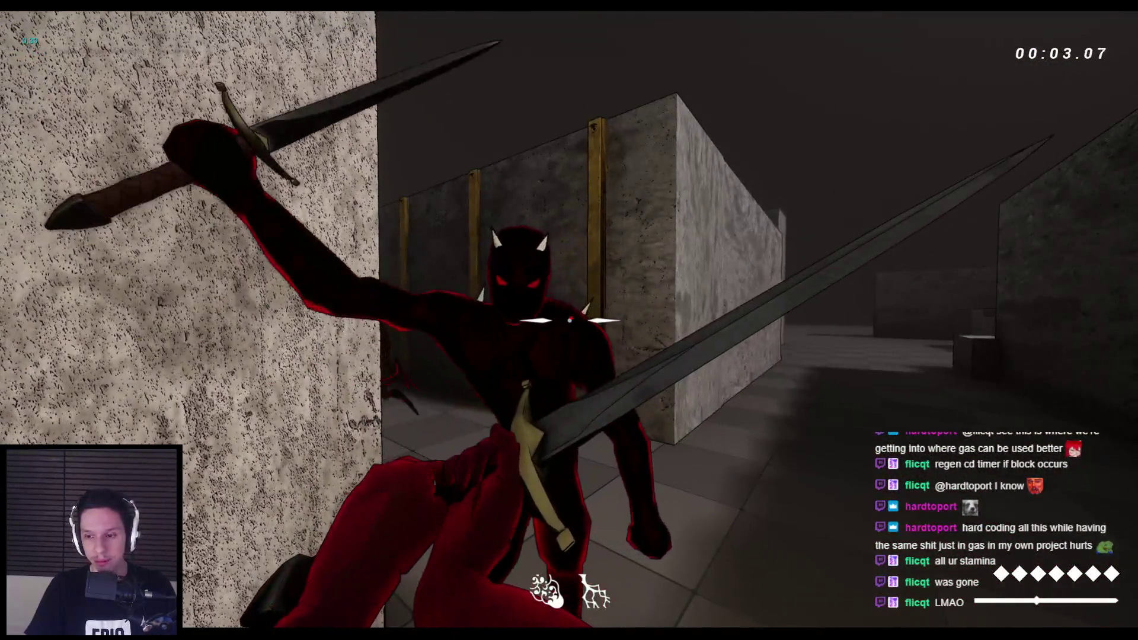
Retreat from the enemies until the player dies, then restart the level with R.
{"action": "key", "text": "s"}
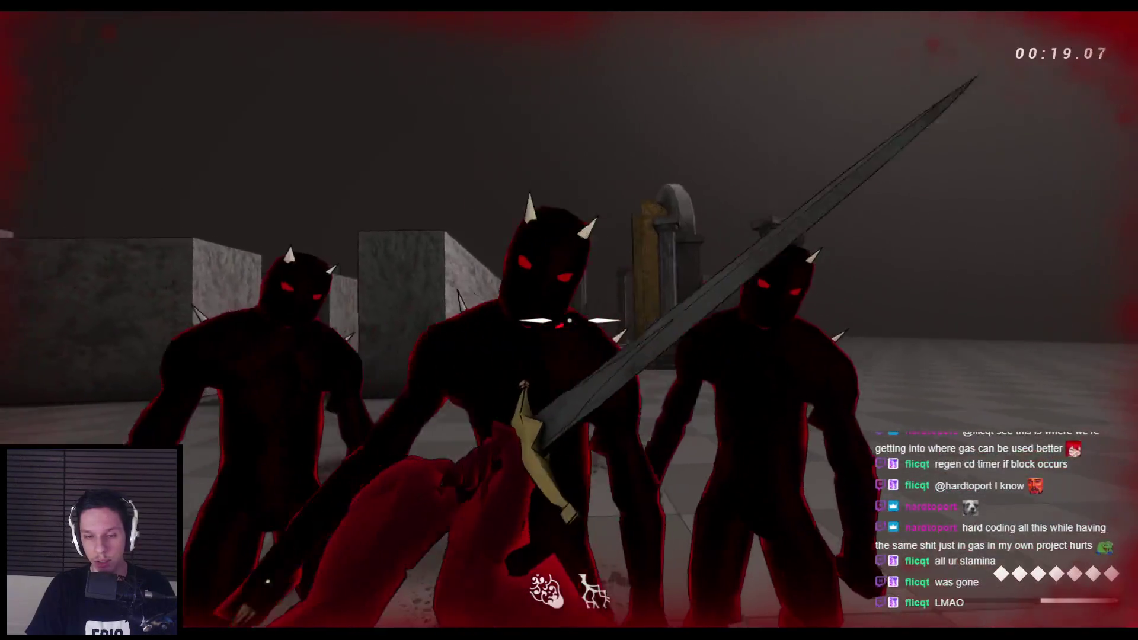
{"action": "key", "text": "r"}
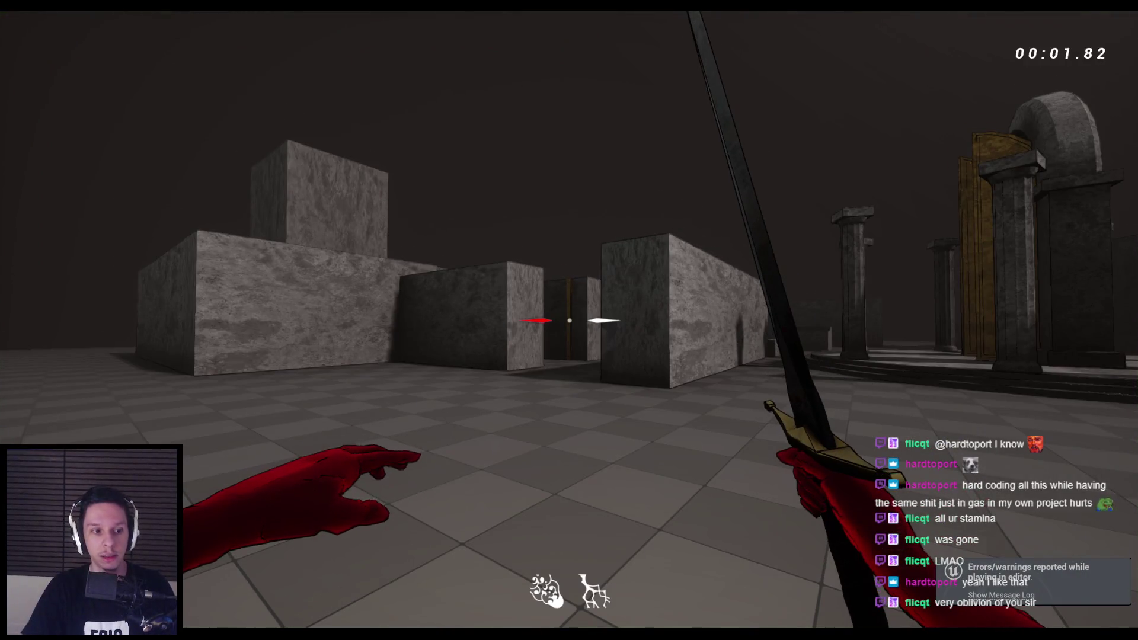
Advance through the maze to the enemy group and land the first sword strikes.
{"action": "key", "text": "w"}
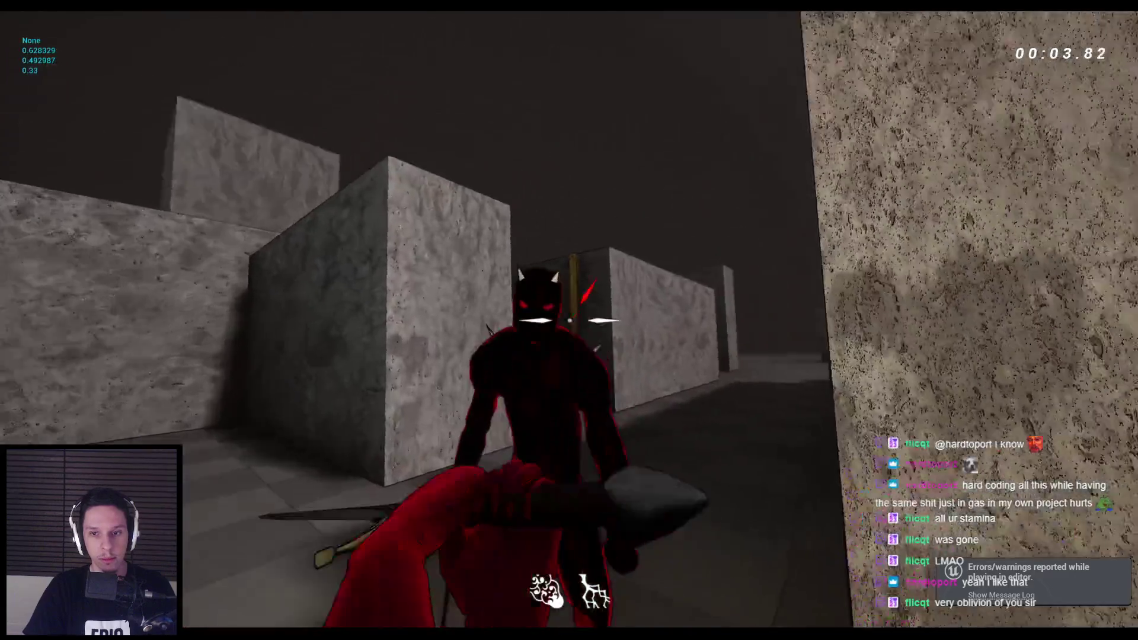
{"action": "key", "text": "w"}
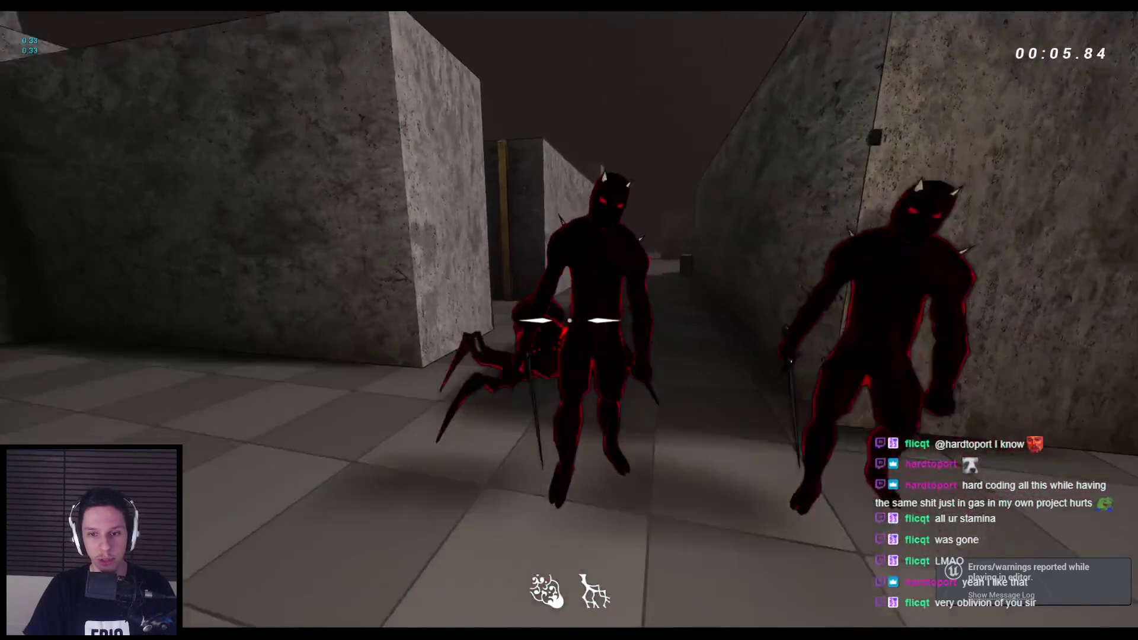
{"action": "key", "text": "w"}
{"action": "left_click", "coordinate": [569, 321]}
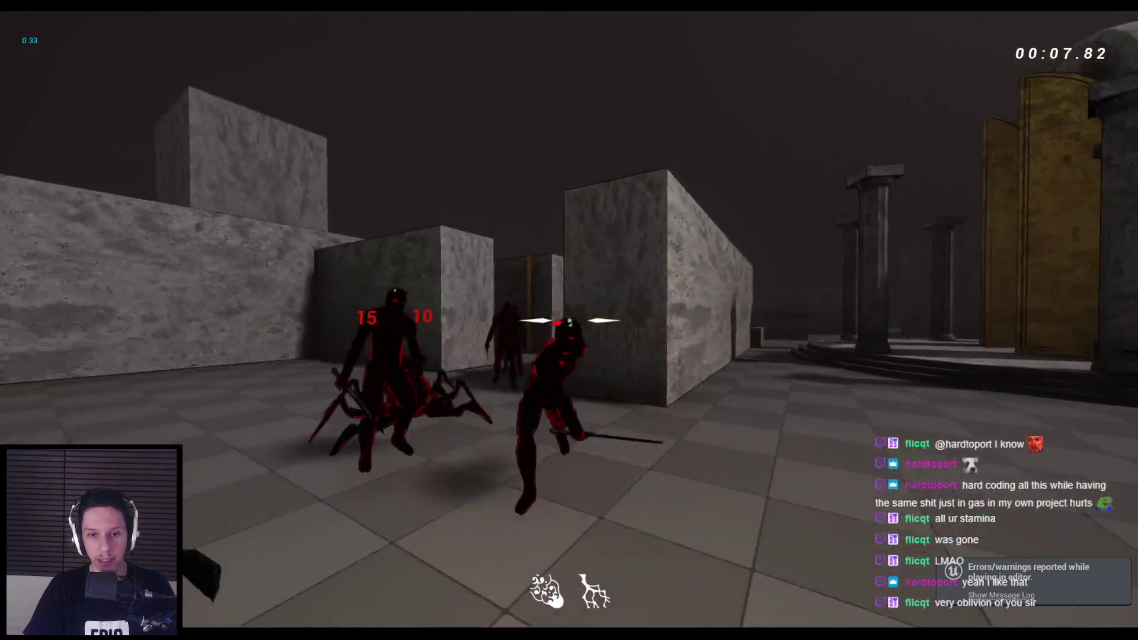
{"action": "key", "text": "w"}
{"action": "left_click", "coordinate": [569, 321]}
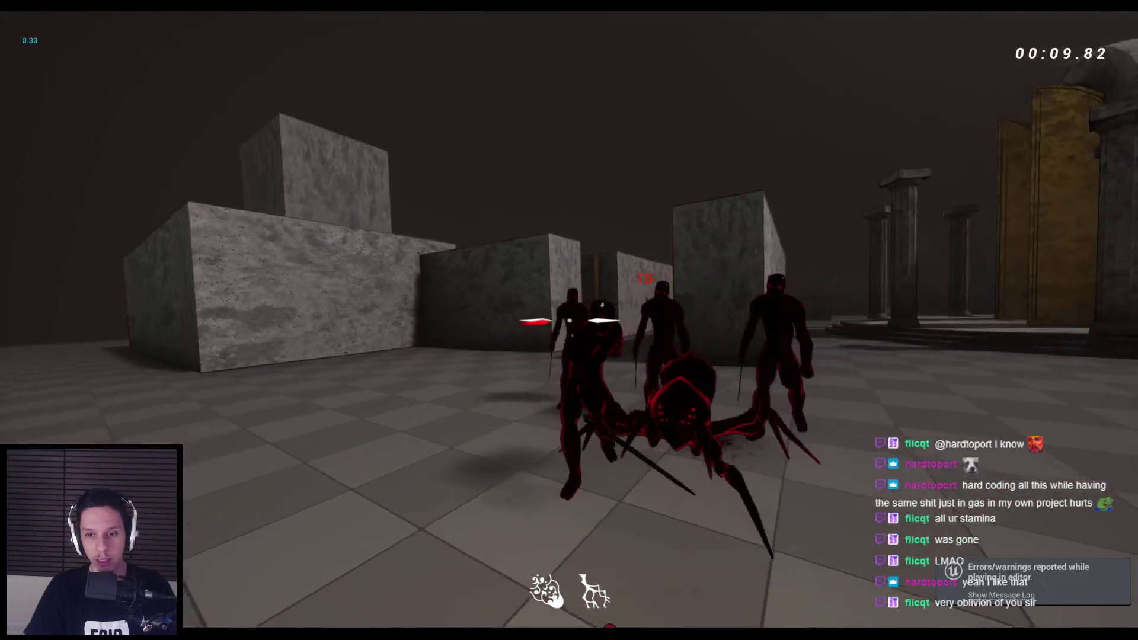
Keep swinging at the enemies in front, landing hits that show 10 and 15 damage.
{"action": "left_click", "coordinate": [569, 321]}
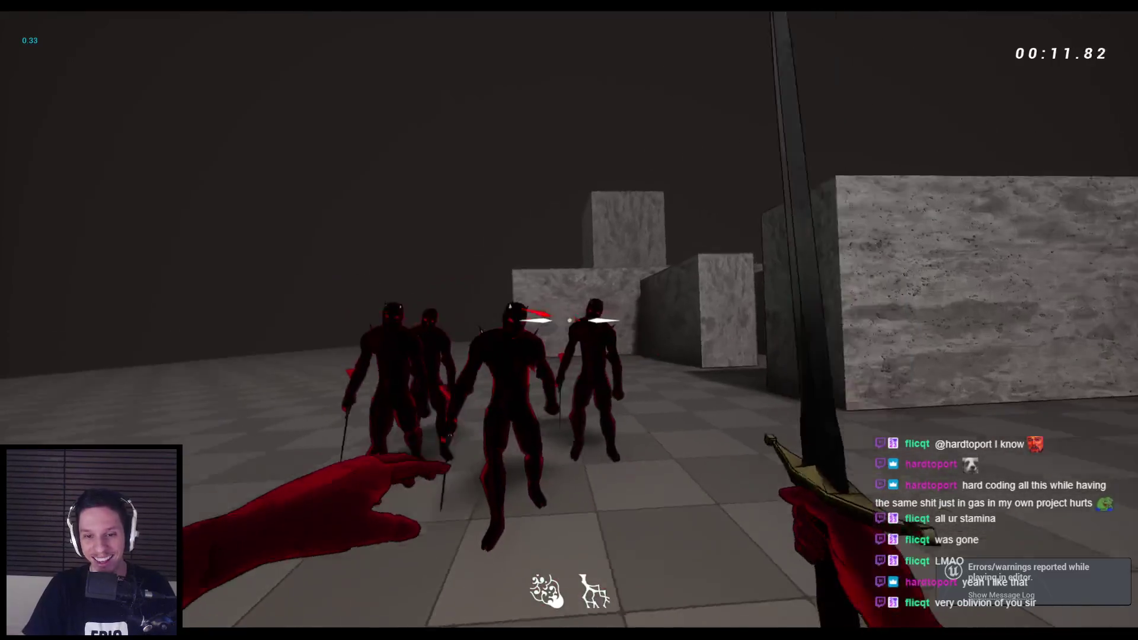
{"action": "left_click", "coordinate": [569, 321]}
{"action": "left_click", "coordinate": [569, 320]}
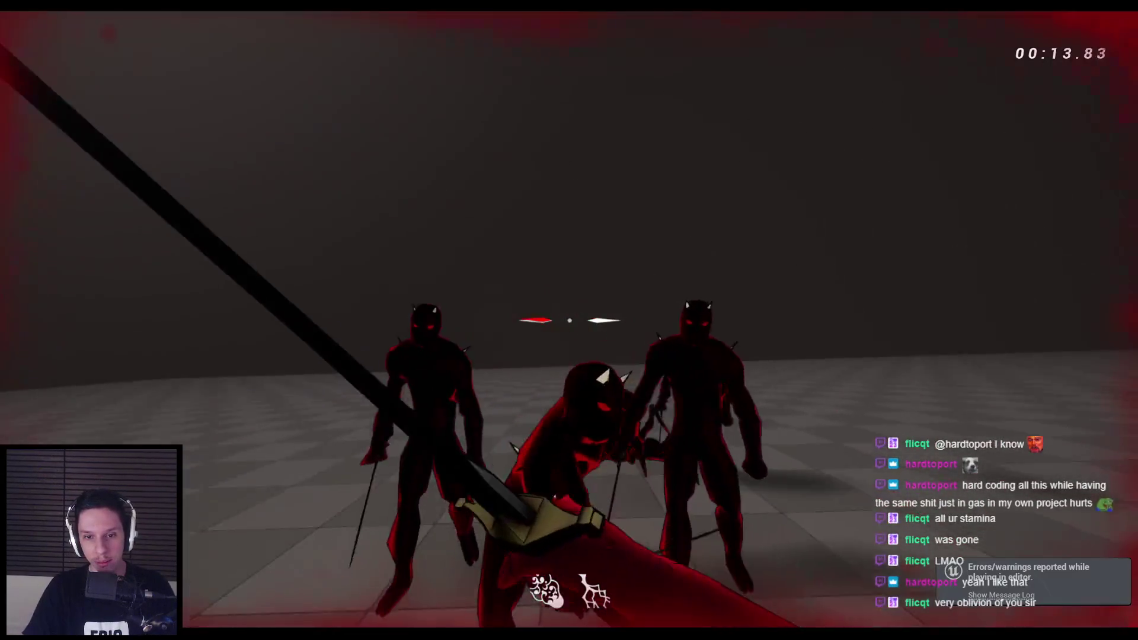
{"action": "left_click", "coordinate": [569, 321]}
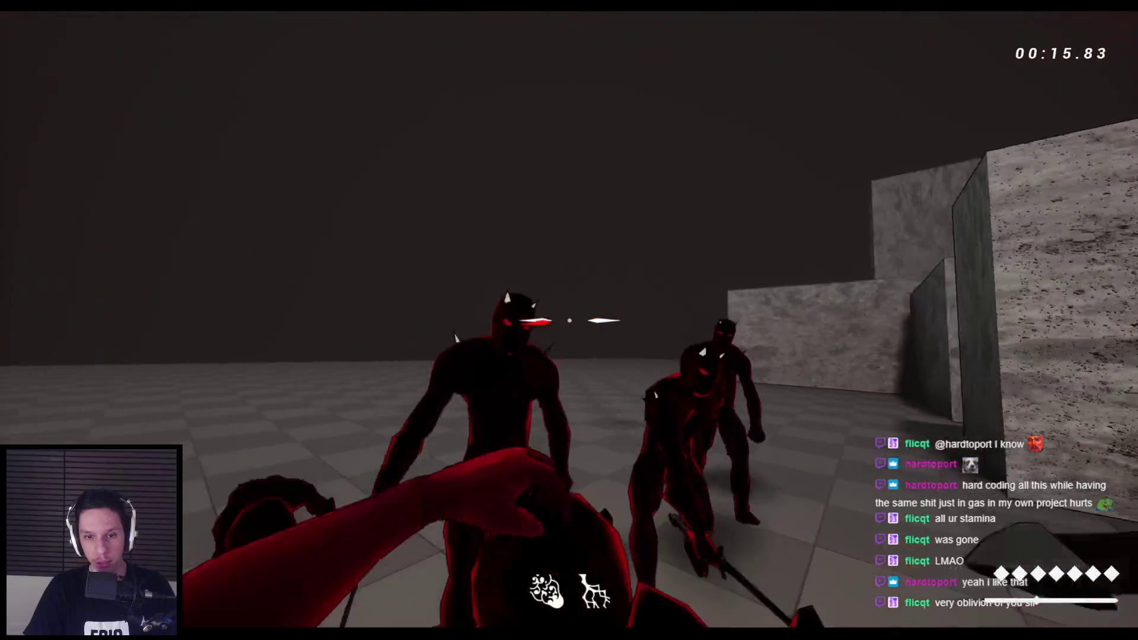
{"action": "left_click", "coordinate": [569, 321]}
{"action": "left_click", "coordinate": [569, 321]}
Knock down the remaining demons and the spider by the pillars, then wallrun along the stone wall.
{"action": "left_click", "coordinate": [569, 321]}
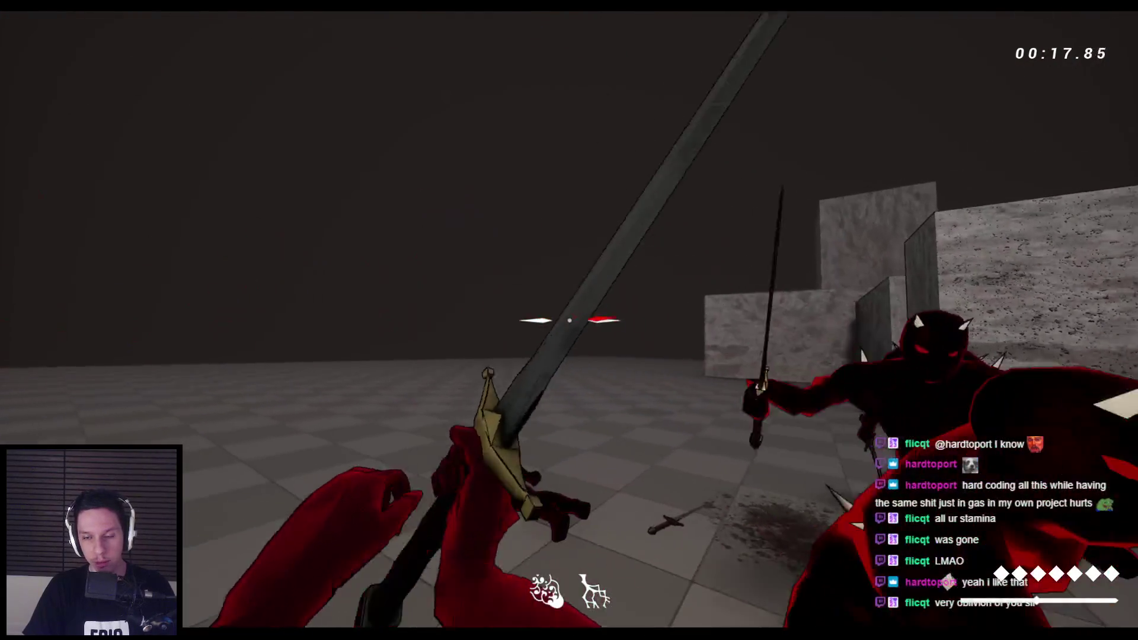
{"action": "left_click", "coordinate": [569, 321]}
{"action": "left_click", "coordinate": [569, 321]}
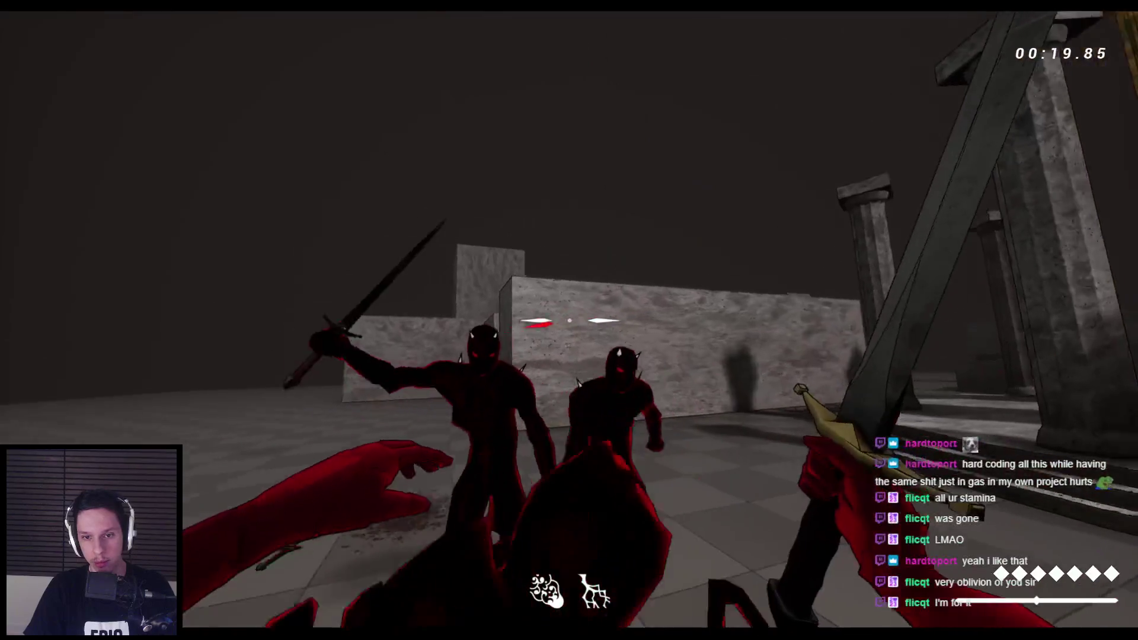
{"action": "left_click", "coordinate": [569, 320]}
{"action": "left_click", "coordinate": [569, 320]}
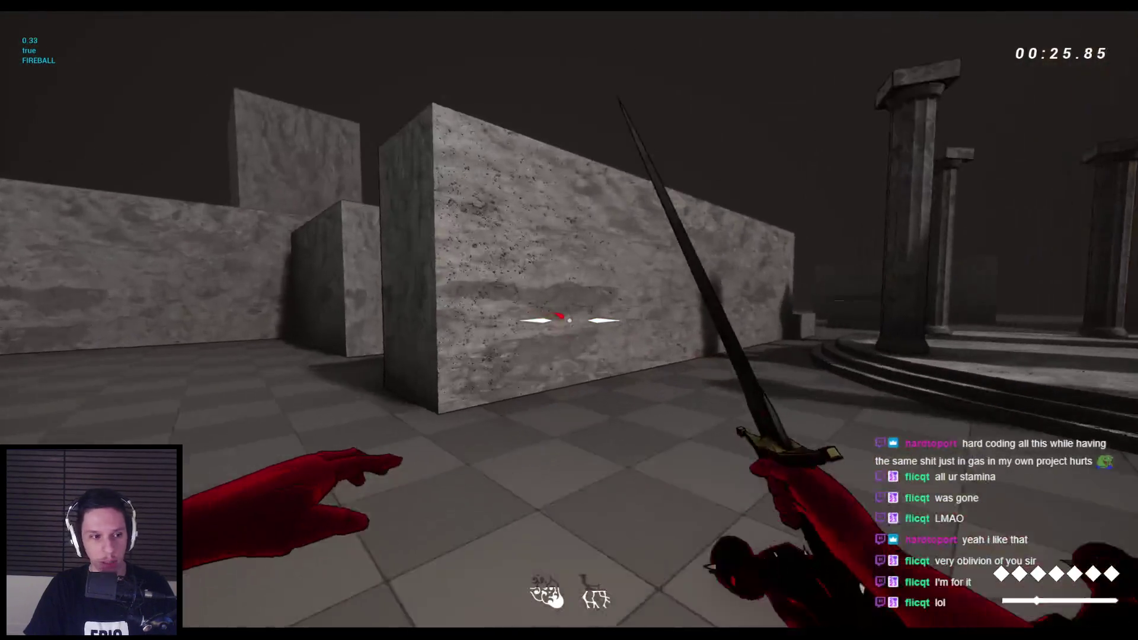
{"action": "key", "text": "space"}
Jump between the wall, the stone beam and the corridor, wallrun, then drop to the open floor.
{"action": "key", "text": "space"}
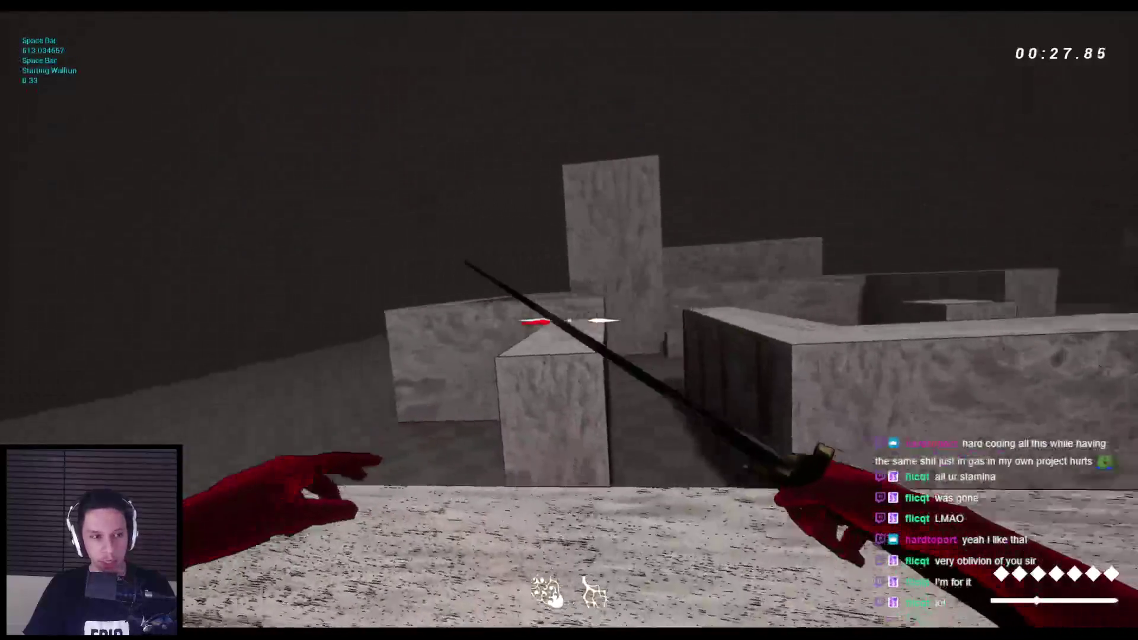
{"action": "key", "text": "space"}
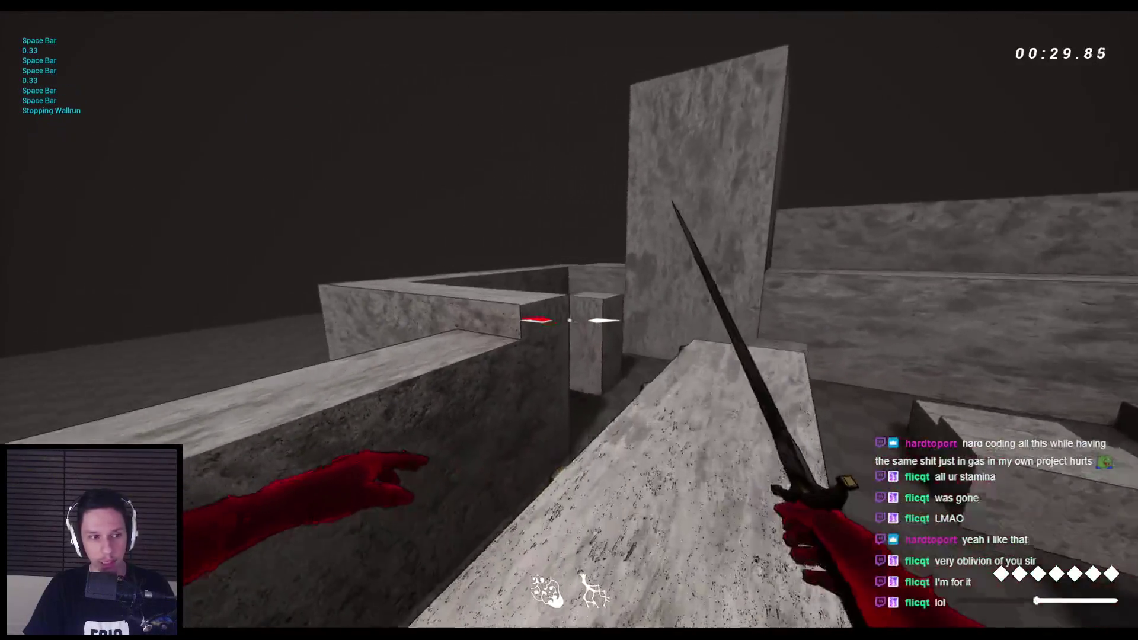
{"action": "key", "text": "space"}
{"action": "key", "text": "space"}
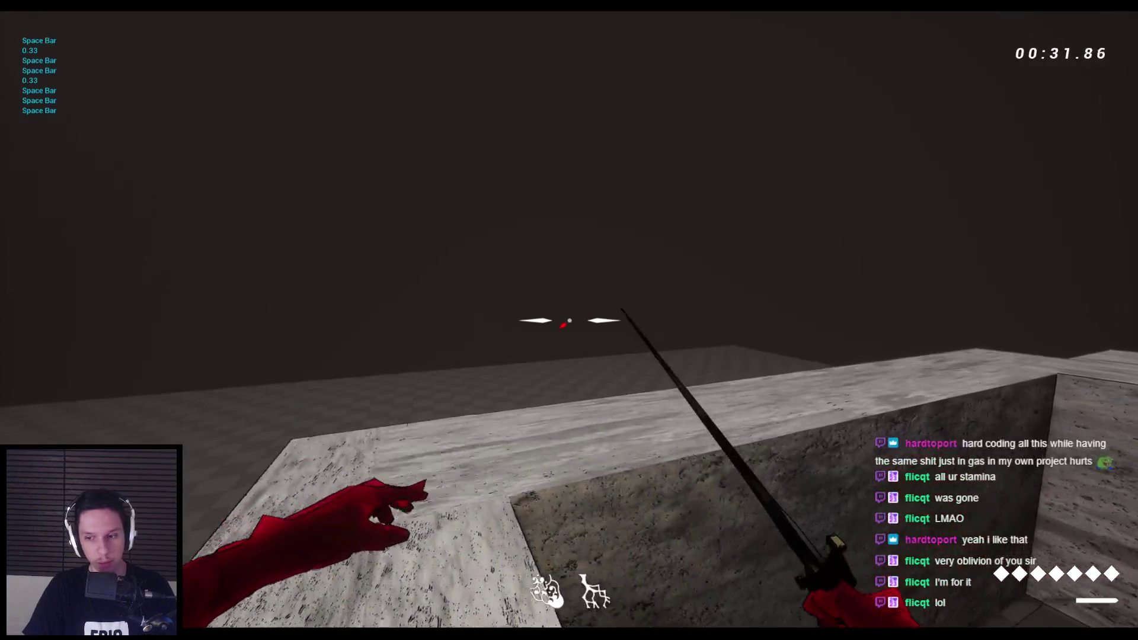
{"action": "key", "text": "space"}
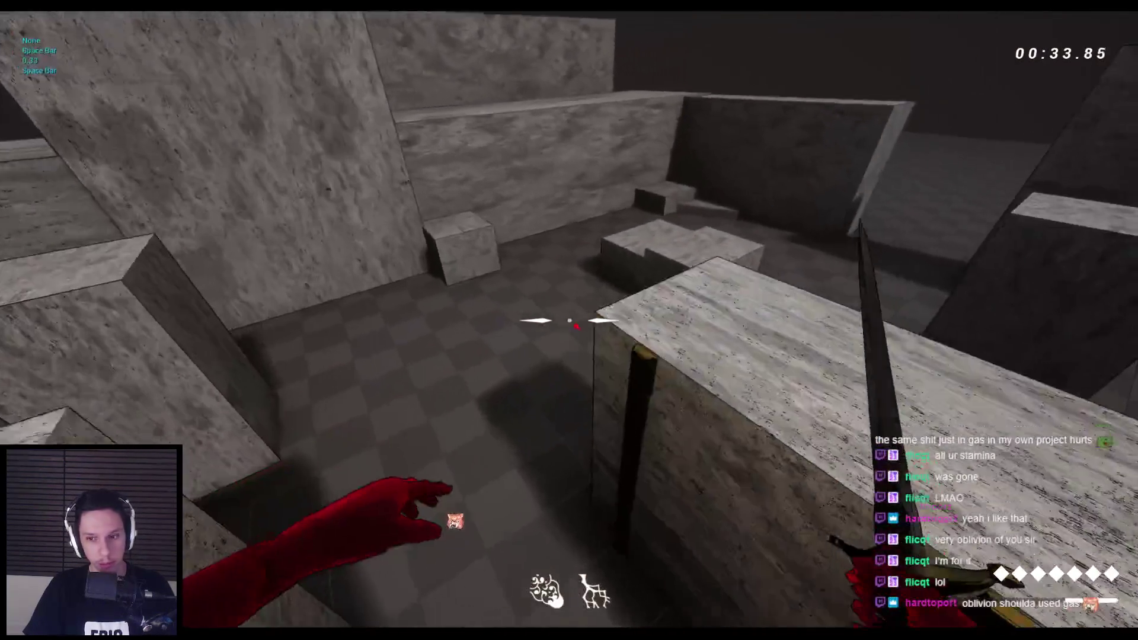
{"action": "key", "text": "space"}
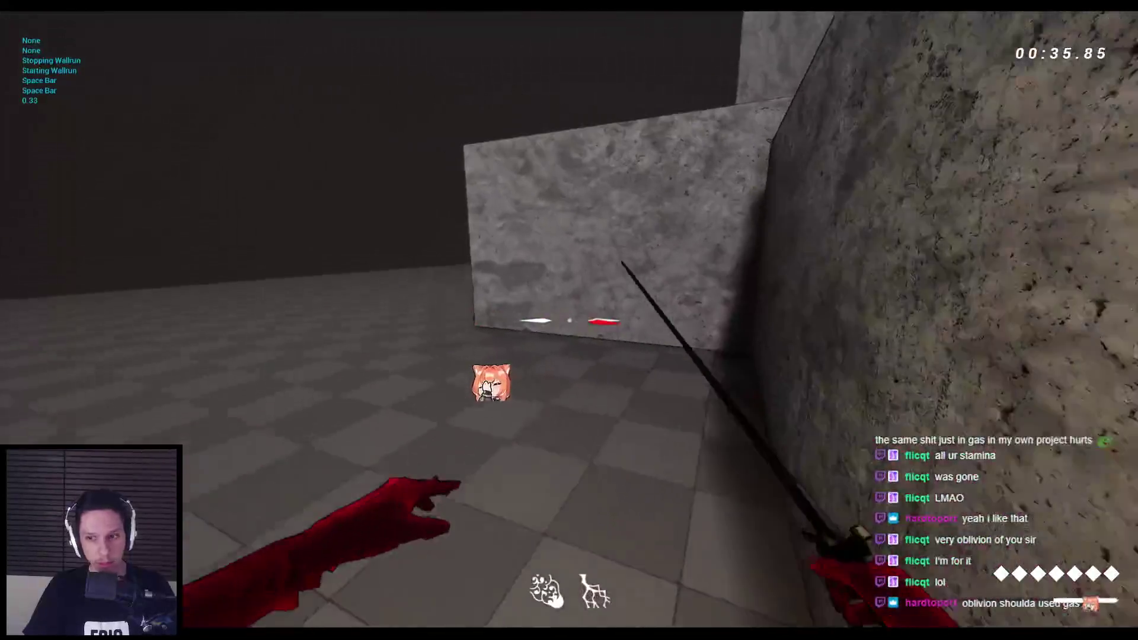
{"action": "key", "text": "space"}
{"action": "key", "text": "space"}
{"action": "key", "text": "space"}
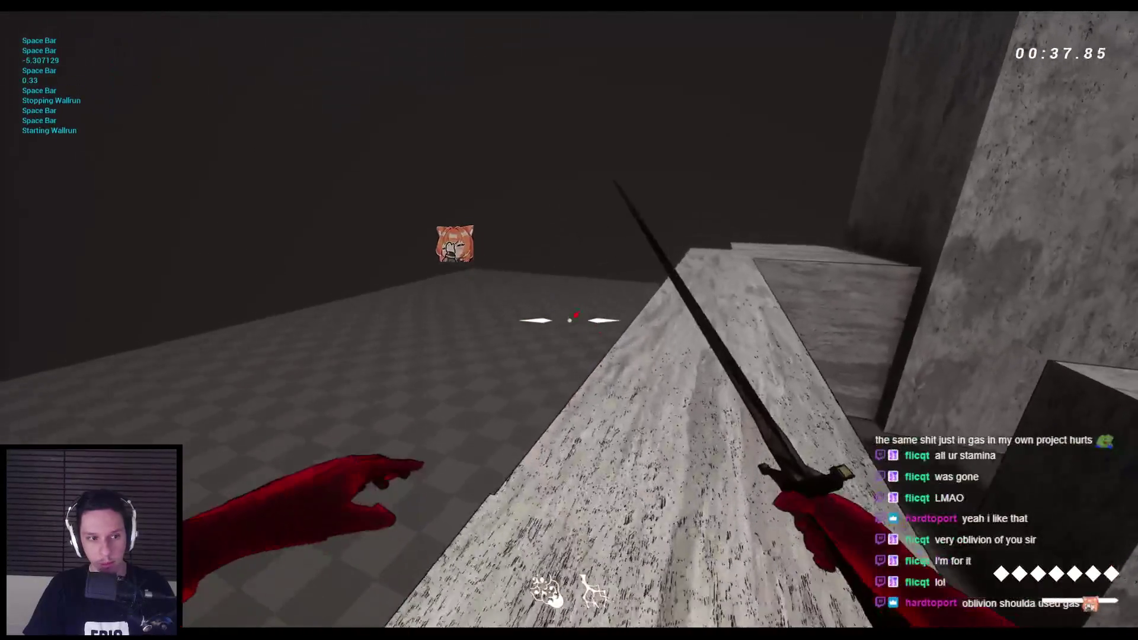
{"action": "key", "text": "w"}
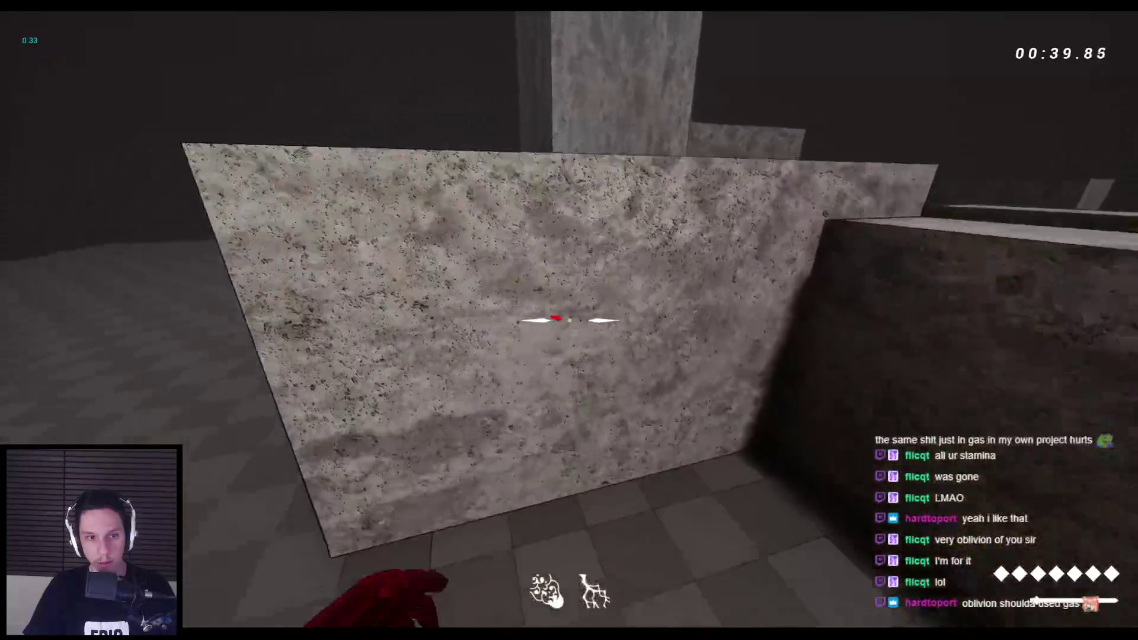
{"action": "key", "text": "w"}
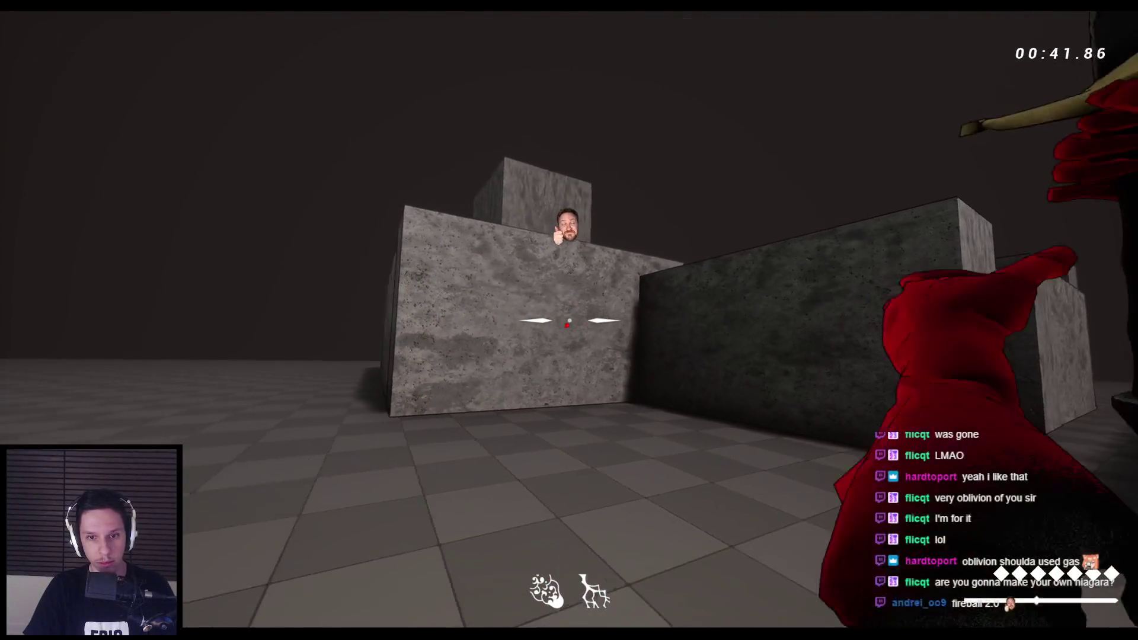
Swing the dagger four times while moving across the floor.
{"action": "left_click", "coordinate": [569, 320]}
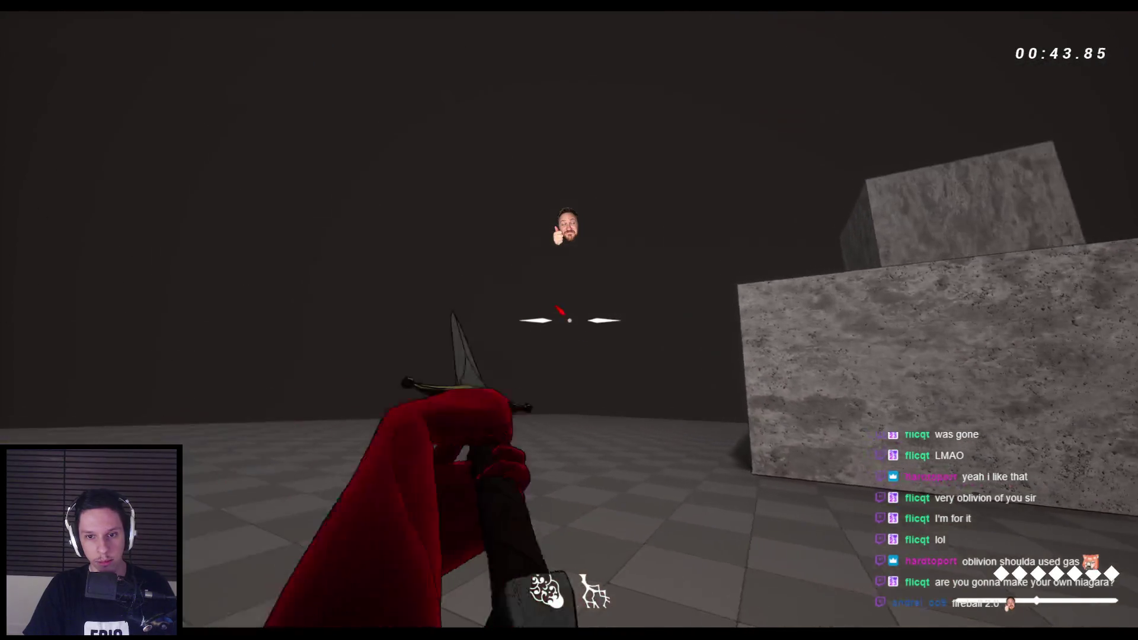
{"action": "left_click", "coordinate": [569, 320]}
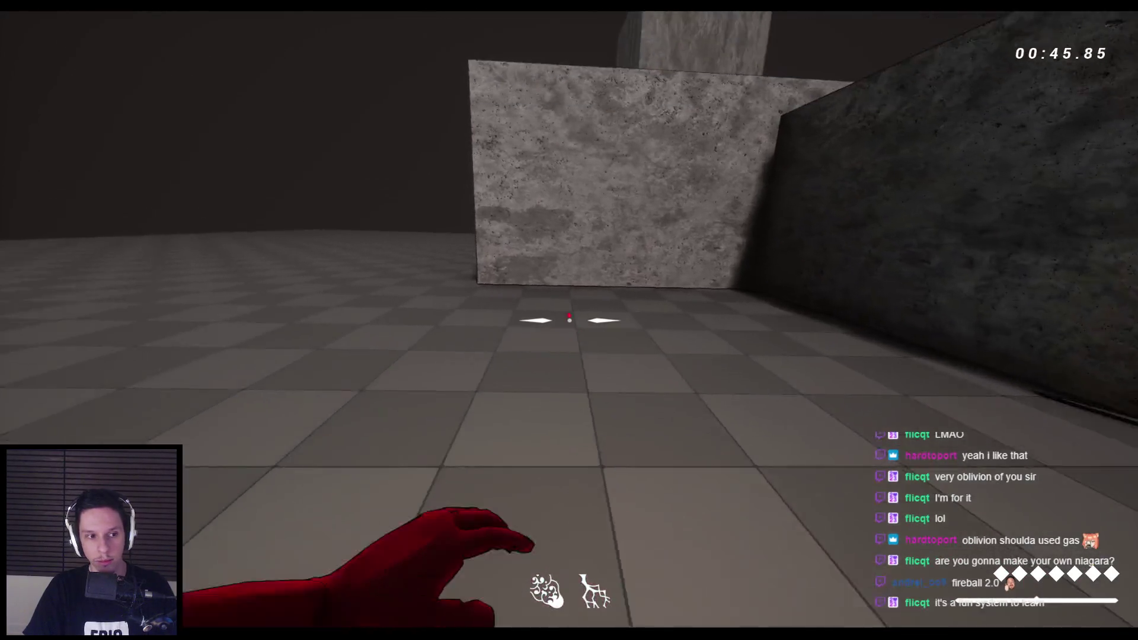
{"action": "left_click", "coordinate": [569, 320]}
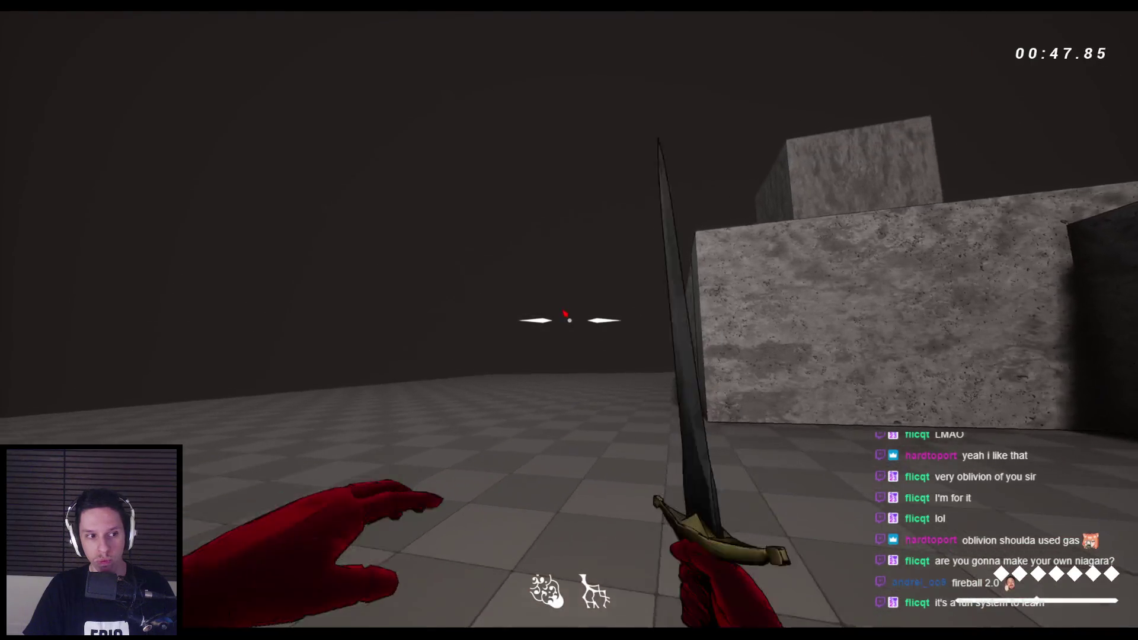
{"action": "left_click", "coordinate": [569, 320]}
Jump down the corridor, then stop and restart the play session with a fresh timer.
{"action": "key", "text": "w"}
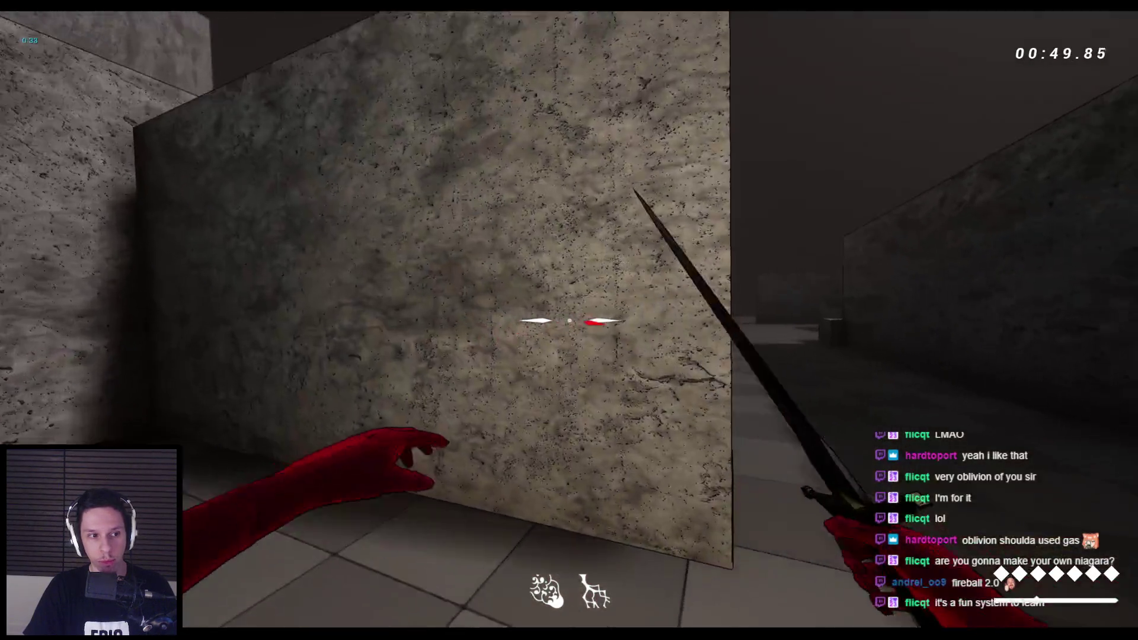
{"action": "key", "text": "space"}
{"action": "key", "text": "space"}
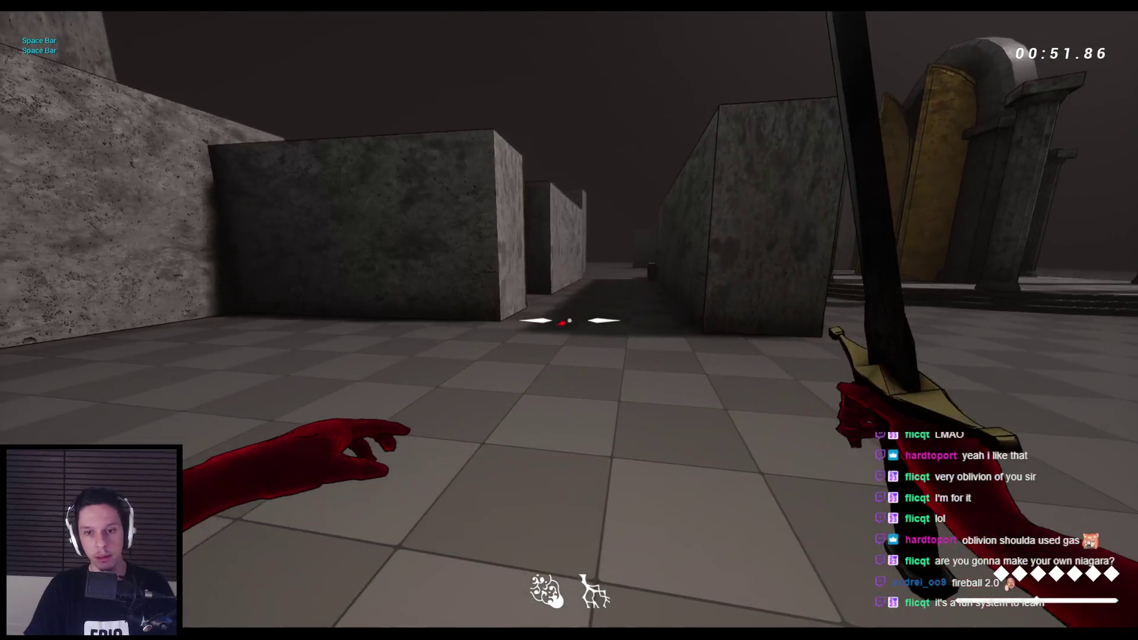
{"action": "key", "text": "Escape"}
{"action": "key", "text": "alt+p"}
Attack the first maze enemies with the sword and kill the spider.
{"action": "key", "text": "w"}
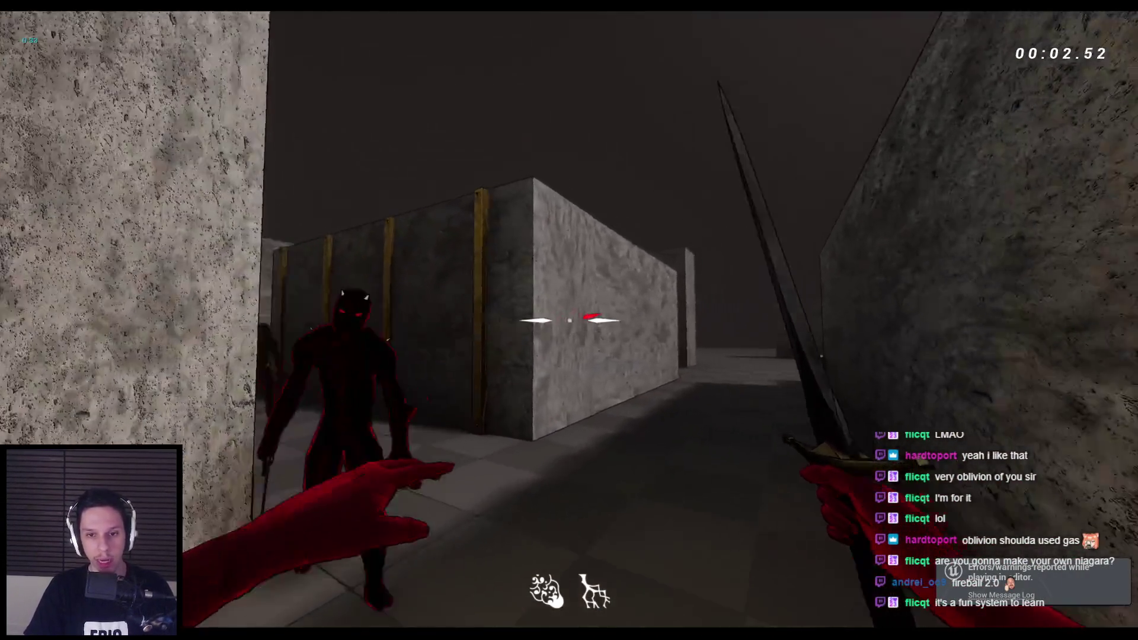
{"action": "left_click", "coordinate": [569, 320]}
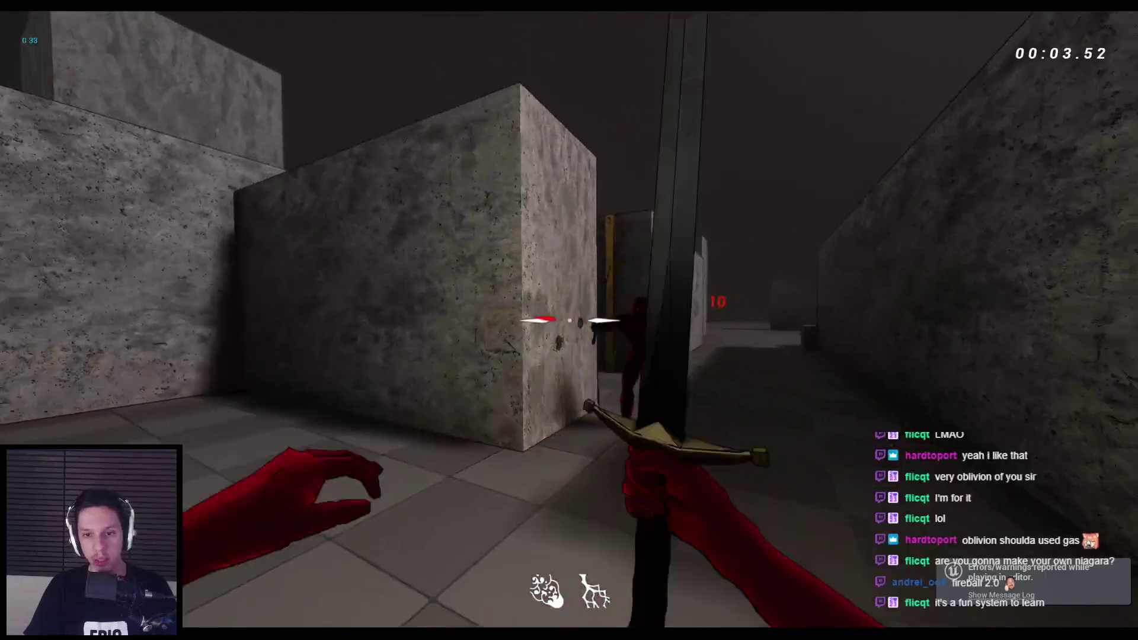
{"action": "left_click", "coordinate": [569, 320]}
{"action": "left_click", "coordinate": [569, 320]}
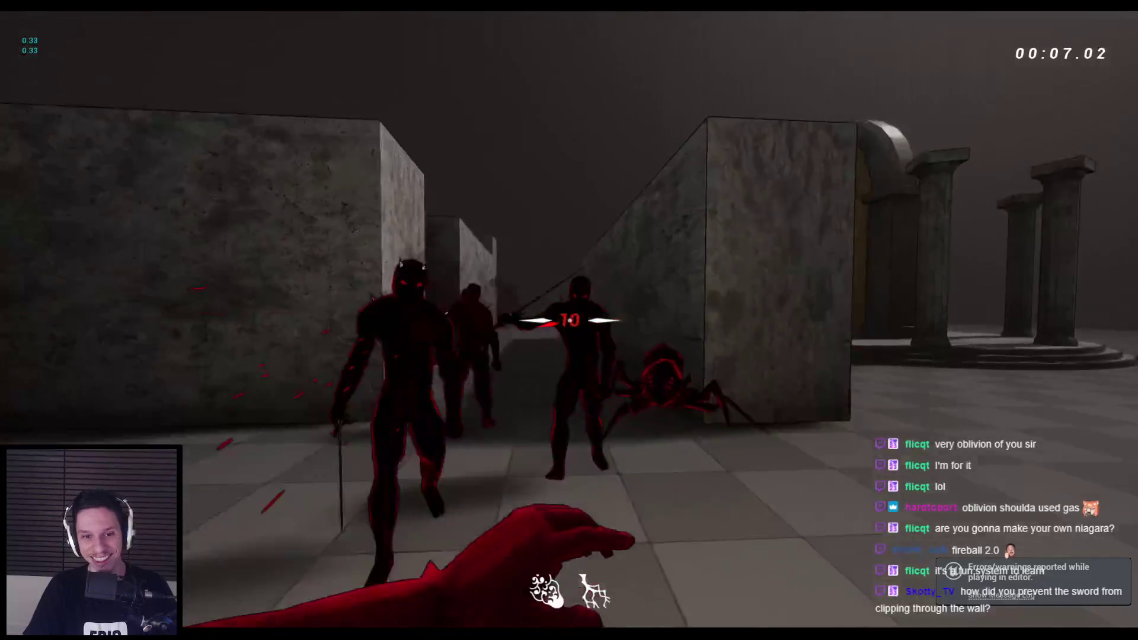
{"action": "left_click", "coordinate": [569, 320]}
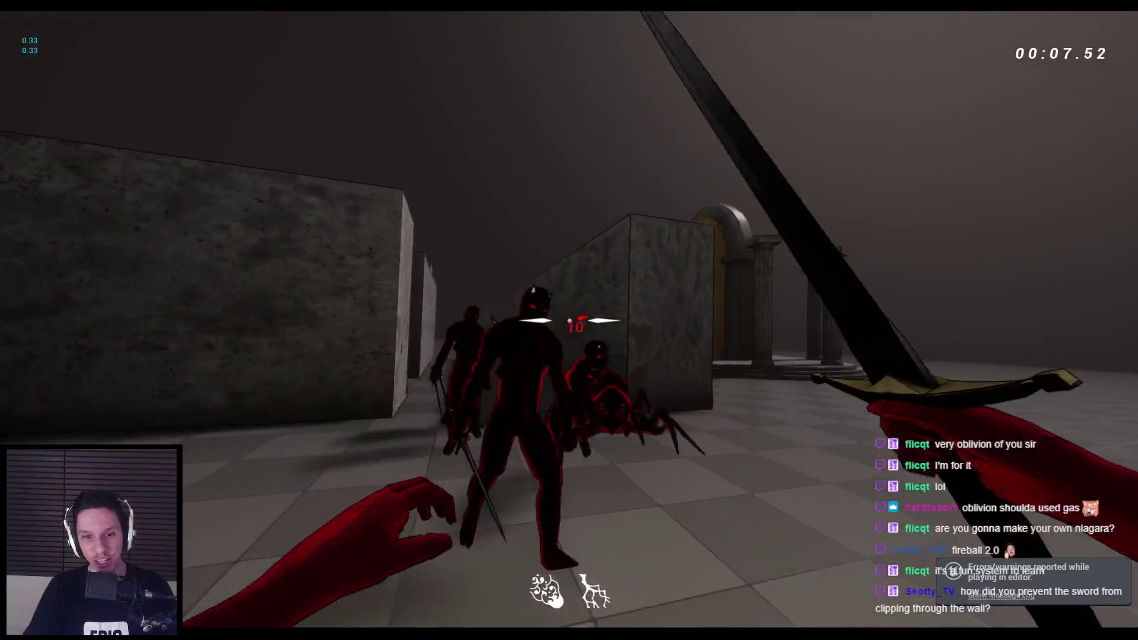
{"action": "left_click", "coordinate": [569, 320]}
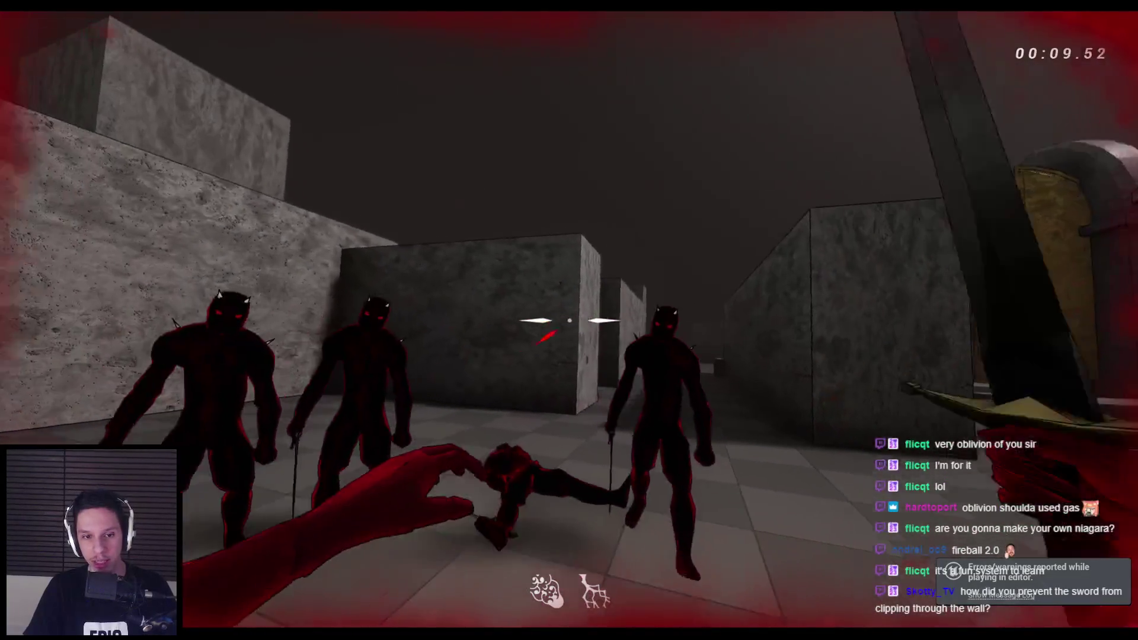
{"action": "left_click", "coordinate": [569, 320]}
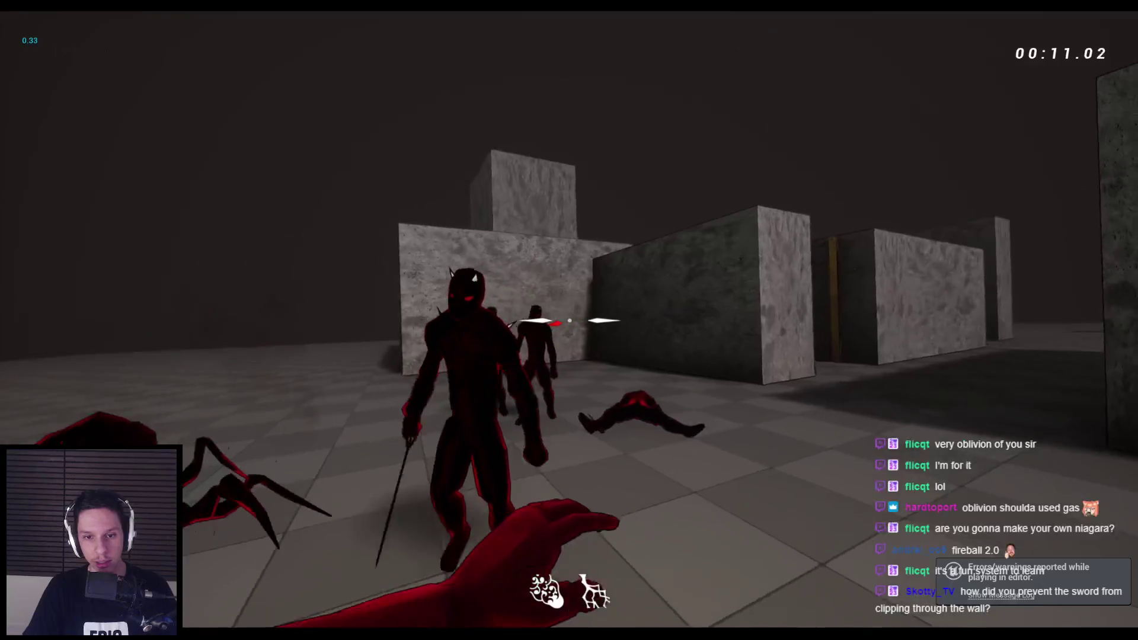
Slash through the approaching enemy group, felling several demons.
{"action": "left_click", "coordinate": [569, 320]}
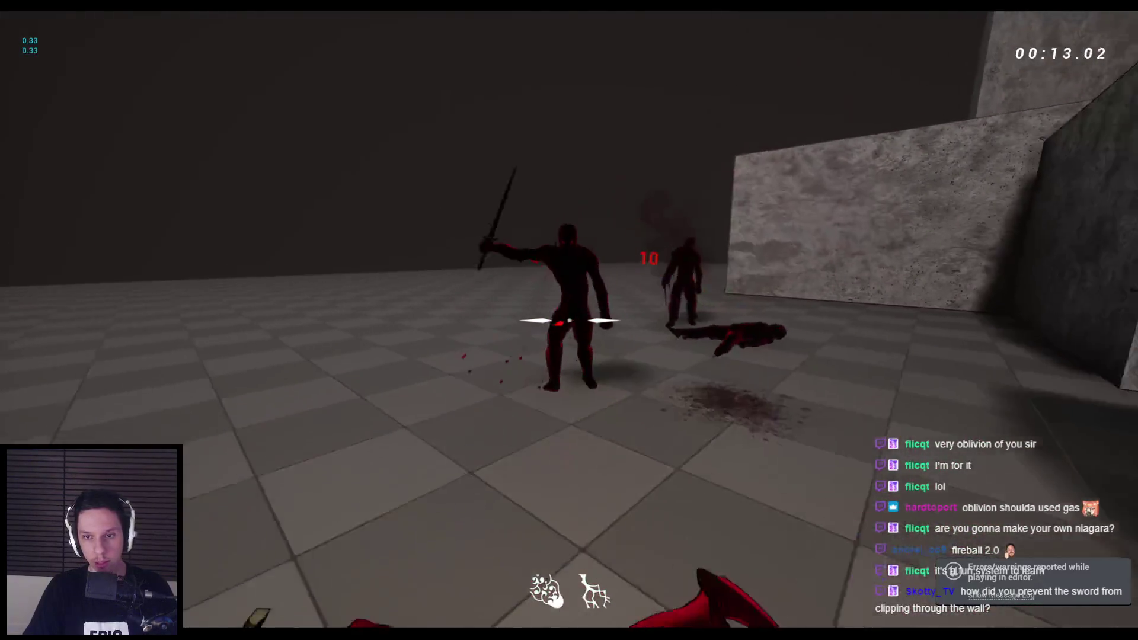
{"action": "left_click", "coordinate": [569, 320]}
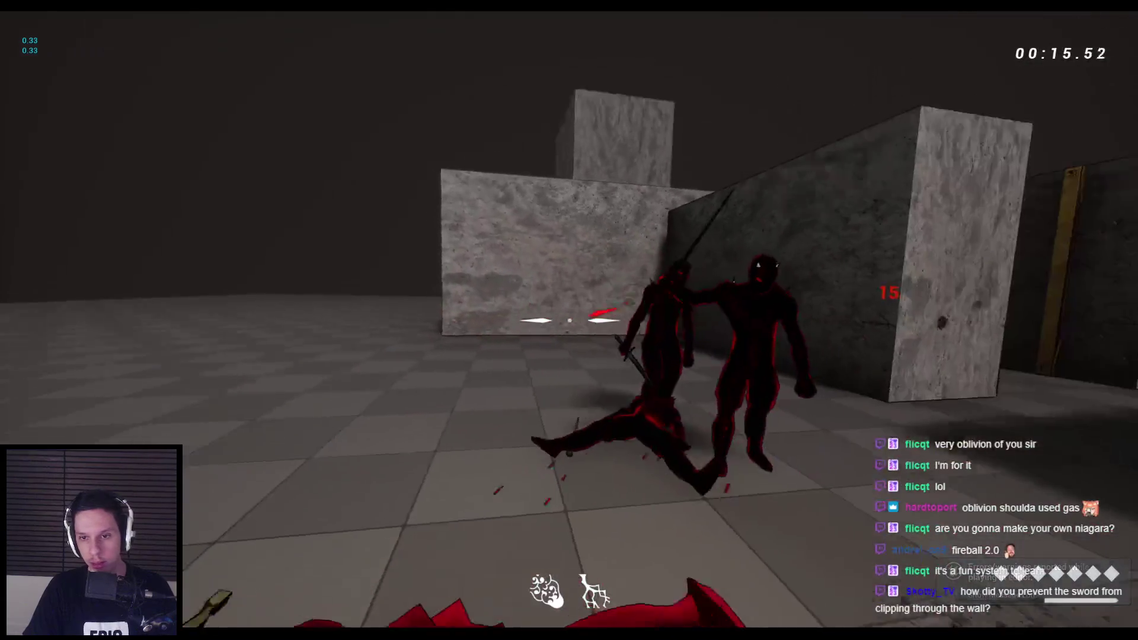
{"action": "left_click", "coordinate": [569, 320]}
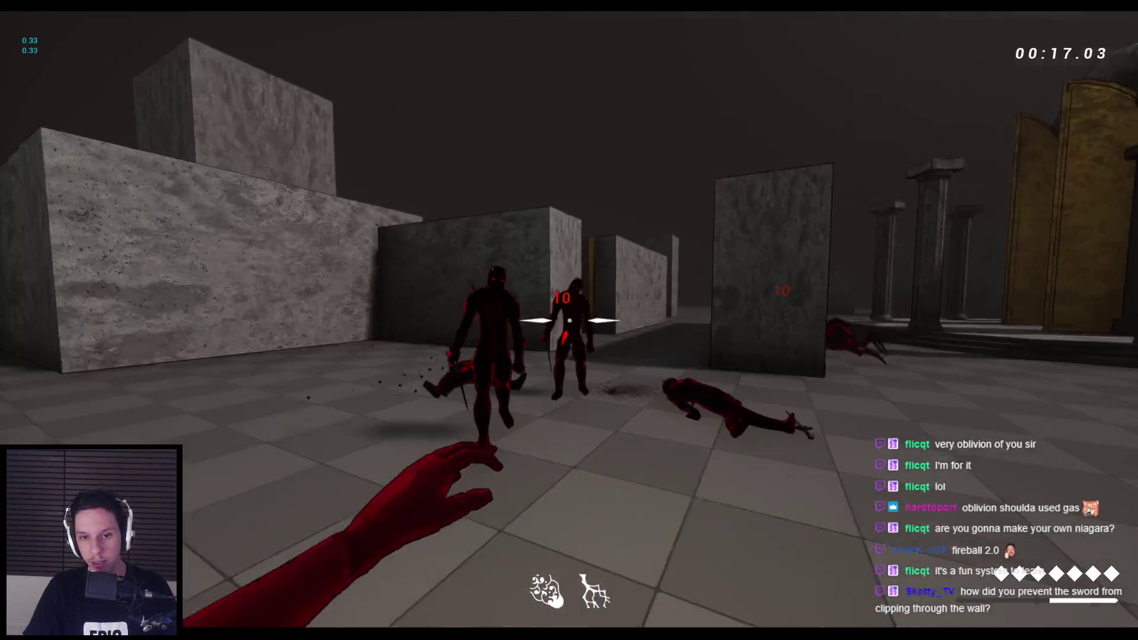
{"action": "left_click", "coordinate": [569, 320]}
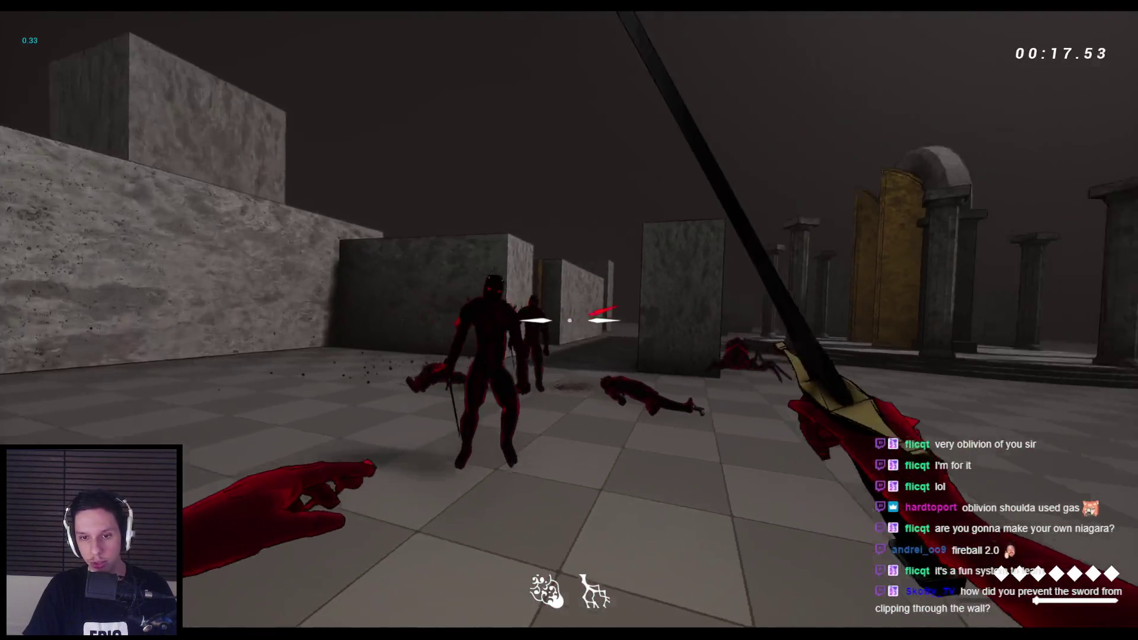
{"action": "left_click", "coordinate": [569, 320]}
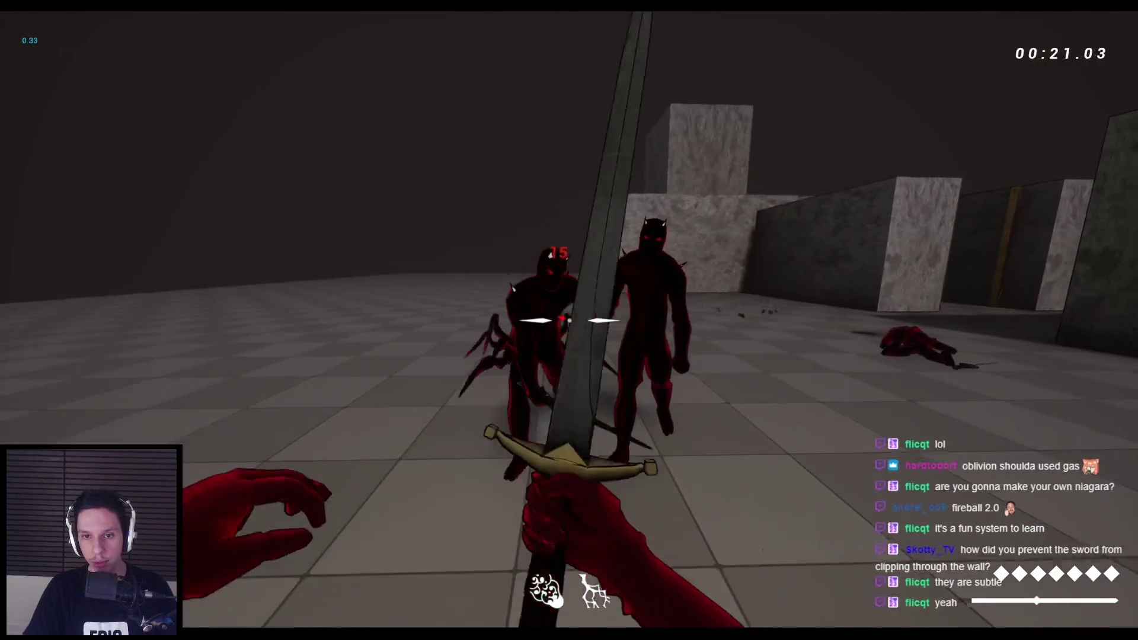
{"action": "left_click", "coordinate": [569, 320]}
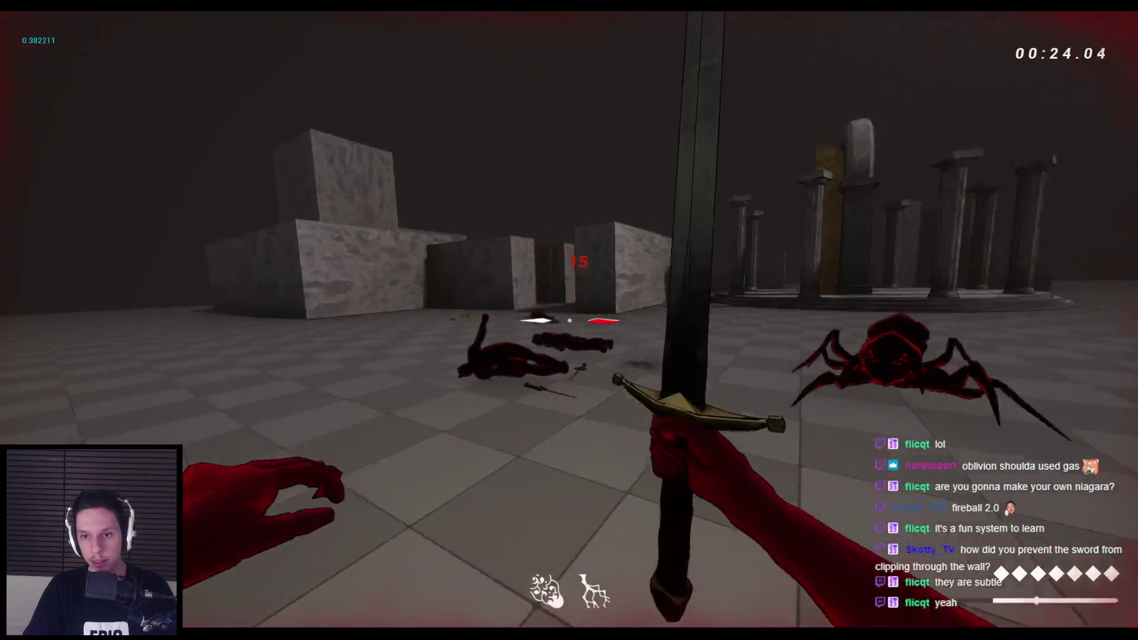
{"action": "left_click", "coordinate": [569, 320]}
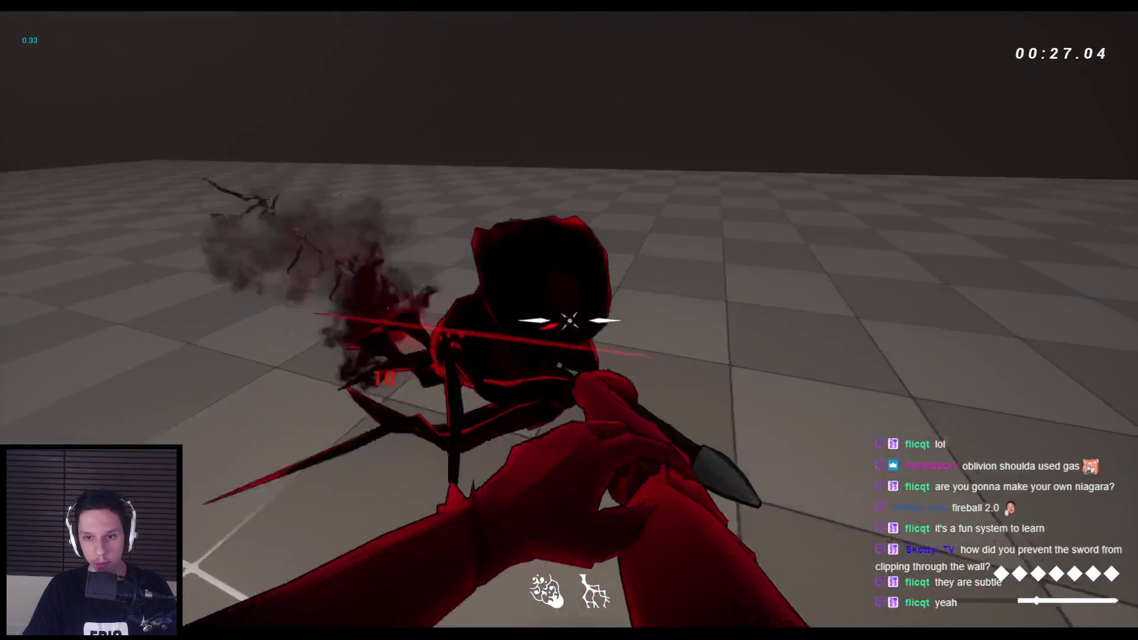
Drain the stamina bar by hitting the spider for 7 damage, casting spells and dashing.
{"action": "left_click", "coordinate": [569, 321]}
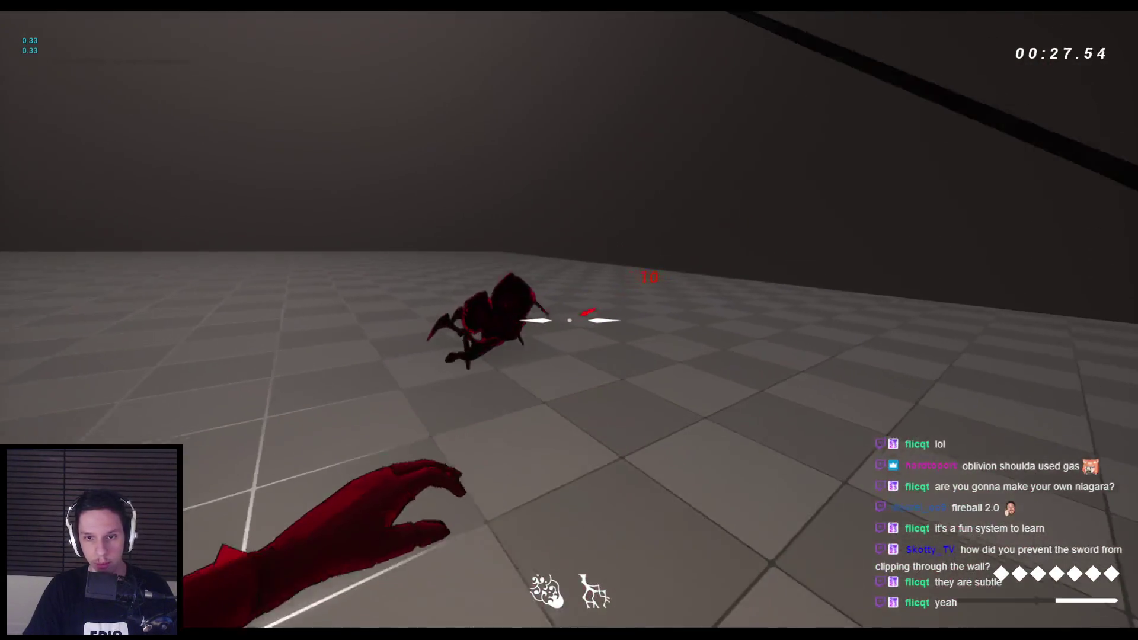
{"action": "left_click", "coordinate": [569, 320]}
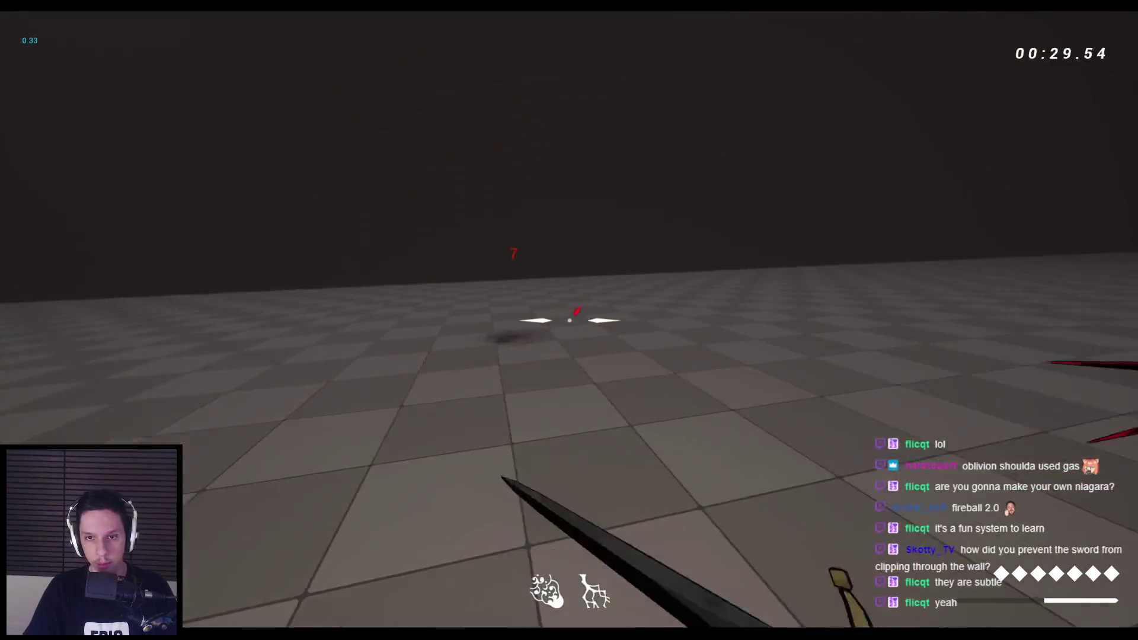
{"action": "left_click", "coordinate": [569, 321]}
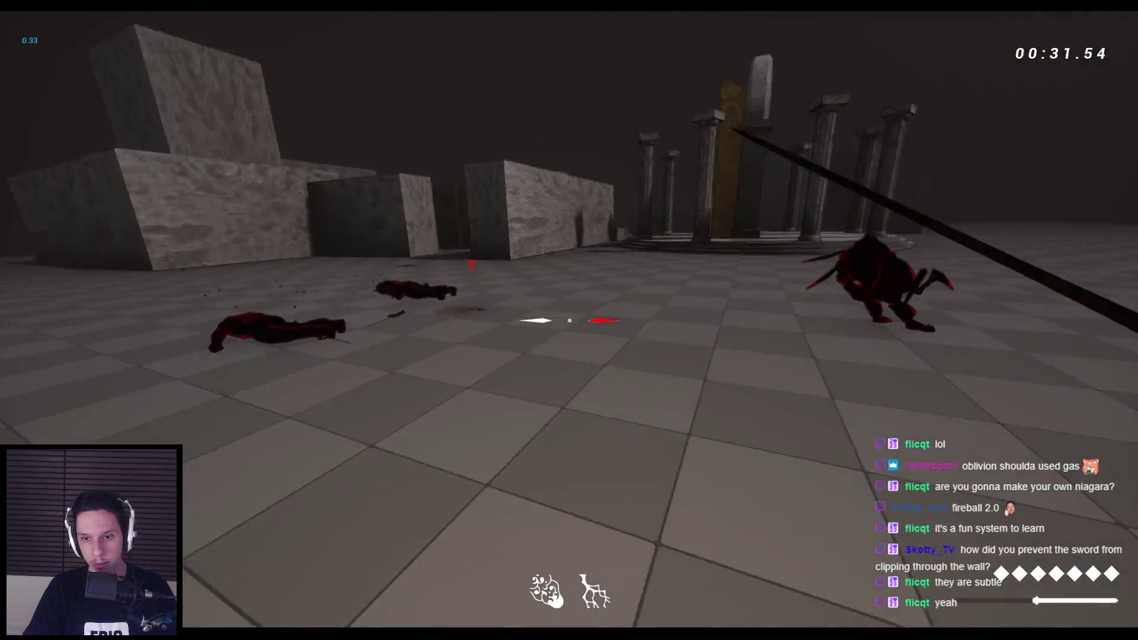
{"action": "left_click", "coordinate": [569, 320]}
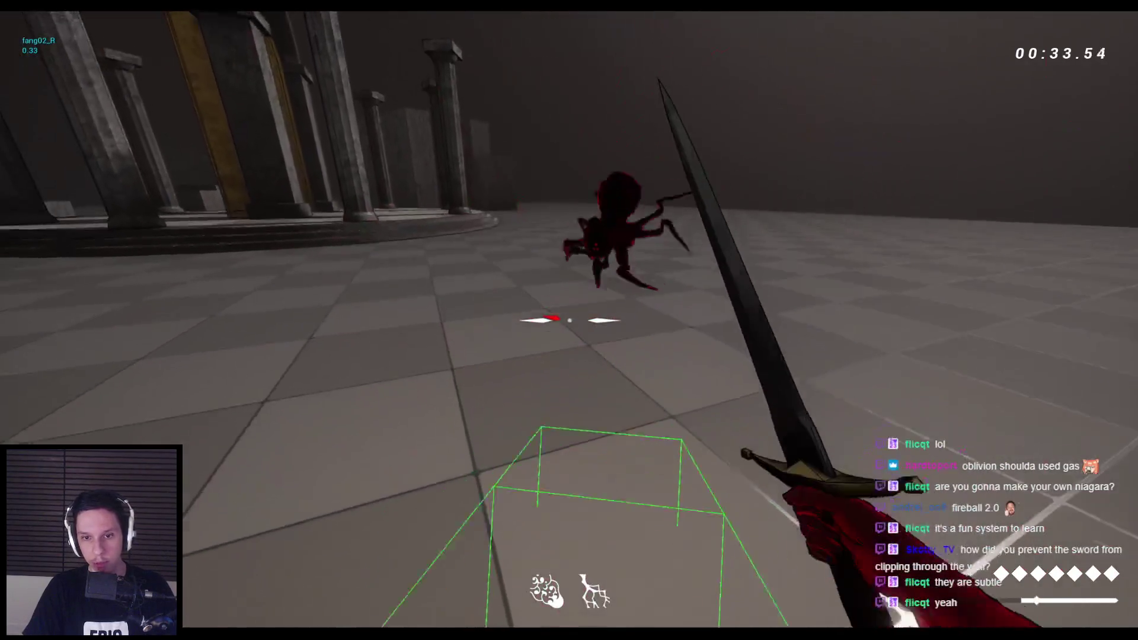
{"action": "right_click", "coordinate": [569, 320]}
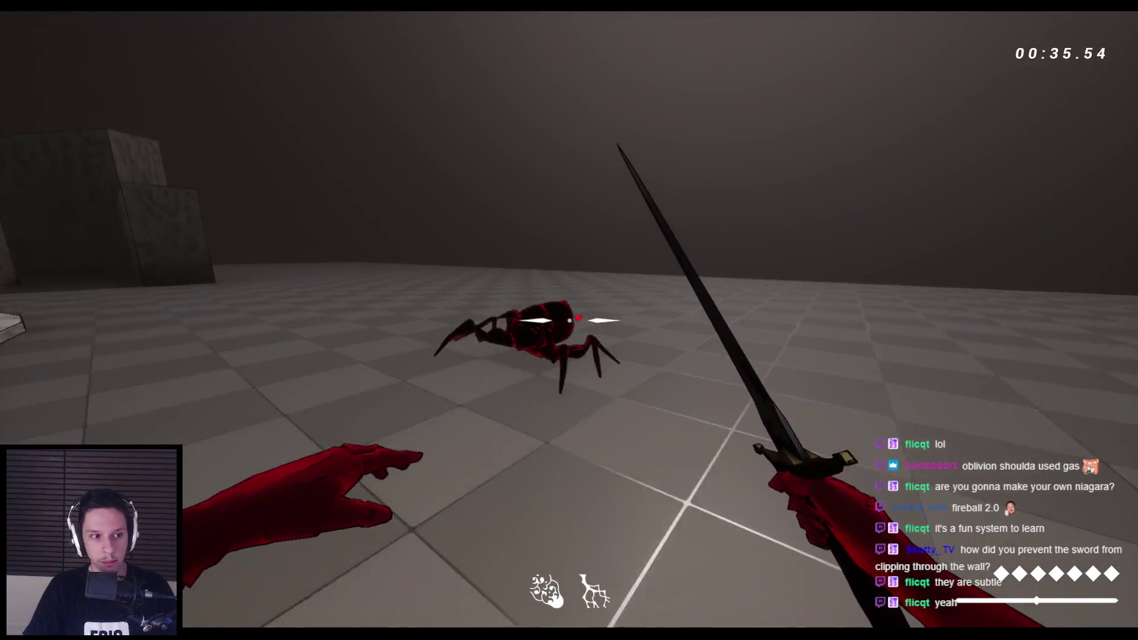
{"action": "key", "text": "space"}
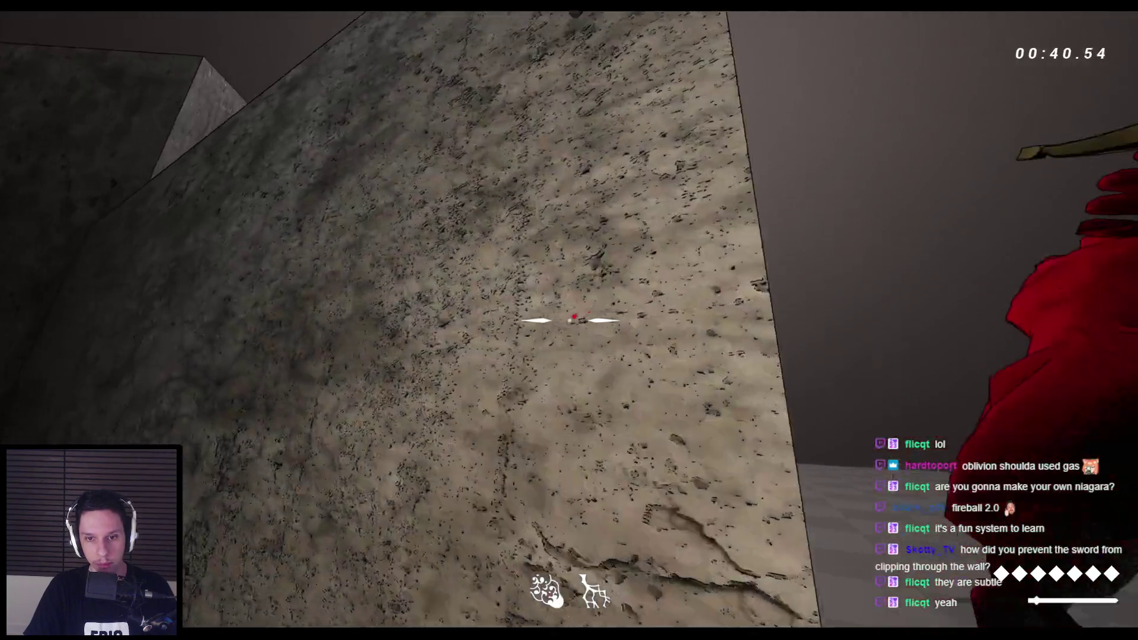
{"action": "left_click", "coordinate": [569, 320]}
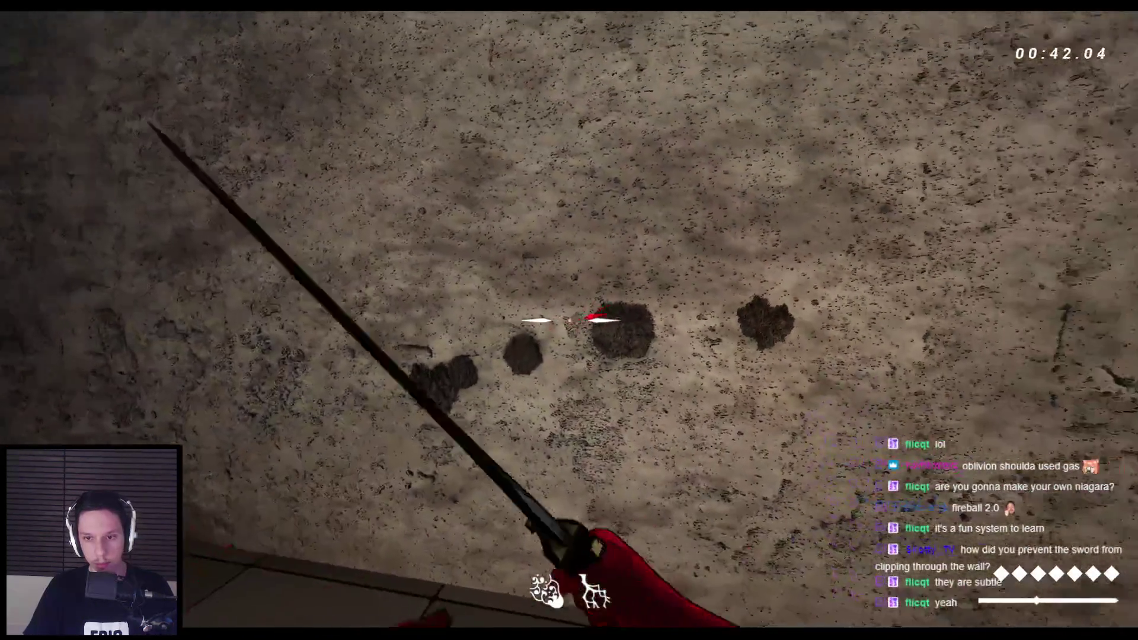
{"action": "right_click", "coordinate": [569, 320]}
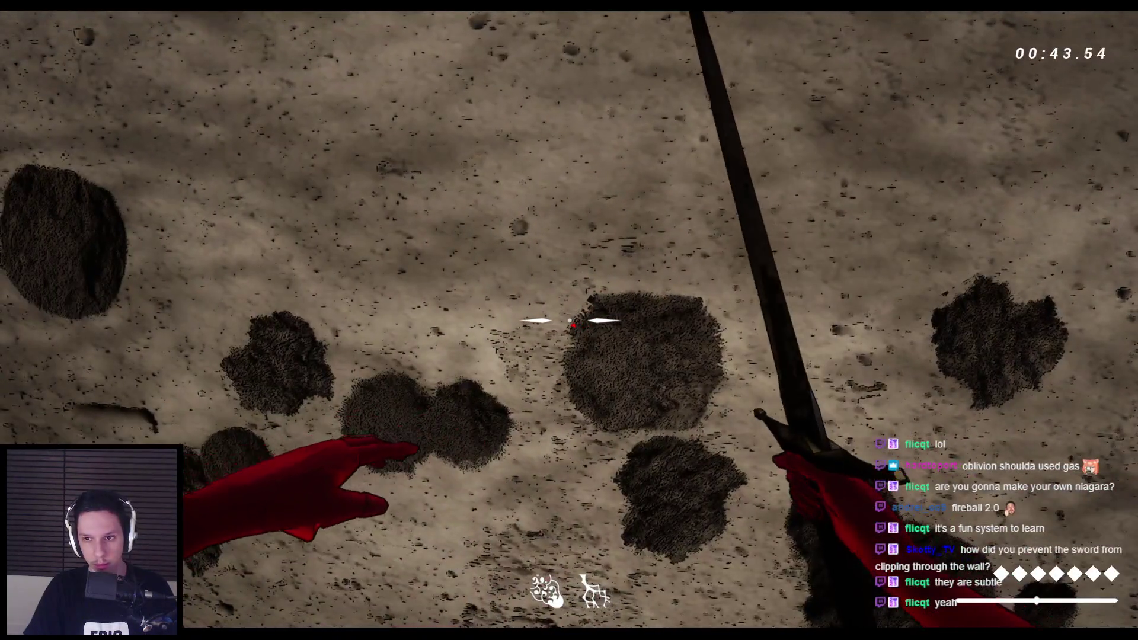
{"action": "left_click", "coordinate": [569, 320]}
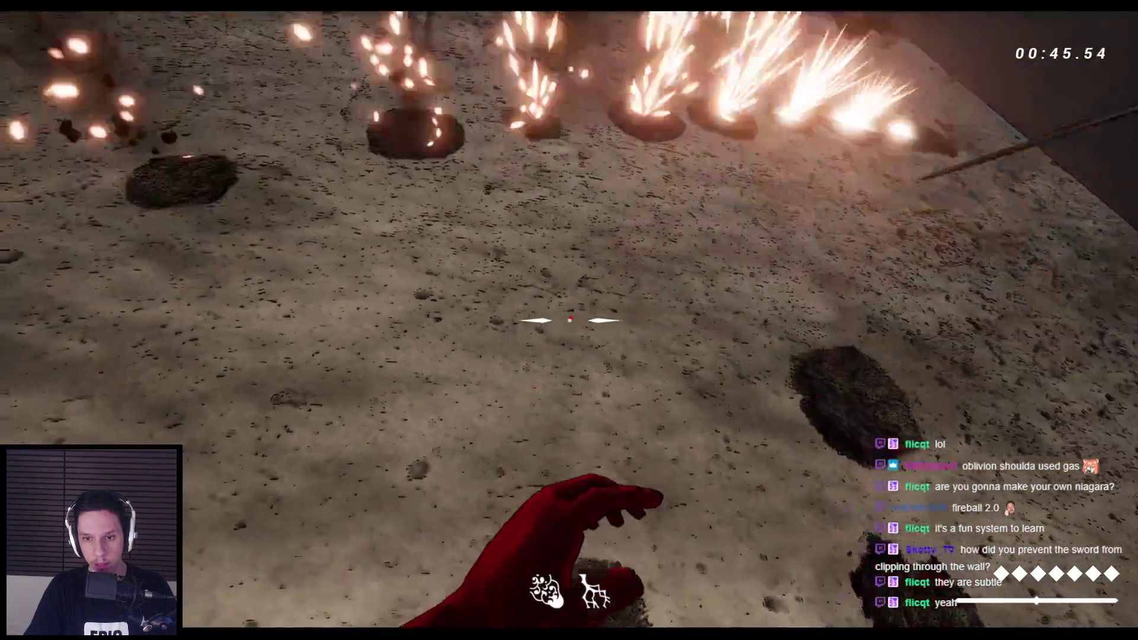